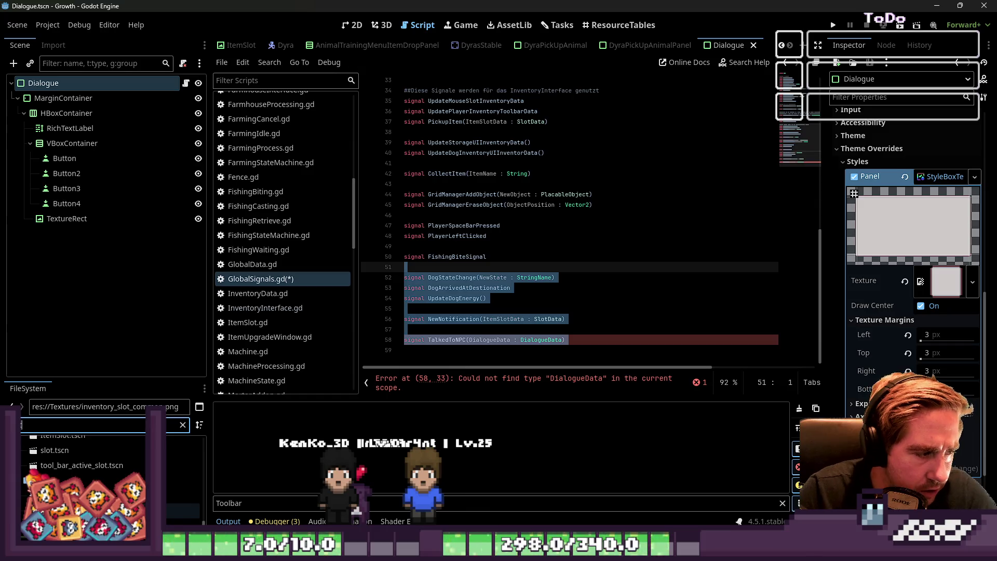
Step: Create the script Resources/DialogueData.gd, inheriting from Resource
type("tData")
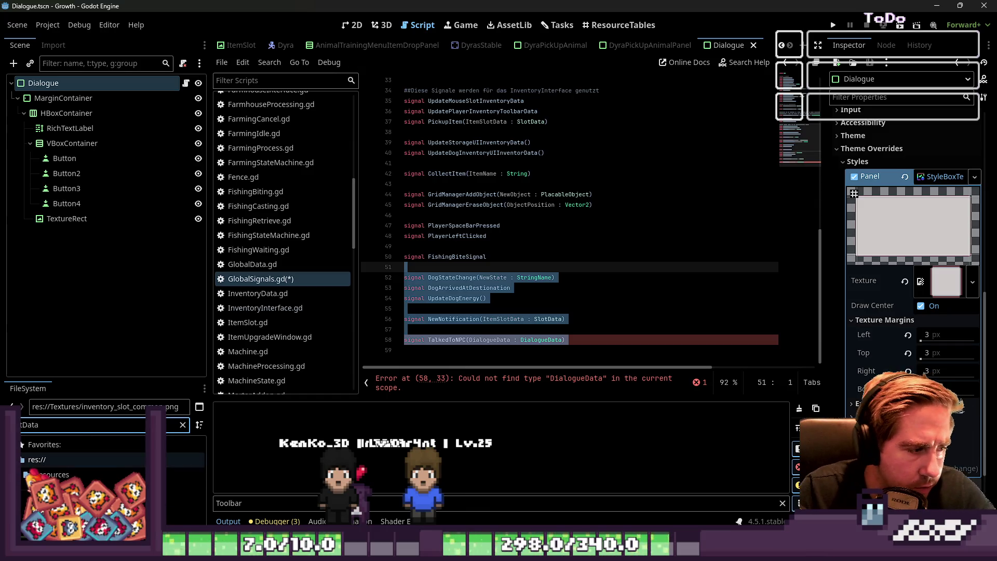
left_click(485, 256)
left_click(221, 62)
left_click(239, 79)
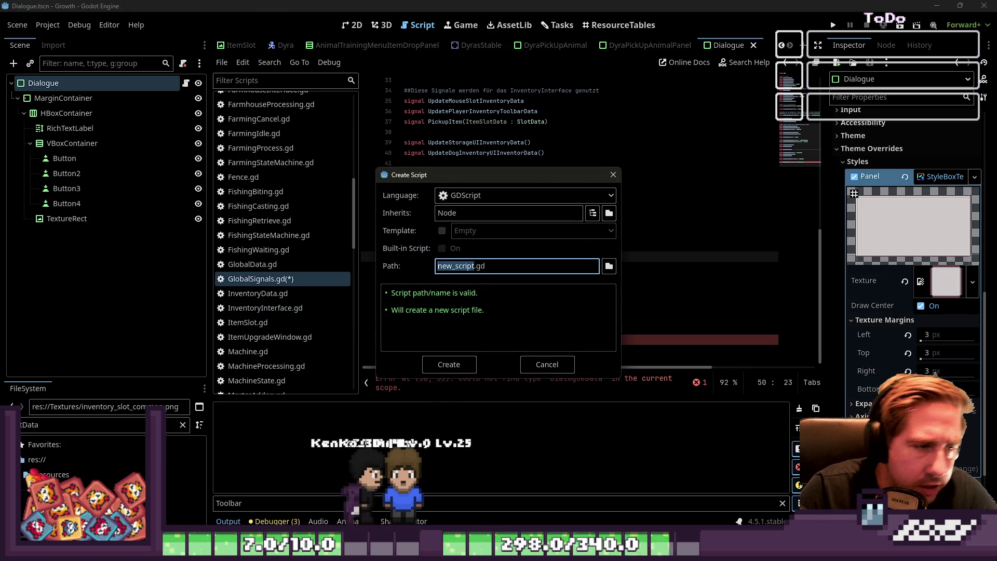
double_click(534, 211)
type("Reso")
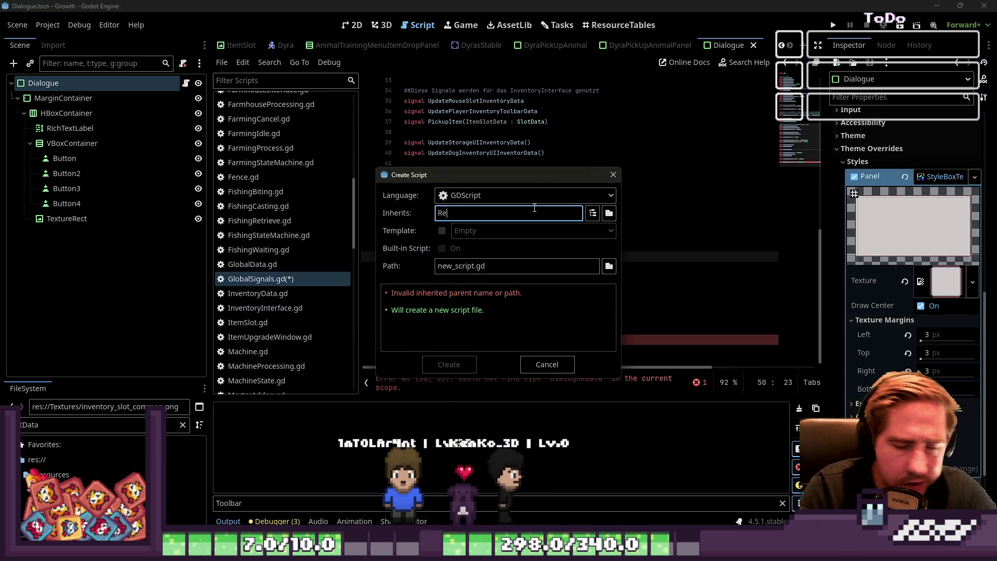
type("urce")
left_click(510, 272)
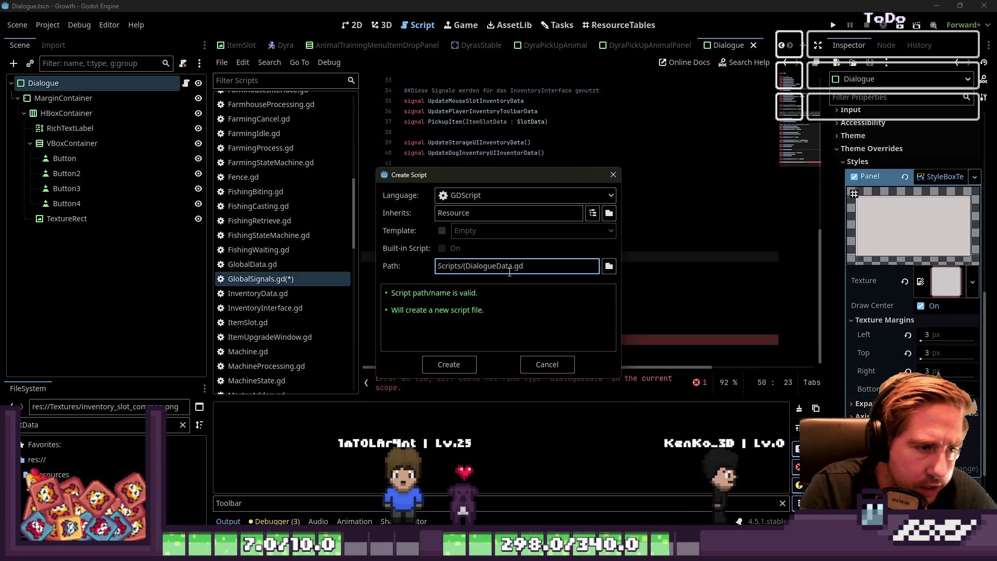
key("BackSpace")
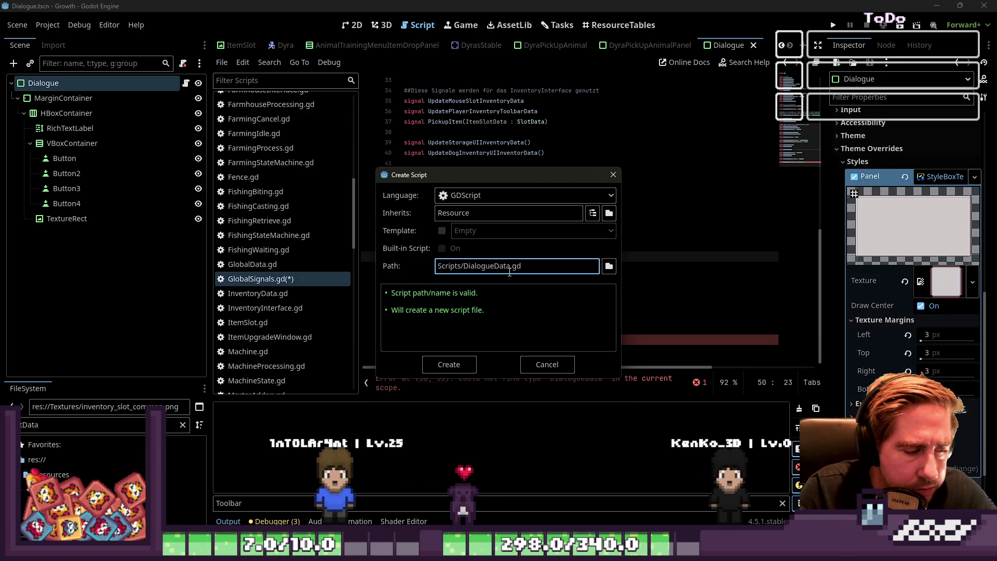
key("shift+Home")
type("Re")
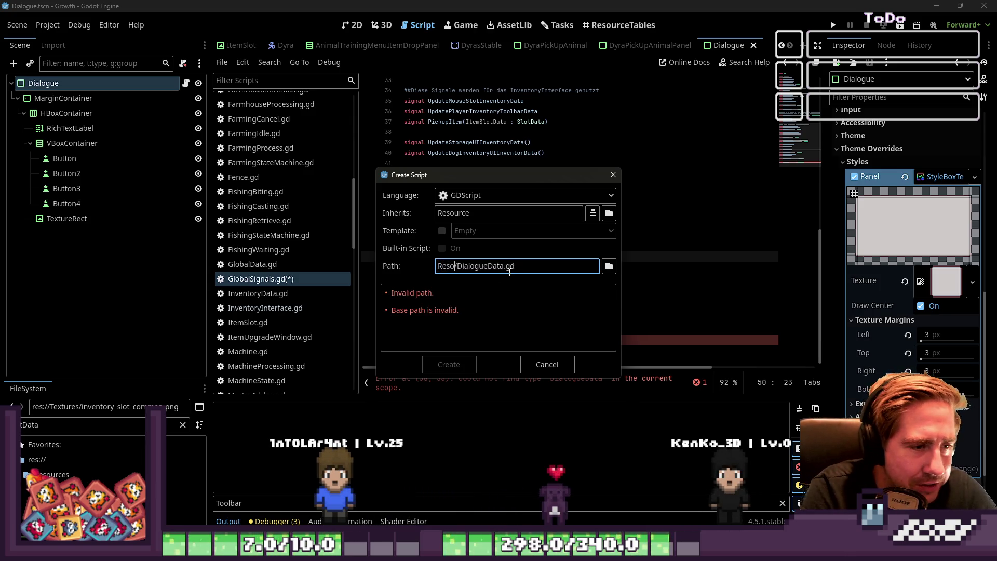
type("s")
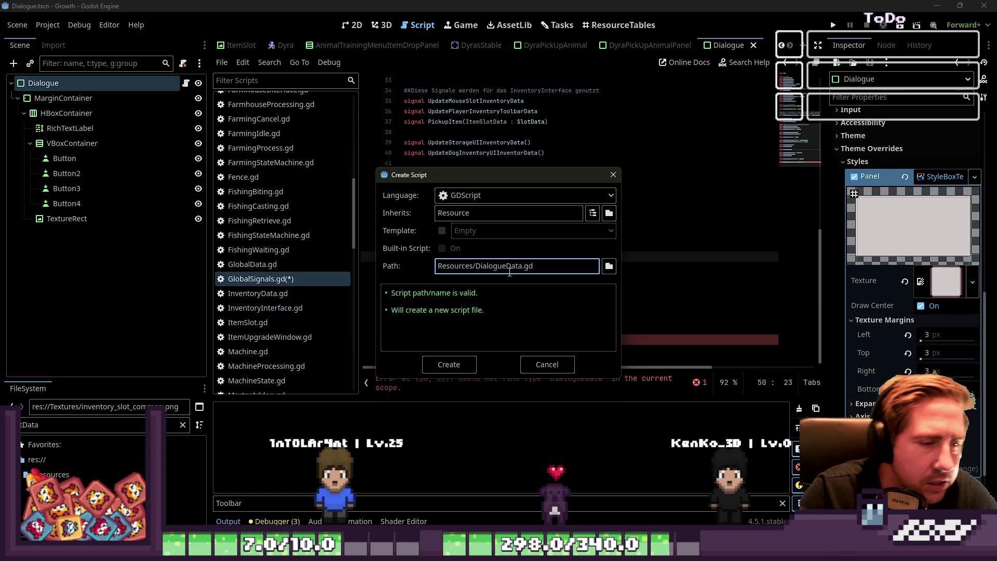
key("Return")
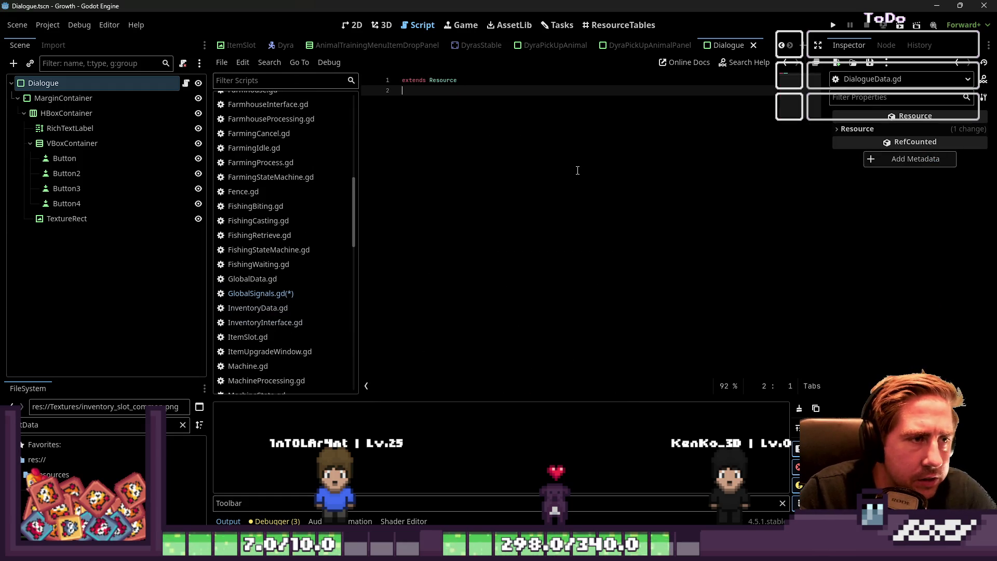
Step: Declare 'class_name DialogueData' in the new script and save it
type("name ")
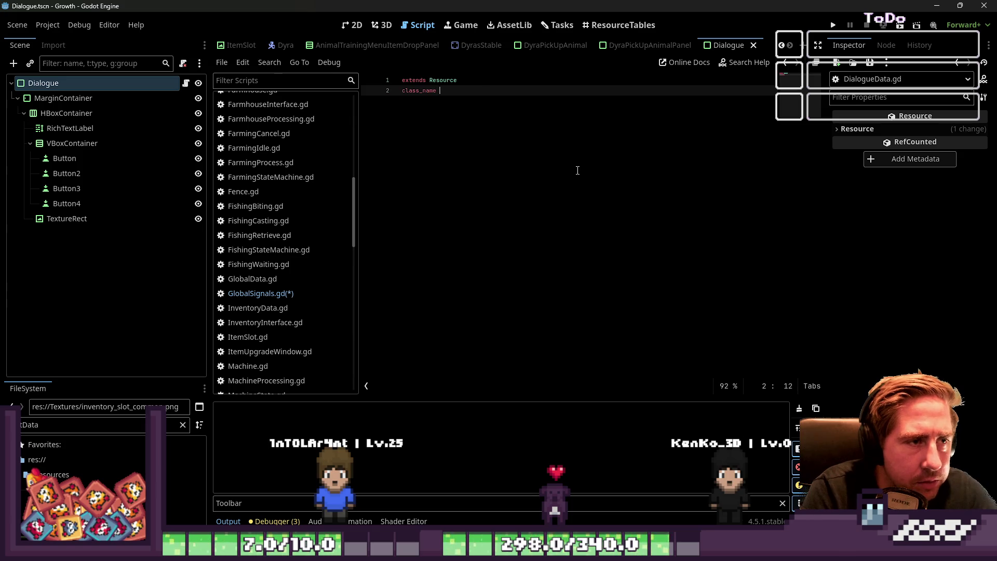
type("DialogueData")
key("Return")
key("ctrl+s")
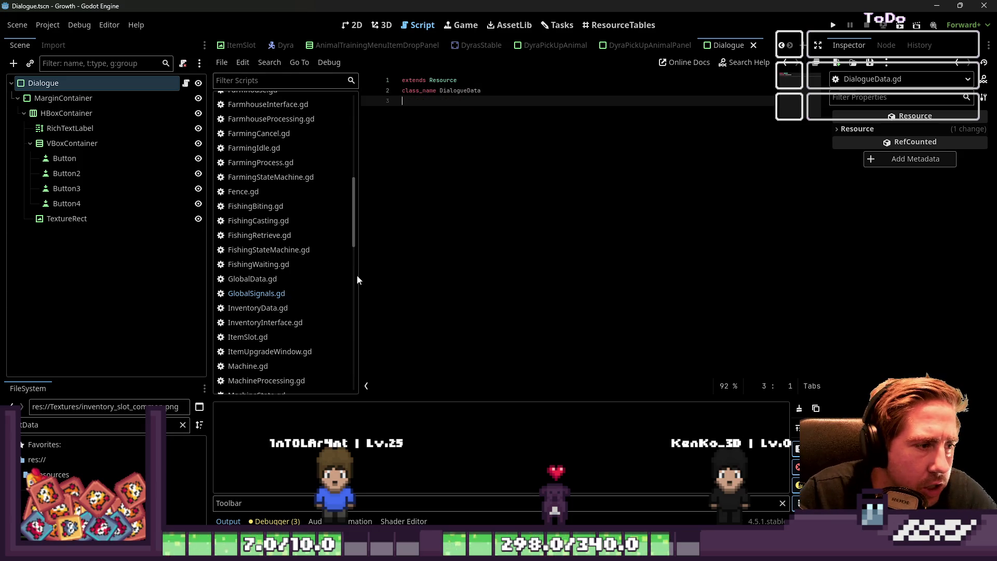
Step: Check the TalkedToNPC signal line in GlobalSignals.gd and save that script
left_click(256, 293)
left_click(555, 350)
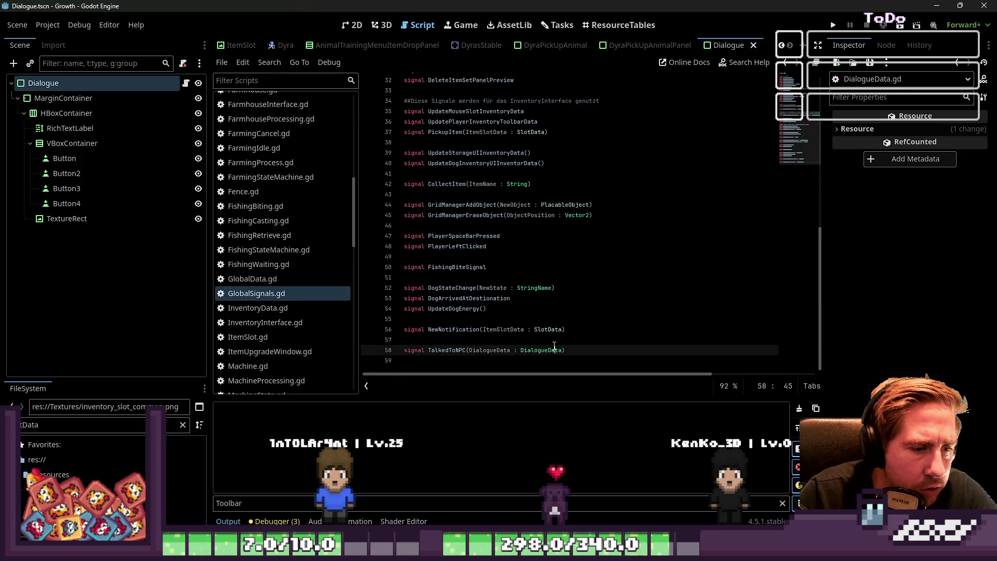
key("ctrl+s")
Step: Reopen DialogueData.gd and add a blank line for a new variable
scroll(249, 260, "up", 6)
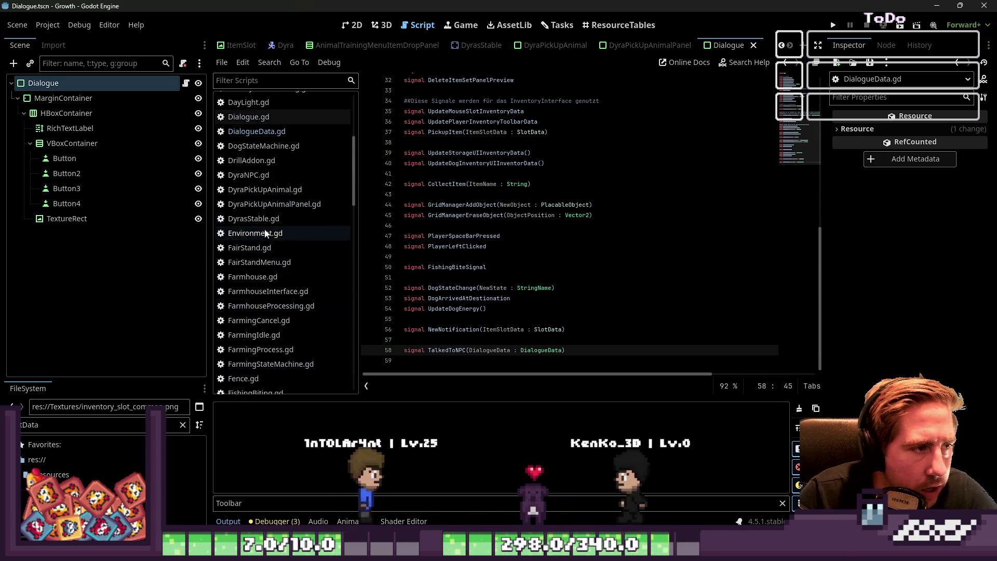
left_click(257, 205)
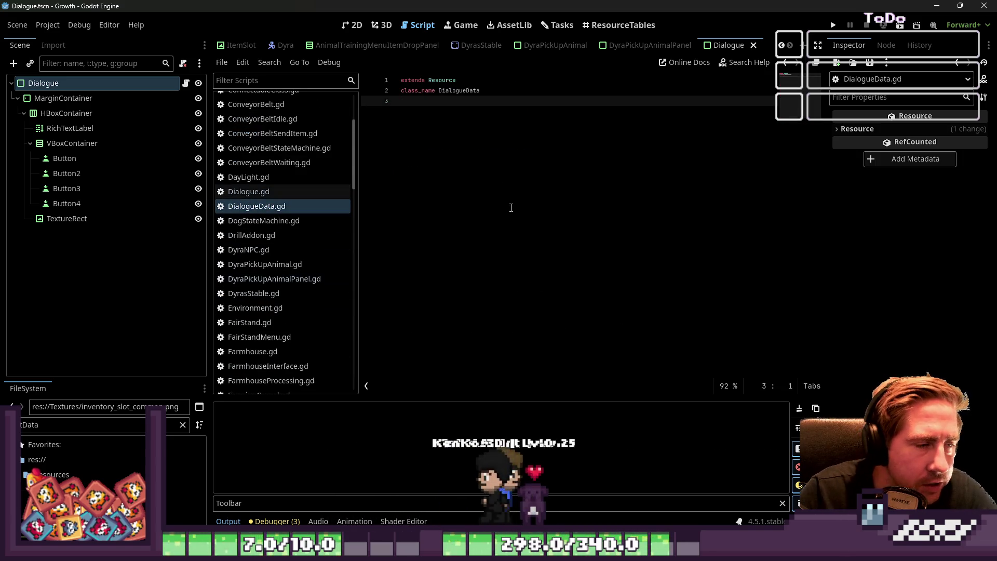
key("Return")
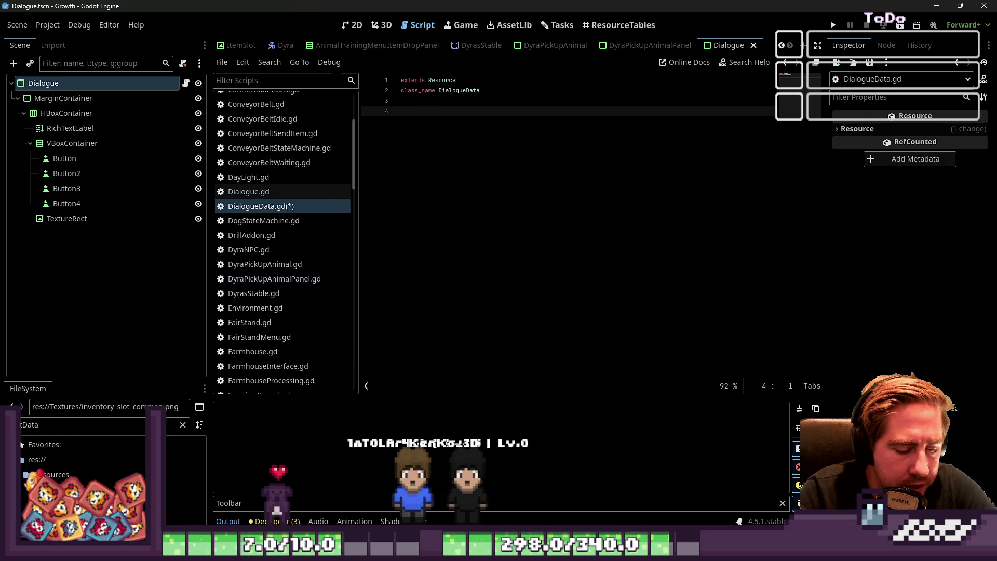
type("@export var")
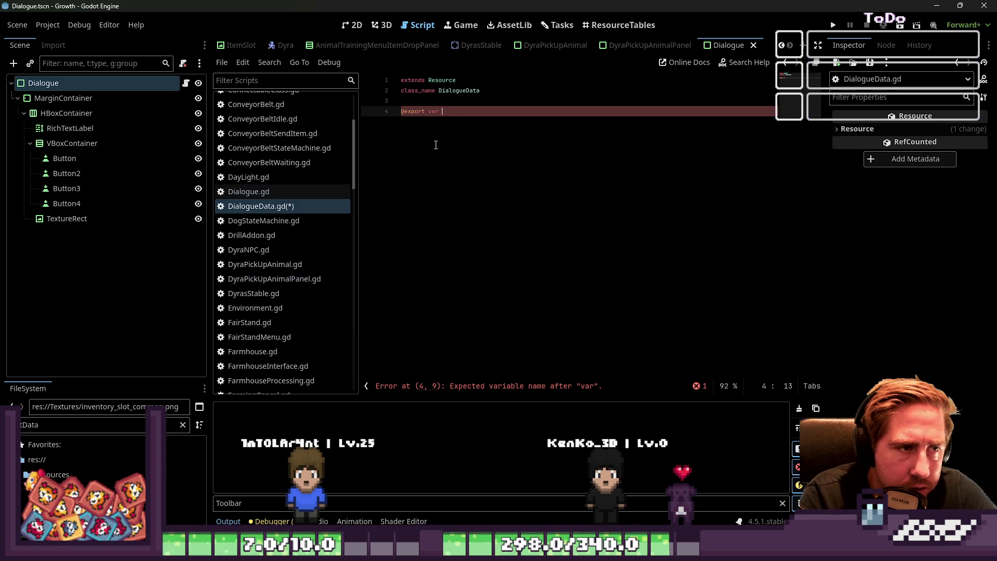
type("dialogue")
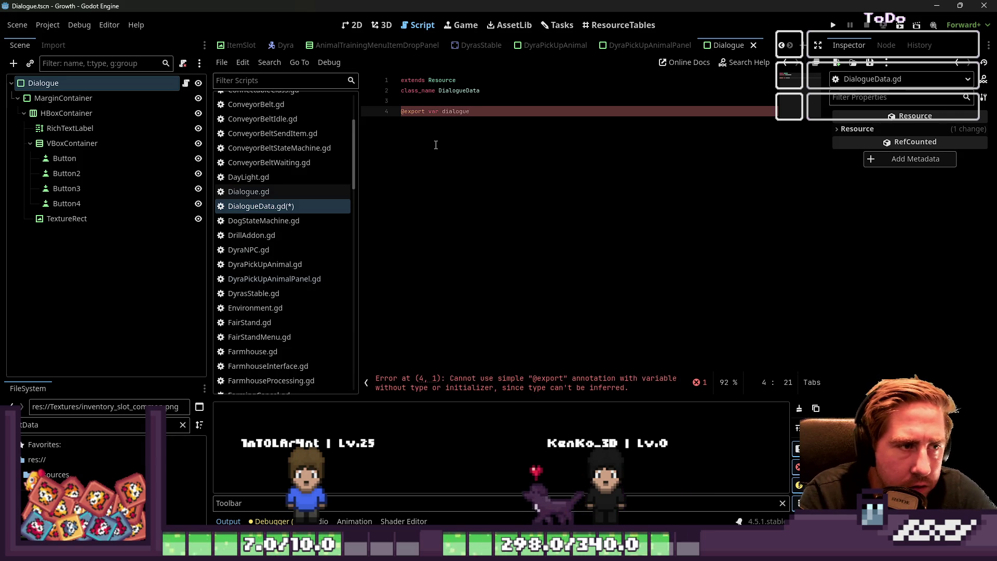
type("_options : ")
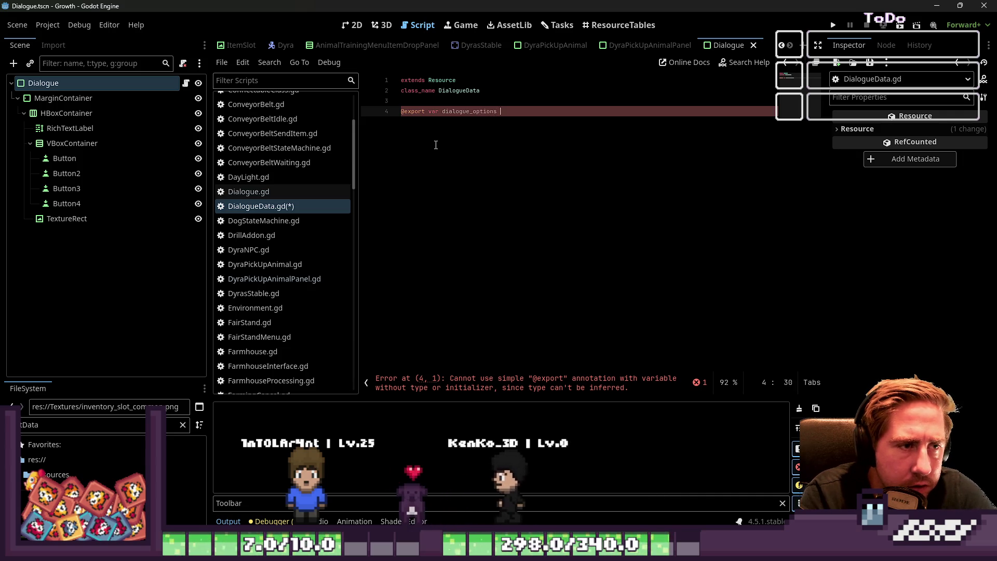
type("Array")
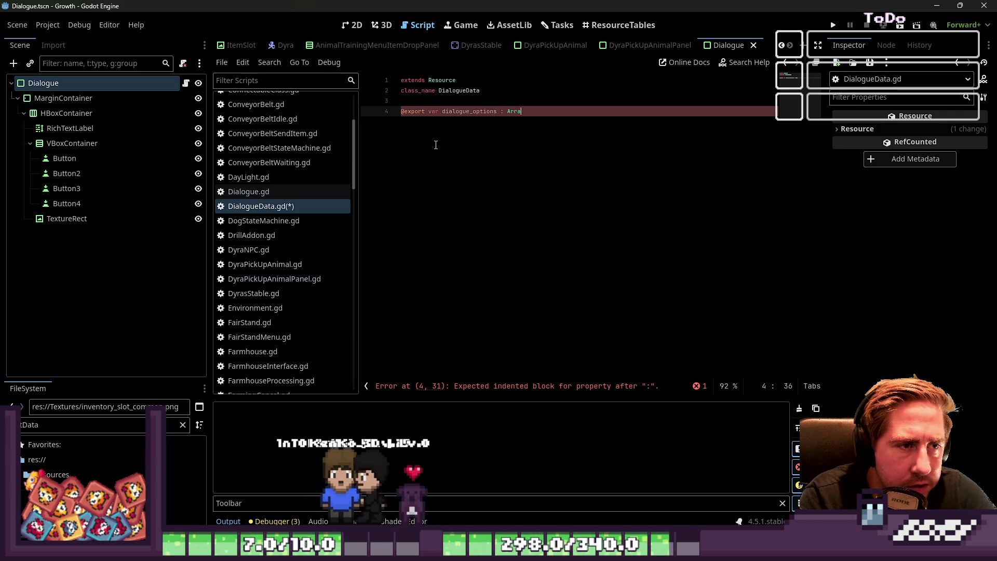
key("Escape")
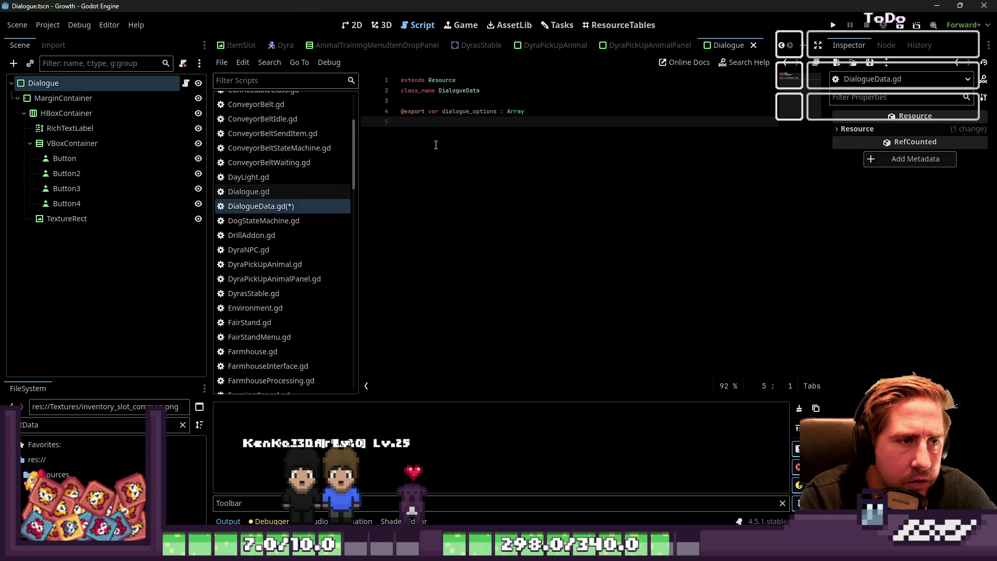
key("ctrl+s")
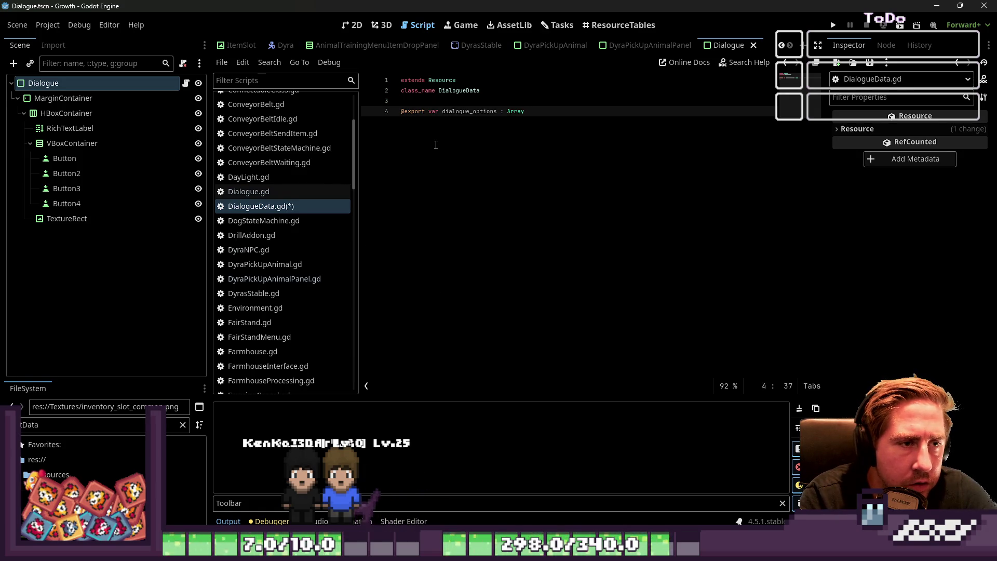
key("ctrl+s")
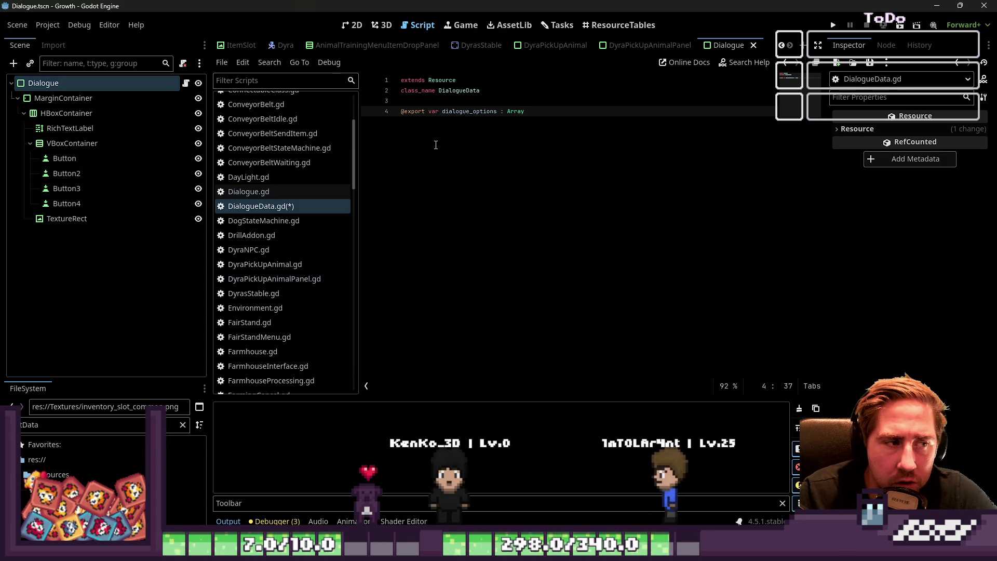
Step: Append '_array' to dialogue_options so it reads dialogue_options_array, then save
key("Return")
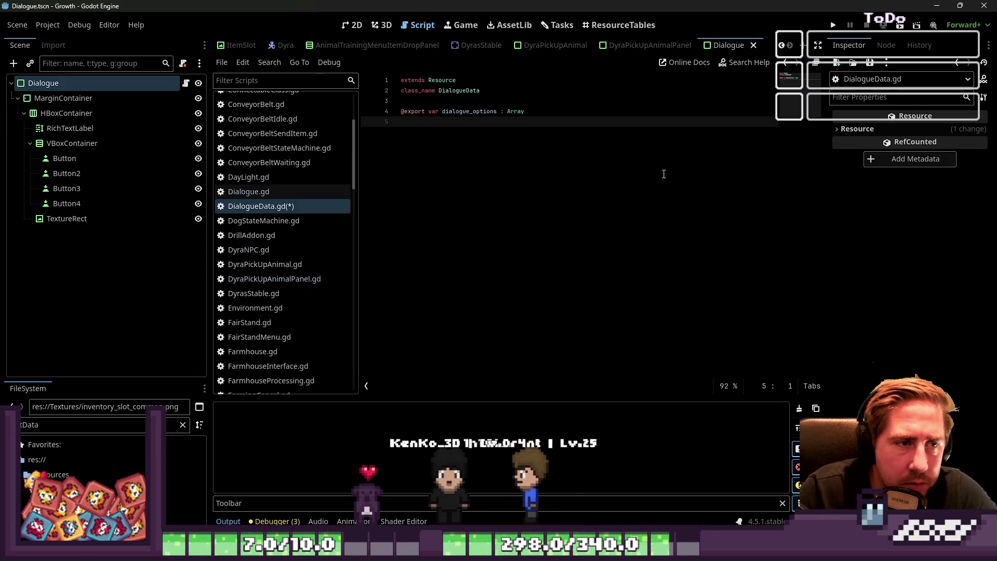
key("ctrl+s")
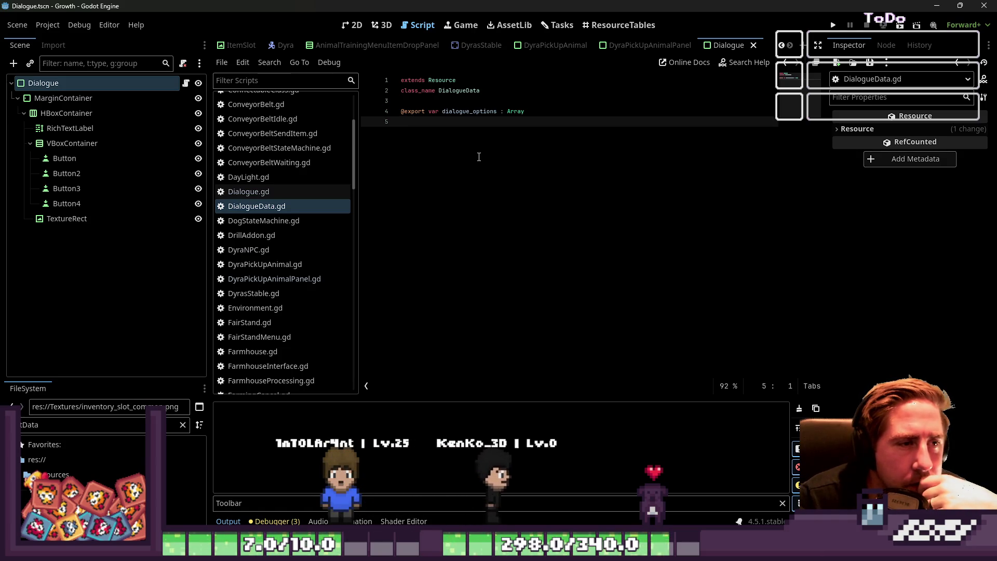
left_click(516, 111)
left_click(496, 111)
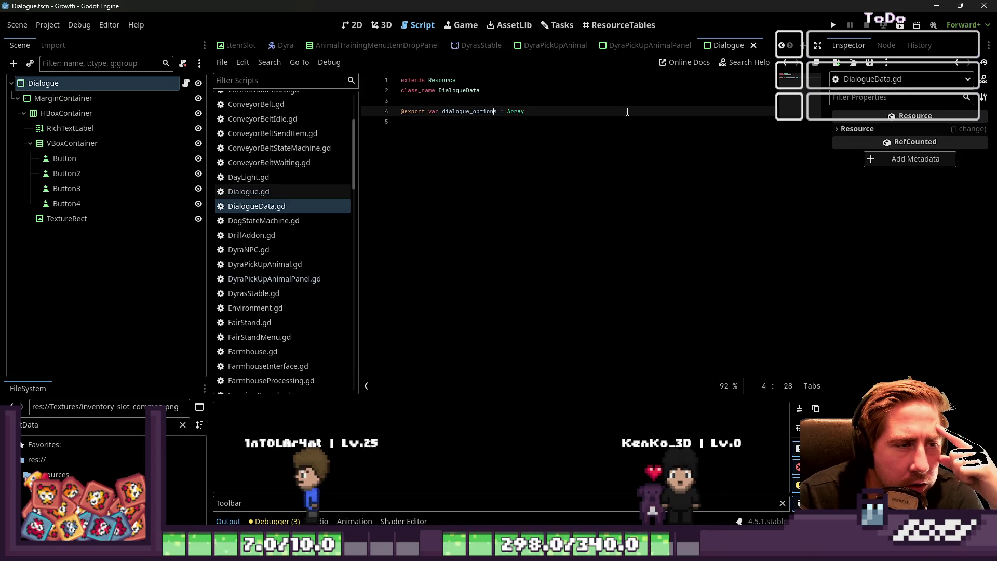
type("_array")
key("ctrl+s")
double_click(446, 91)
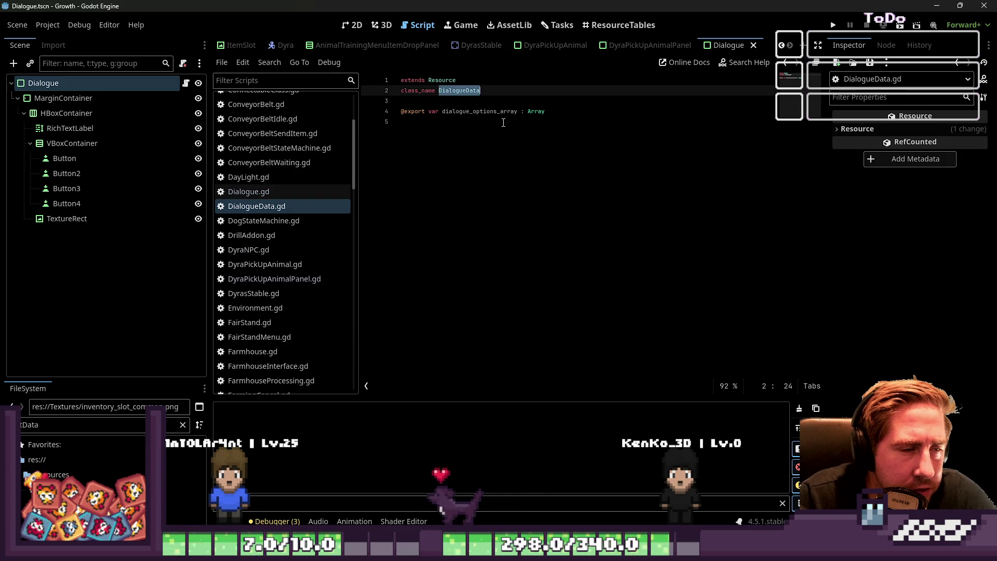
left_click(561, 122)
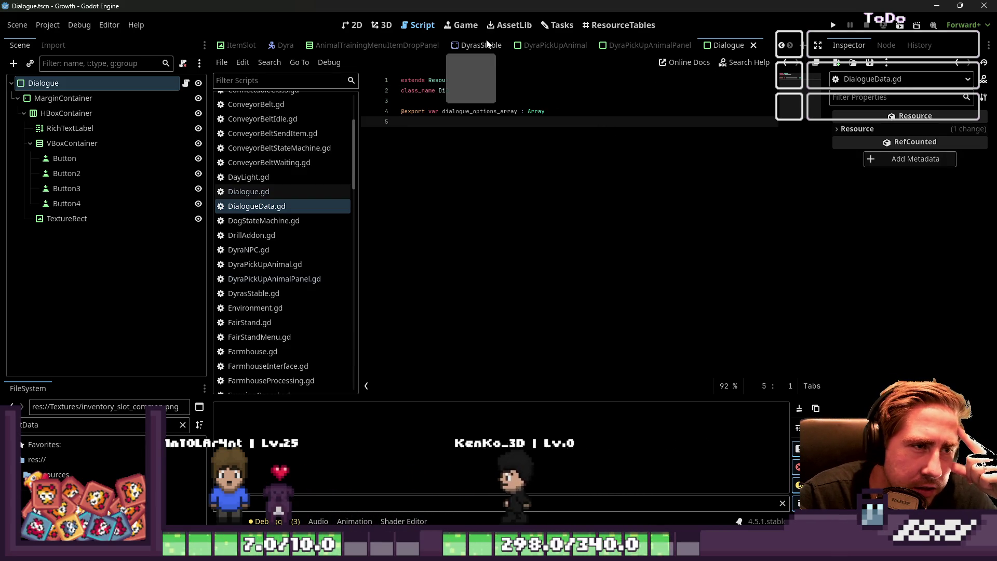
scroll(312, 239, "up", 2)
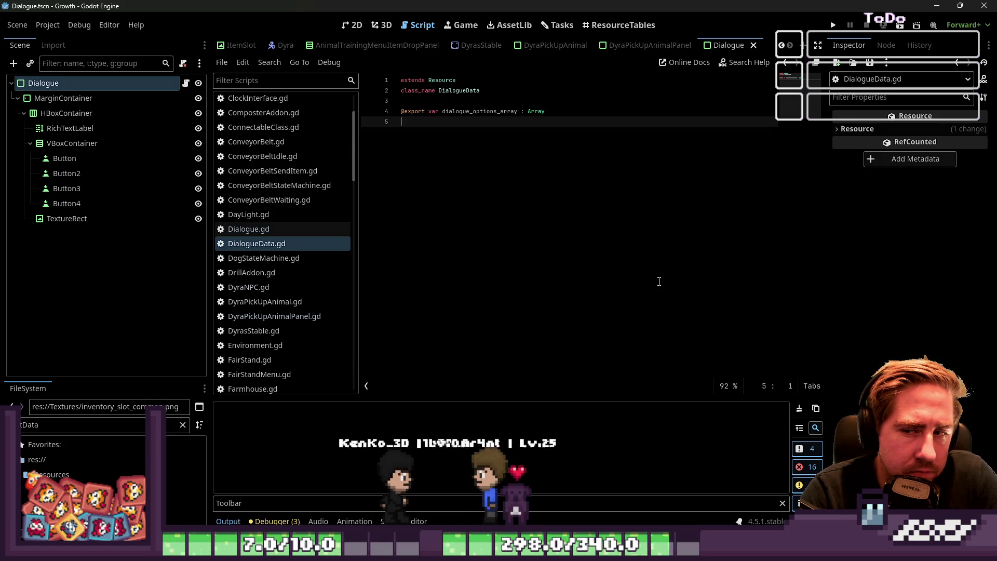
Step: Show the Dialogue scene in the 2D view and box-select the dialogue box nodes
left_click(269, 200)
left_click(257, 243)
scroll(293, 180, "up", 3)
scroll(296, 161, "down", 5)
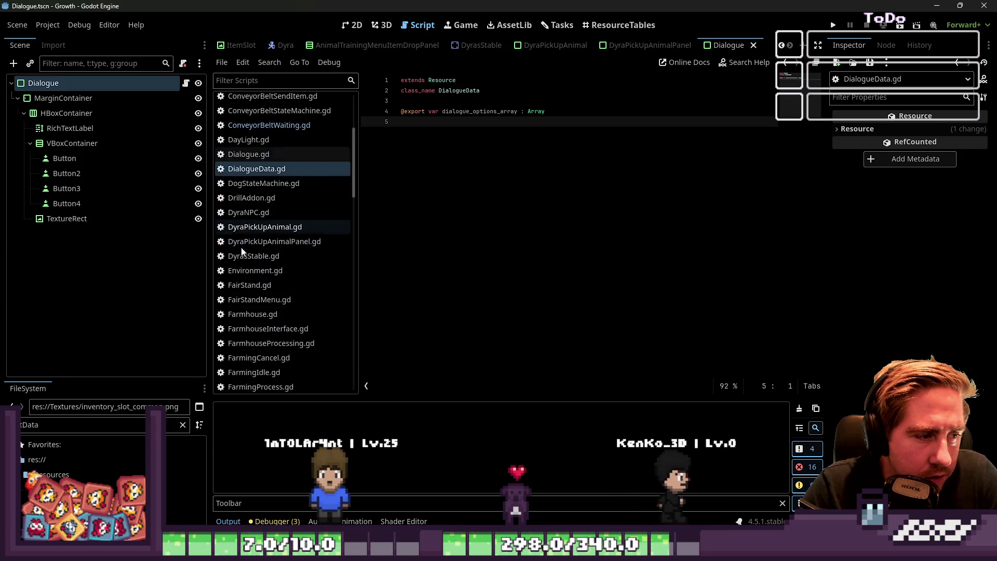
left_click(353, 25)
mouse_move(411, 126)
left_mouse_down()
mouse_move(479, 193)
mouse_move(781, 289)
left_mouse_up()
scroll(659, 179, "up", 3)
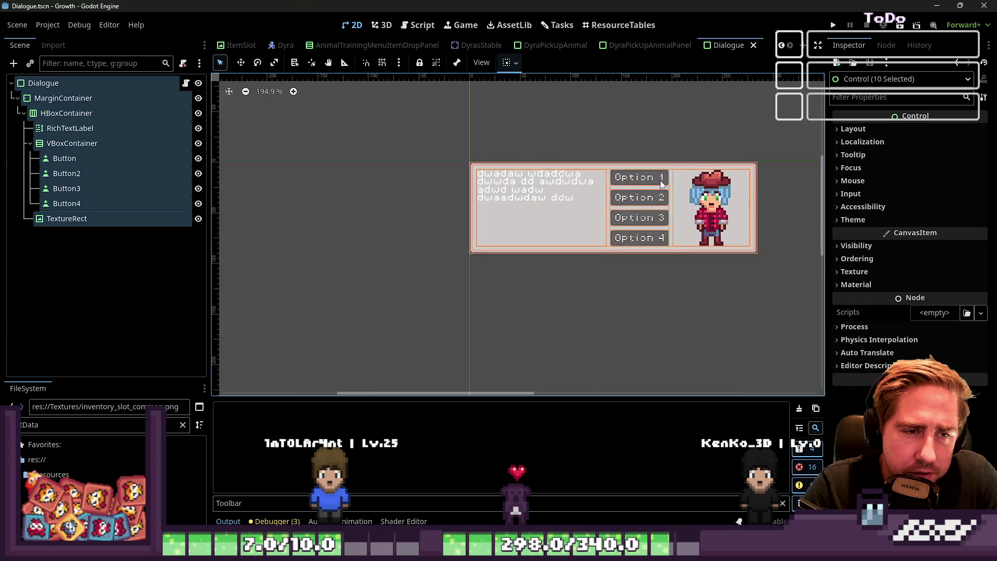
Step: Inspect the Option 1–4 buttons, then select the RichTextLabel to see its 8 px font sizes
left_click(632, 104)
left_click(620, 179)
left_click(618, 195)
left_click(606, 245)
left_click(613, 264)
scroll(396, 150, "down", 1)
left_click_drag(380, 142, 720, 286)
left_click(760, 289)
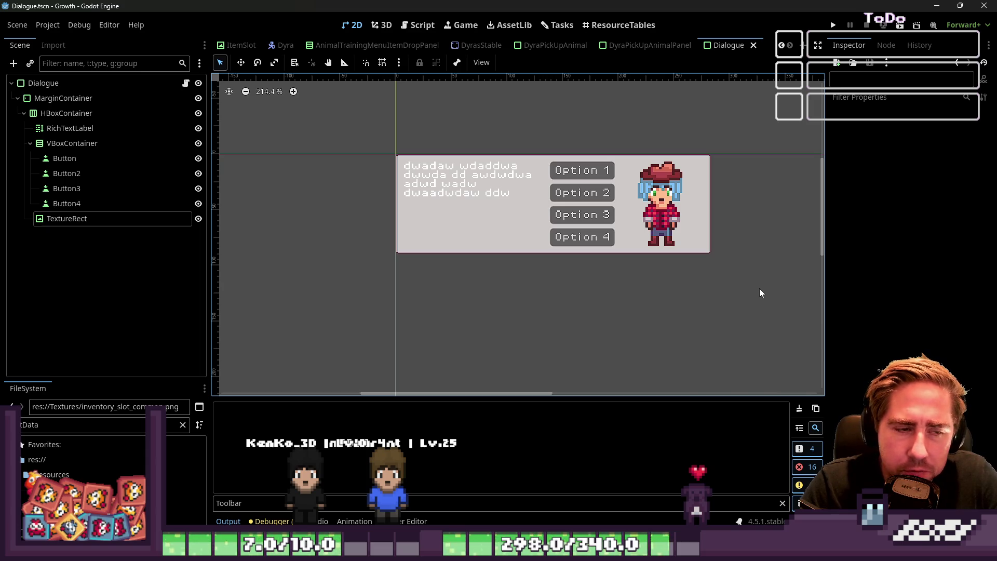
left_click(462, 202)
scroll(475, 157, "up", 3)
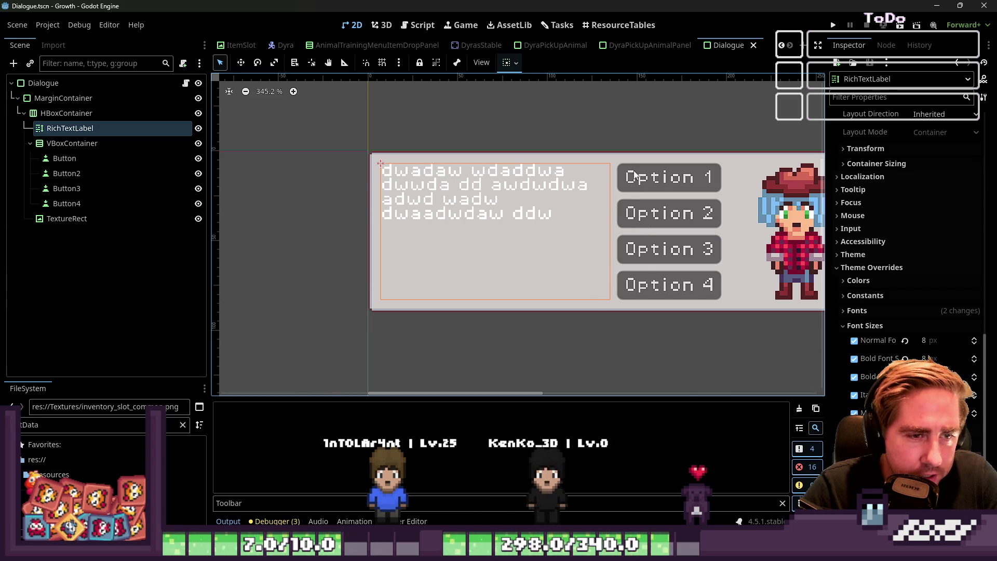
left_click(197, 144)
left_click(196, 144)
scroll(258, 185, "down", 1)
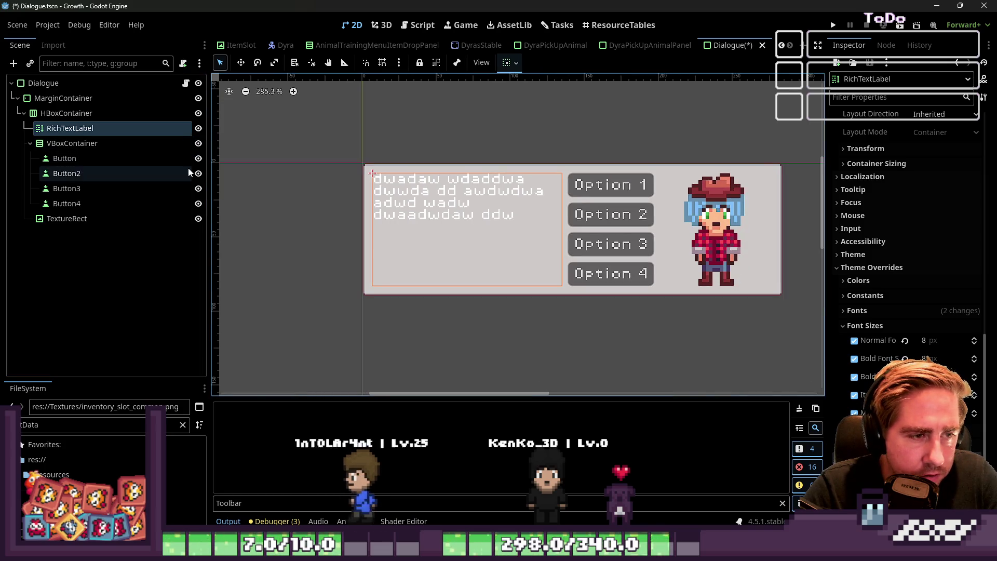
left_click(198, 129)
left_click(198, 129)
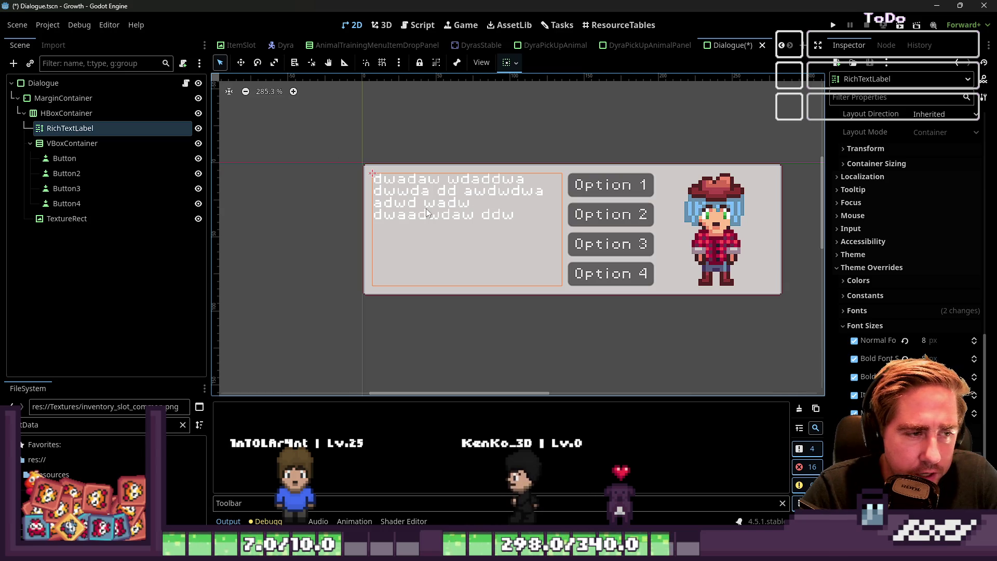
scroll(381, 177, "up", 3)
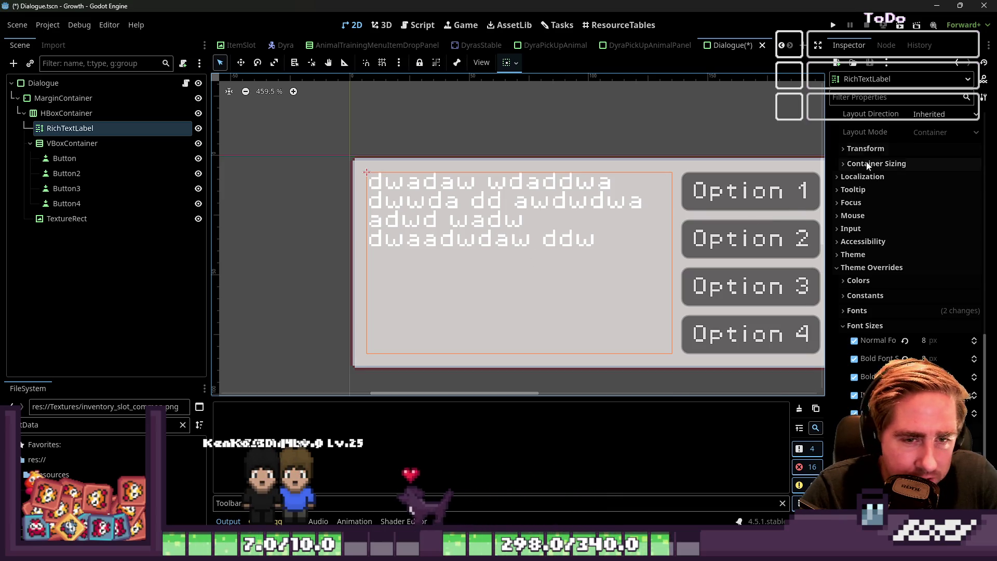
left_click(72, 143)
left_click(70, 128)
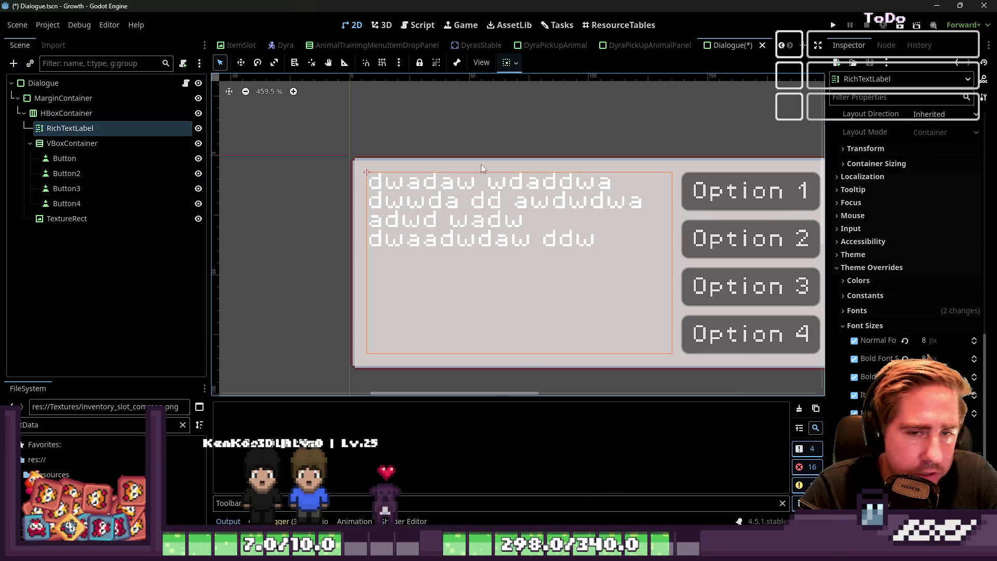
scroll(934, 129, "up", 10)
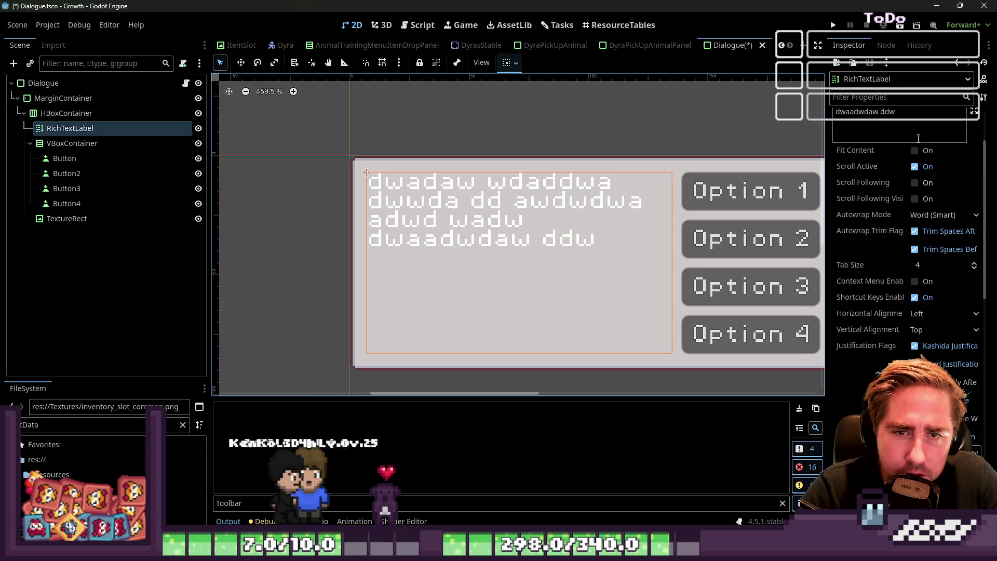
Step: Edit the RichTextLabel's placeholder text, removing the extra characters
left_click(915, 199)
type("wq wq ew wqe we qweqweqwqweqwe")
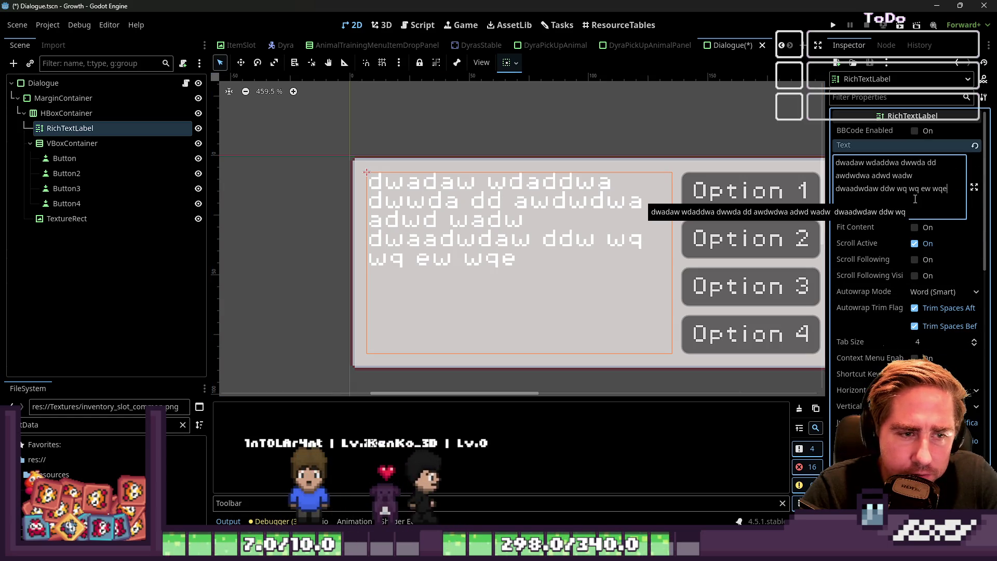
type("qweqweqwqweqweqwqweqweqwwwqwe")
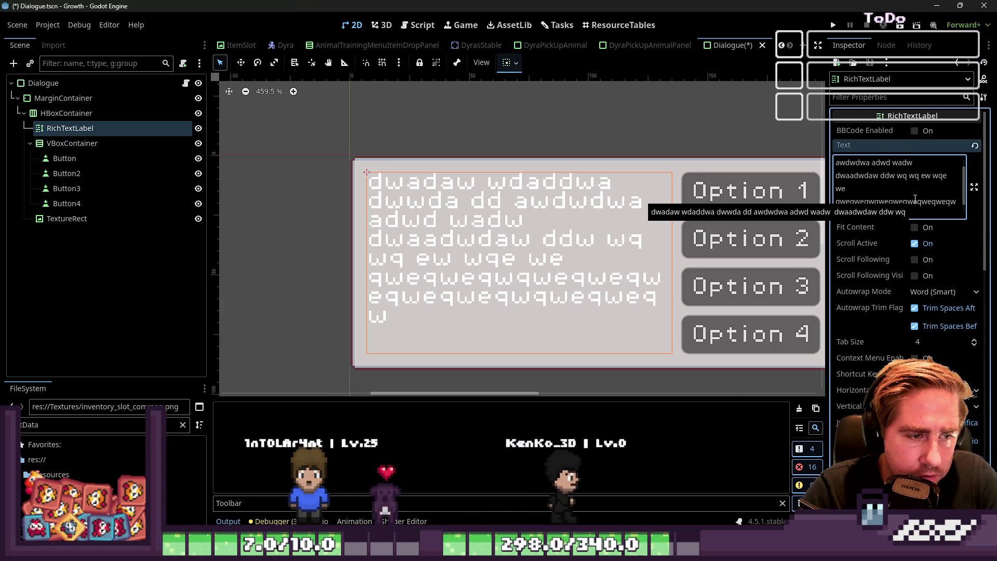
type("qwqw qweqweqweqwee")
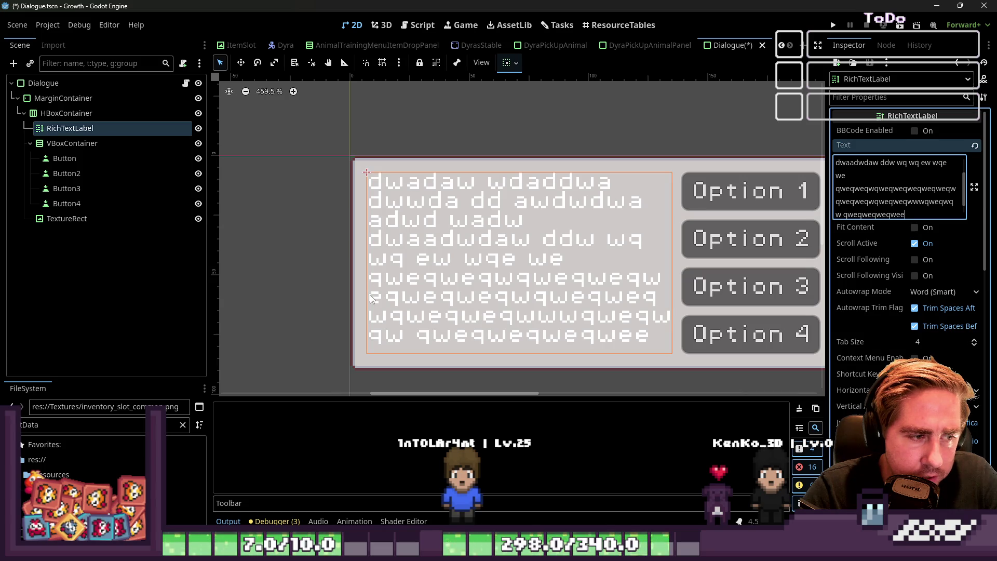
scroll(455, 265, "down", 3)
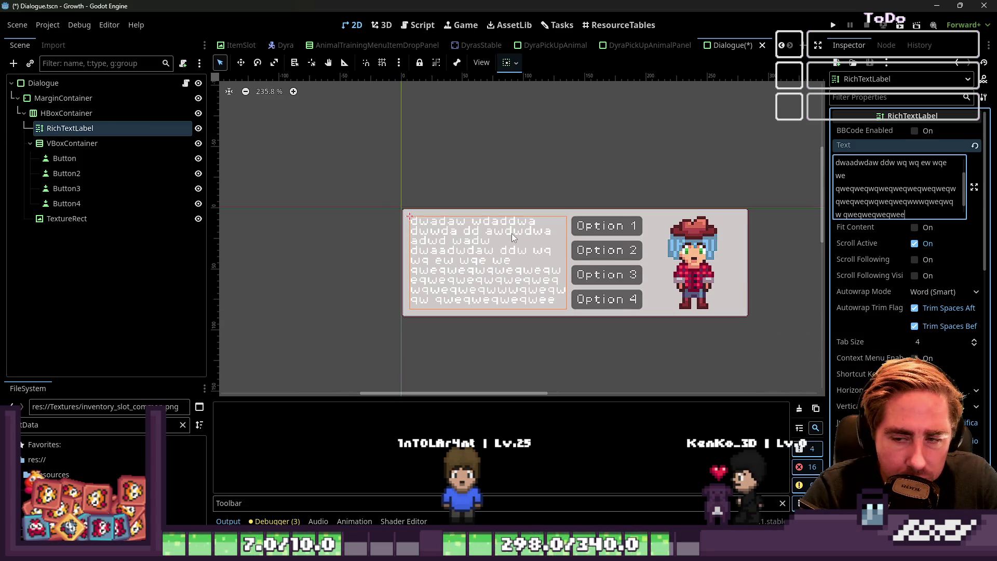
scroll(513, 233, "up", 1)
scroll(503, 235, "up", 2)
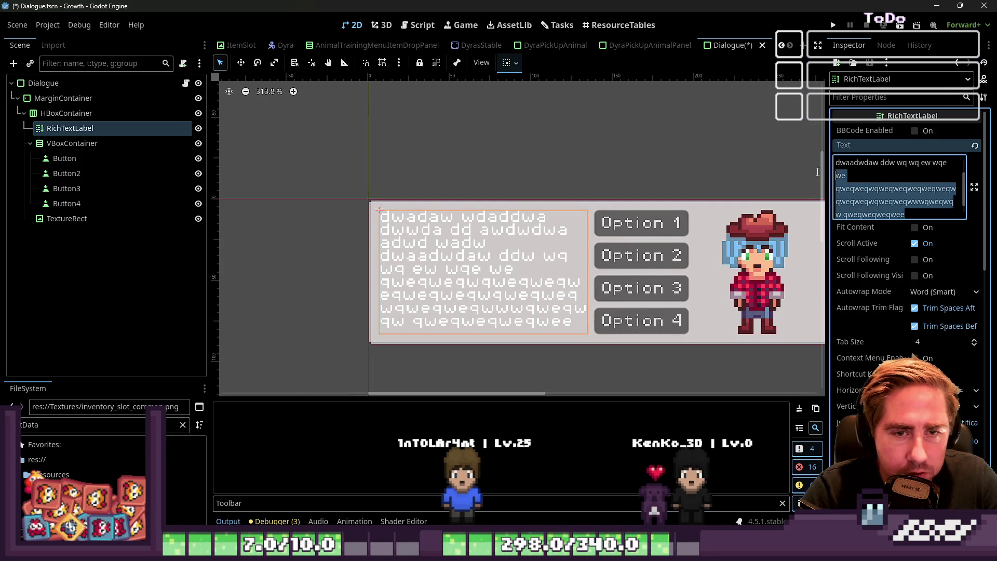
left_click_drag(819, 172, 834, 146)
key("BackSpace")
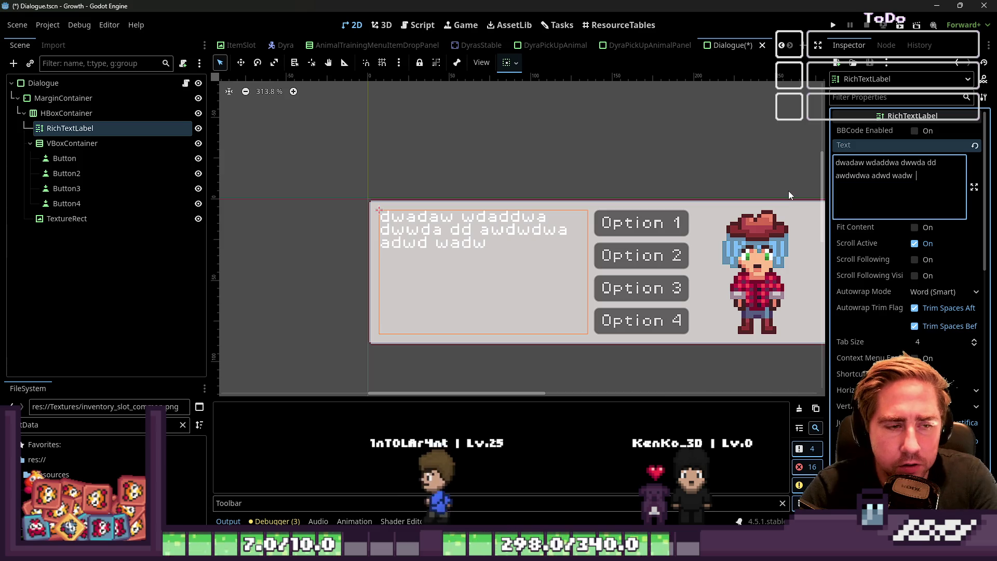
left_click(92, 129)
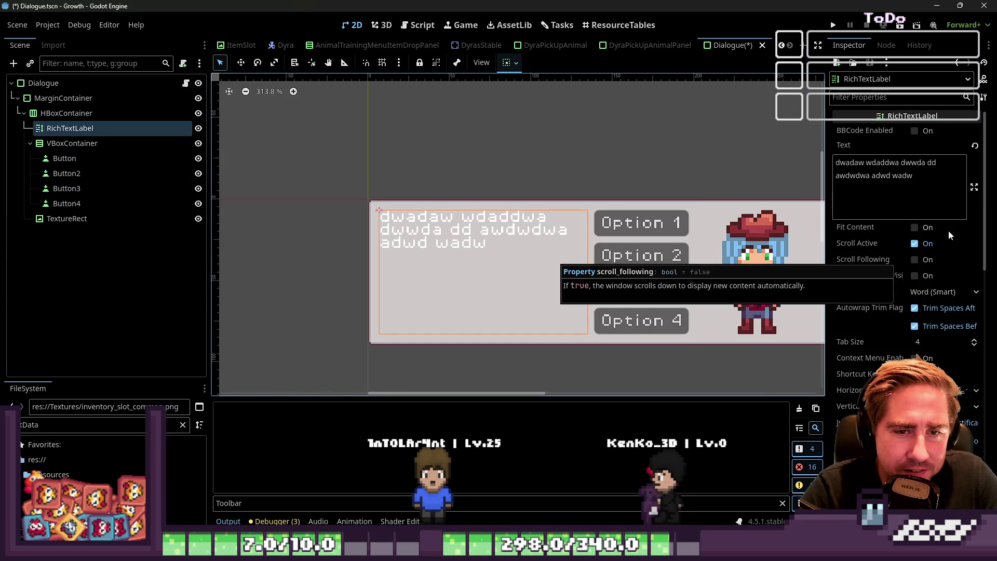
Step: Enable Fit Content, set Vertical Alignment to Center, and extend the placeholder text
left_click(915, 228)
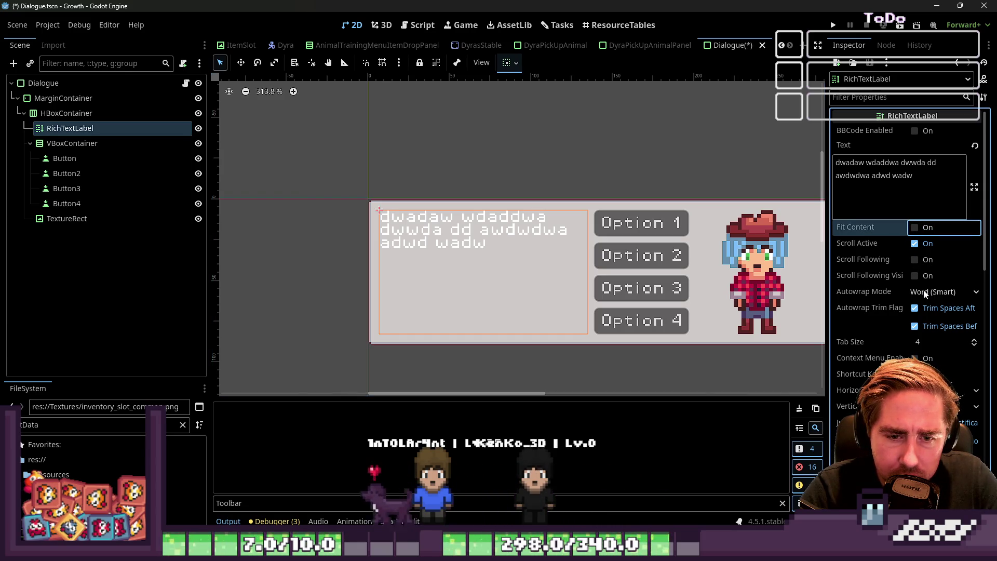
left_click(914, 431)
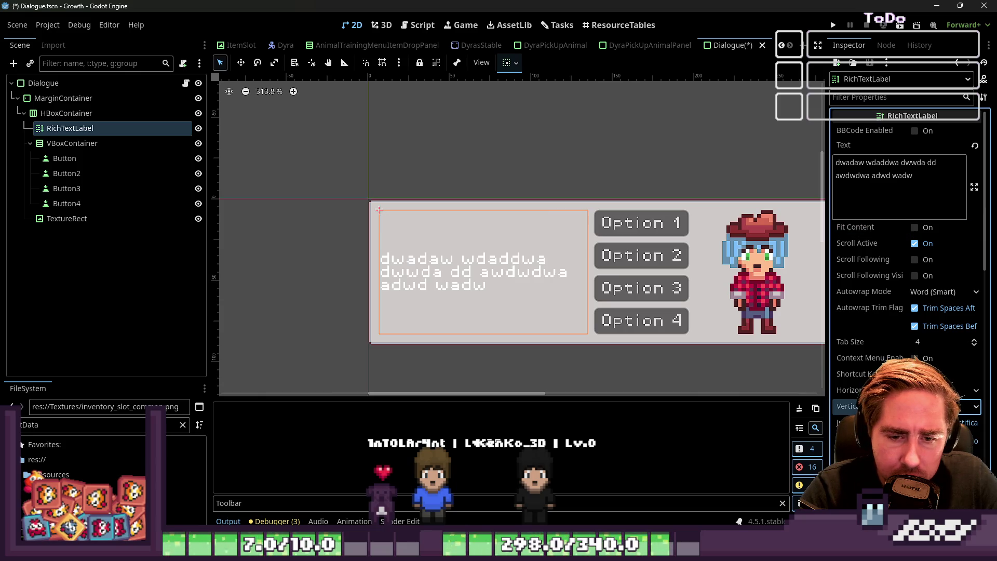
left_click(920, 187)
type("dw awda dwa wda daw adwdawadwawdawda wdawd")
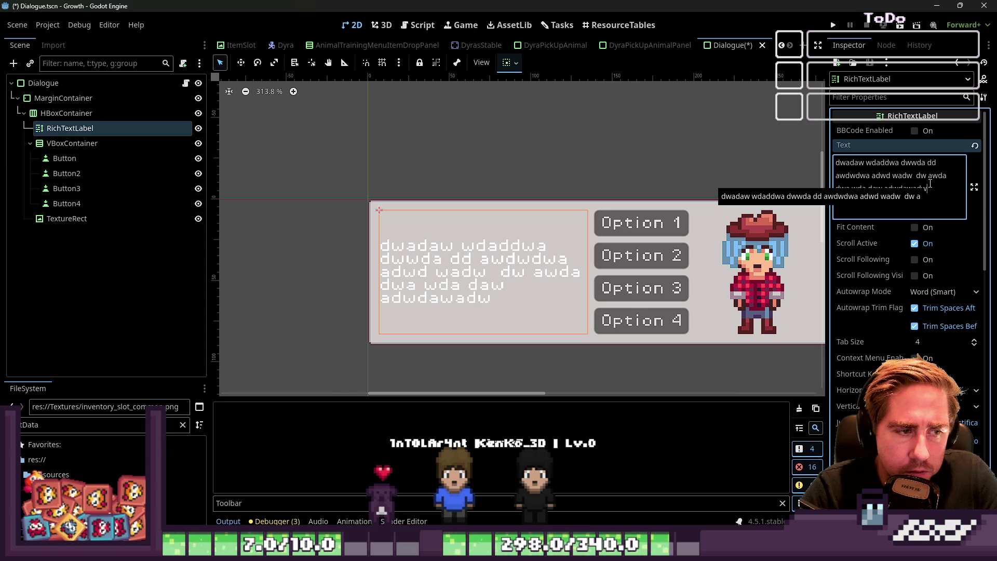
type("adwwaw wd awdawd")
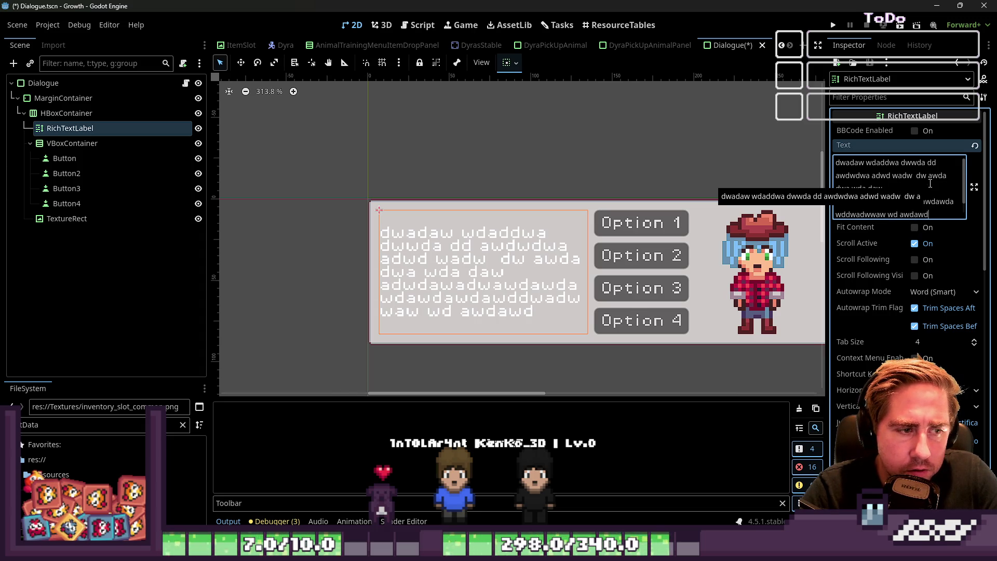
type("adw daw")
left_click_drag(828, 209, 784, 179)
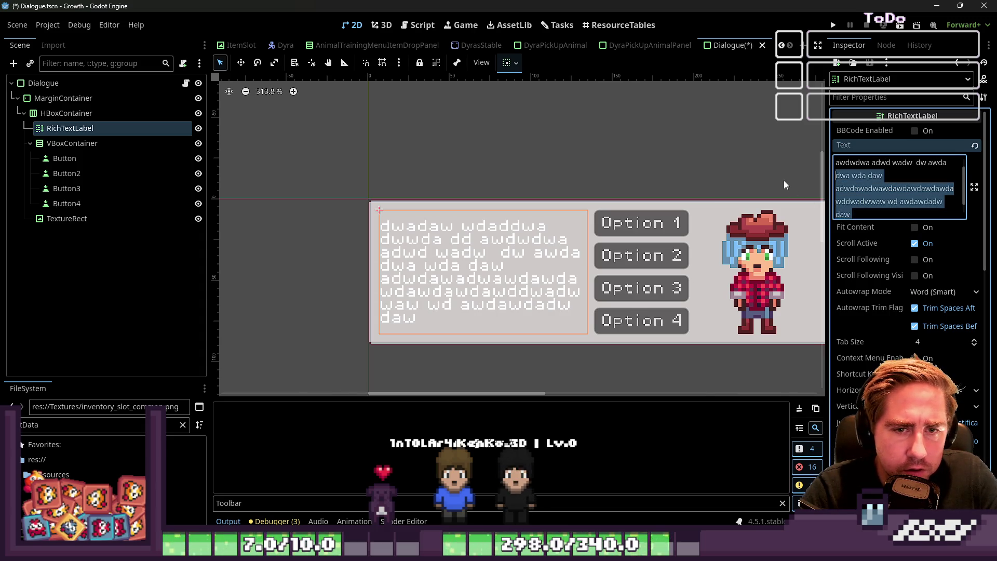
key("BackSpace")
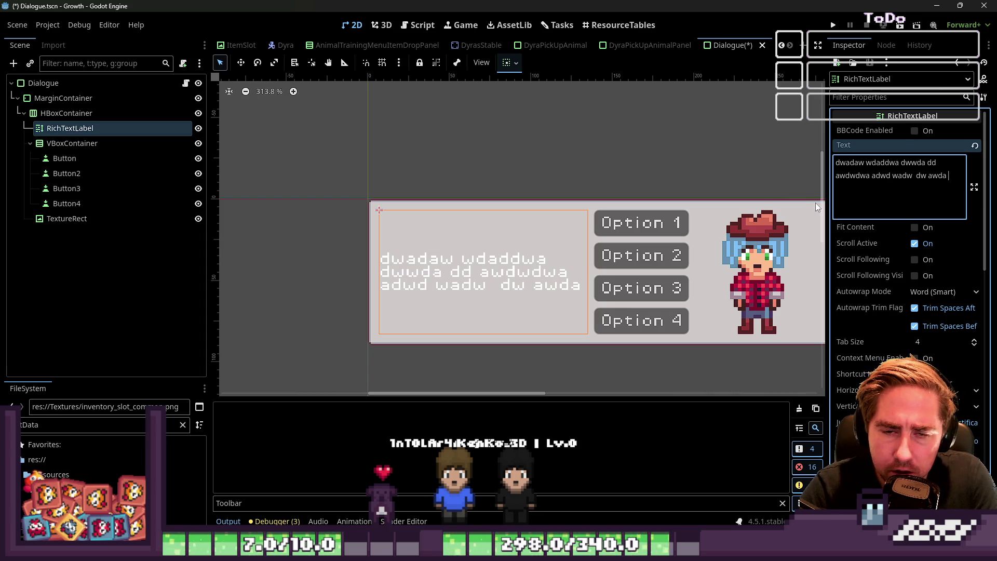
left_click(633, 234)
left_click(631, 257)
left_click(630, 287)
left_click(628, 321)
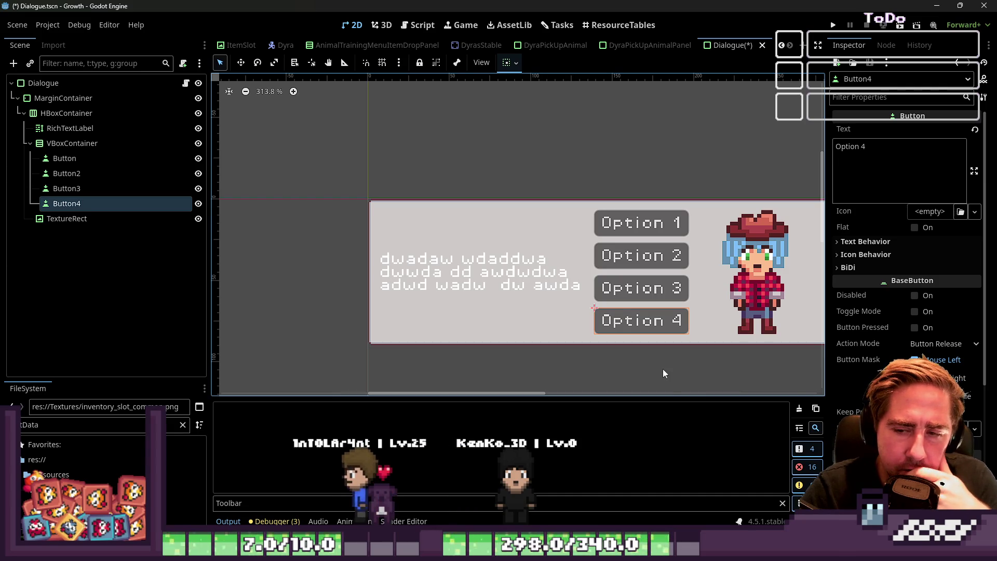
left_click(898, 166)
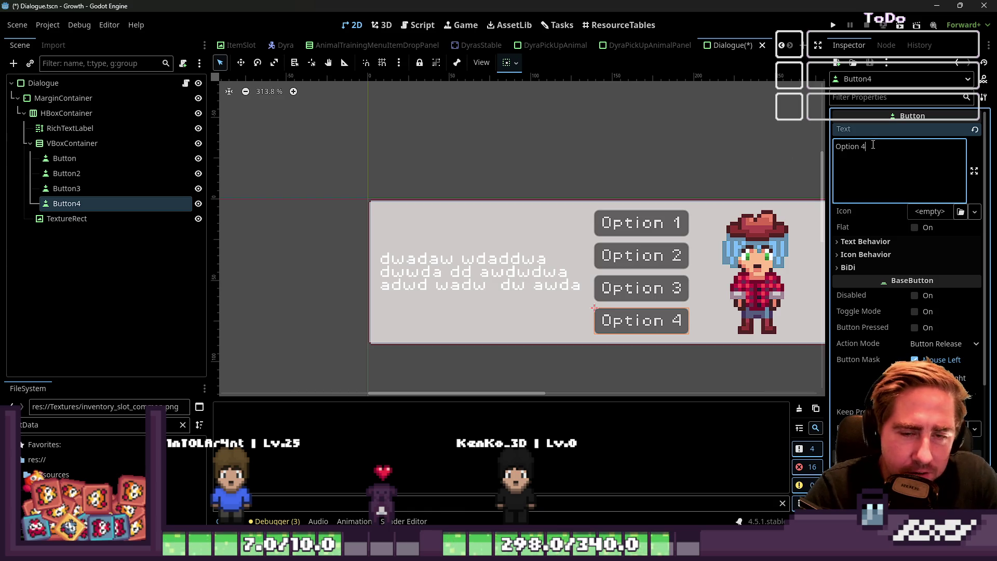
left_click(65, 173)
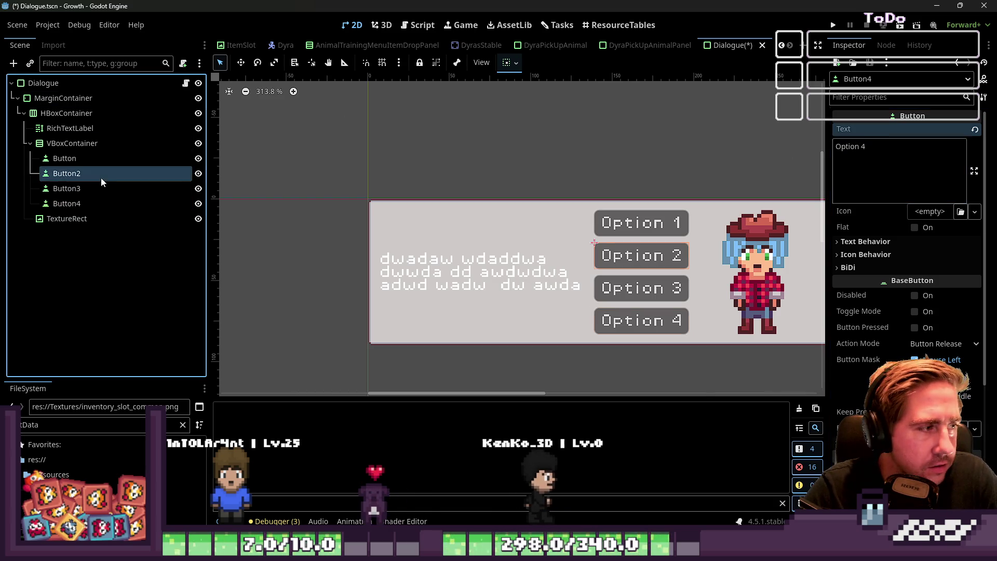
left_click(65, 158)
left_click(63, 174)
left_click(69, 190)
left_click(67, 202)
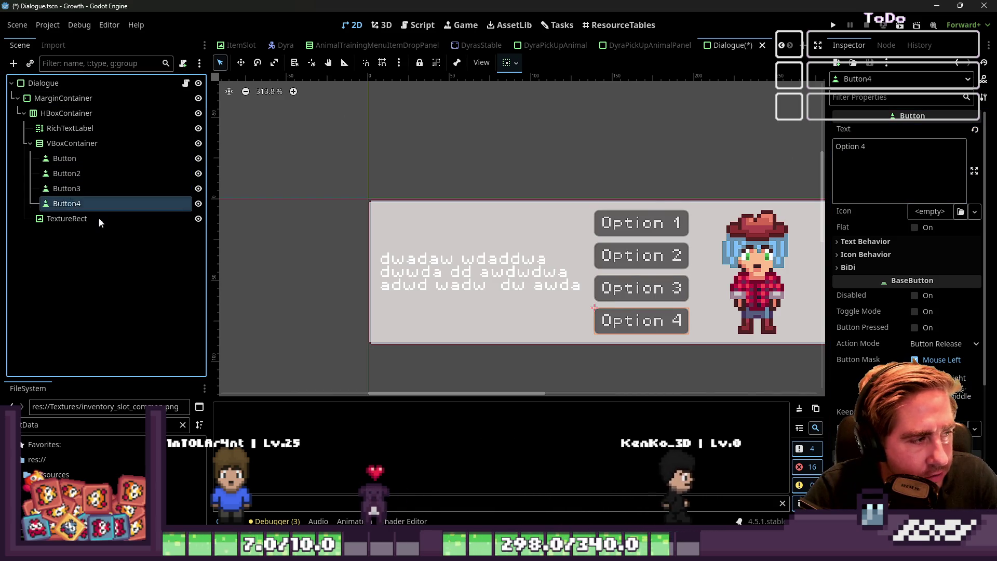
left_click(649, 219)
left_click(645, 250)
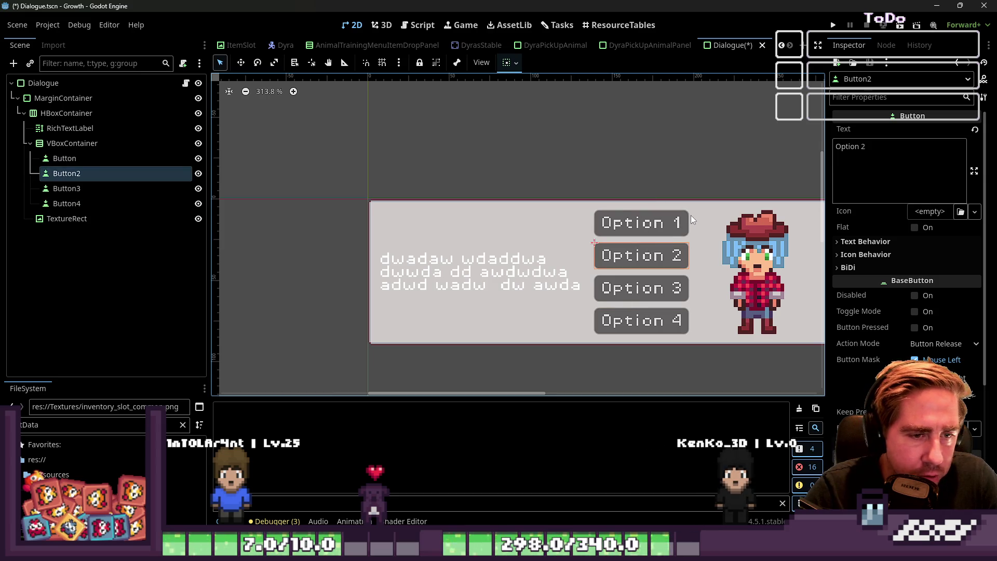
Step: Retype dialogue_options_array as Array[Callable] in DialogueData.gd and save
left_click(408, 31)
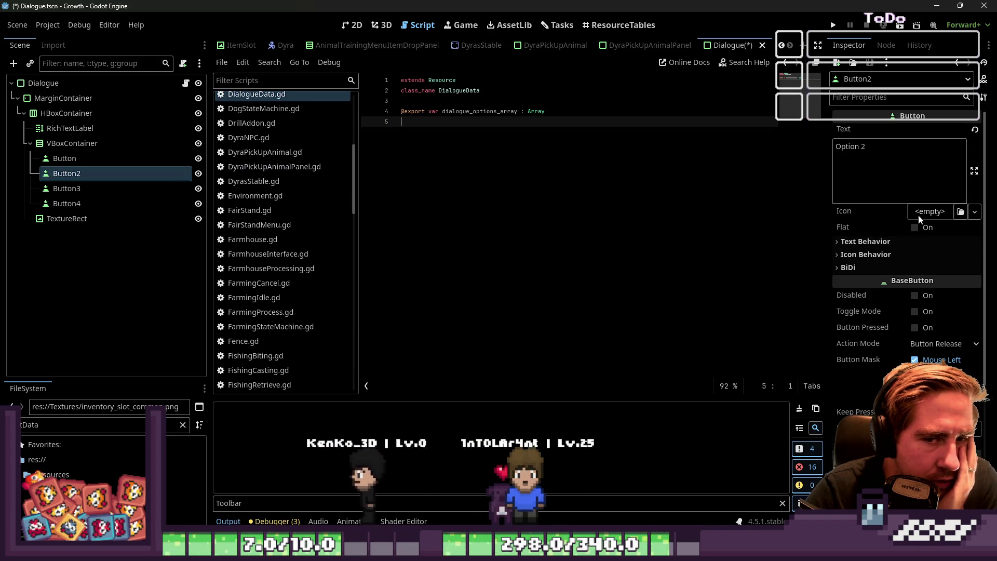
key("BackSpace")
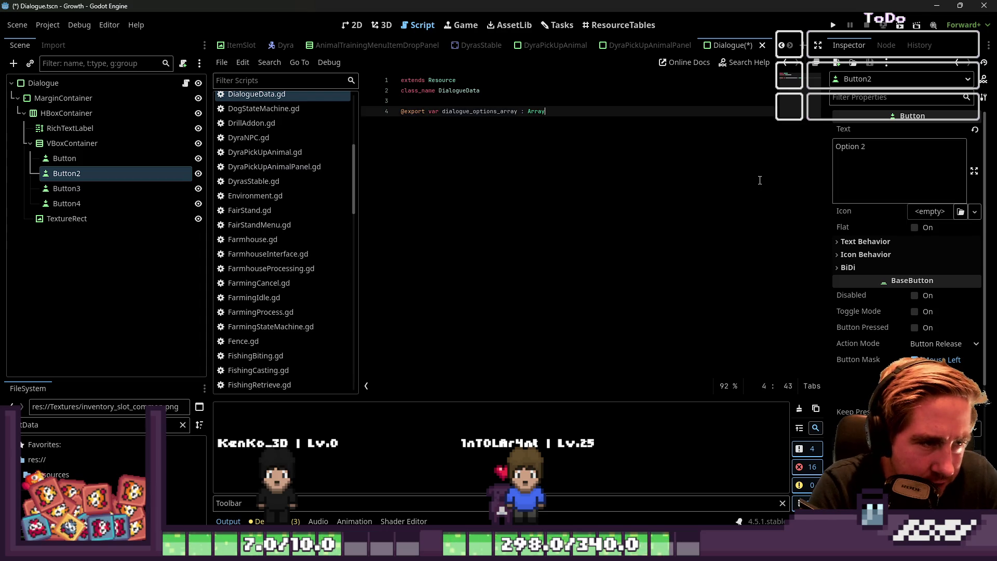
type("llable")
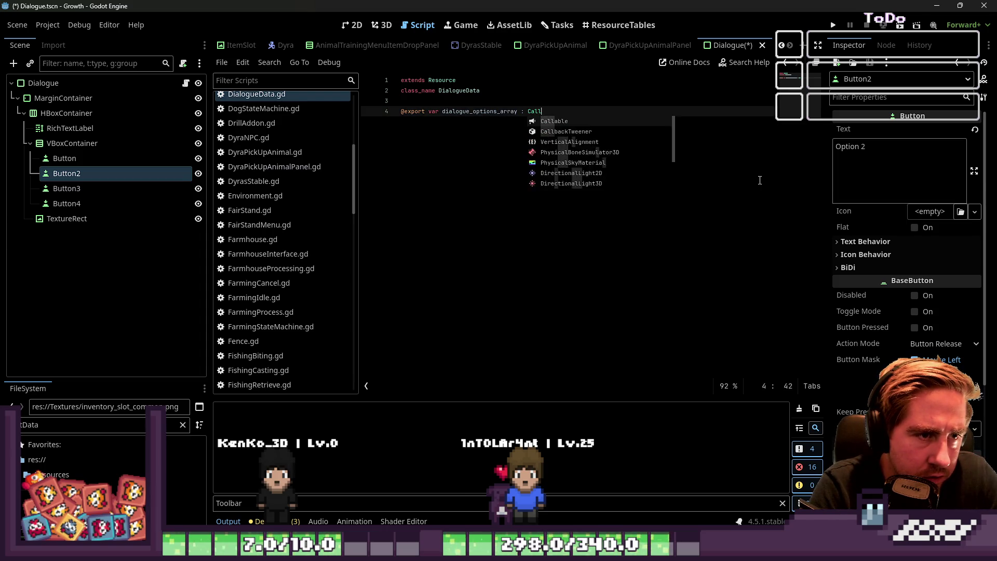
key("Return")
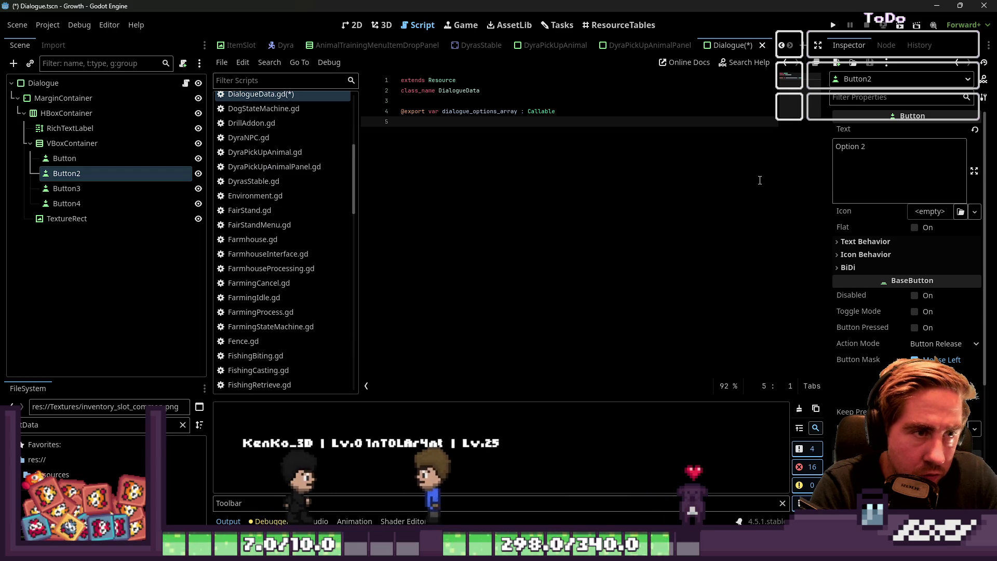
key("BackSpace")
key("BackSpace")
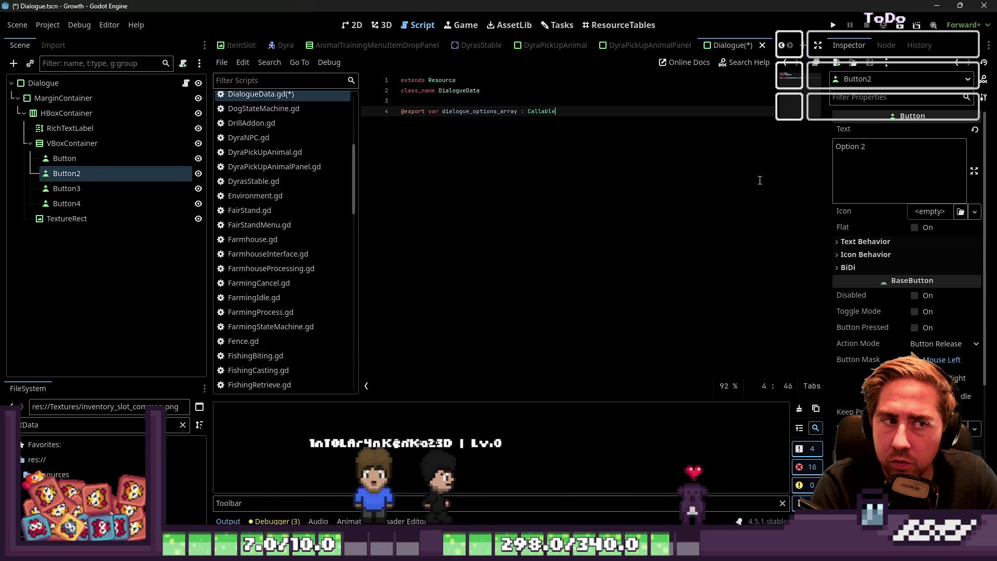
key("BackSpace")
key("BackSpace")
key("BackSpace")
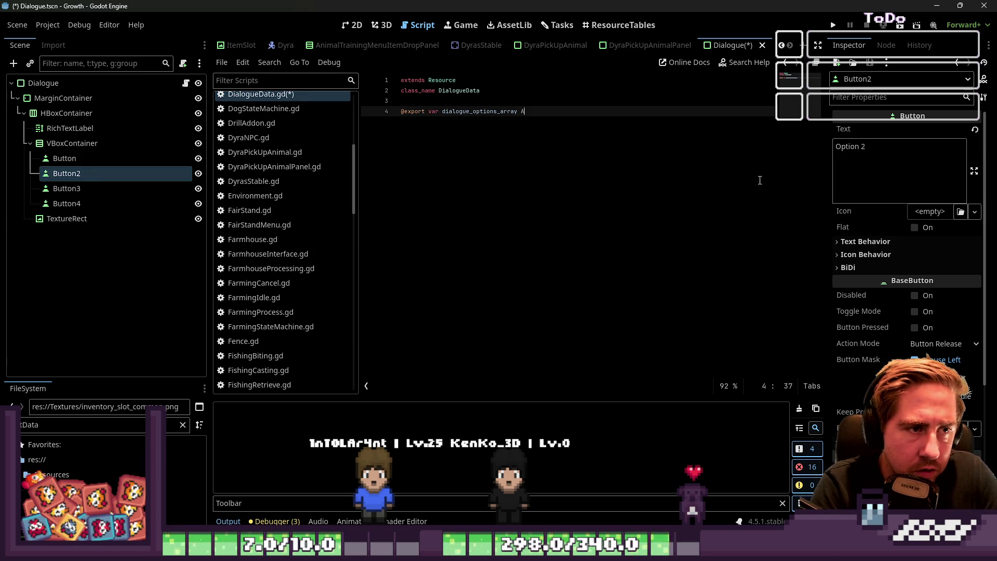
type("Array")
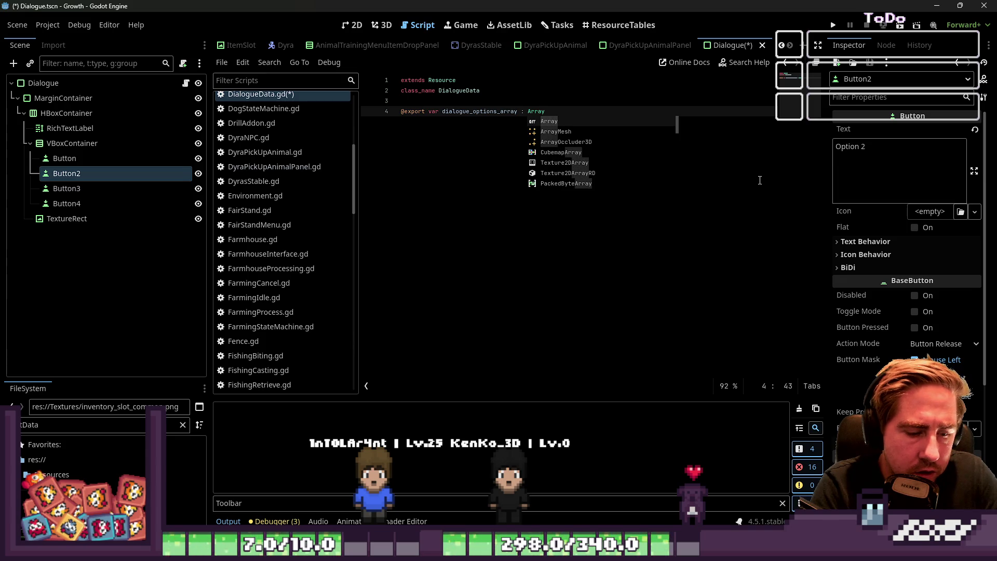
type("[Callabl")
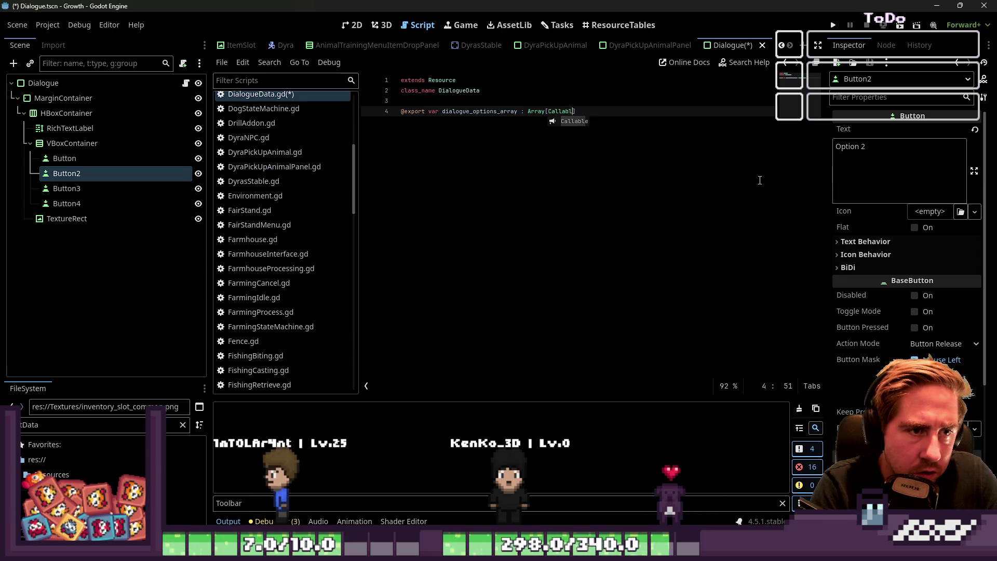
type("e")
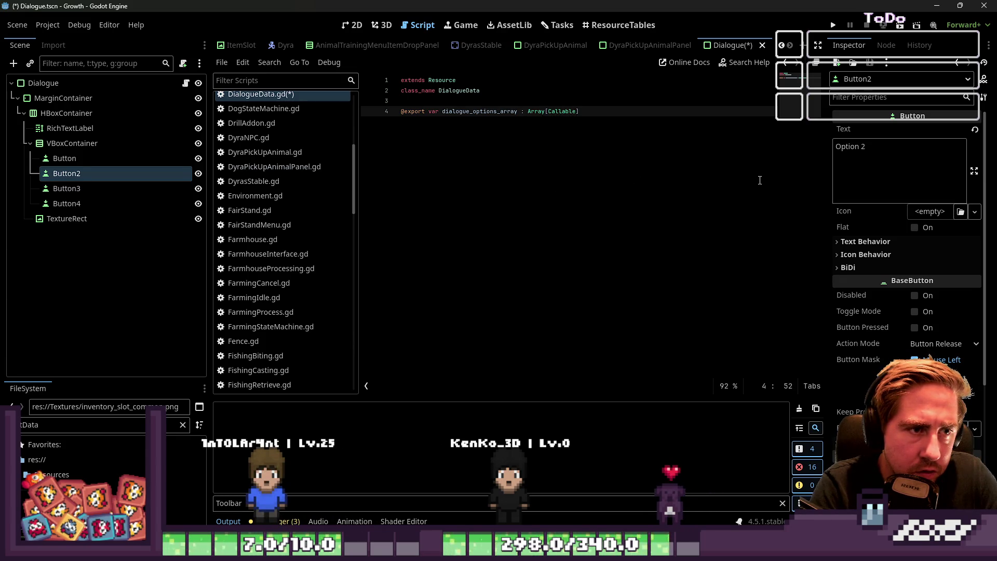
key("Return")
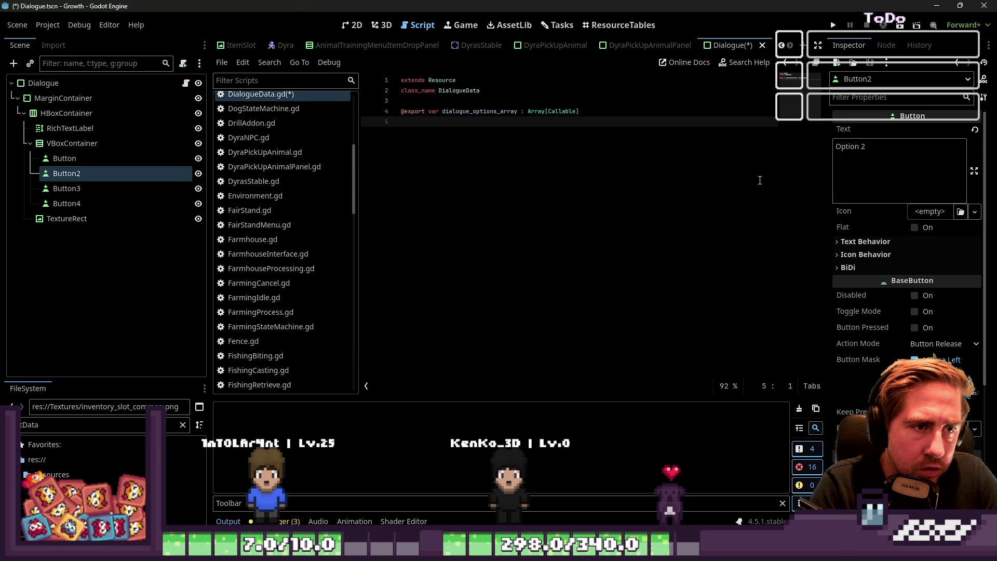
key("ctrl+s")
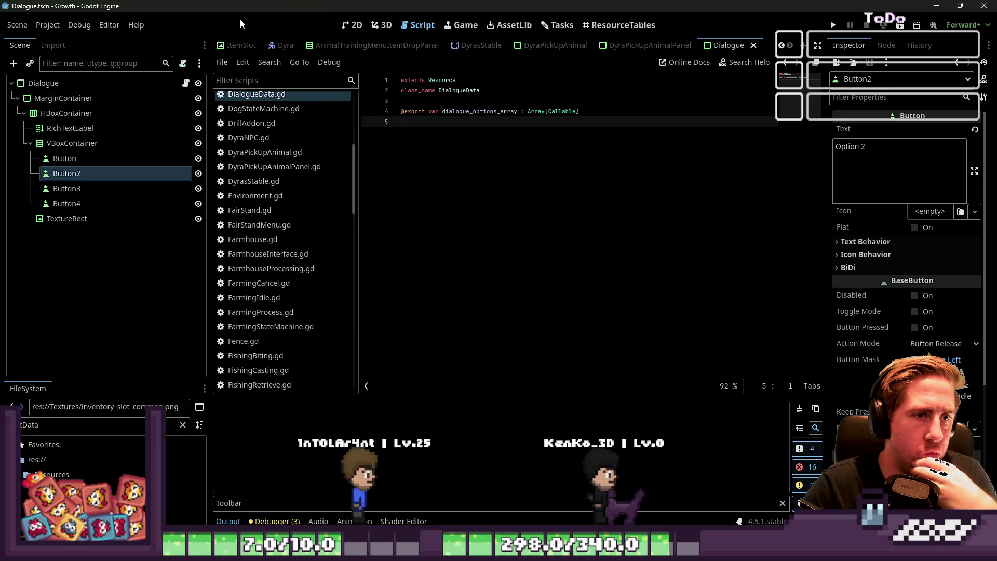
Step: Look up the Callable documentation and browse the DialogueData and ConveyorBeltWaiting scripts
left_click(558, 112, "ctrl")
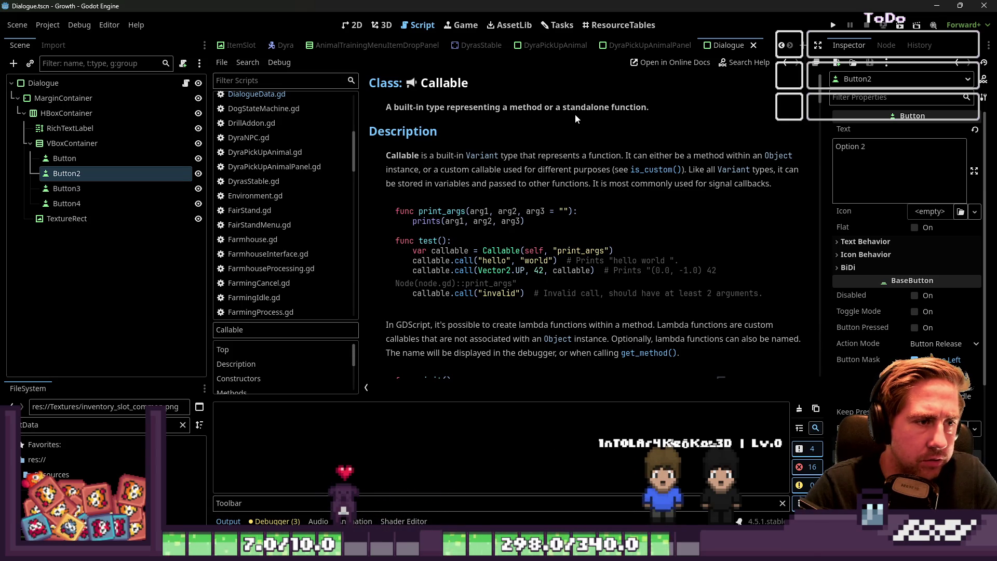
scroll(251, 220, "up", 2)
left_click(279, 152)
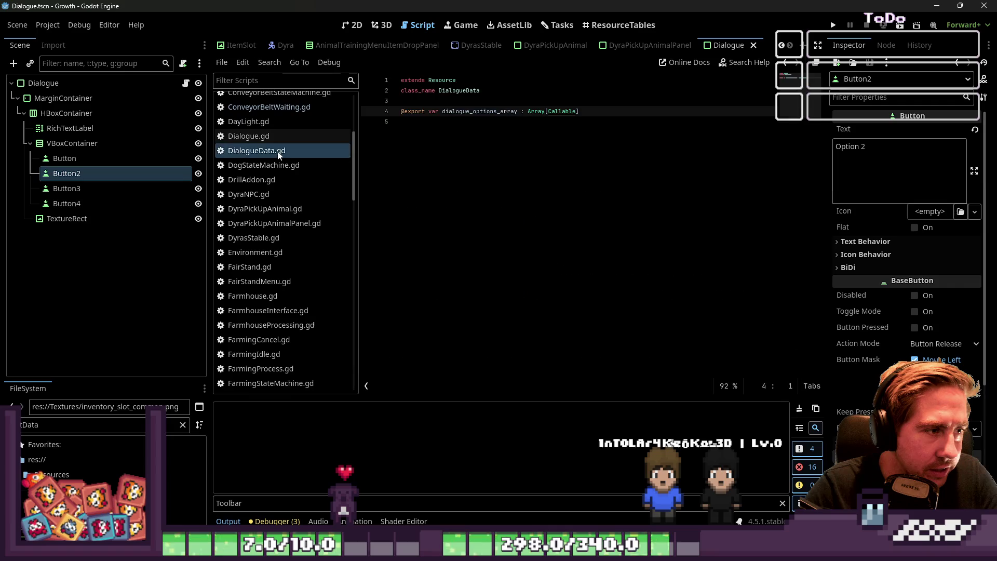
left_click(284, 108)
scroll(289, 135, "up", 3)
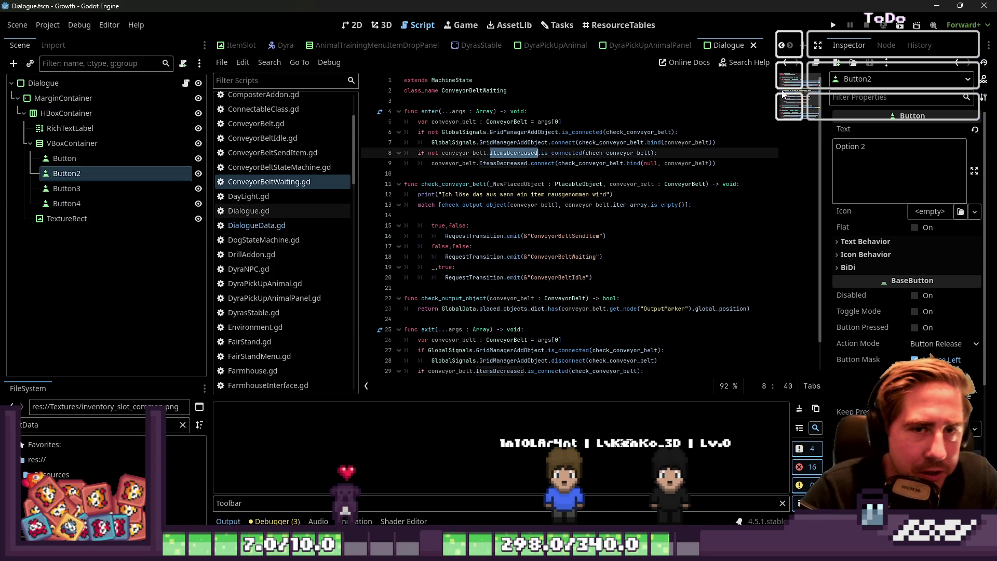
Step: Move between the Tasks board, script editor and ResourceTables view
left_click(558, 25)
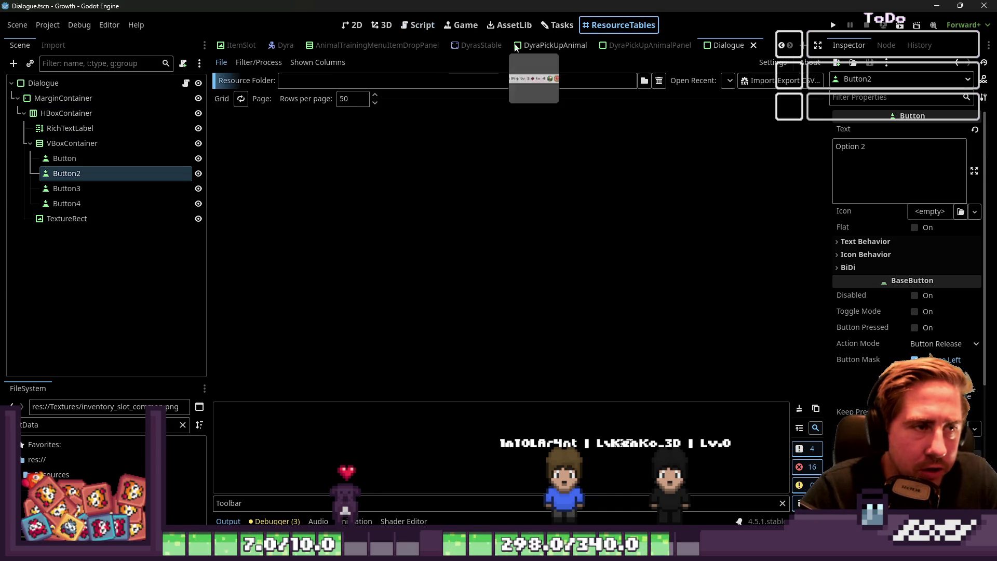
key("ctrl+F3")
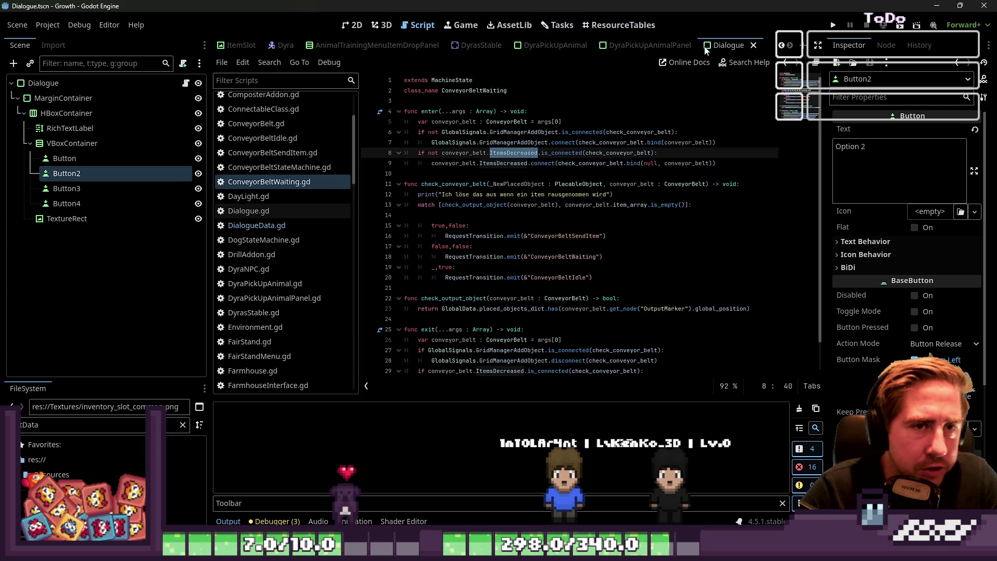
scroll(270, 120, "up", 3)
left_click(589, 22)
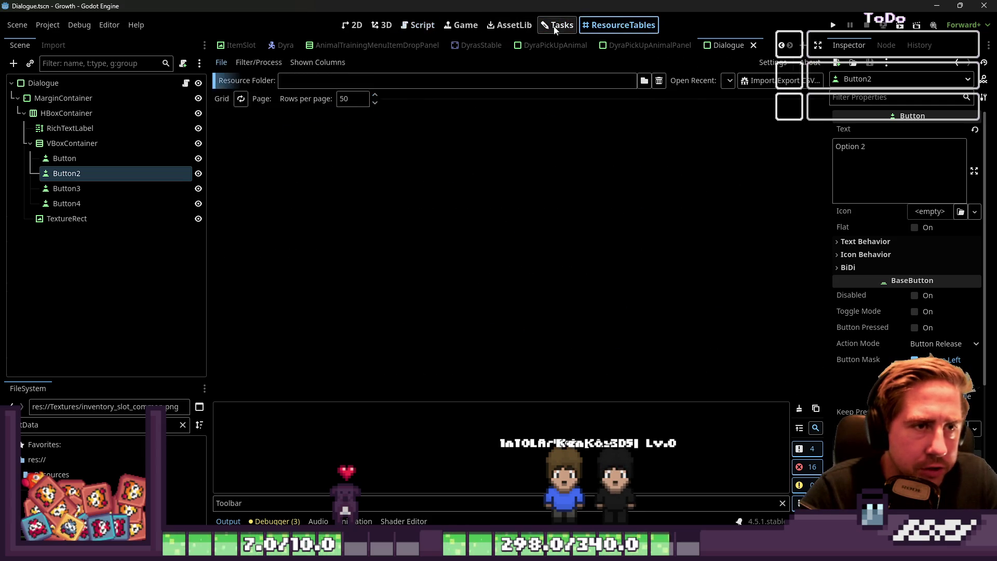
left_click(558, 25)
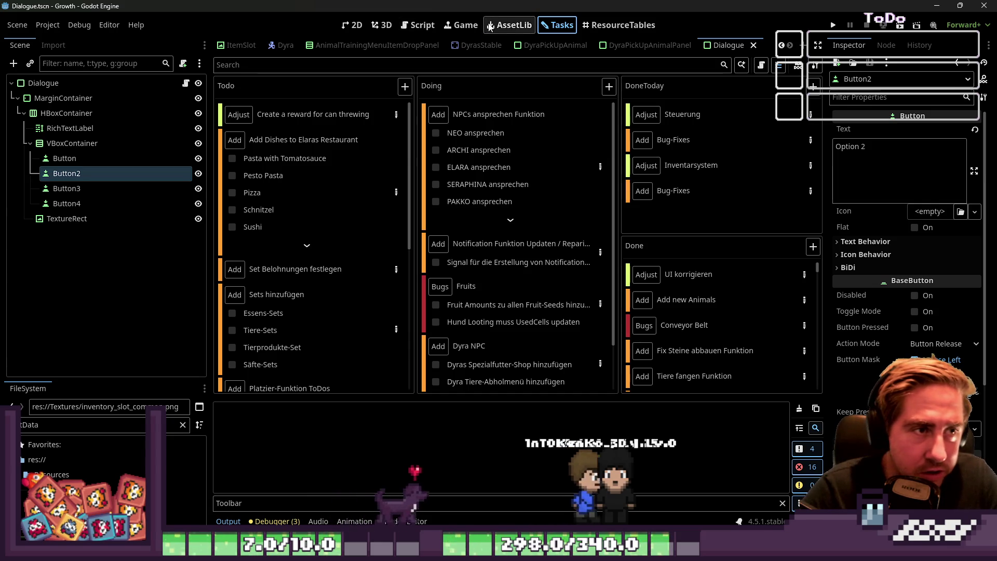
Step: Open DialogueData.gd and change the variable's container type to Dictionary
left_click(185, 83)
left_click(438, 91)
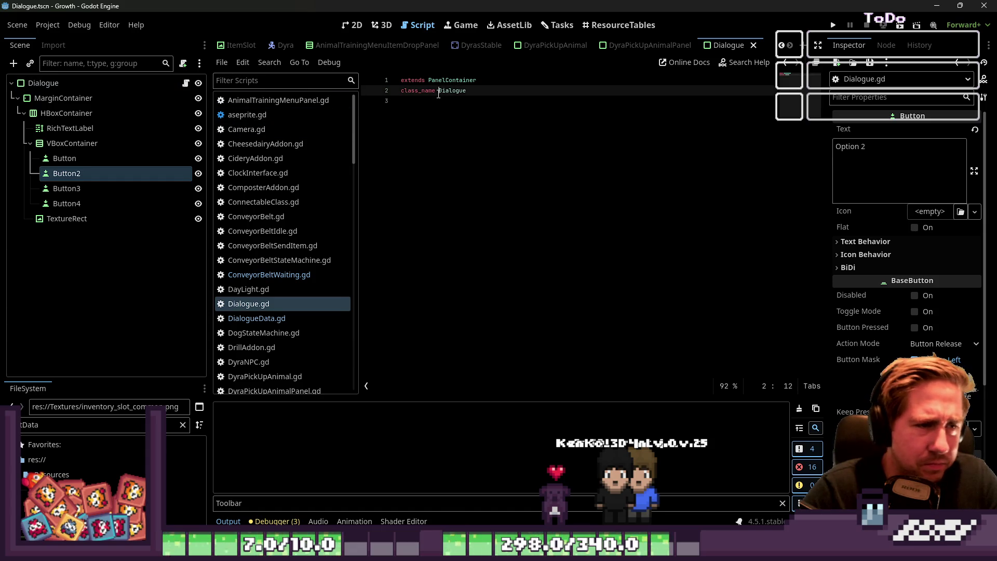
left_click(295, 318)
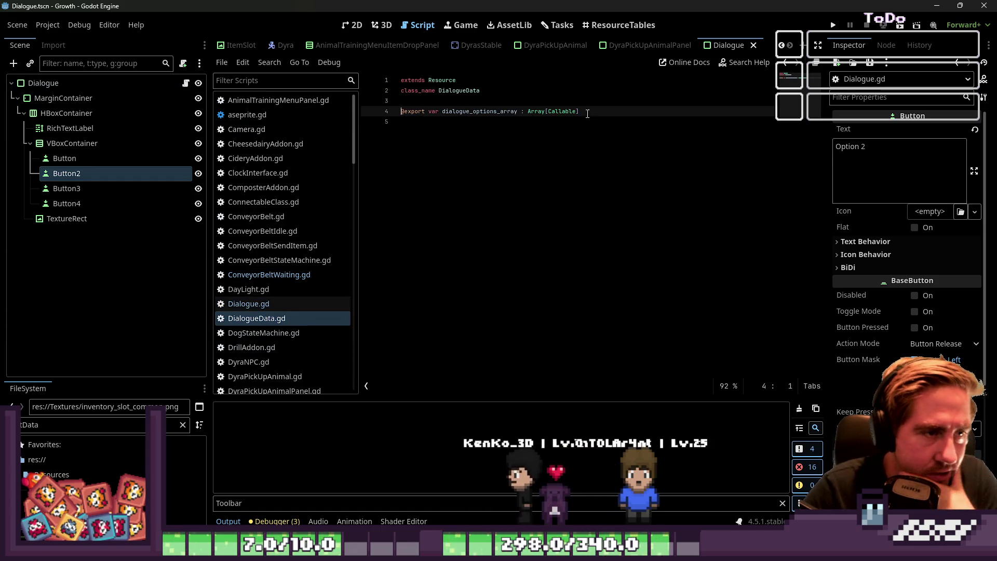
left_click(586, 136)
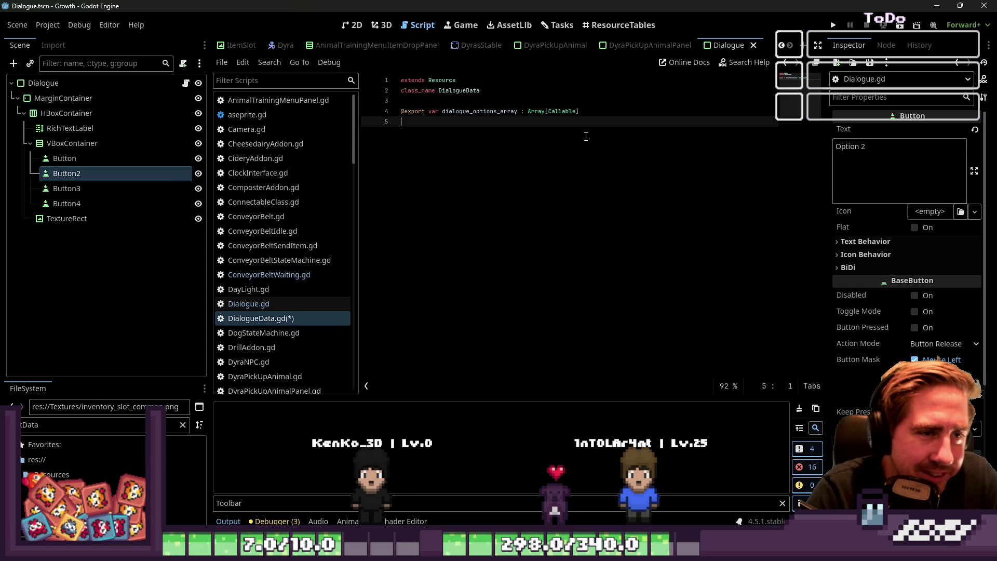
key("Left")
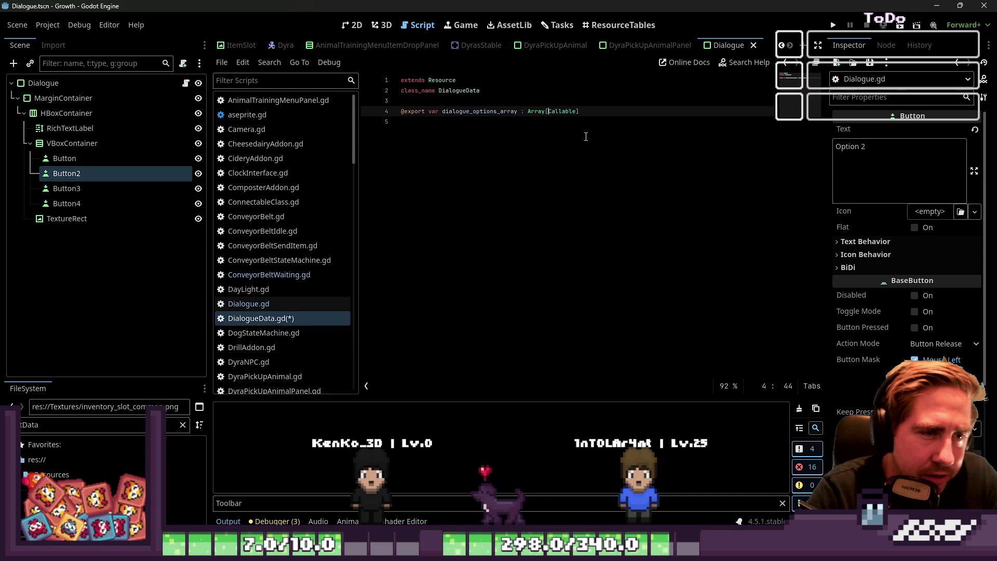
type("Dictionary")
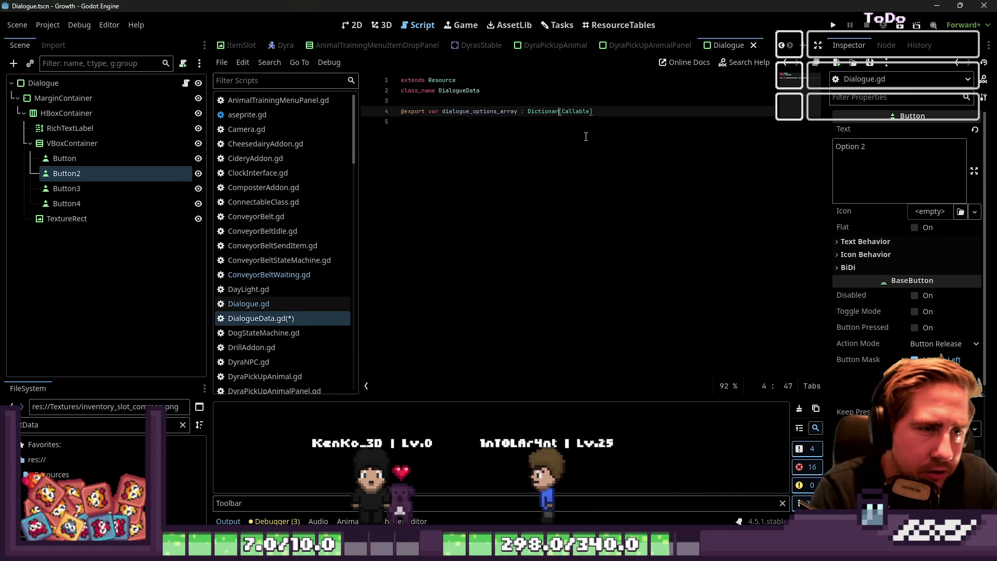
Step: Make the type Dictionary[String,Dictionary], save the script, and begin a new resource
key("ctrl+shift+Right")
key("Right")
key("ctrl+shift+Left")
type("\"")
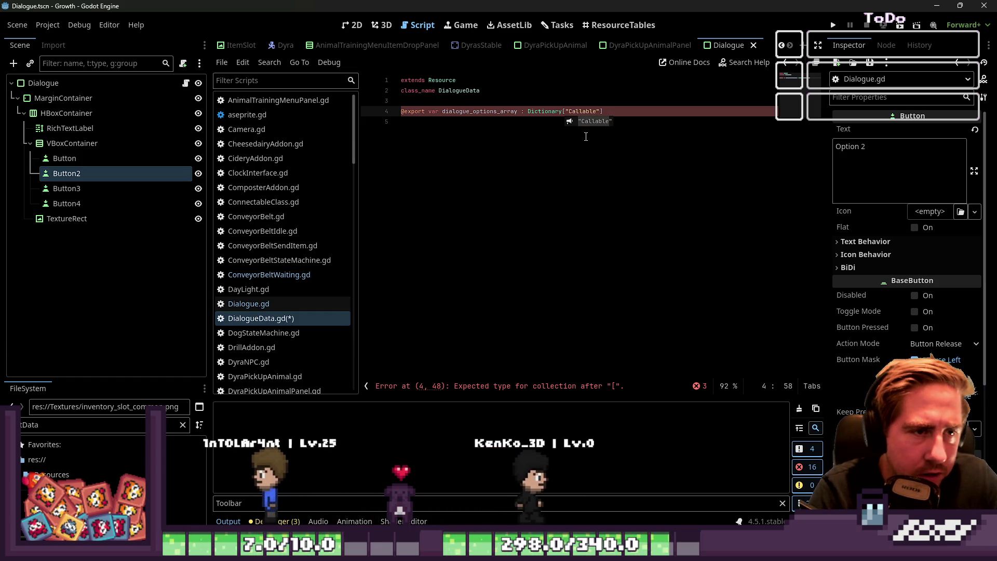
key("BackSpace")
key("BackSpace")
type("String,")
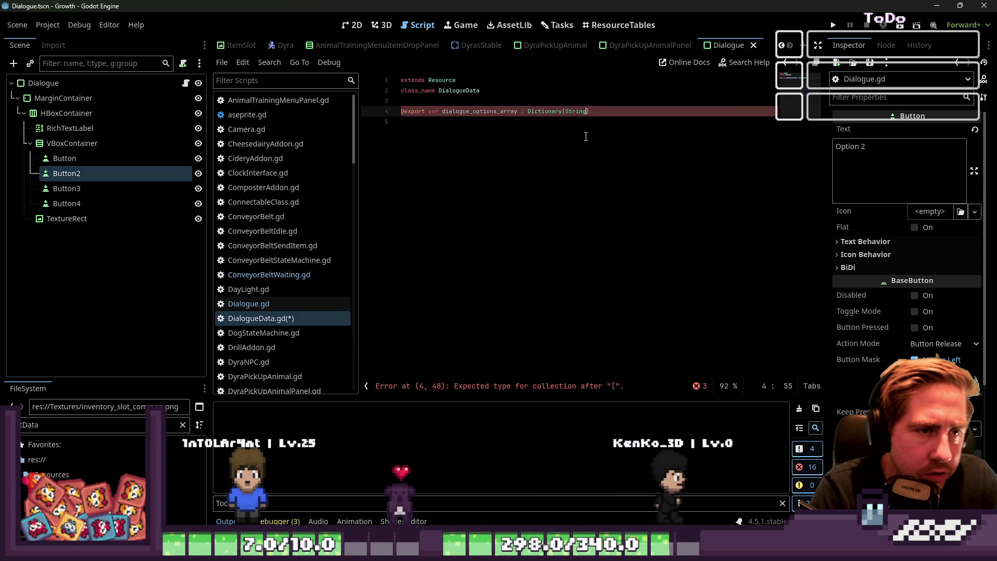
type("Callabl")
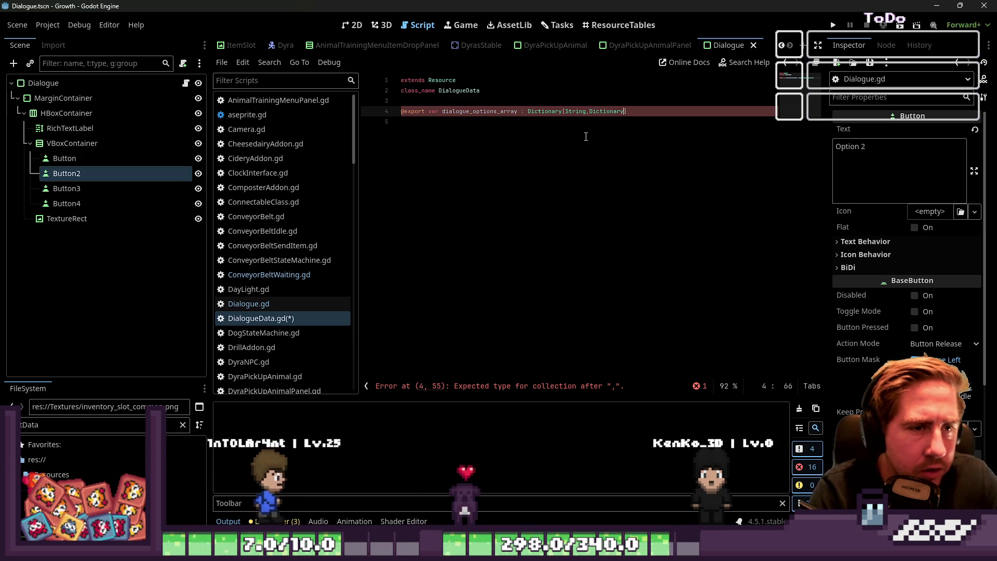
left_click(619, 147)
key("ctrl+s")
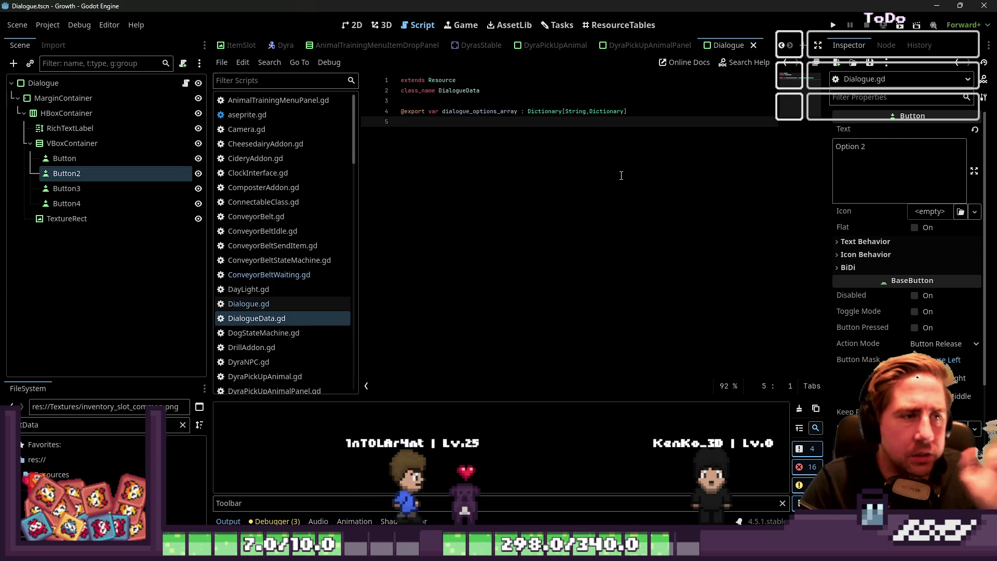
left_click(837, 63)
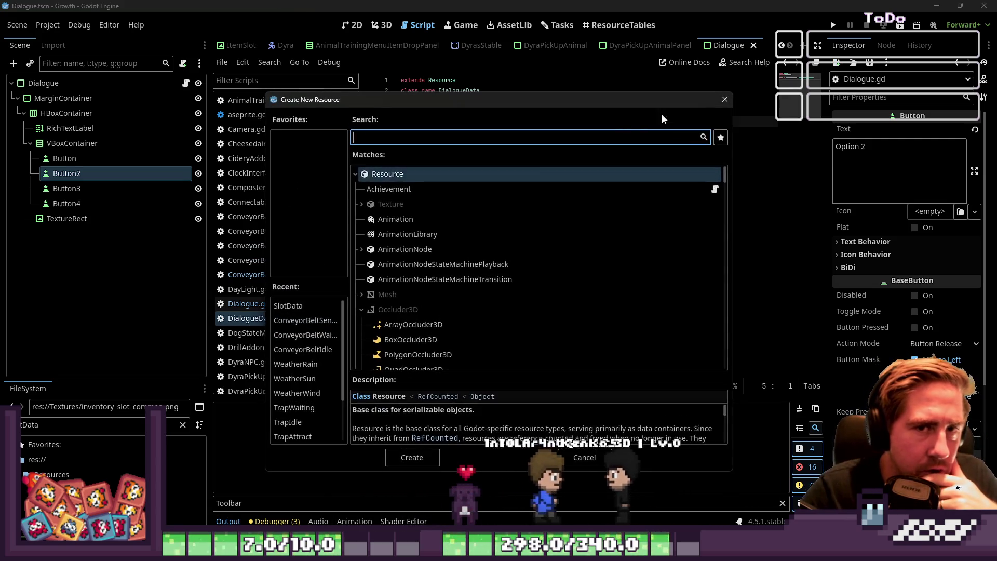
Step: Create a DialogueData resource and enter Option1 as a new Dialogue Options key
type("Dialogue")
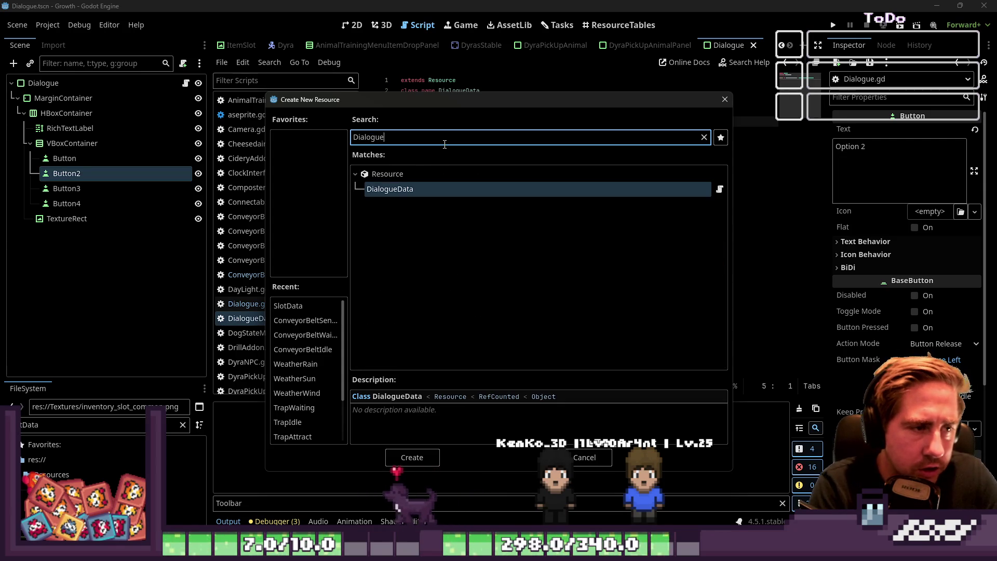
key("Return")
left_click(935, 131)
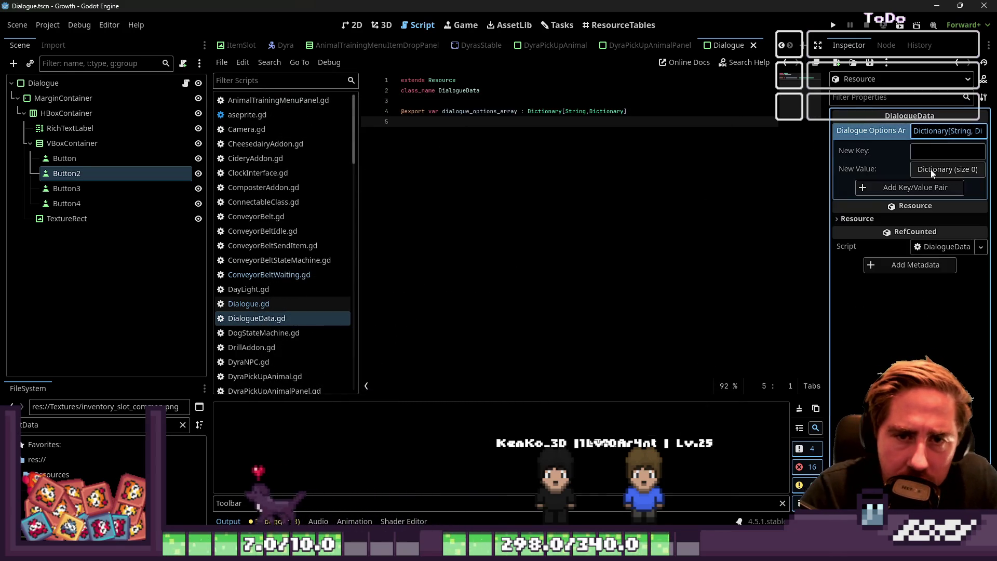
left_click(927, 151)
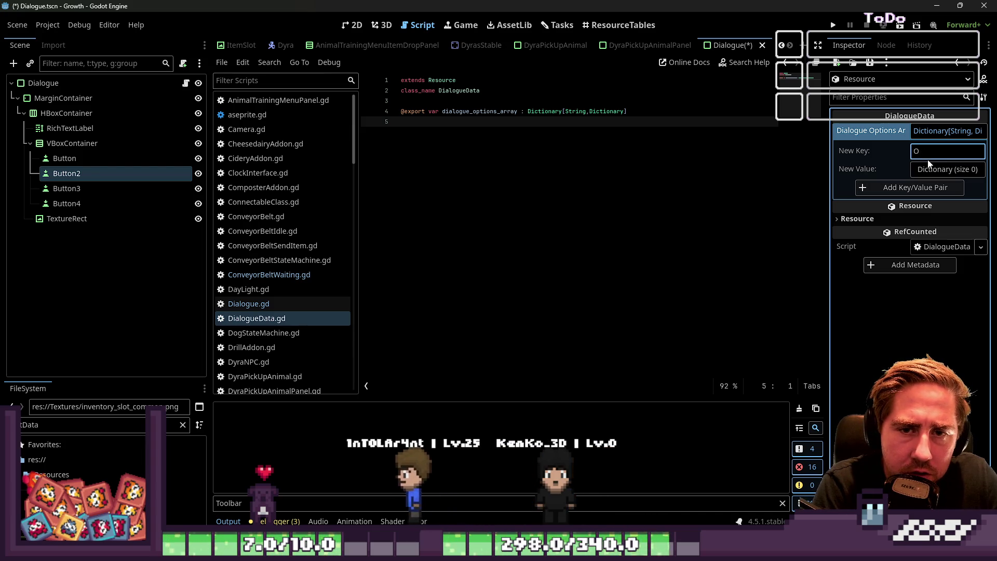
type("ption1")
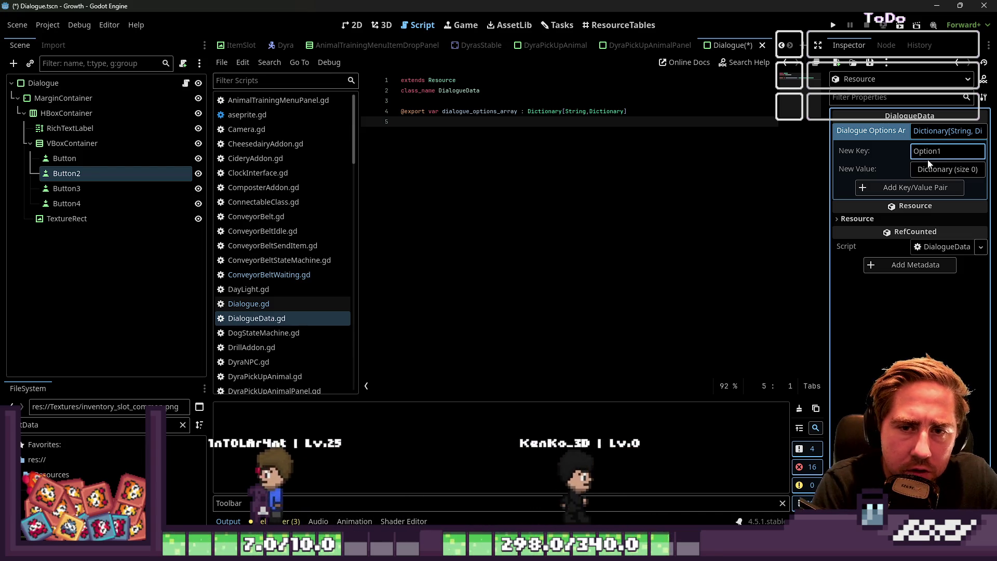
Step: Give Option1 a nested Dictionary value with the key OptionName
left_click(948, 169)
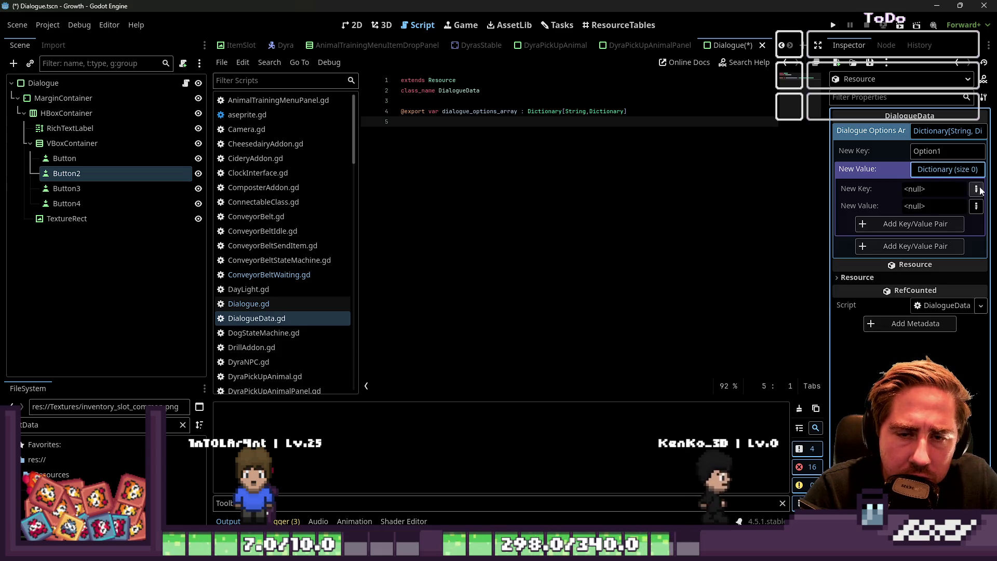
right_click(948, 169)
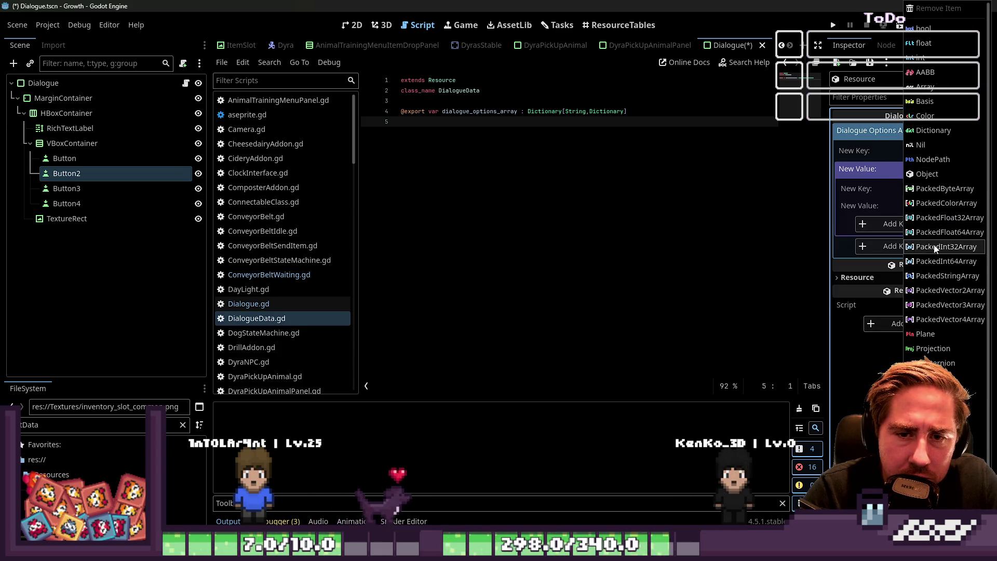
scroll(945, 208, "down", 1)
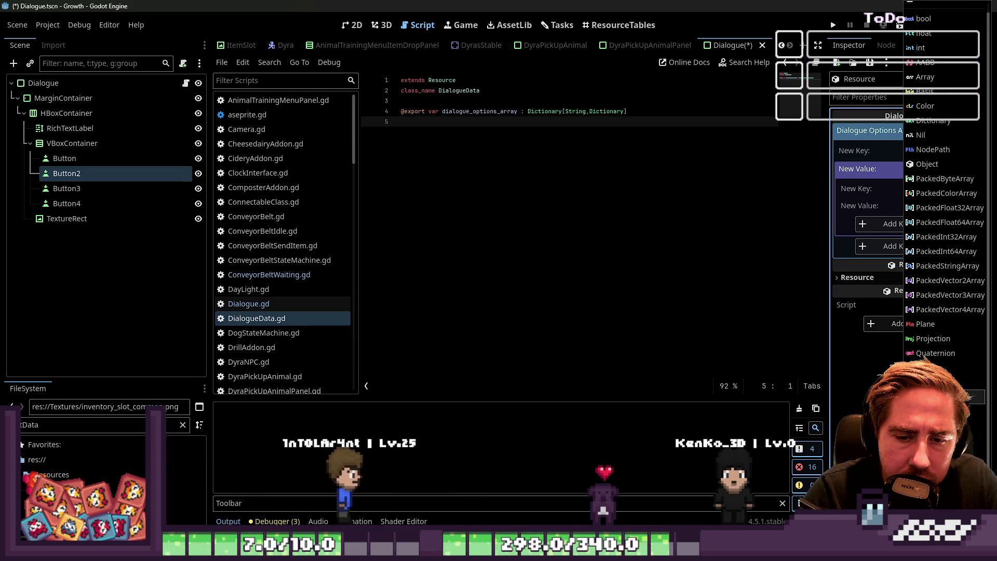
key("Escape")
left_click(922, 191)
type("OptionName")
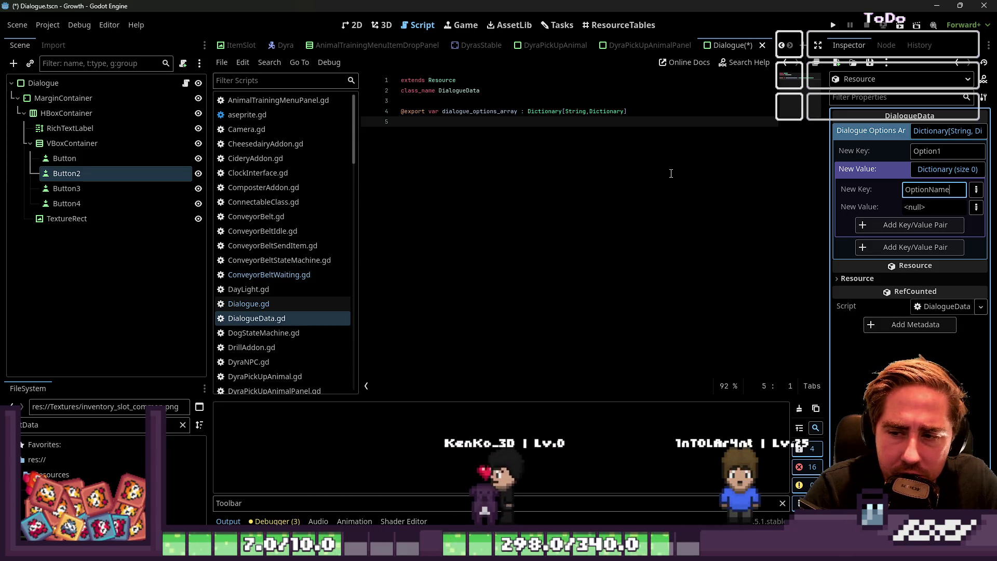
left_click(587, 112)
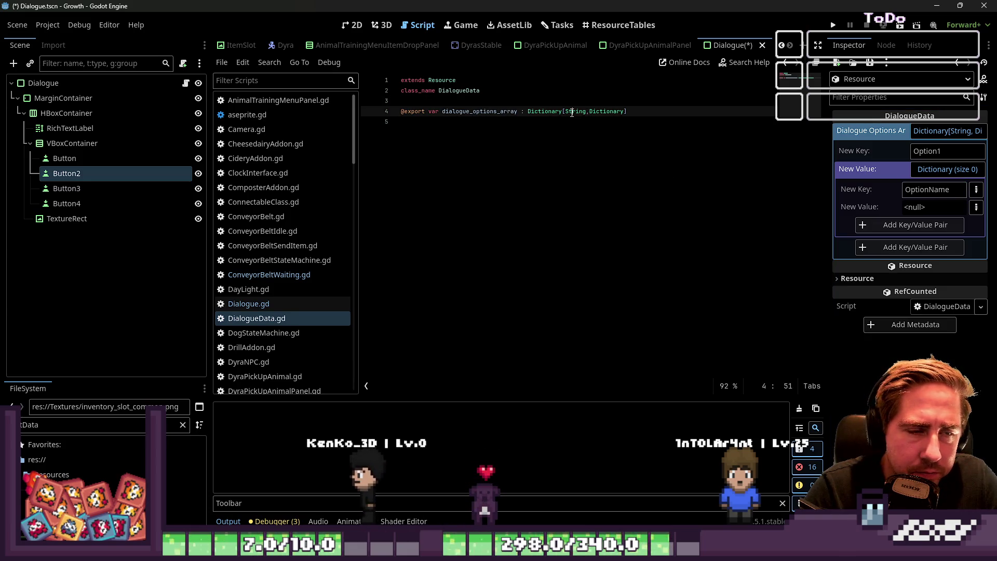
Step: Change the inner dictionary value type on line 4 of DialogueData.gd to Callable and save
triple_click(588, 111)
key("Left")
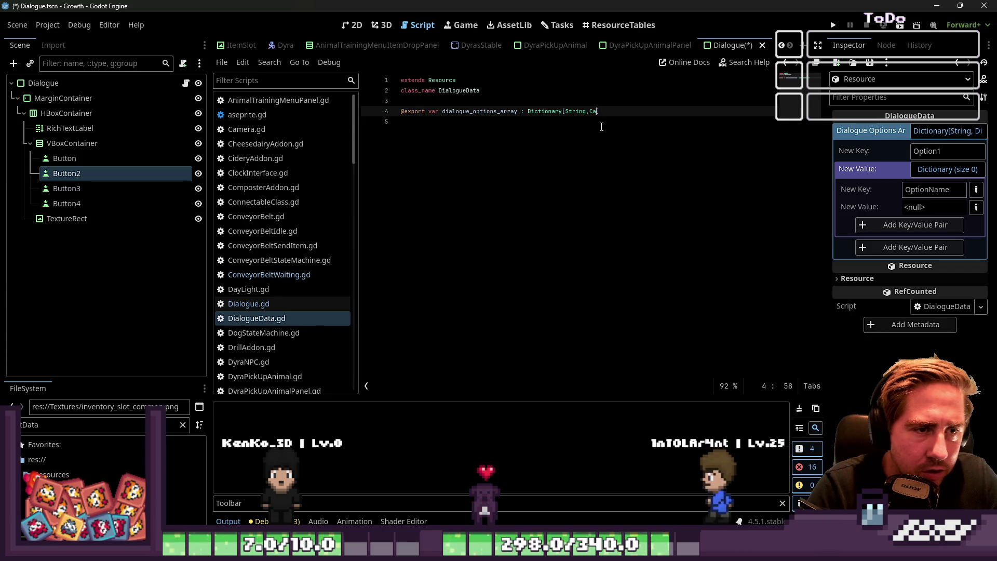
type("Calla")
type("ble")
left_click(601, 127)
key("ctrl+s")
left_click(919, 170)
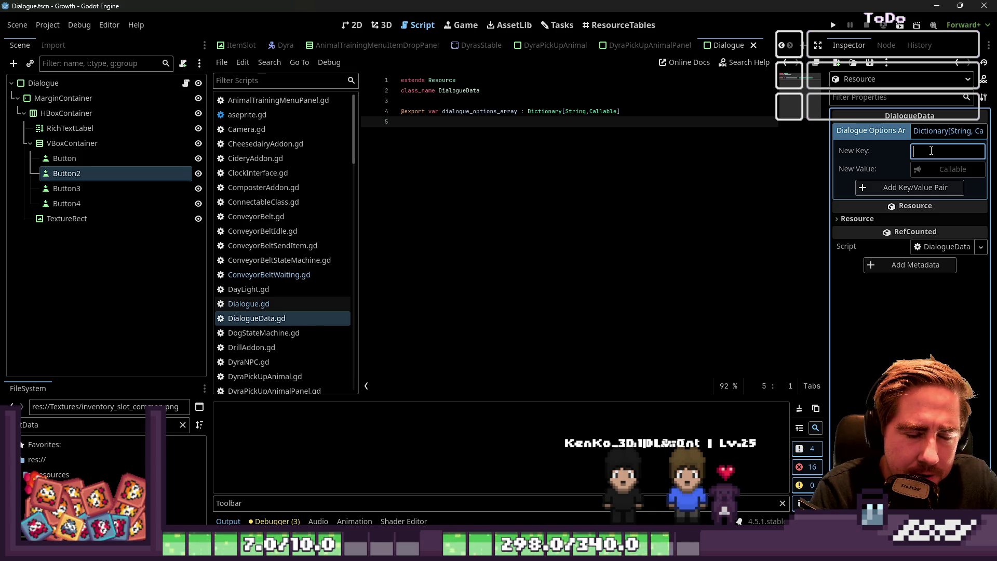
left_click(446, 101)
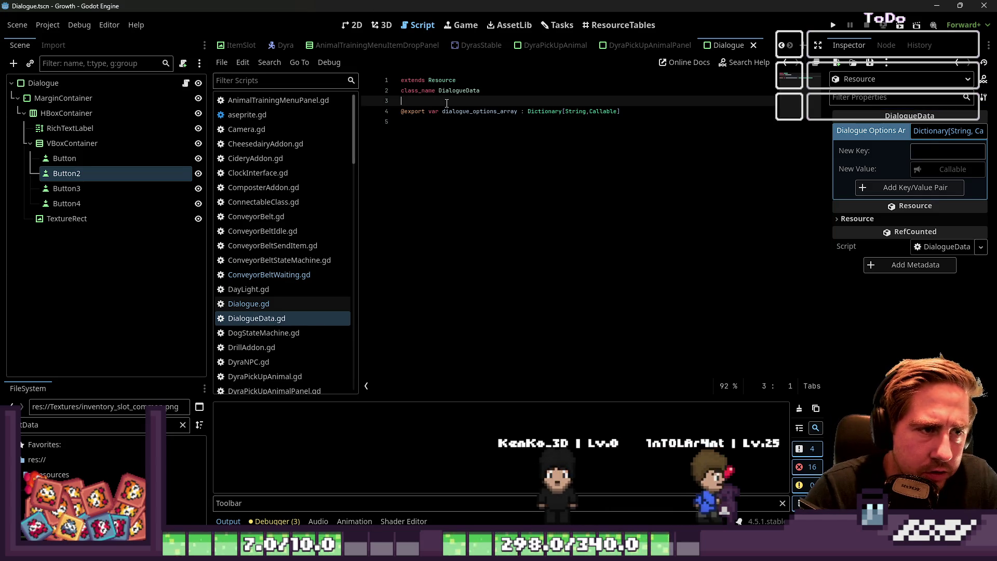
key("Return")
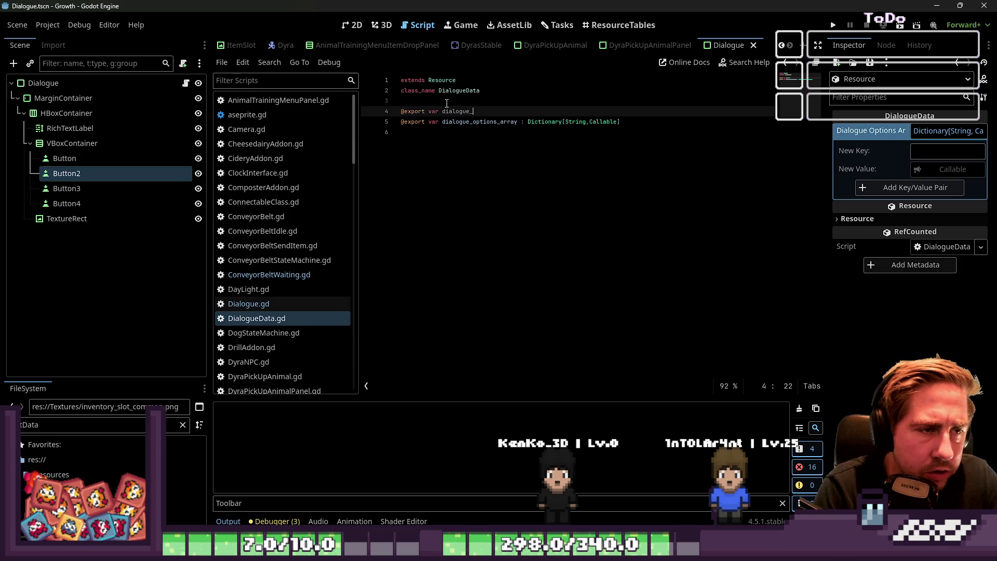
key("BackSpace")
key("BackSpace")
key("BackSpace")
type("owner_n")
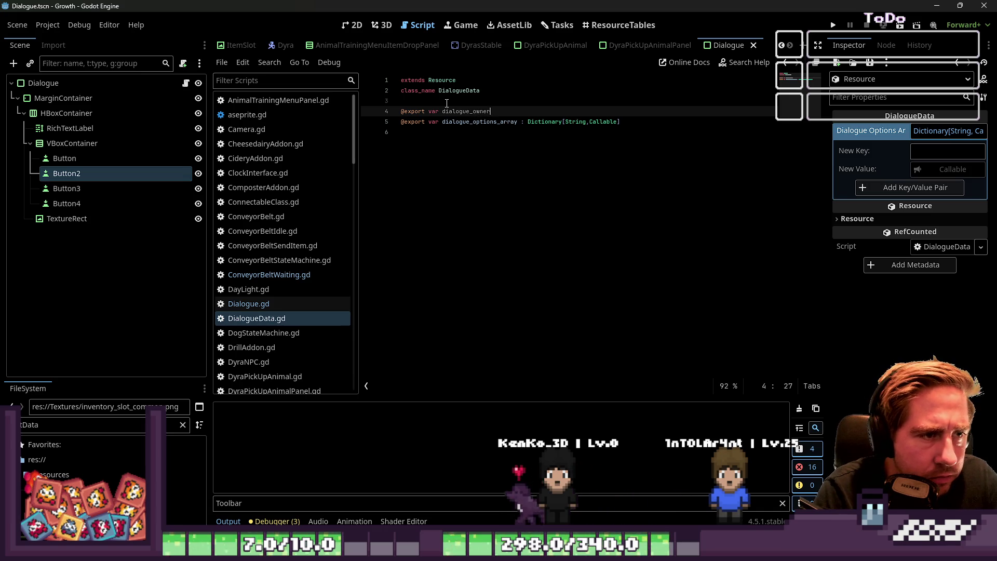
type("ame : String")
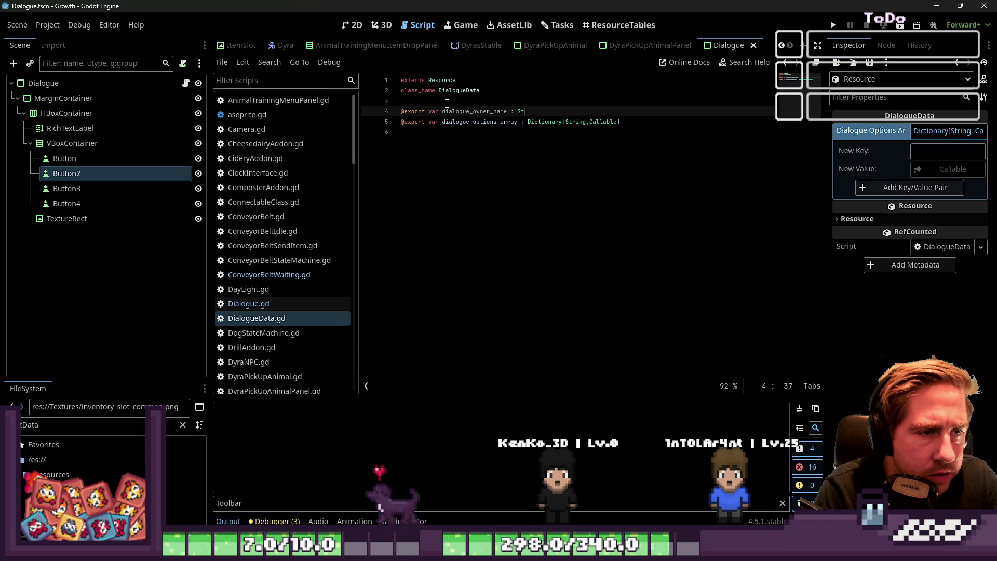
key("ctrl+s")
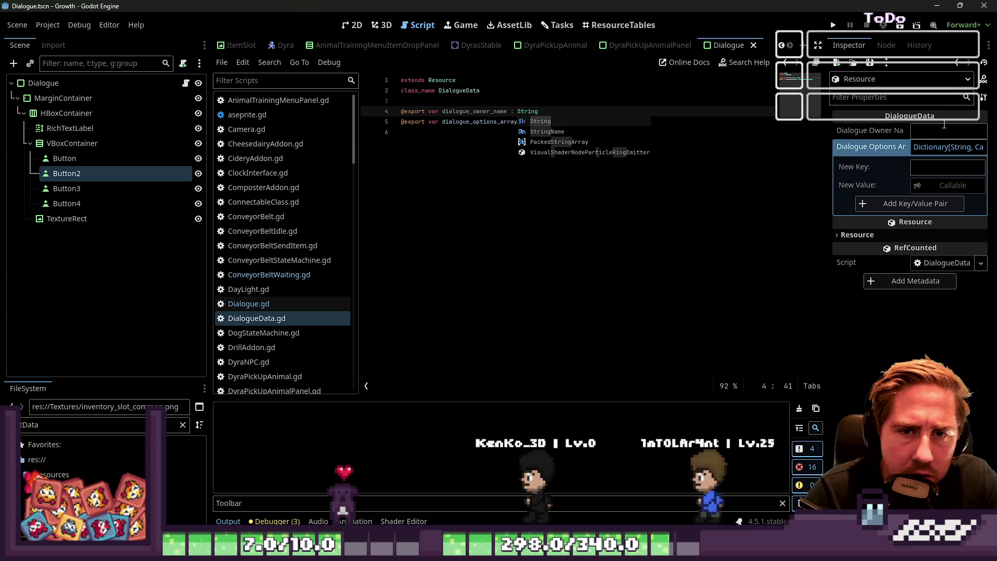
left_click(952, 127)
Step: Set Dialogue Owner Name to Dyra and add a Train Animals dialogue option key
type("Dyra")
left_click(955, 166)
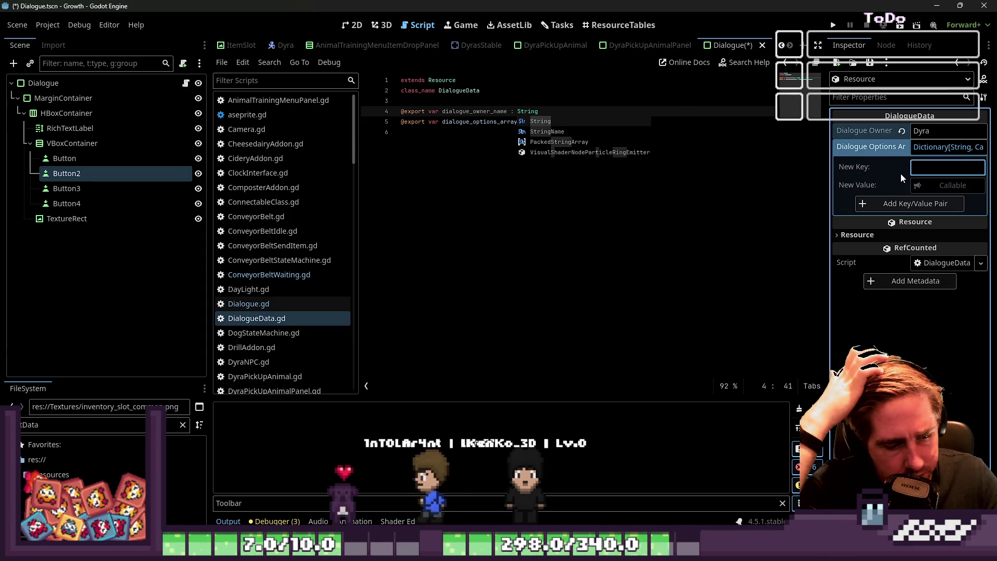
type("tra")
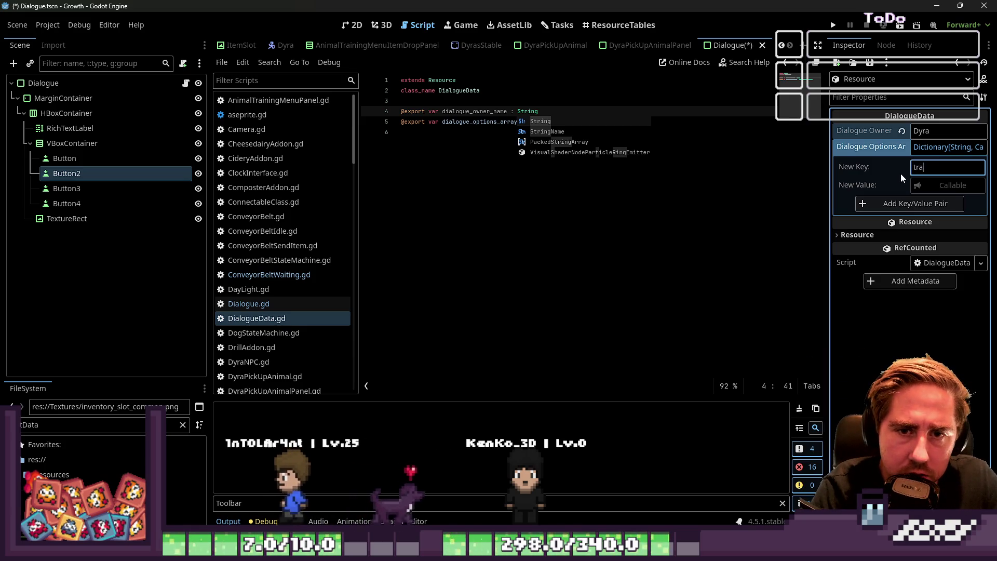
type(" An")
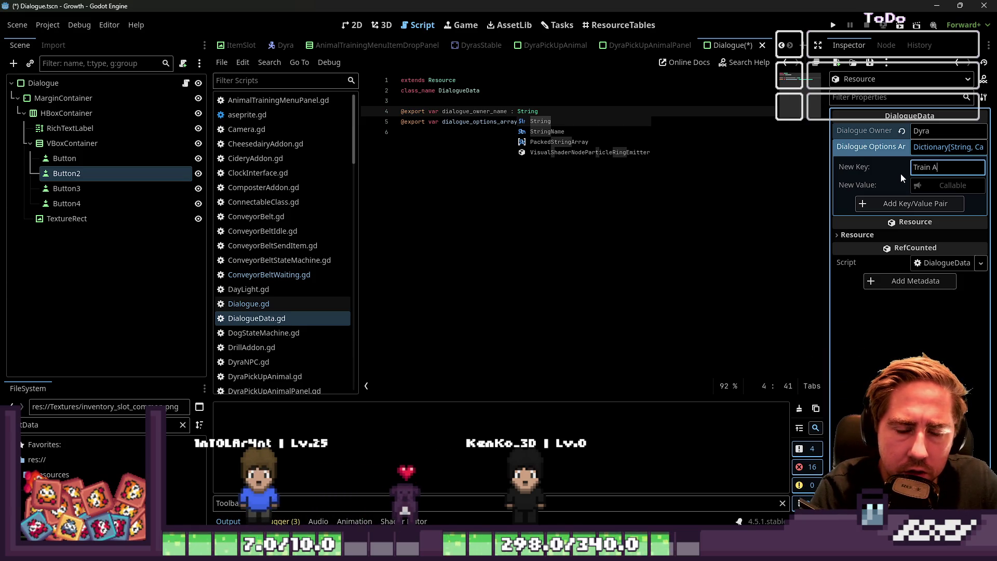
type("imals")
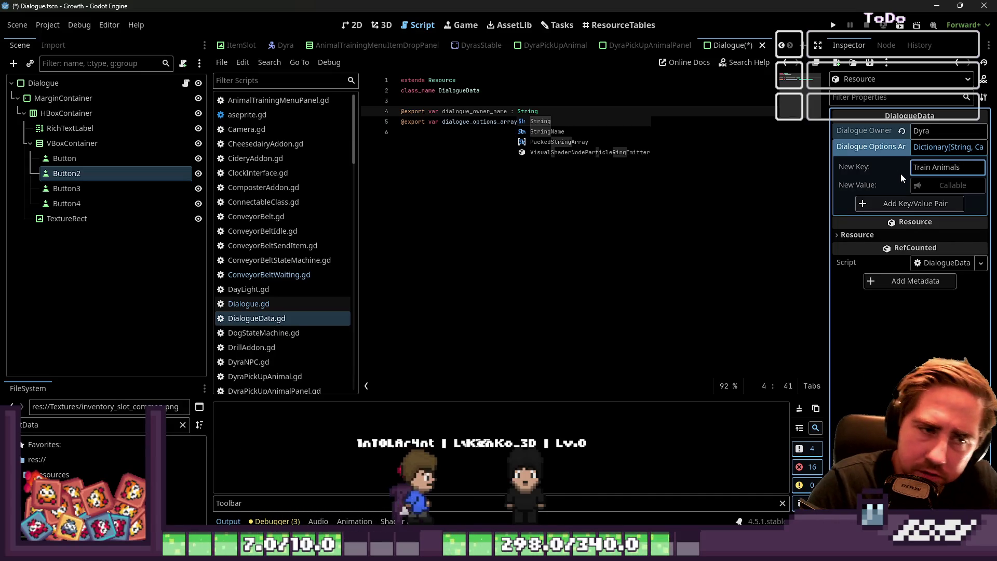
left_click(942, 180)
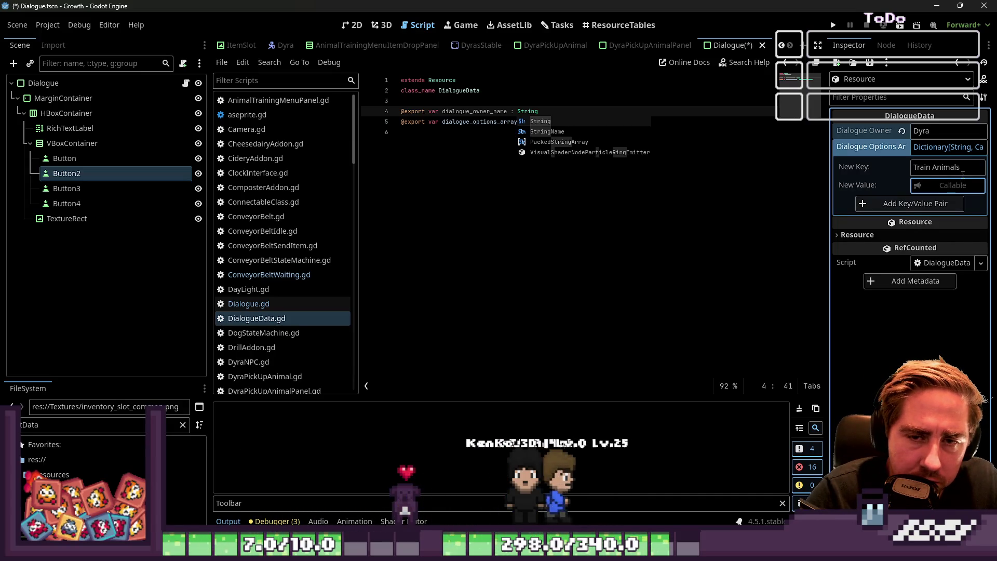
left_click(919, 204)
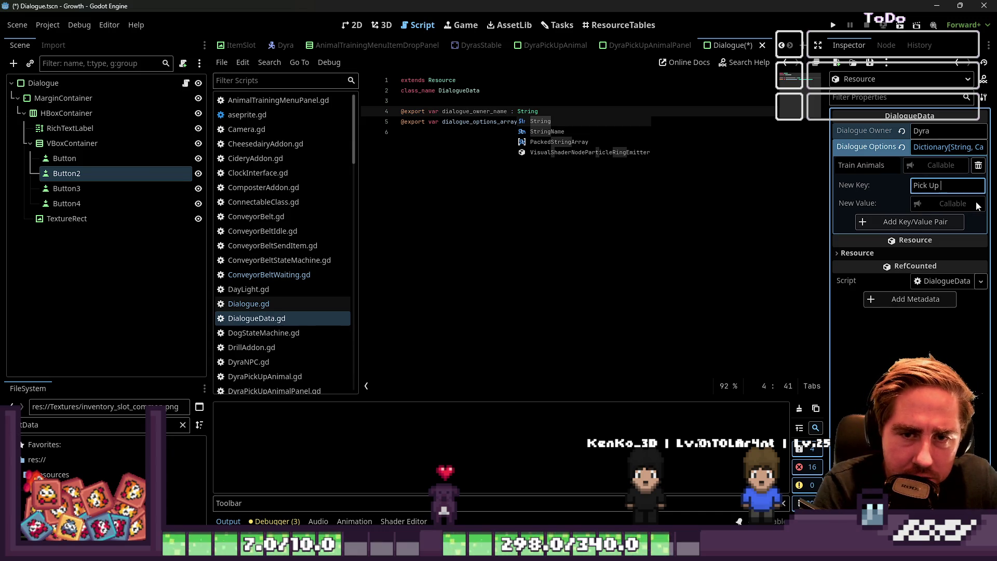
Step: Add a Pick Up Animals option key and choose to save the resource as a new file
type("imals")
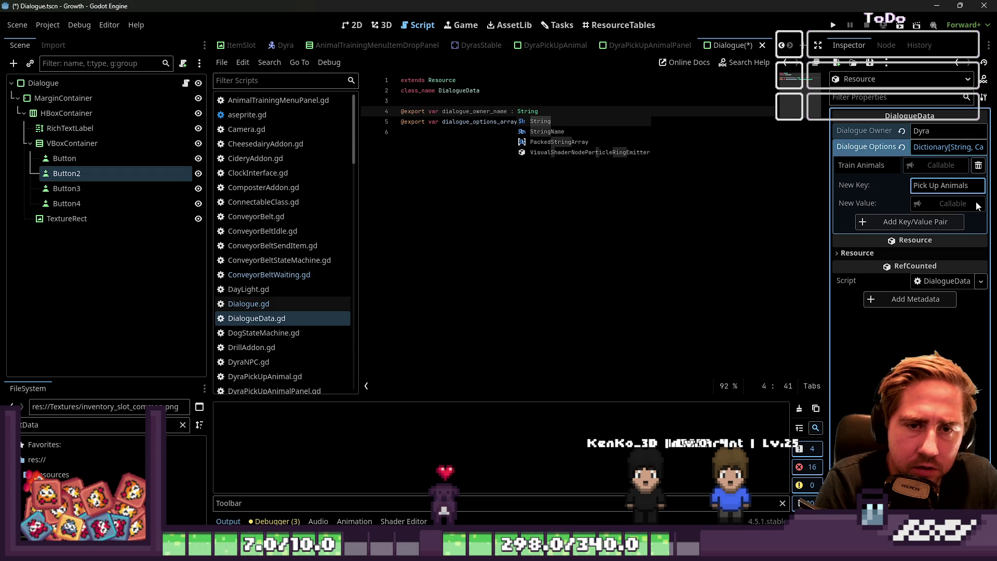
left_click(910, 222)
left_click(870, 63)
left_click(873, 93)
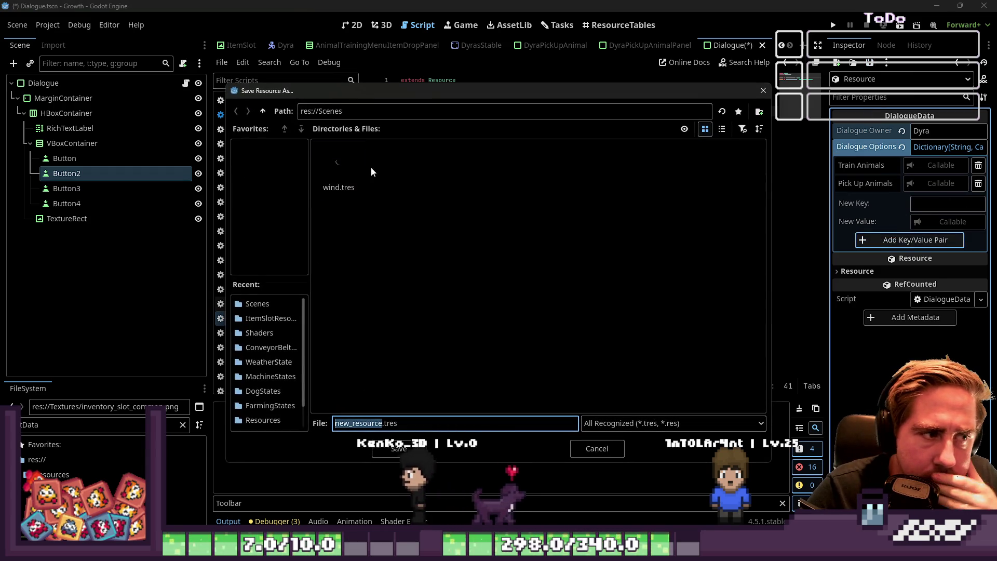
Step: Create a new Dialogue folder inside res://Resources
left_click(263, 111)
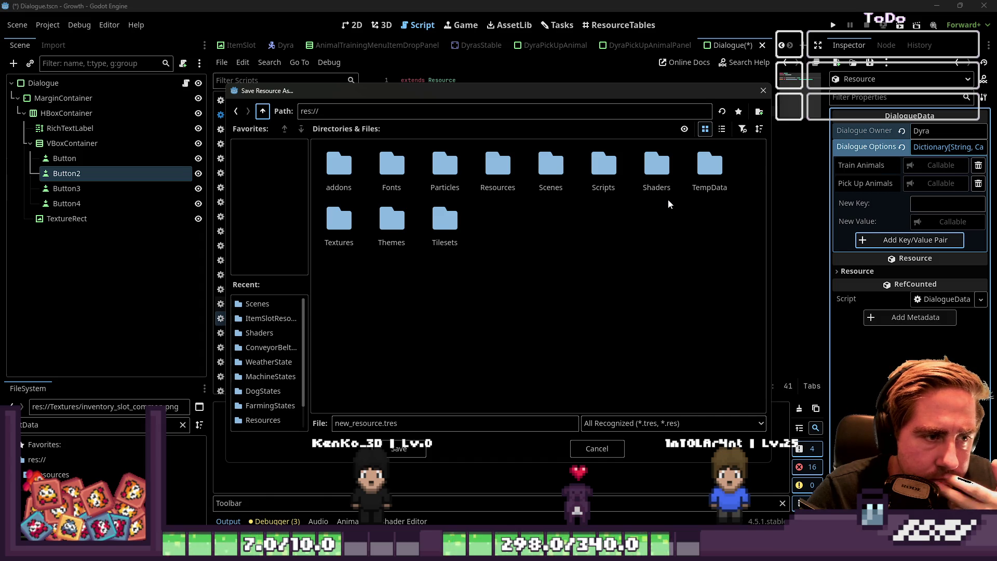
double_click(497, 169)
right_click(604, 304)
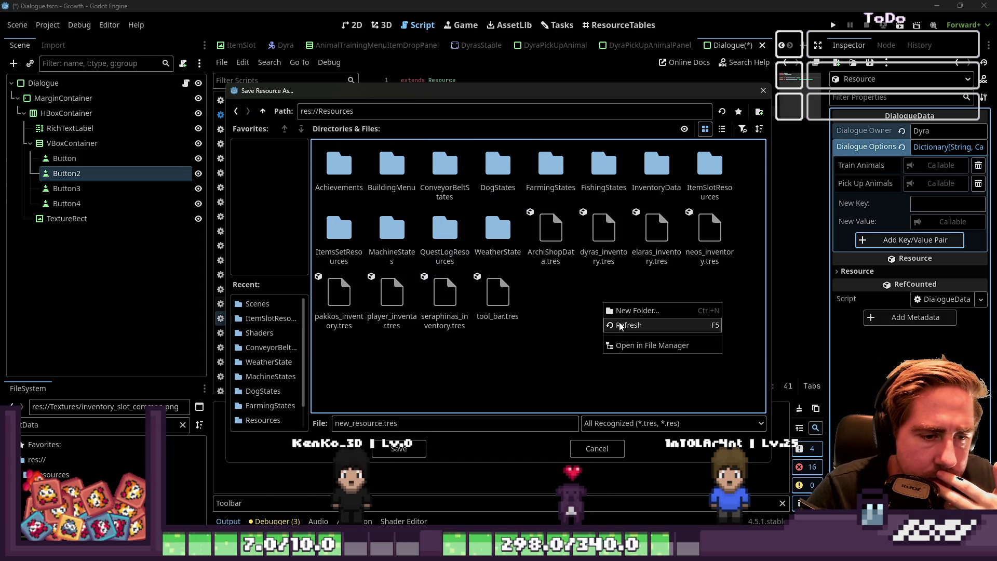
left_click(626, 316)
type("Dialogue")
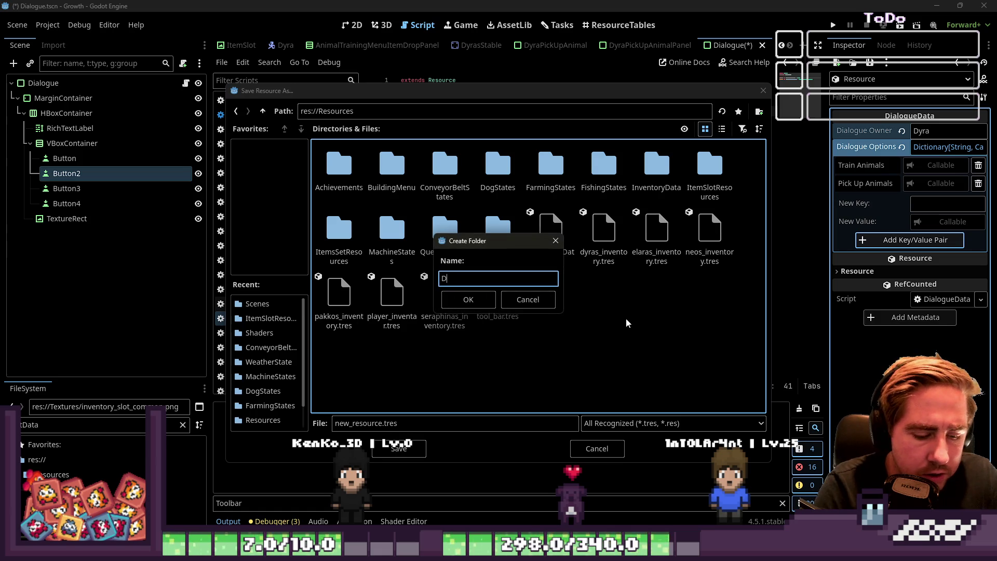
type("Resourc")
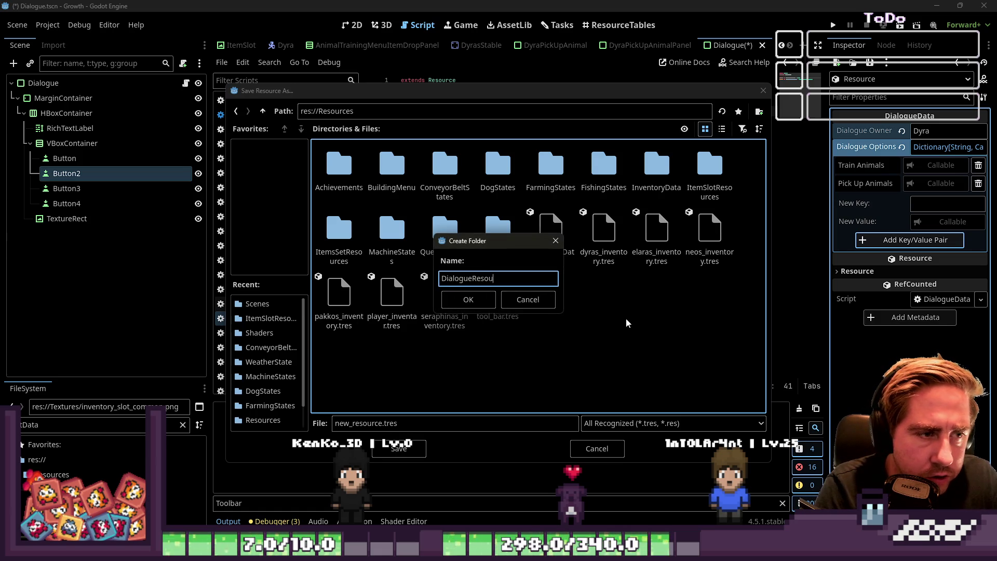
key("BackSpace")
key("BackSpace")
key("BackSpace")
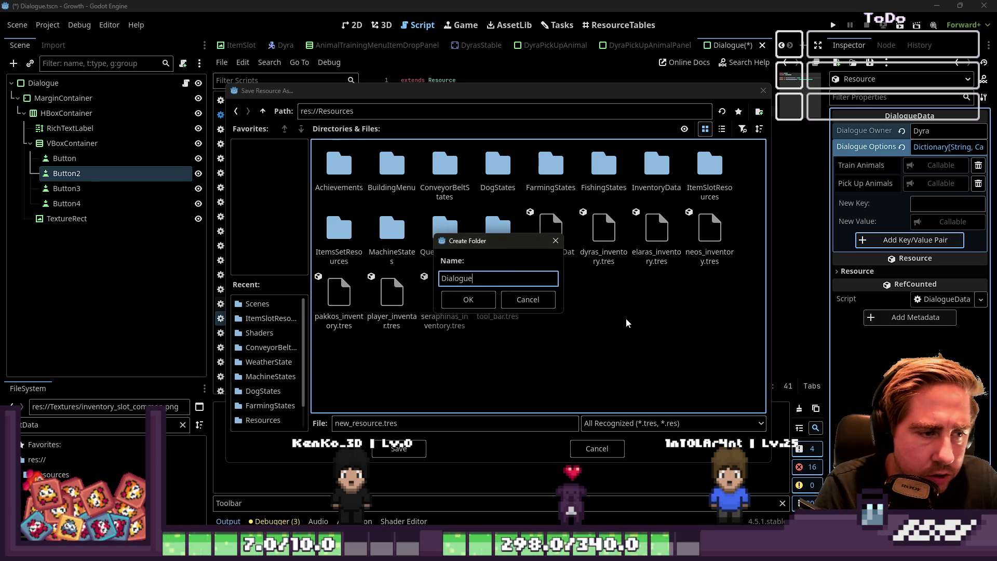
key("Return")
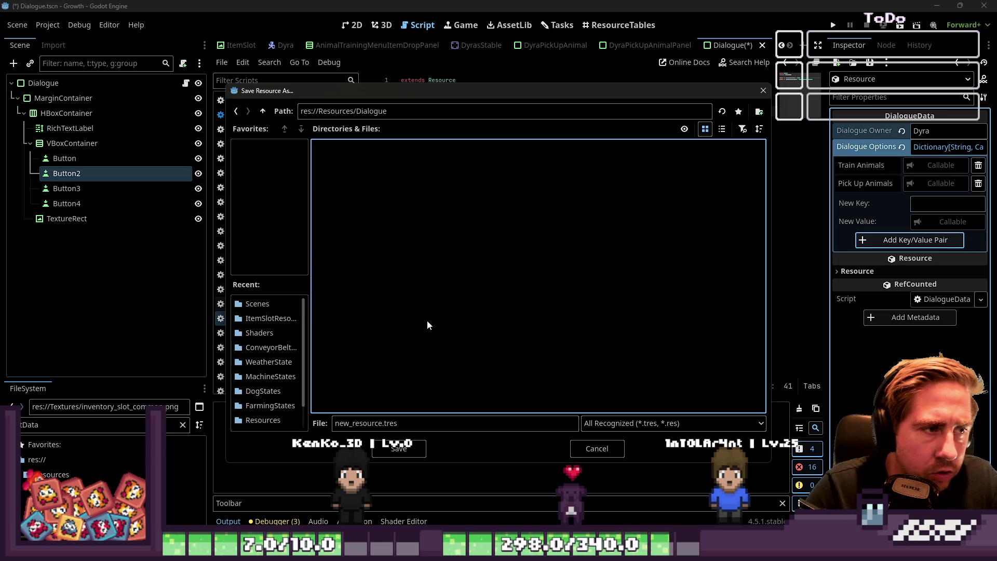
Step: Save the resource as DyraDialogue.tres there, then save the script
left_click(376, 421)
key("shift+Home")
type("DyraDialogue")
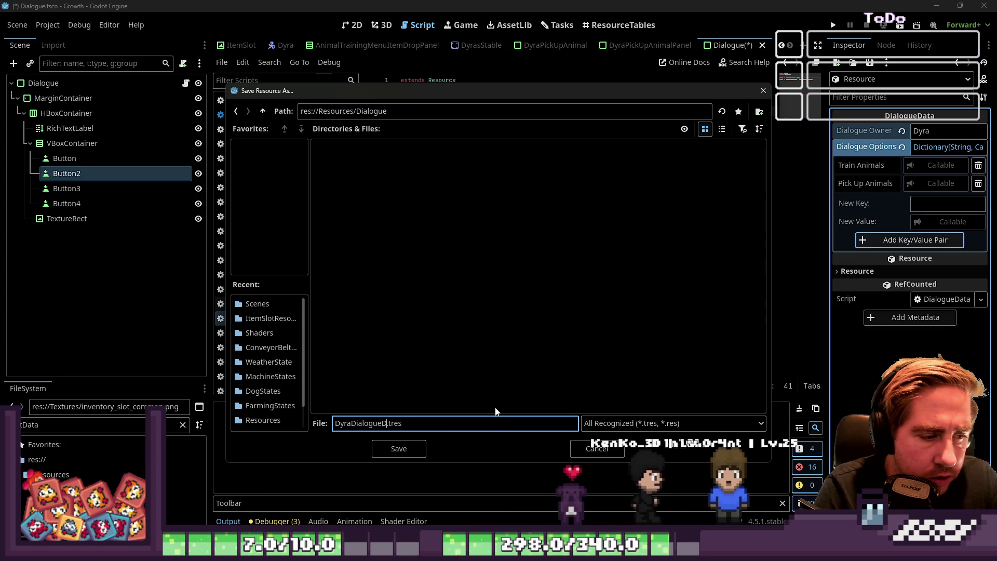
key("Return")
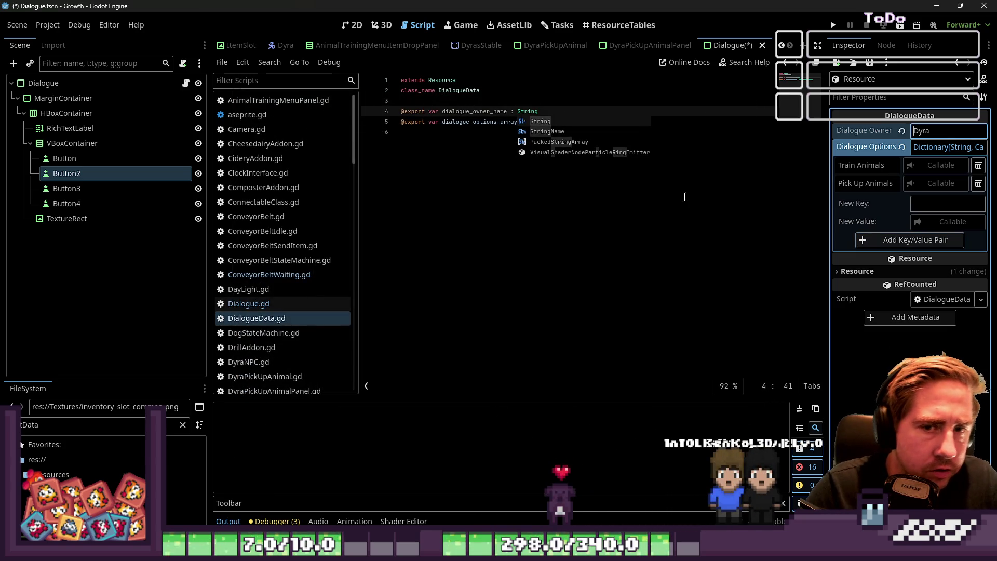
left_click(687, 192)
key("ctrl+s")
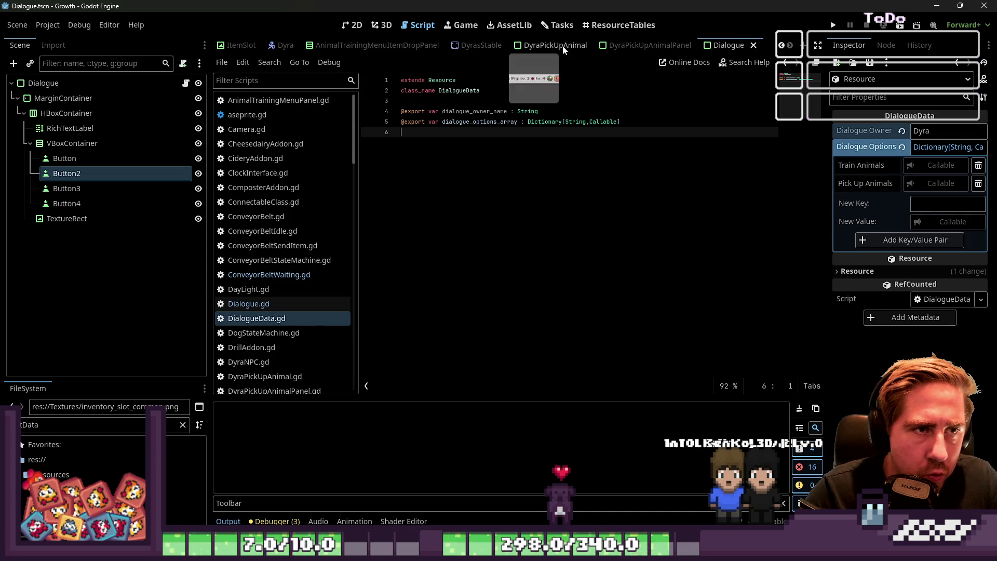
Step: Append 'func option1() -> void:' with a pass body to the end of DyraNPC.gd
left_click(623, 25)
left_click(420, 25)
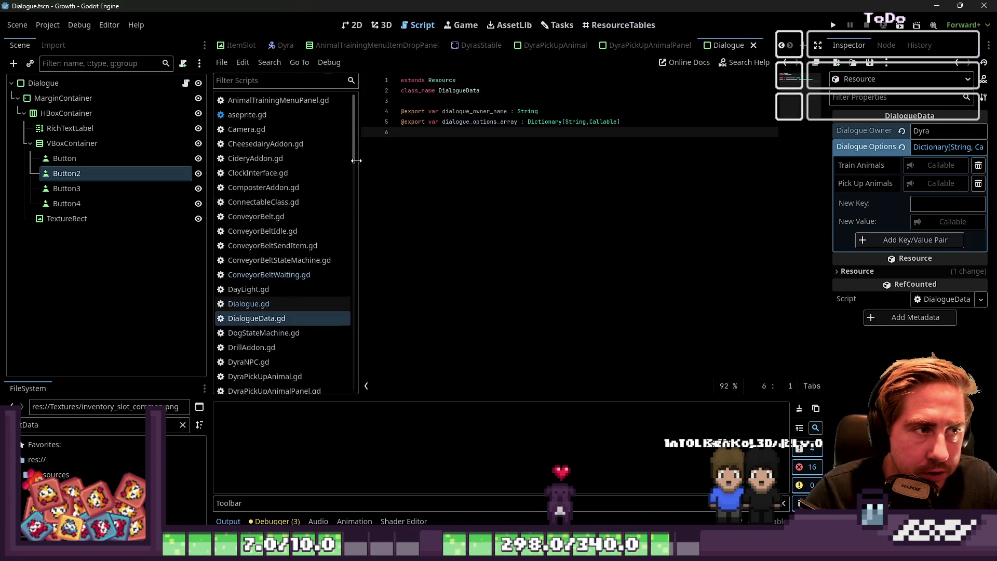
left_click(248, 362)
key("Return")
type("func ")
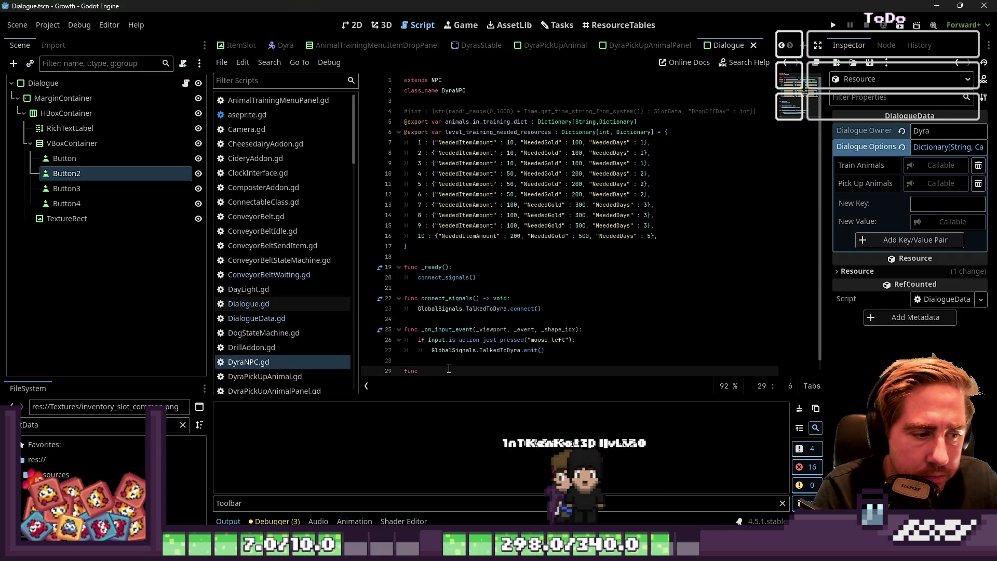
type("option1() -> ")
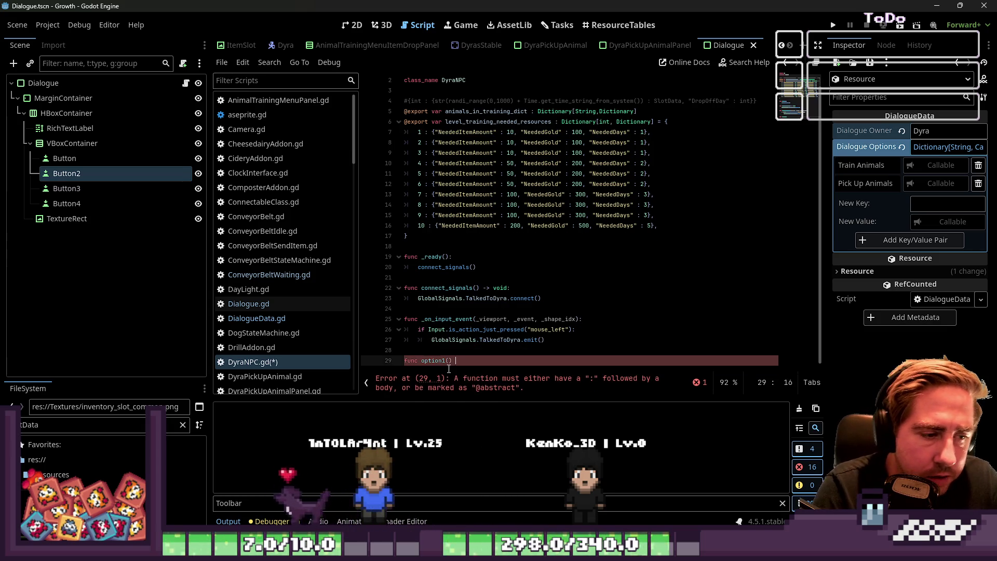
type("void")
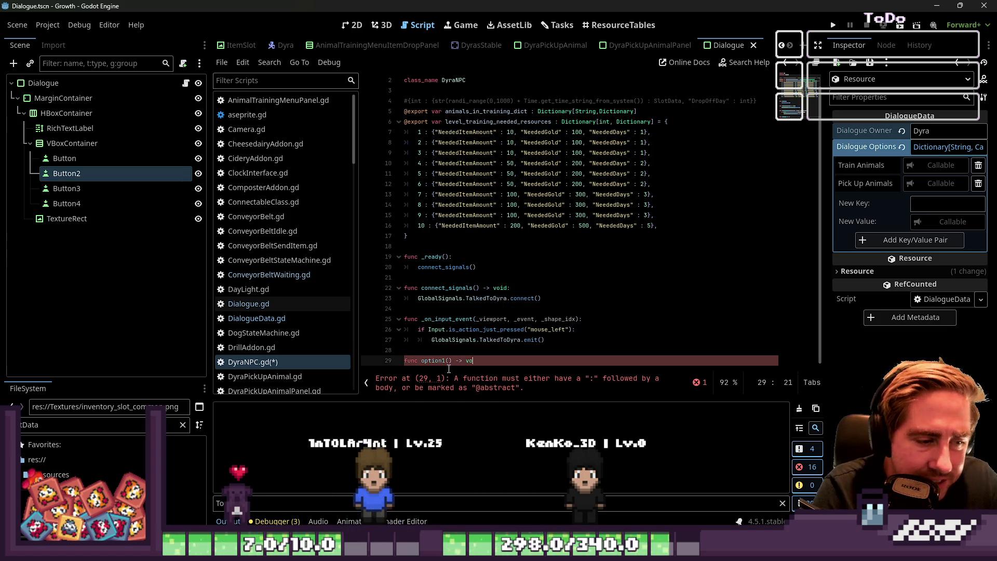
type(":")
key("Return")
type("pass")
key("Return")
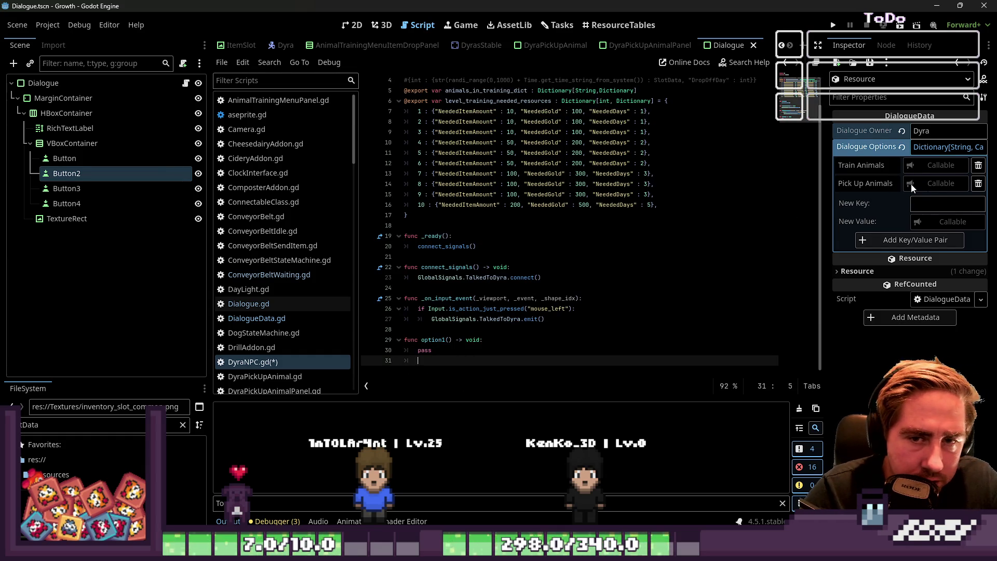
Step: Try dragging option1 into the Train Animals Callable, then remove and restore that entry with Ctrl+Z
double_click(434, 339)
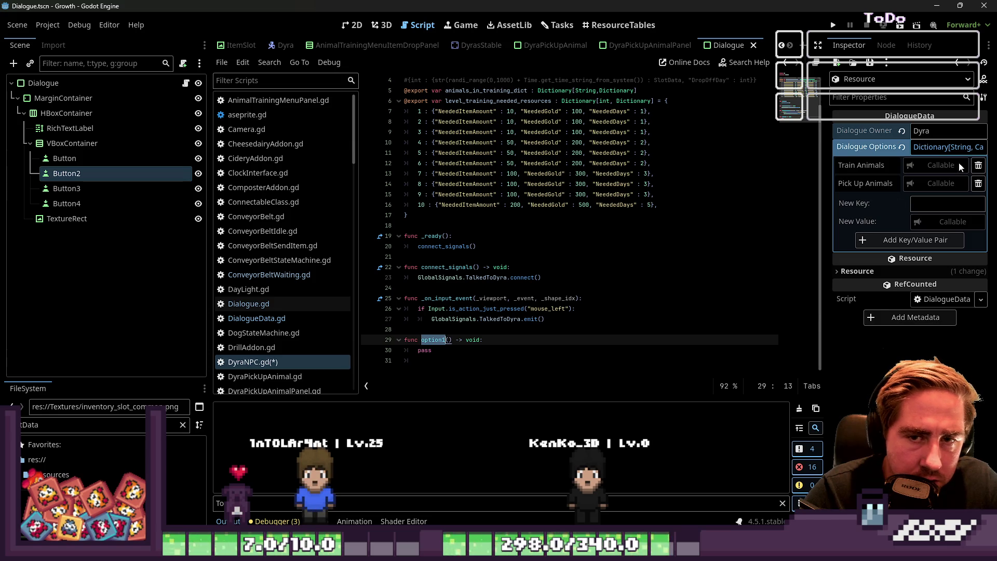
left_click(942, 166)
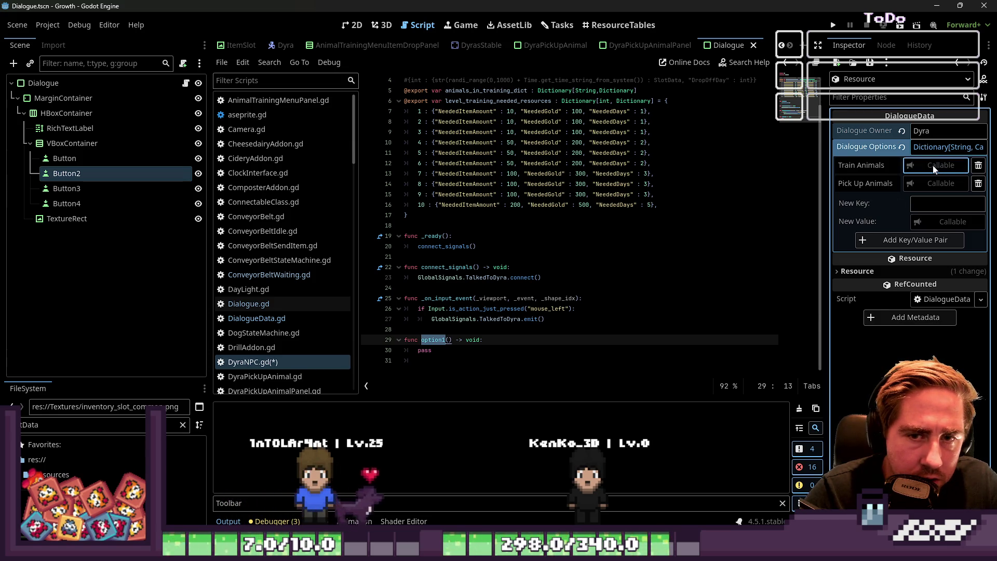
mouse_move(442, 344)
left_mouse_down()
mouse_move(623, 242)
mouse_move(890, 174)
mouse_move(416, 347)
mouse_move(959, 170)
mouse_move(932, 178)
left_mouse_up()
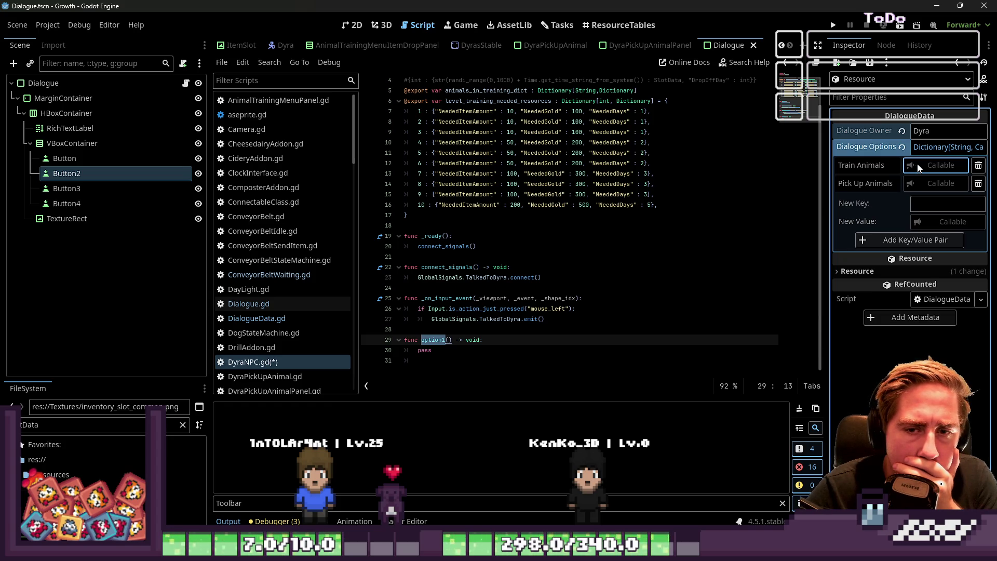
left_click(974, 166)
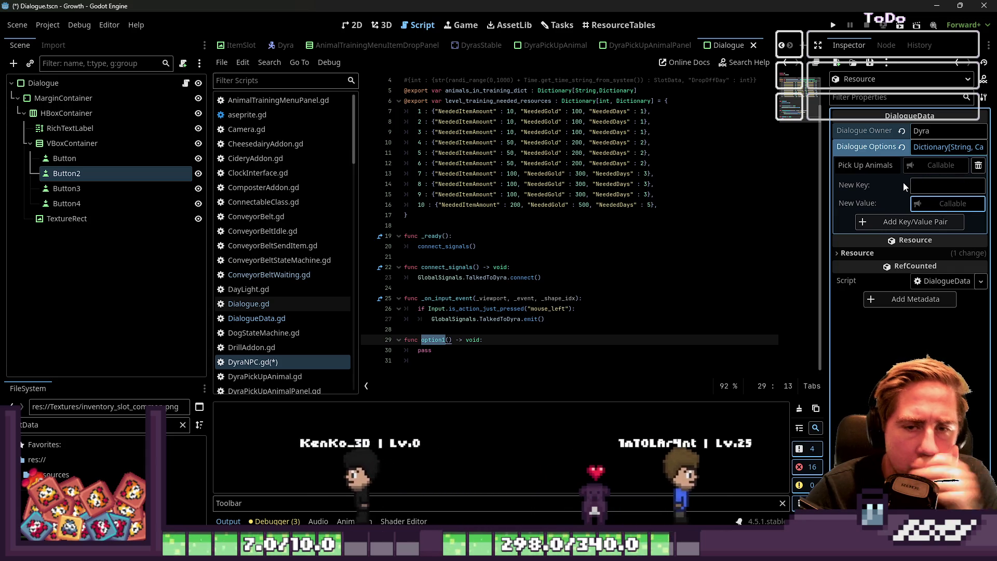
key("ctrl+z")
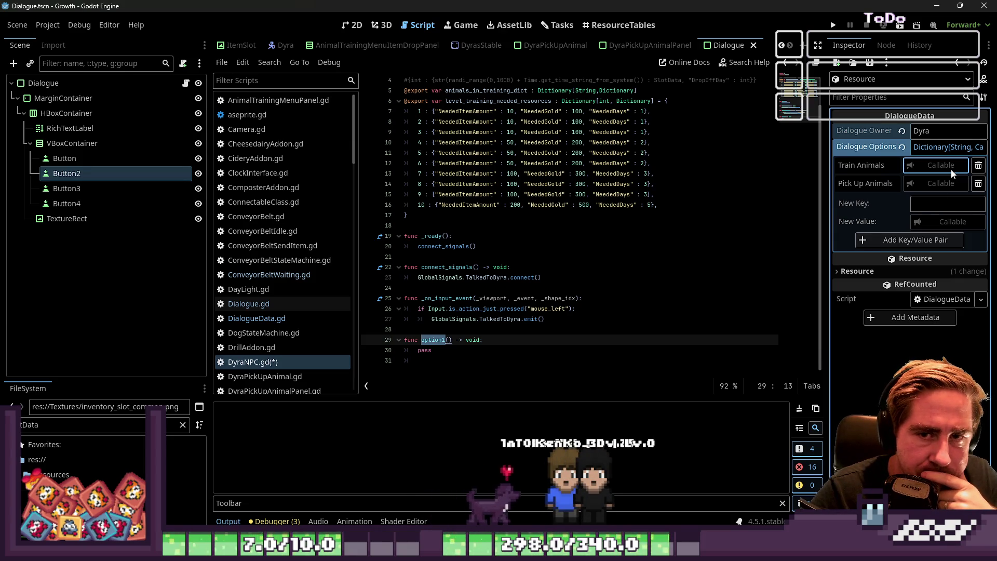
Step: Recheck the Train Animals value and switch to the project task board
left_click(462, 341)
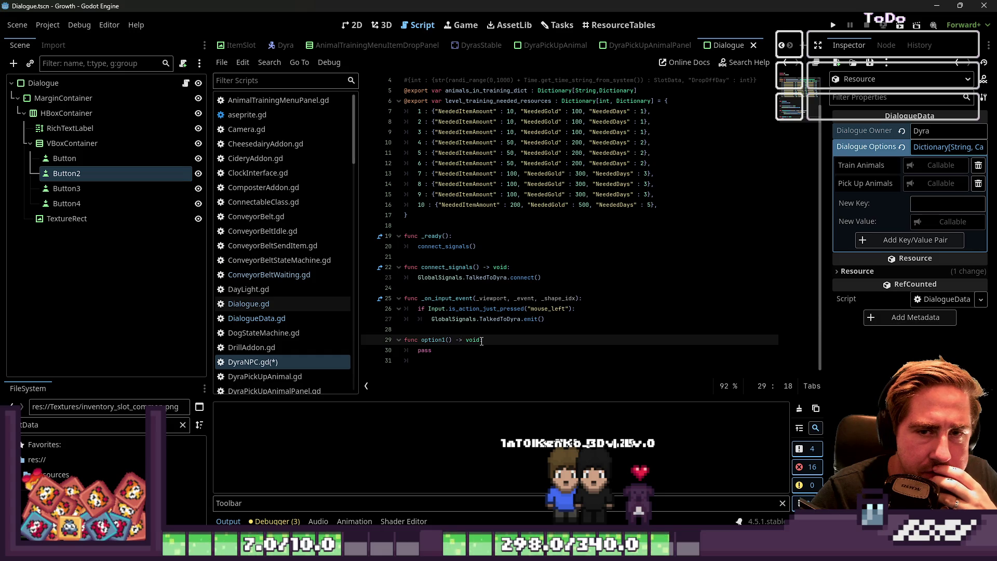
left_click(937, 163)
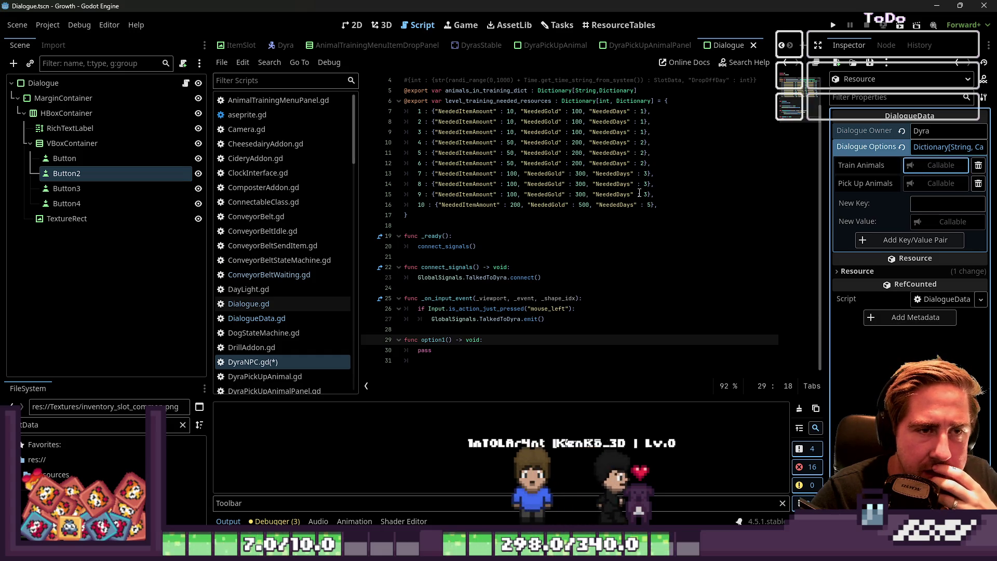
left_click(558, 25)
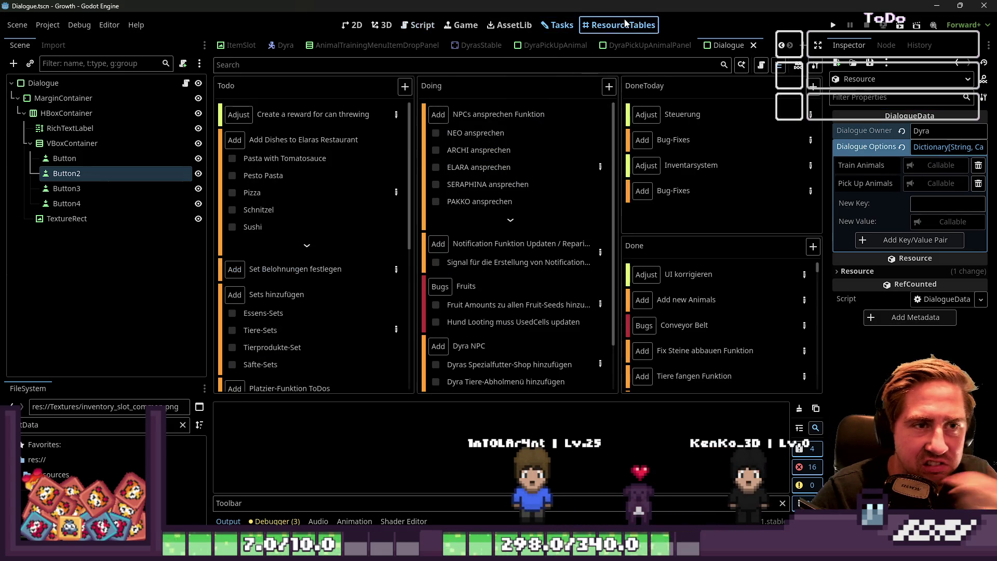
Step: Go through ResourceTables and Tasks, then back to the Script workspace
left_click(592, 26)
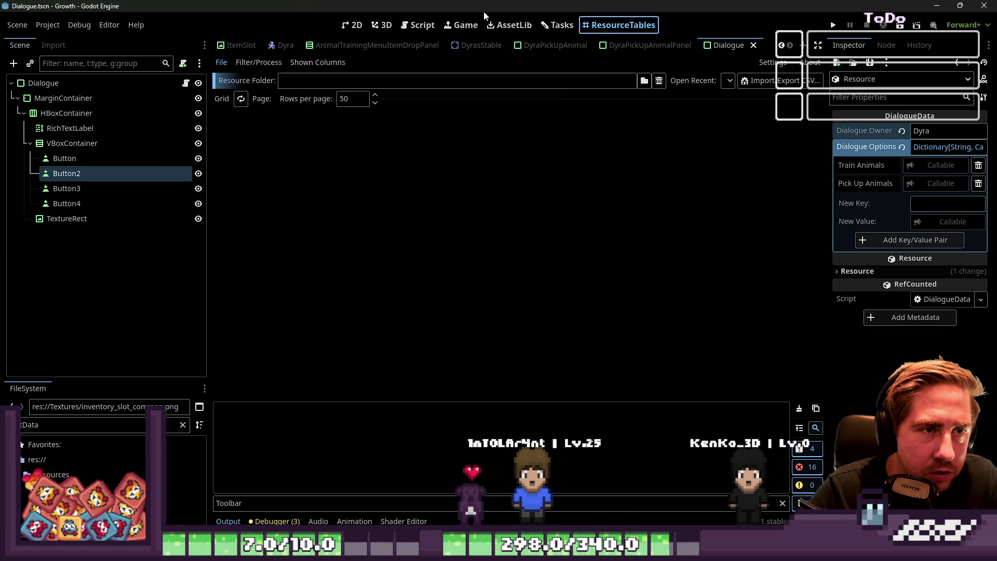
left_click(559, 25)
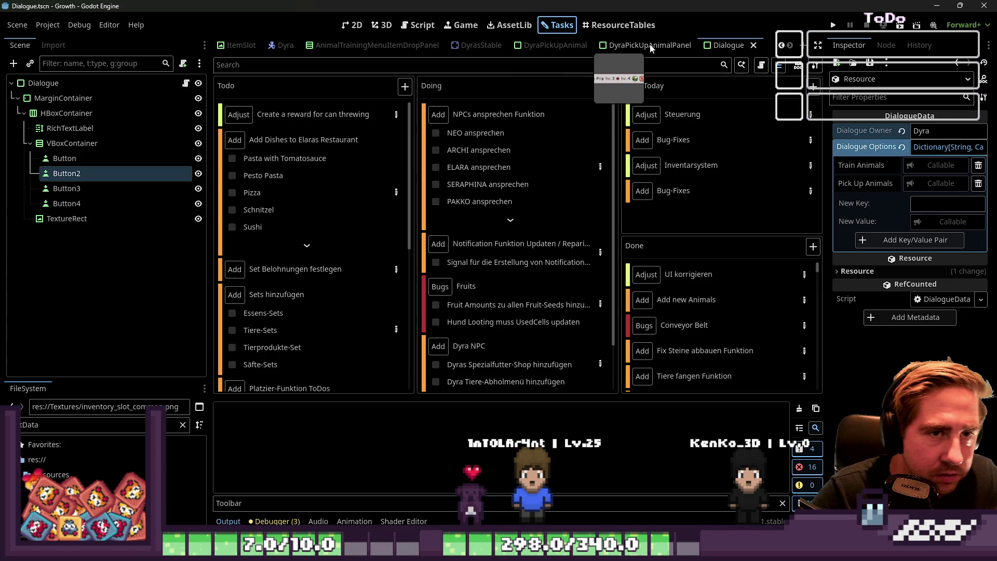
left_click(419, 26)
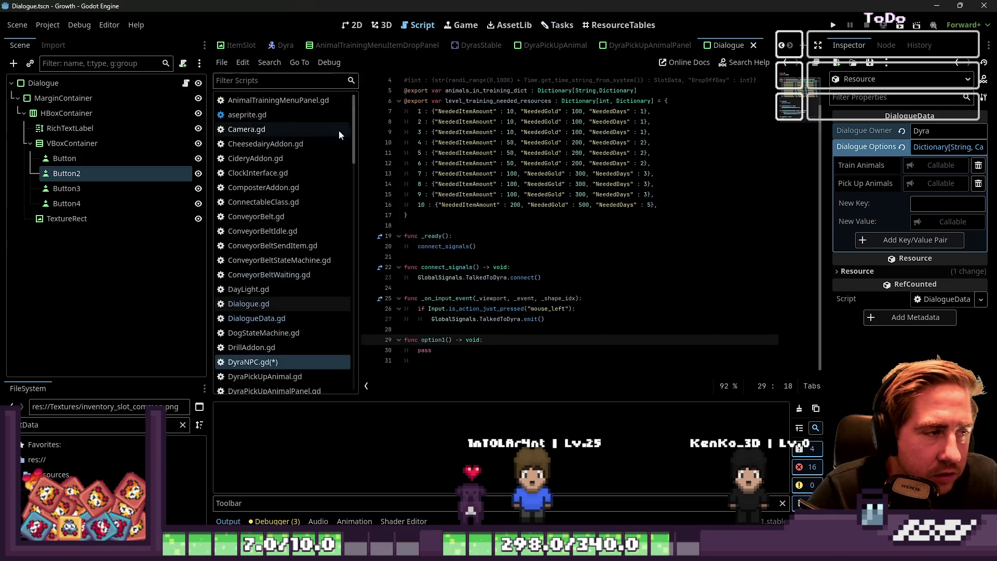
Step: Open DyraNPC.gd and rename the option1 function to train_animals
scroll(278, 216, "down", 2)
left_click(255, 266)
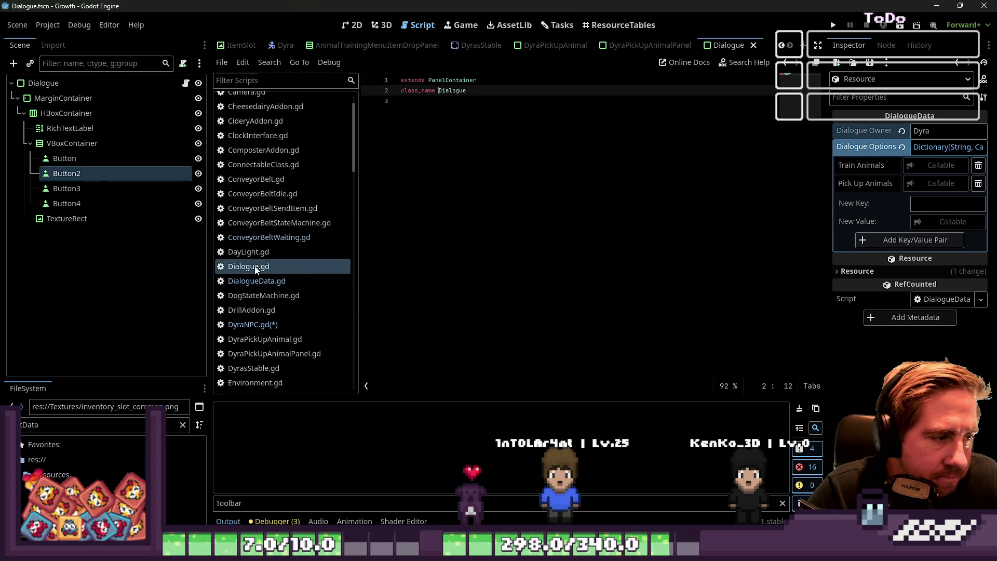
left_click(253, 325)
left_click(446, 279)
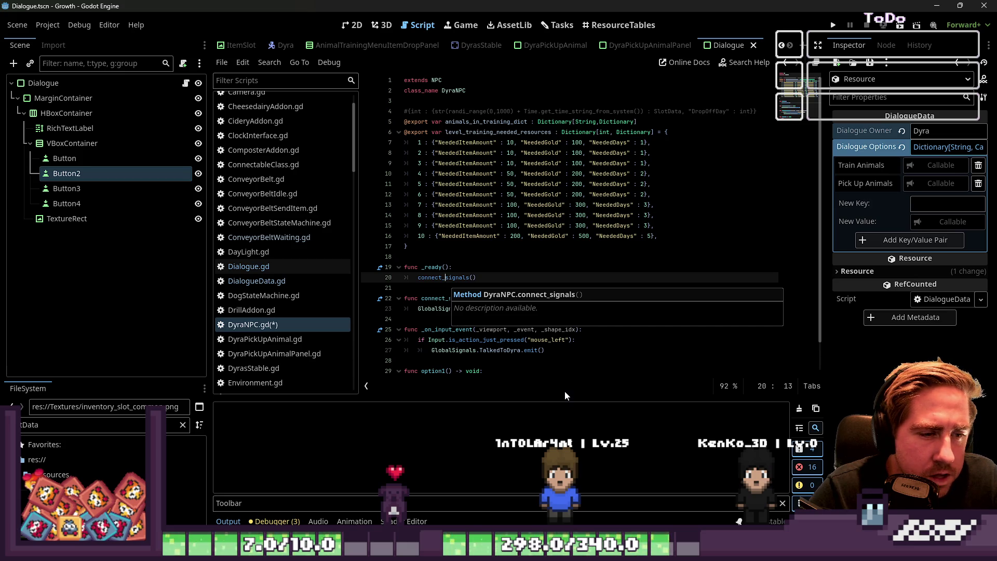
left_click(455, 381)
type("pass")
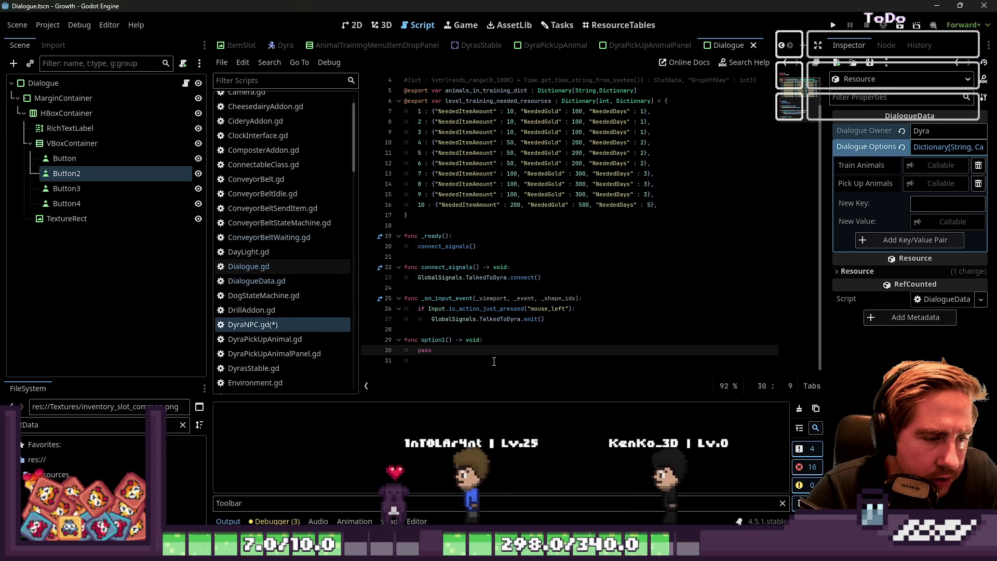
double_click(432, 340)
type("train_animals")
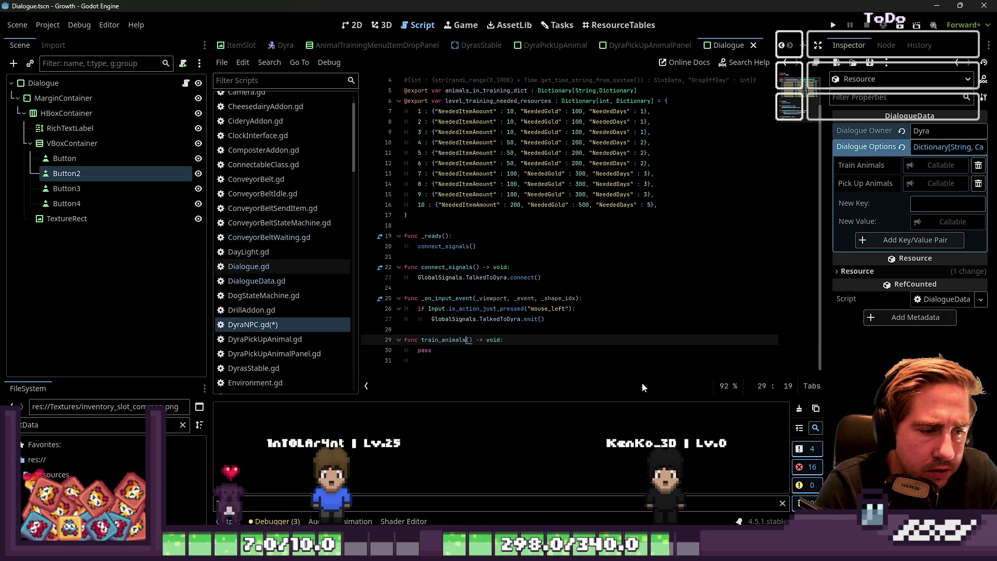
key("Down")
key("Return")
Step: Add a 'func pick_up_animals() -> void:' function with a pass body below it
key("Down")
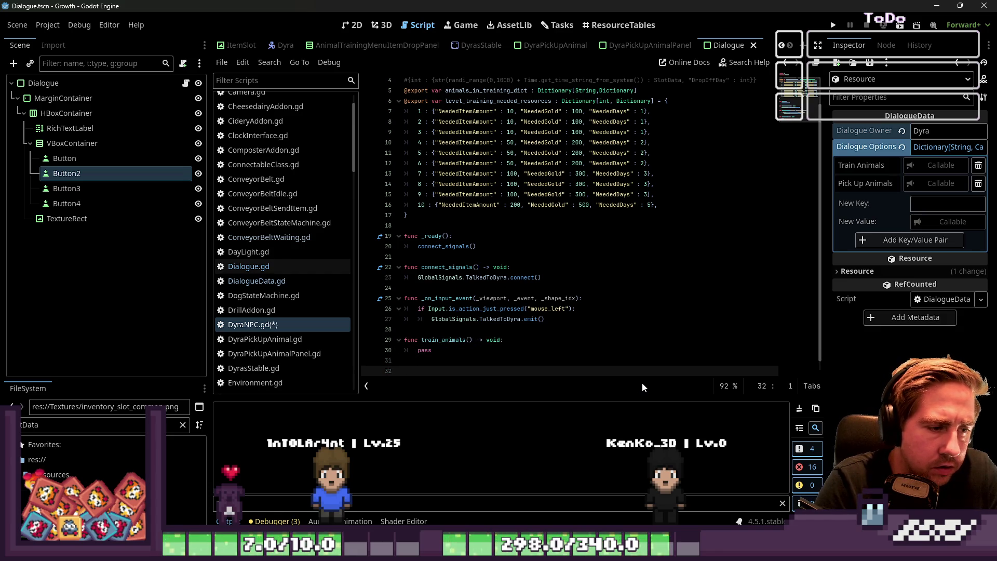
key("BackSpace")
key("BackSpace")
key("BackSpace")
type("nc ")
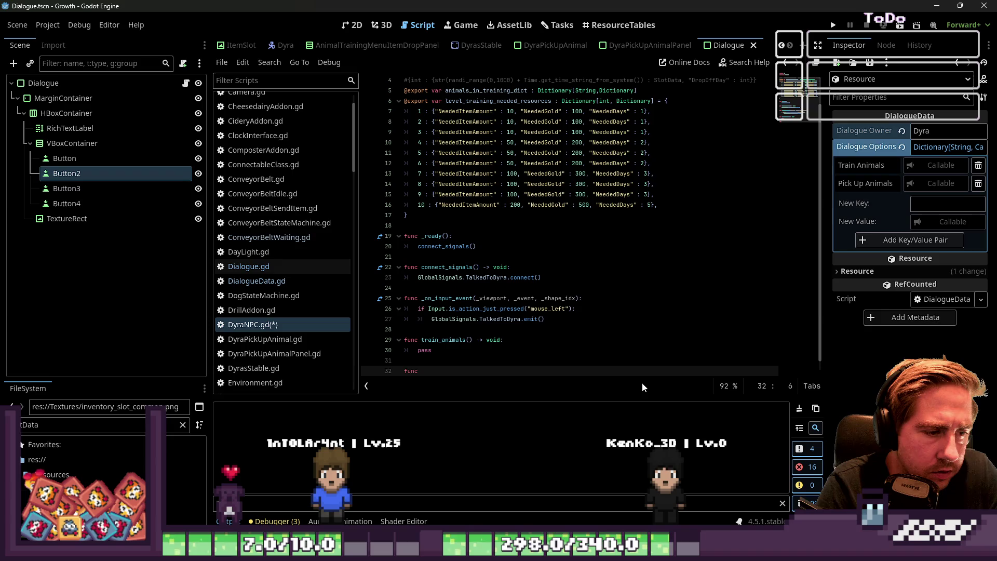
type("pick")
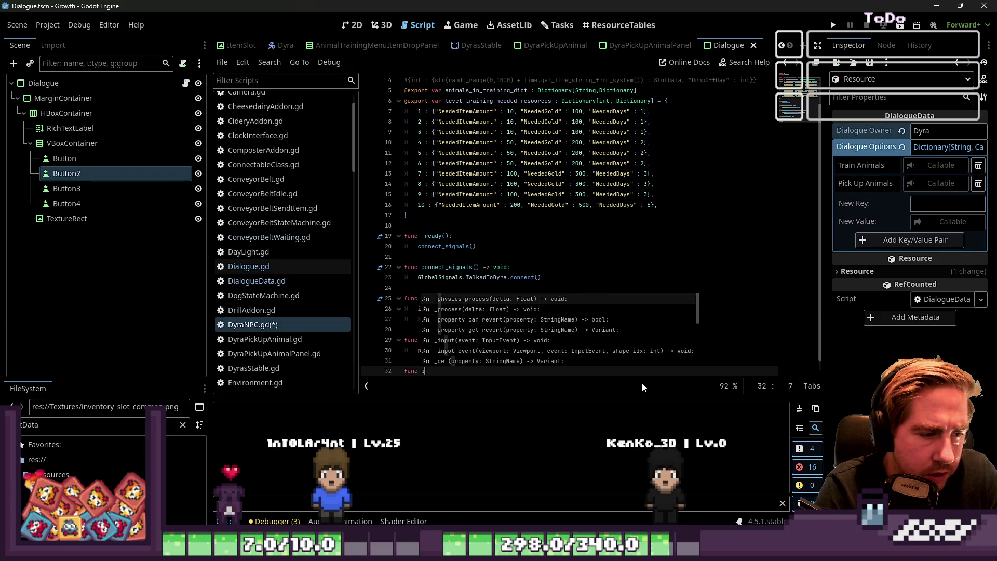
type("_up_animals() ")
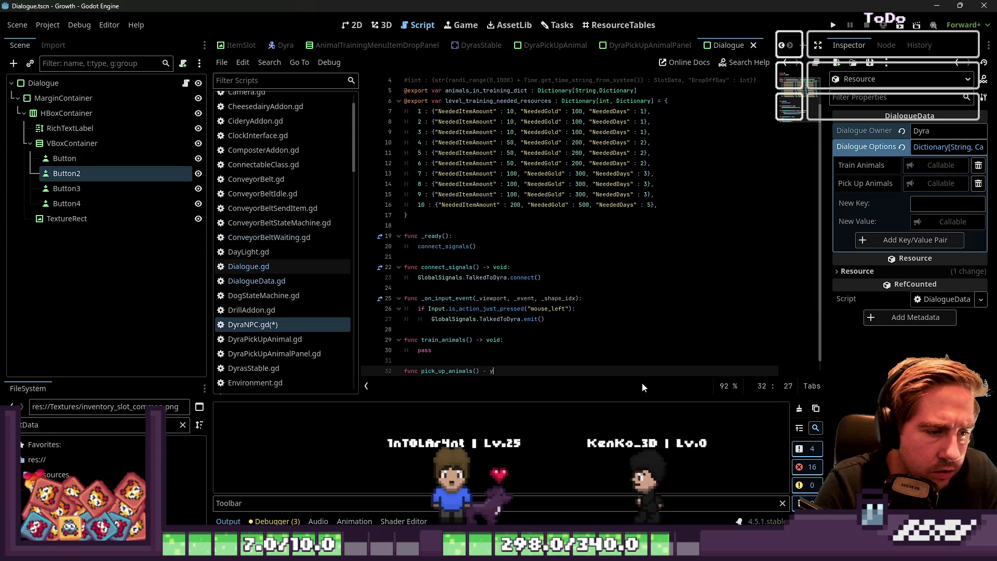
type("-> vp")
key("BackSpace")
type("oid:")
key("Return")
type("pass")
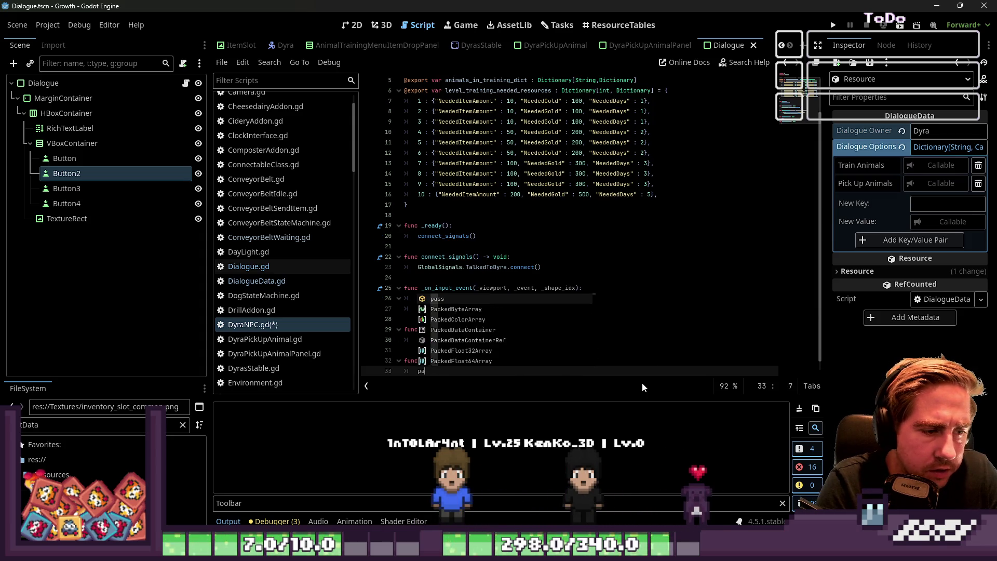
scroll(588, 368, "down", 1)
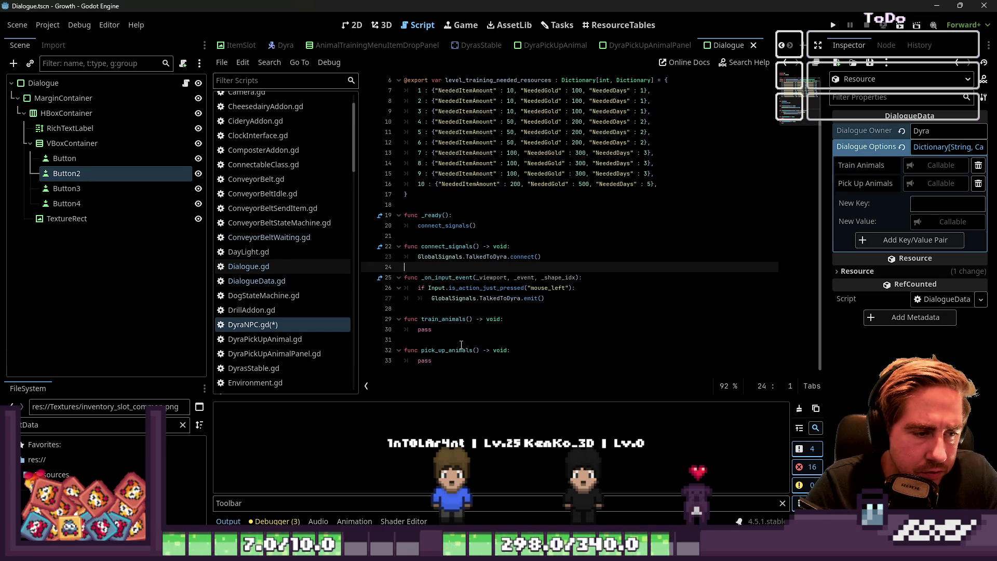
double_click(447, 350)
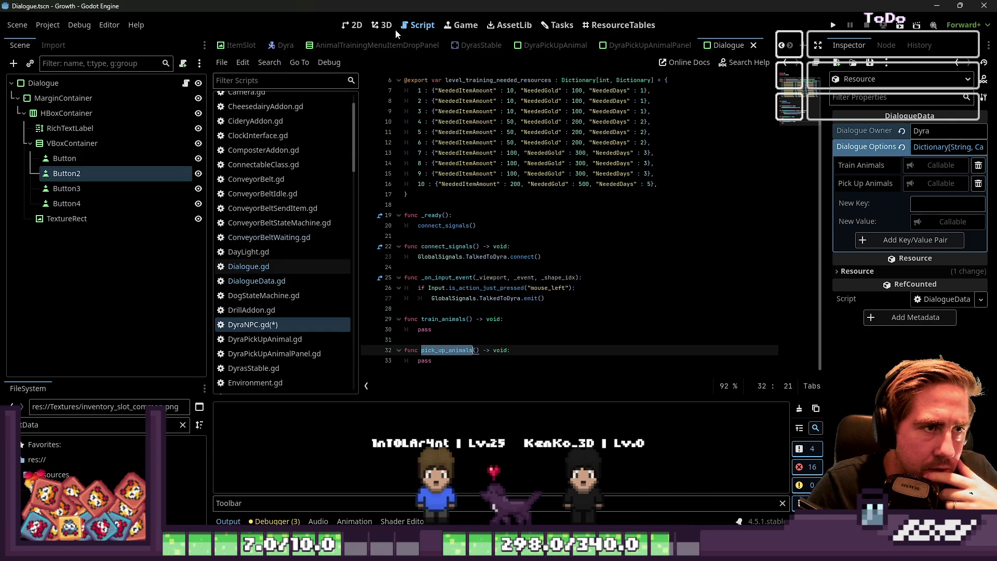
left_click(267, 280)
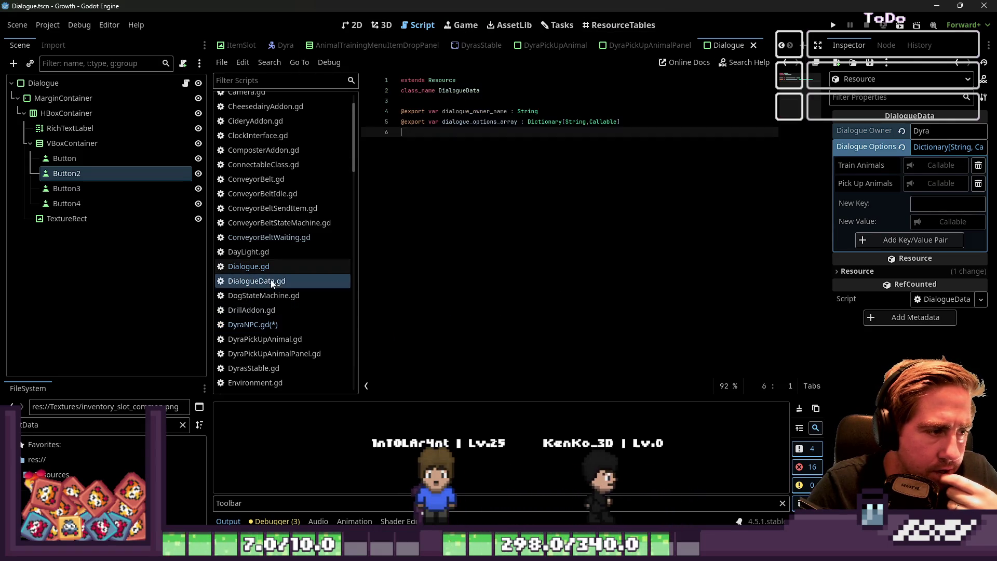
Step: Change the dialogue options value type from Callable to StringName
left_click(497, 122)
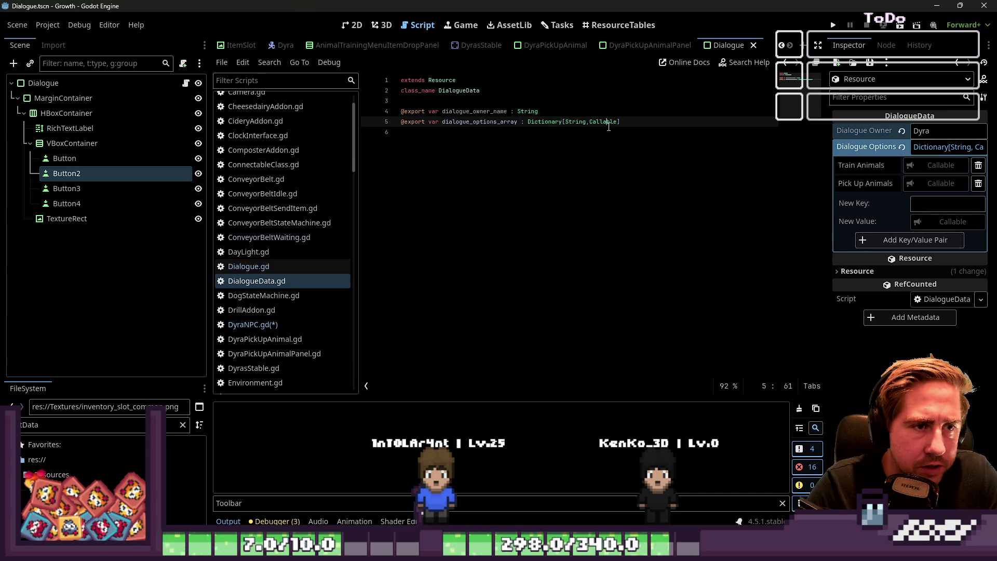
type("ingNam")
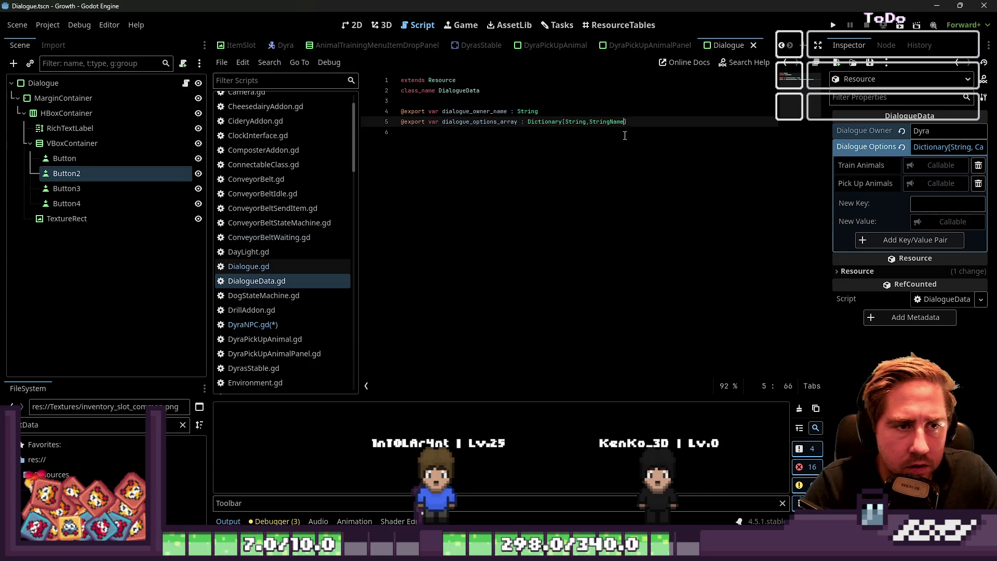
key("Down")
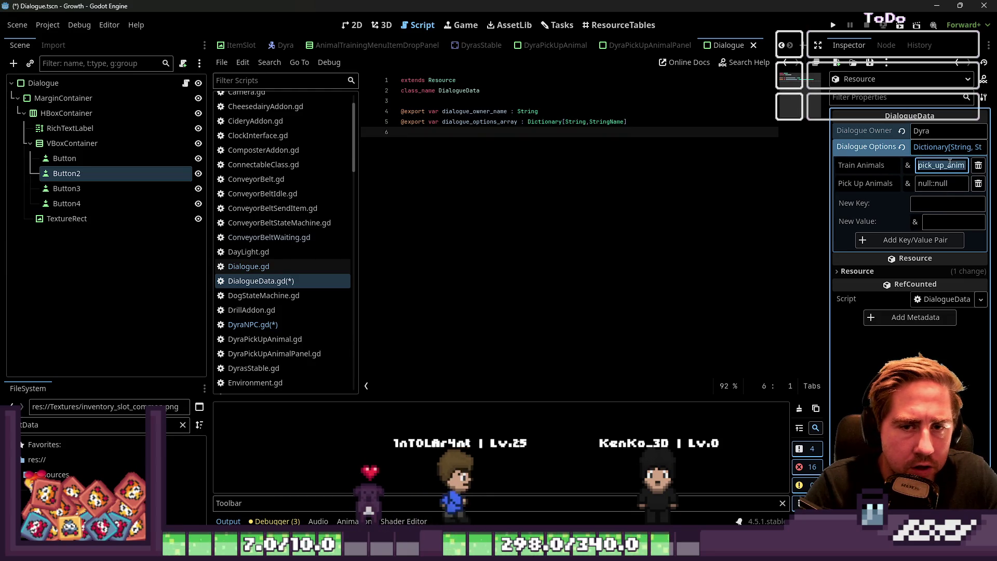
Step: Set Train Animals to train_animals and Pick Up Animals to pick_up_animals, then save
type("train_animals")
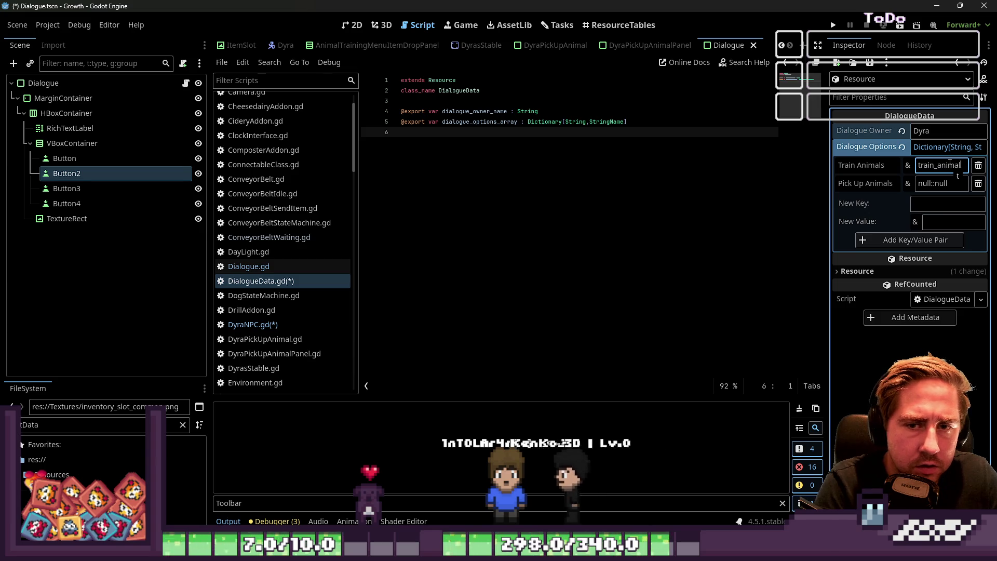
left_click(963, 188)
type("pick_up_animals")
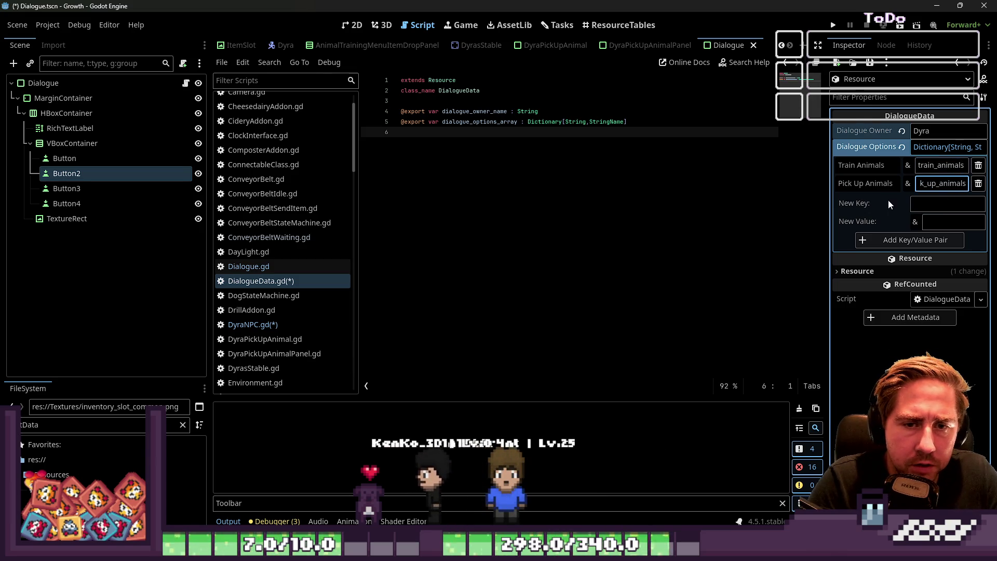
left_click(686, 208)
key("ctrl+s")
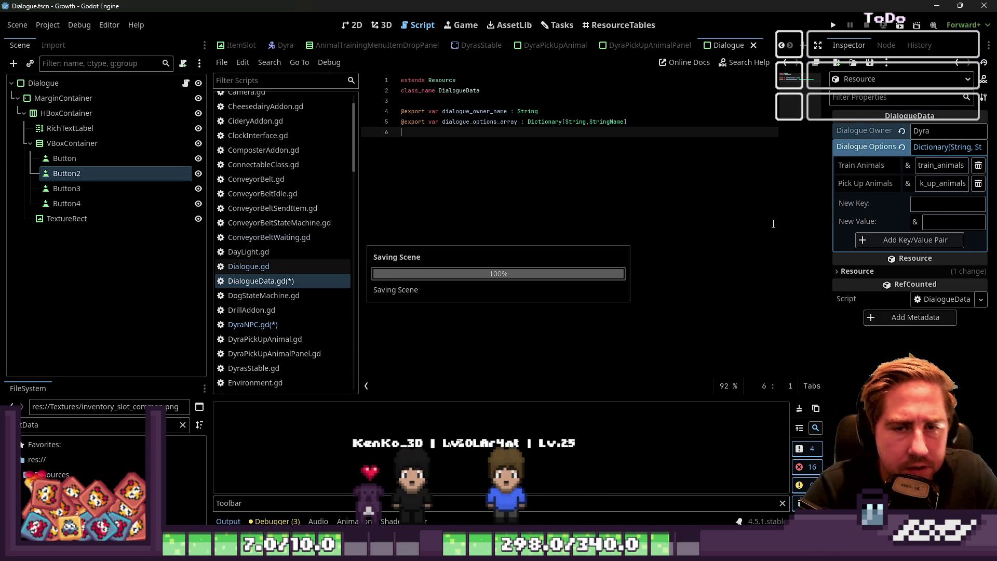
left_click(941, 127)
key("alt+Left")
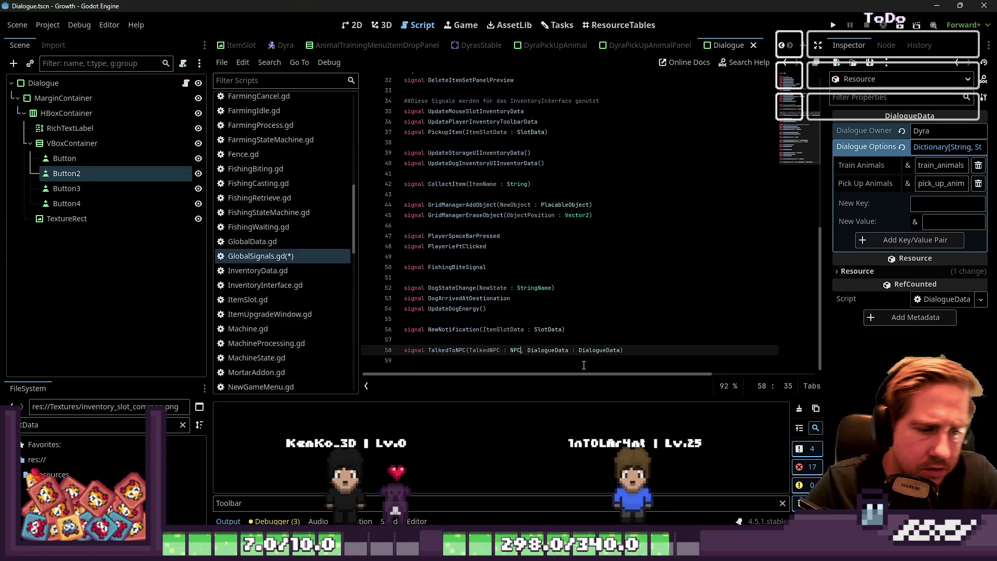
Step: Look over the TalkedNPC parameter in the GlobalSignals script
left_click(551, 366)
double_click(478, 351)
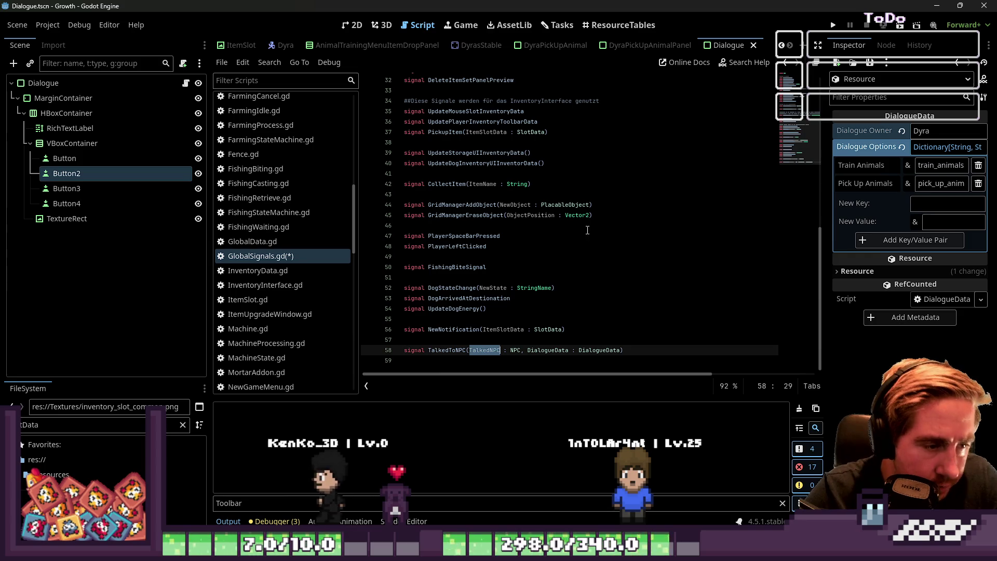
left_click(500, 329)
double_click(499, 349)
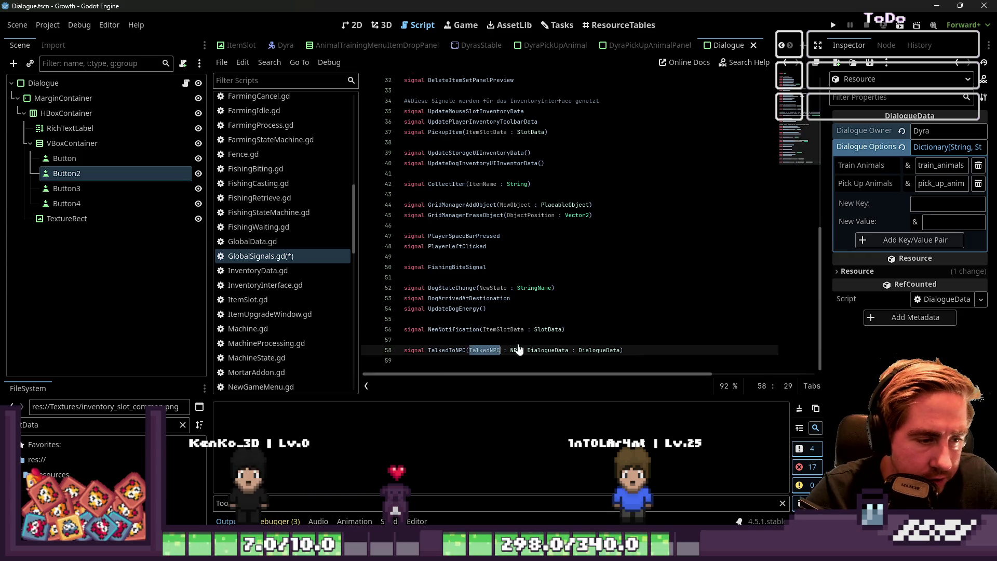
scroll(293, 223, "up", 3)
scroll(290, 234, "down", 8)
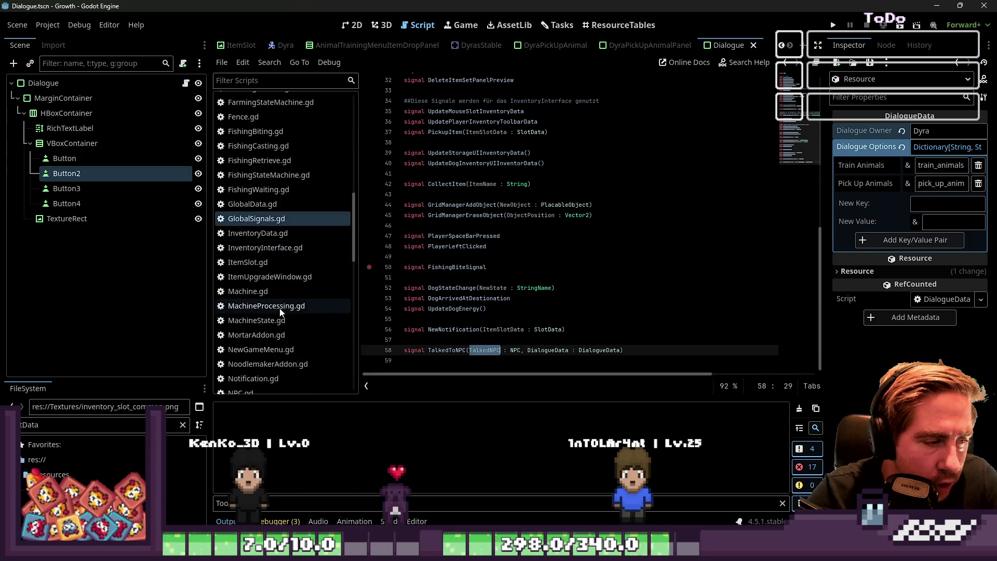
scroll(279, 316, "down", 5)
scroll(279, 316, "up", 10)
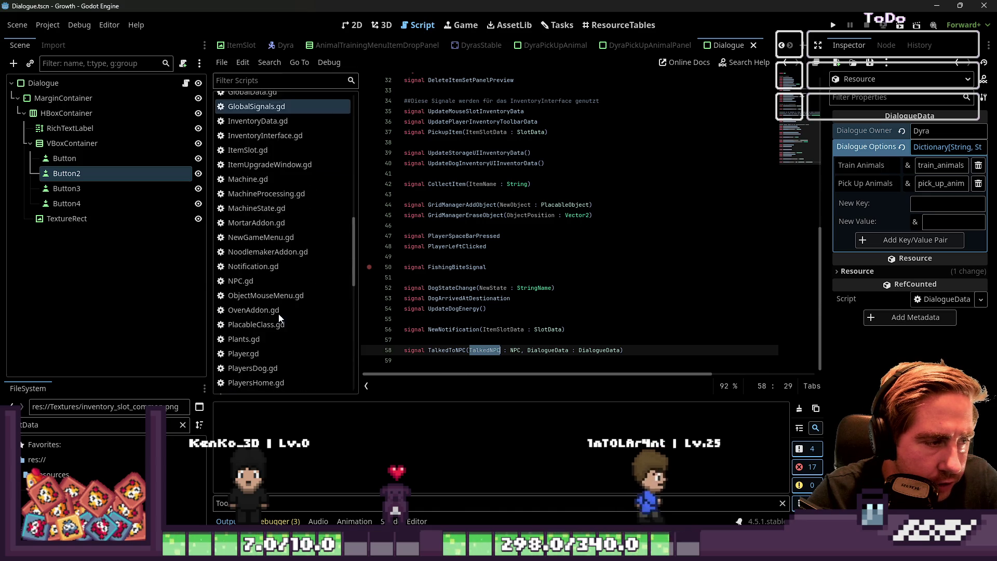
scroll(265, 301, "up", 12)
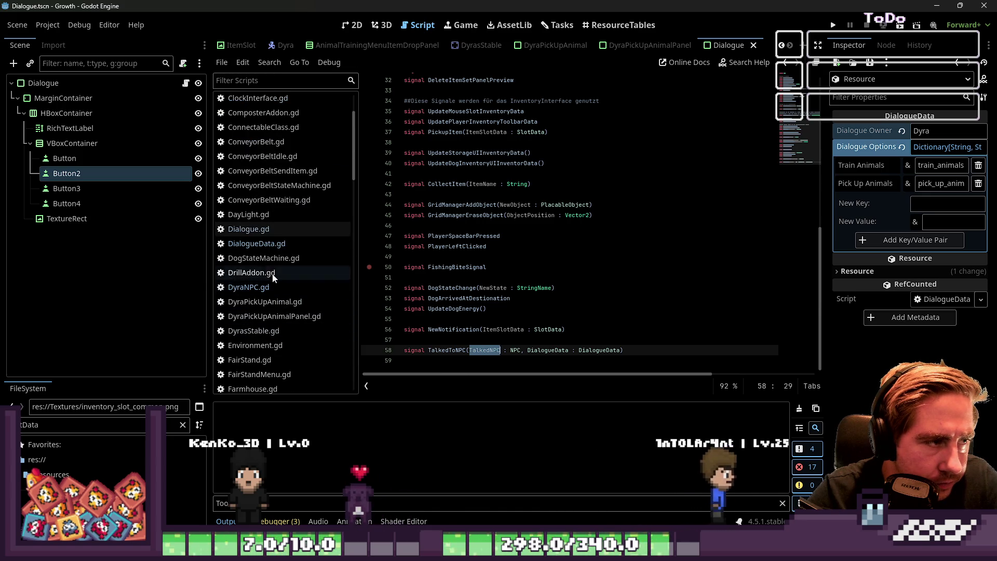
Step: Open DyraNPC.gd and place the caret on 'extends NPC' in line 1
left_click(250, 289)
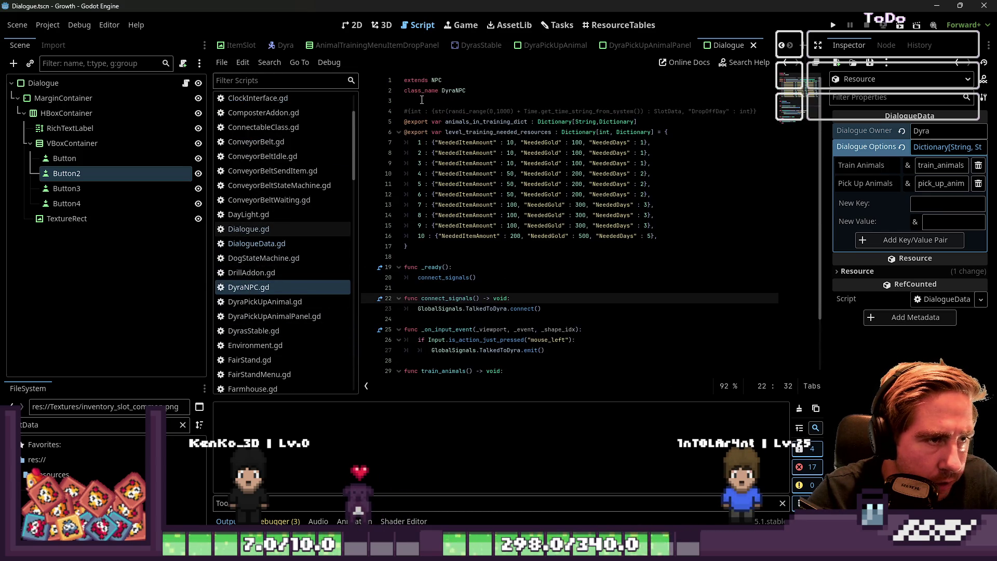
left_click(423, 102)
left_click(433, 81)
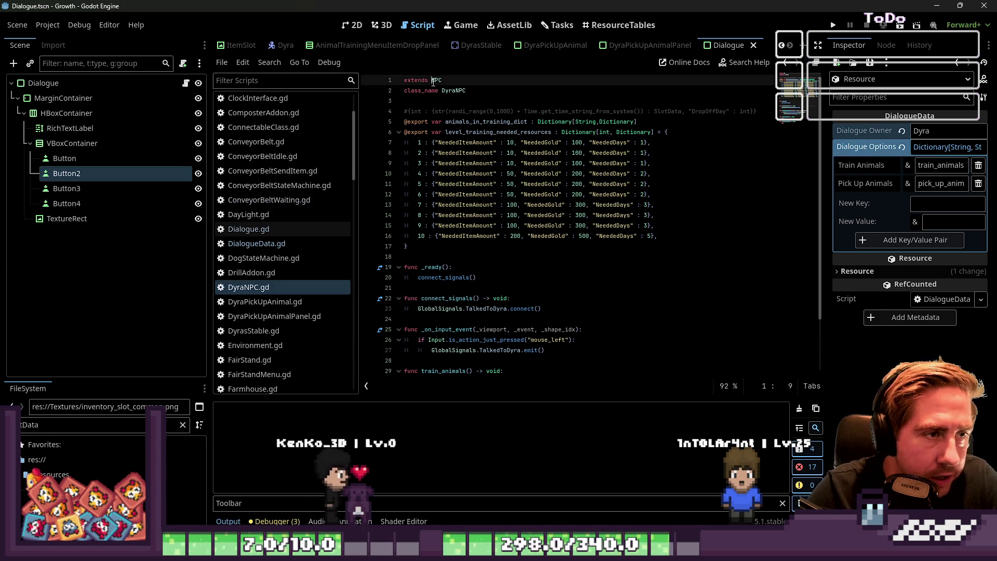
left_click(434, 82, "ctrl")
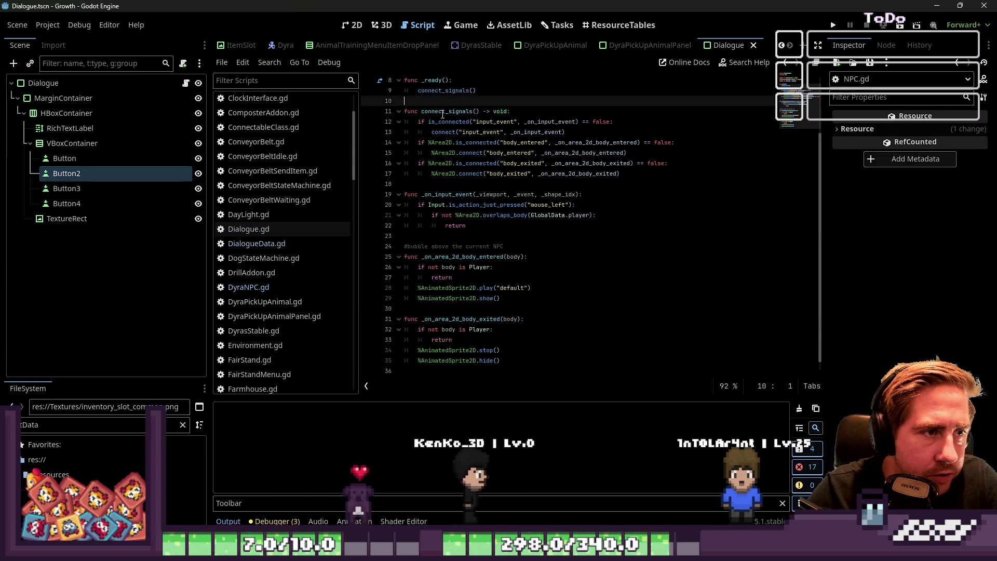
scroll(443, 113, "up", 3)
left_click(564, 111)
key("Return")
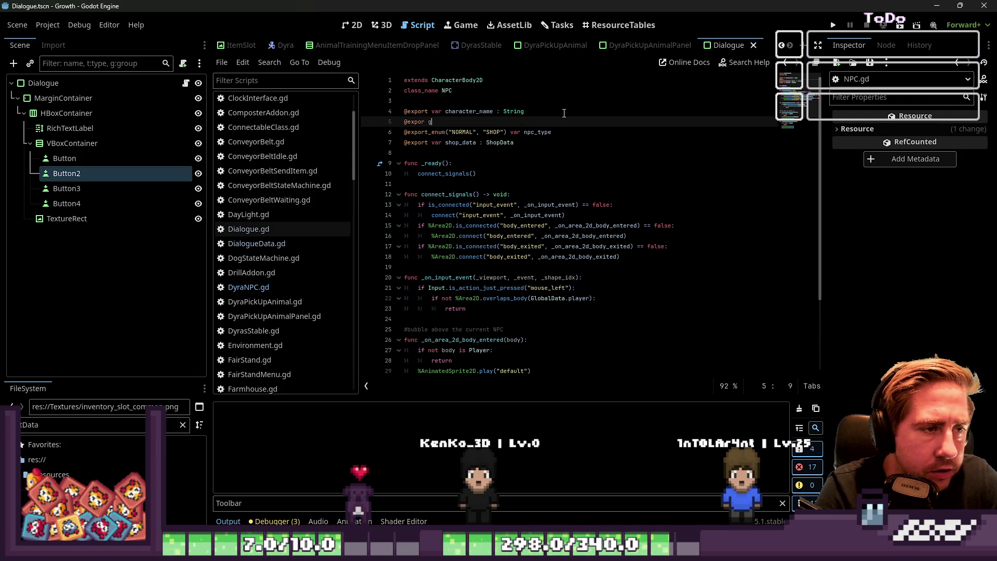
key("BackSpace")
key("BackSpace")
type("t var dialogues : Dial")
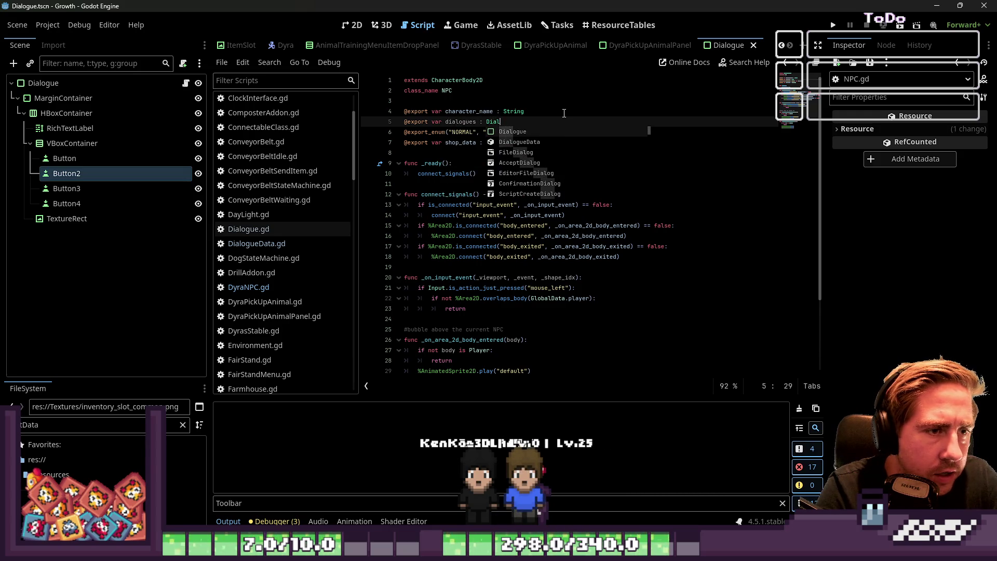
key("Down")
key("Return")
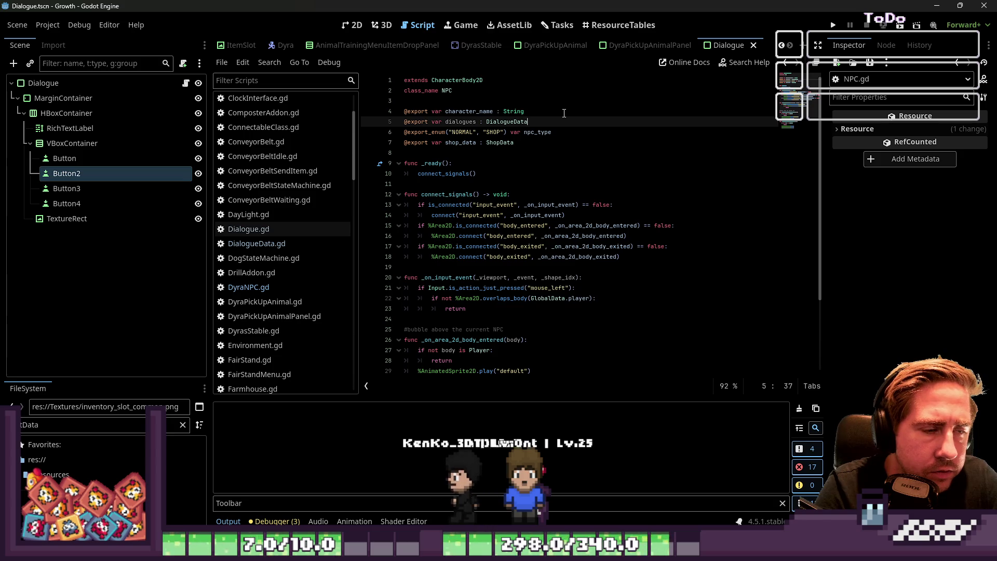
key("ctrl+s")
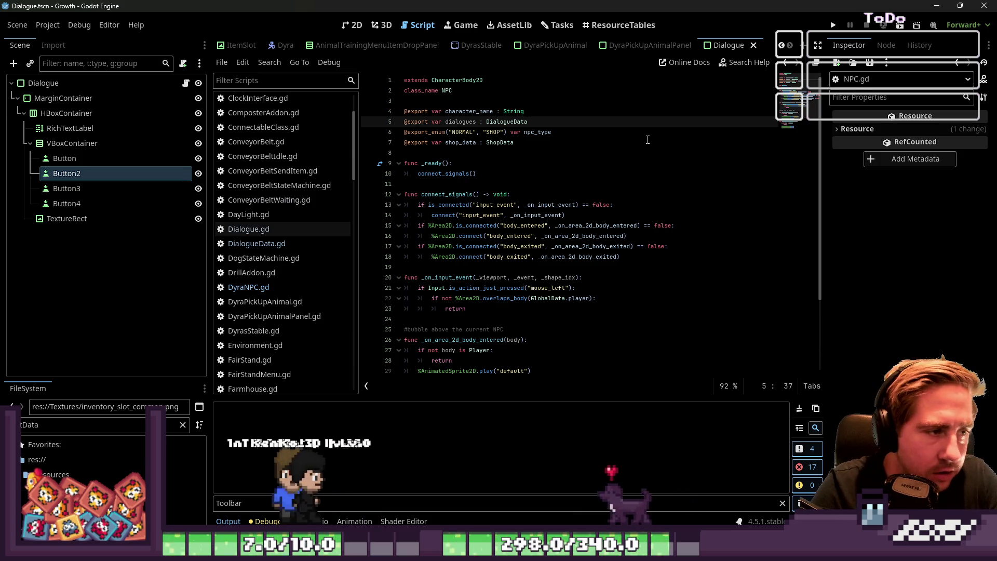
scroll(461, 152, "down", 3)
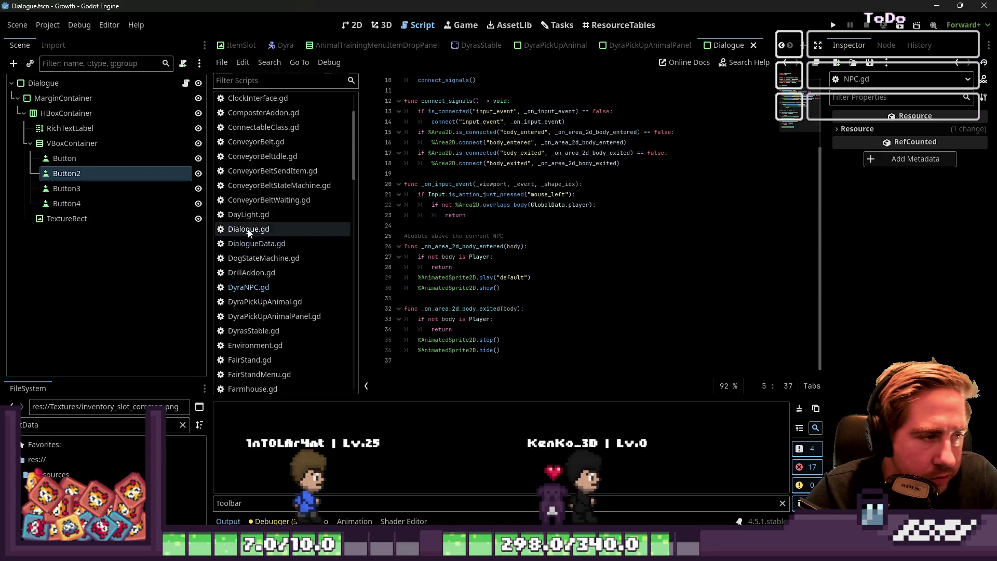
left_click(262, 287)
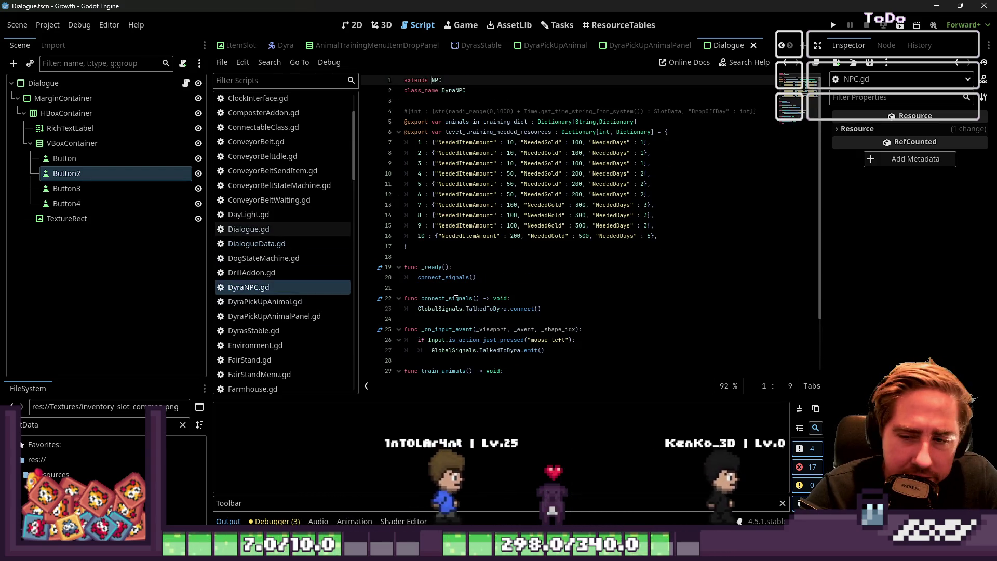
Step: Switch to DialogueData.gd and place the caret below the dialogue_options_array line
mouse_move(456, 299)
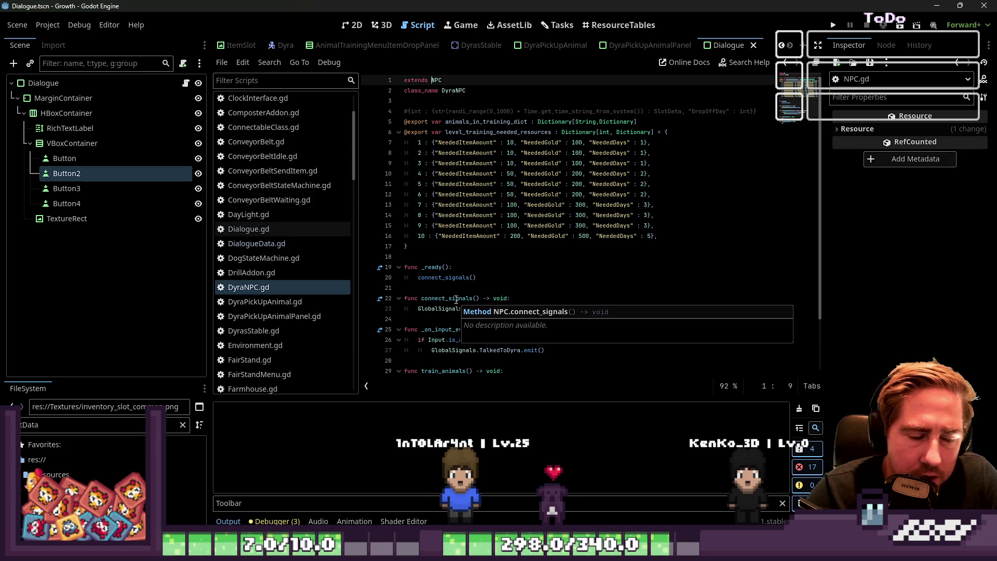
mouse_move(615, 546)
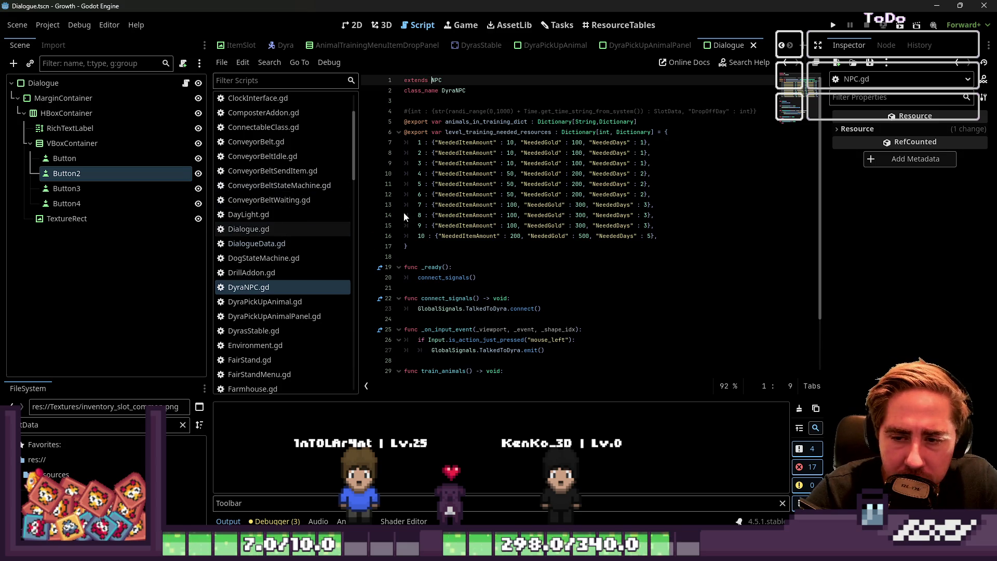
left_click(249, 244)
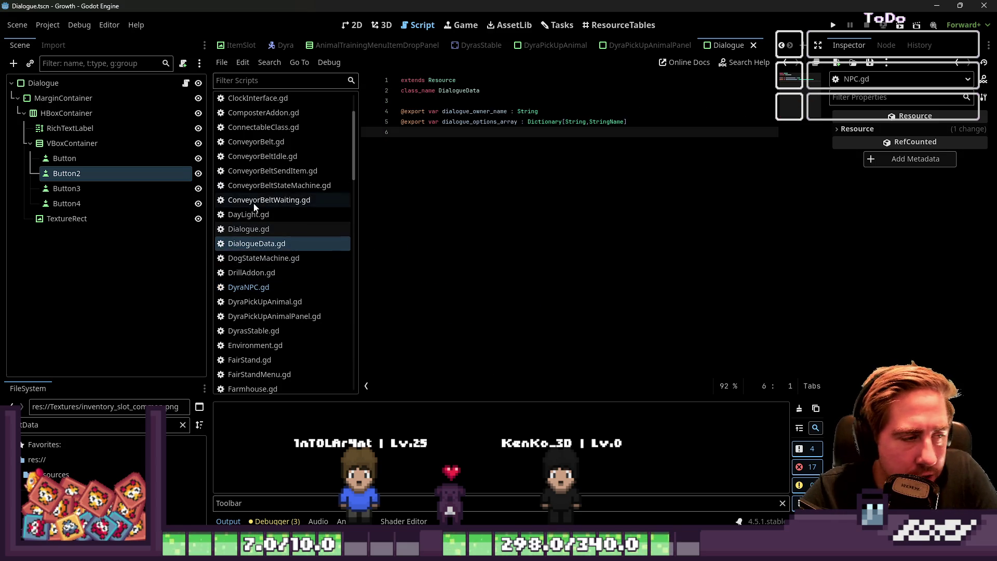
left_click(481, 125)
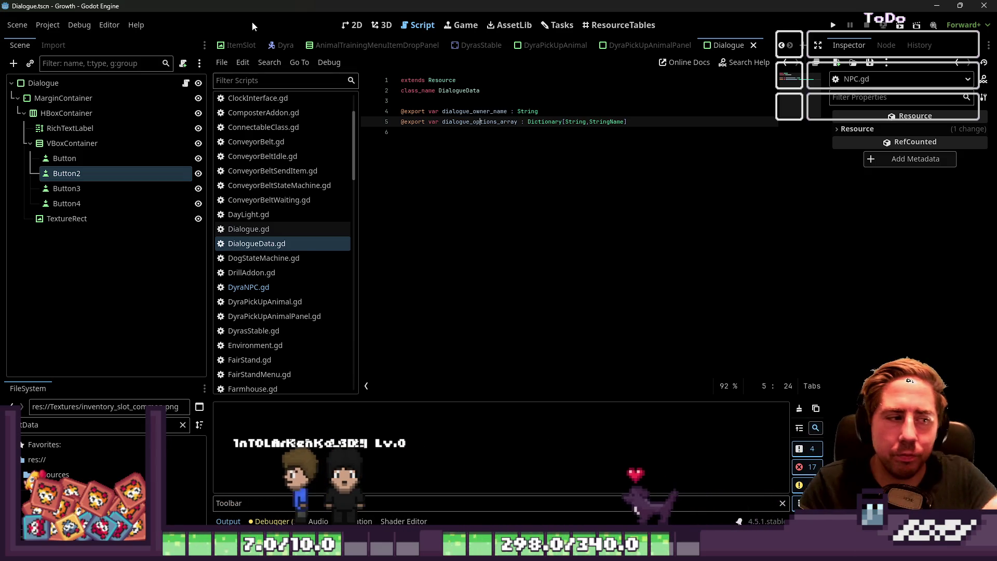
key("Down")
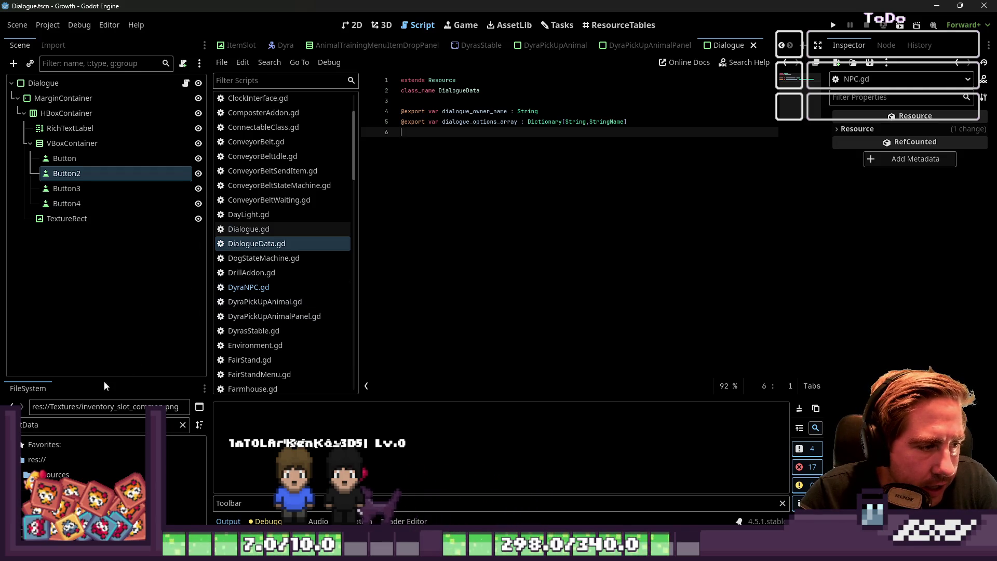
Step: Open the Dyra.tscn scene and select its Dyra root node
key("BackSpace")
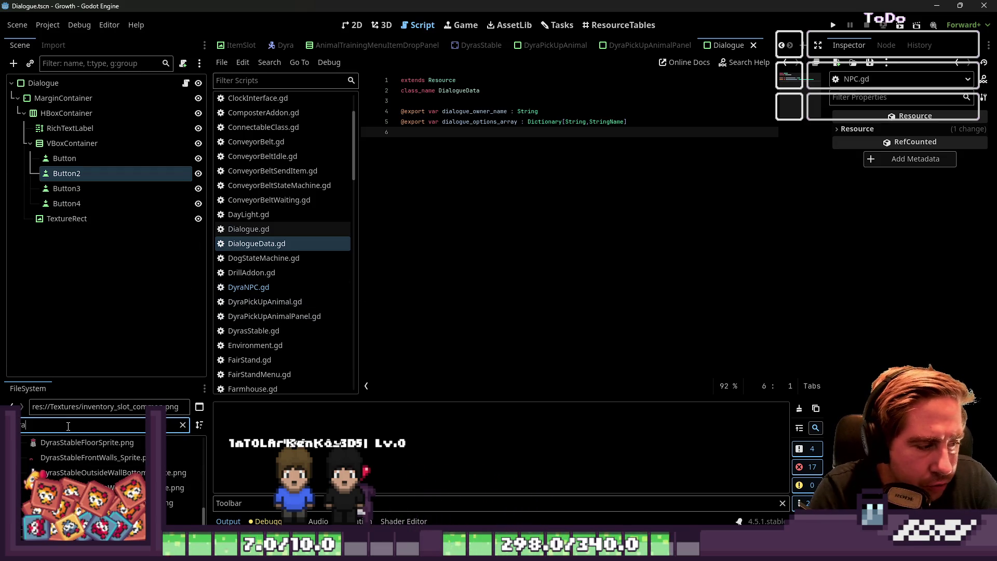
scroll(79, 441, "up", 5)
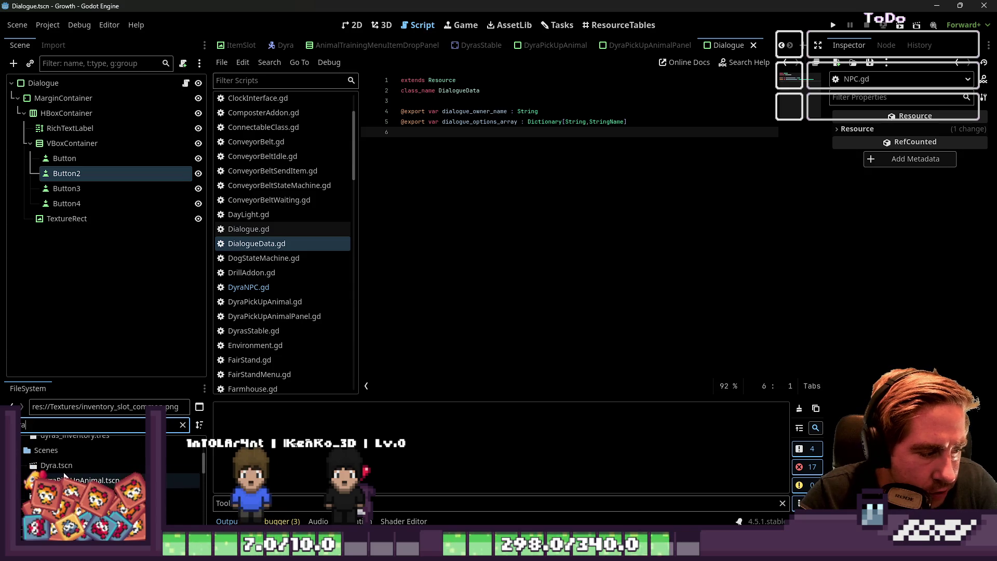
double_click(73, 468)
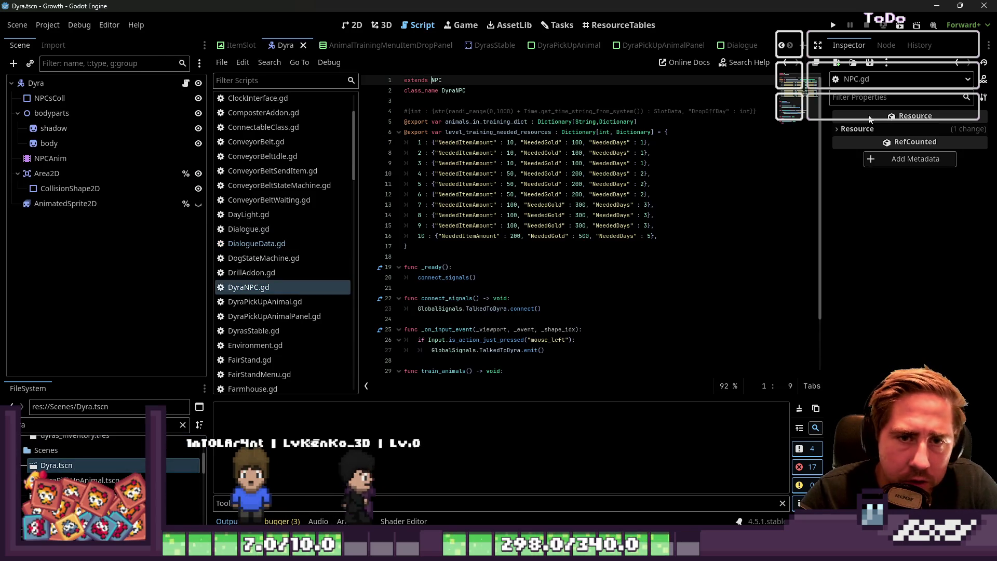
left_click(883, 207)
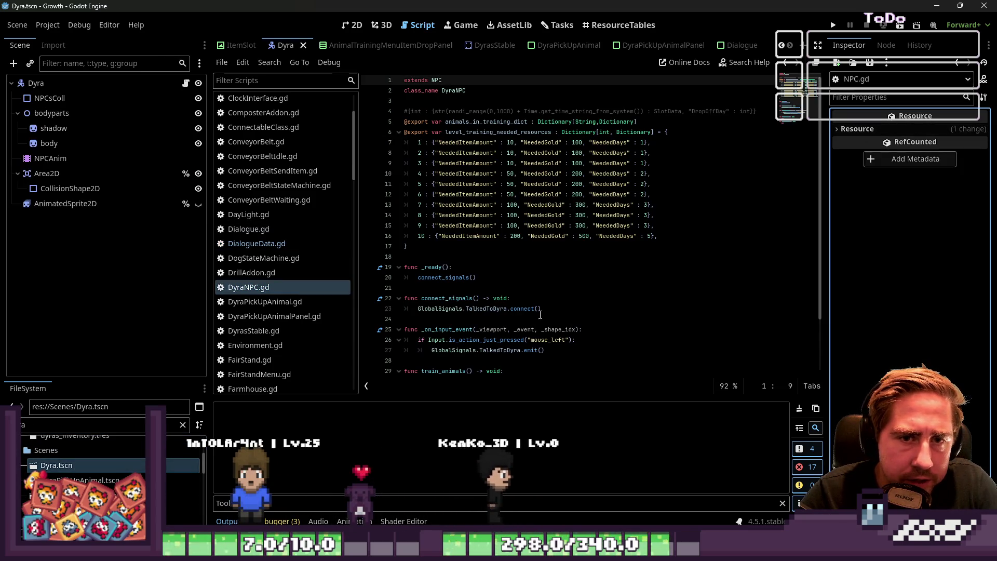
left_click(47, 83)
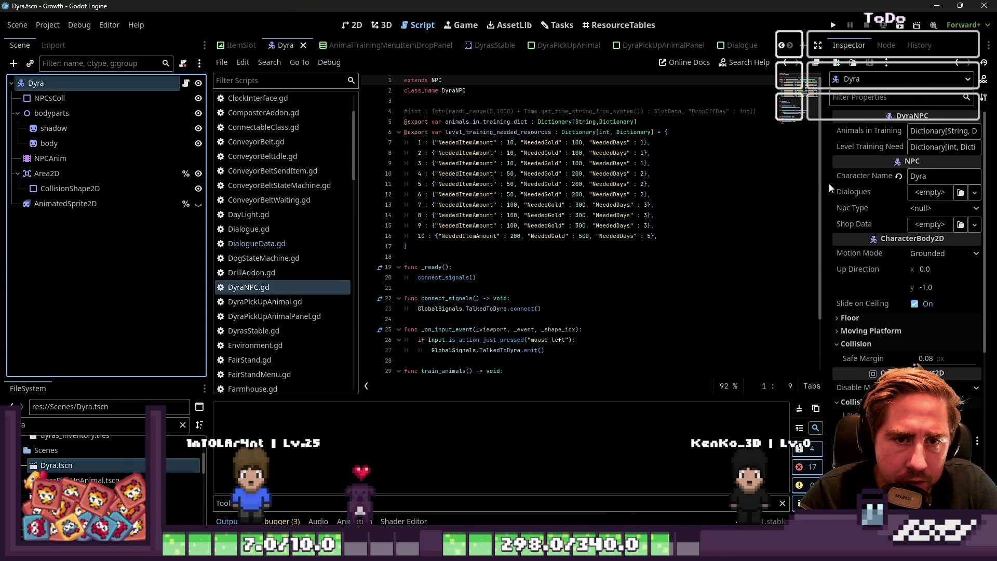
Step: Drag DyraDialogueData.tres into Dyra's Dialogues property and save the scene
left_click_drag(825, 182, 725, 183)
scroll(104, 462, "up", 3)
left_click(86, 477)
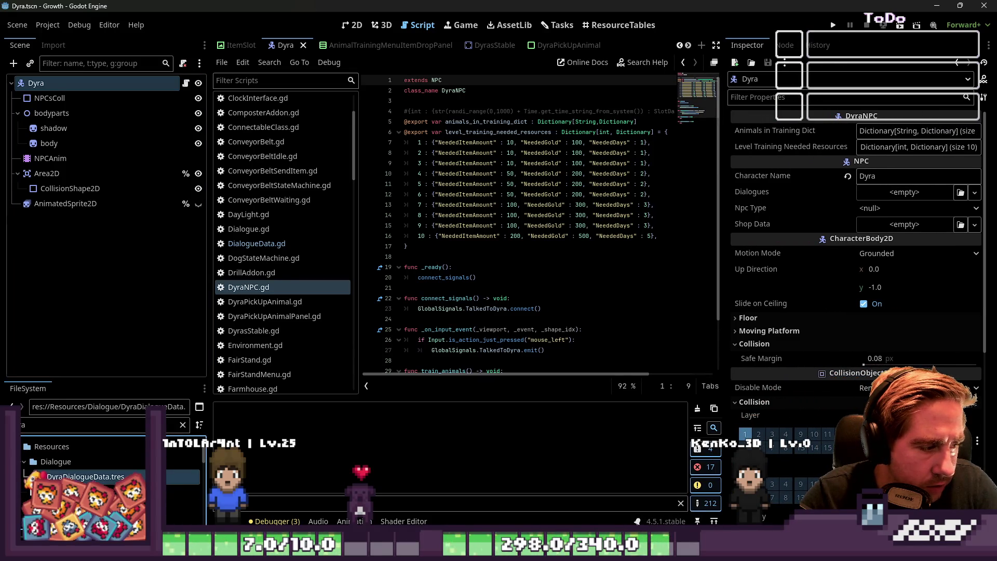
left_click_drag(881, 305, 906, 192)
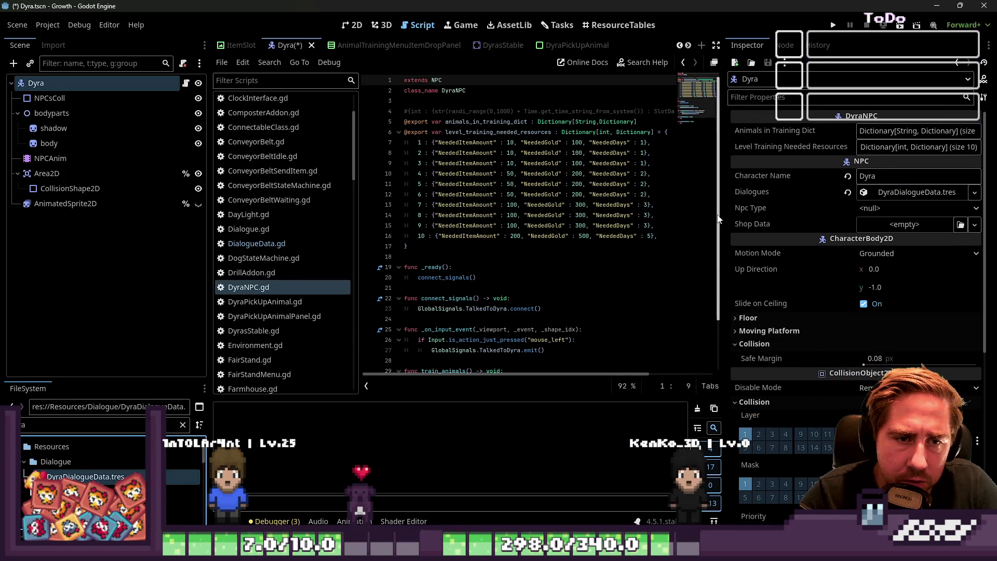
left_click_drag(723, 217, 830, 217)
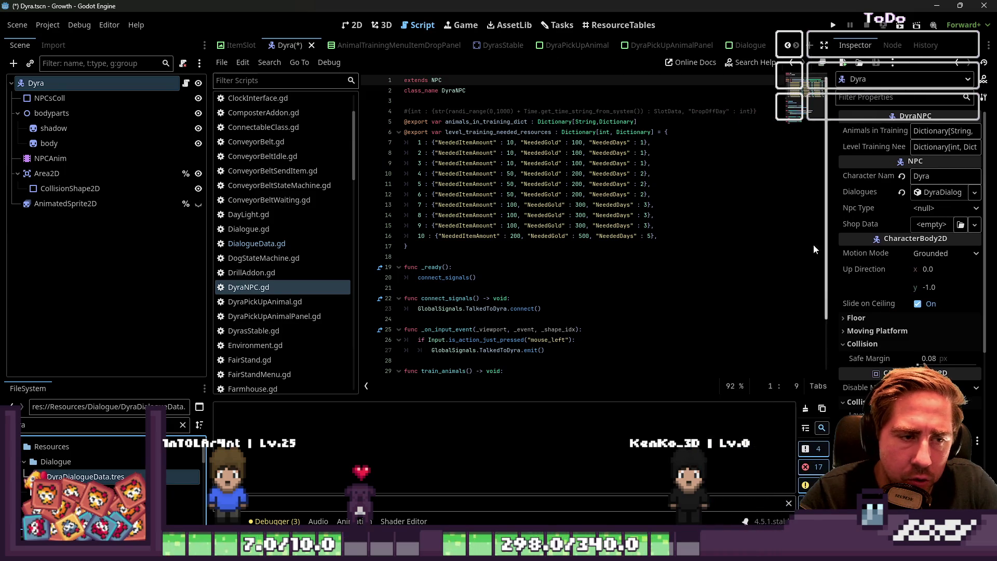
left_click(775, 258)
key("ctrl+s")
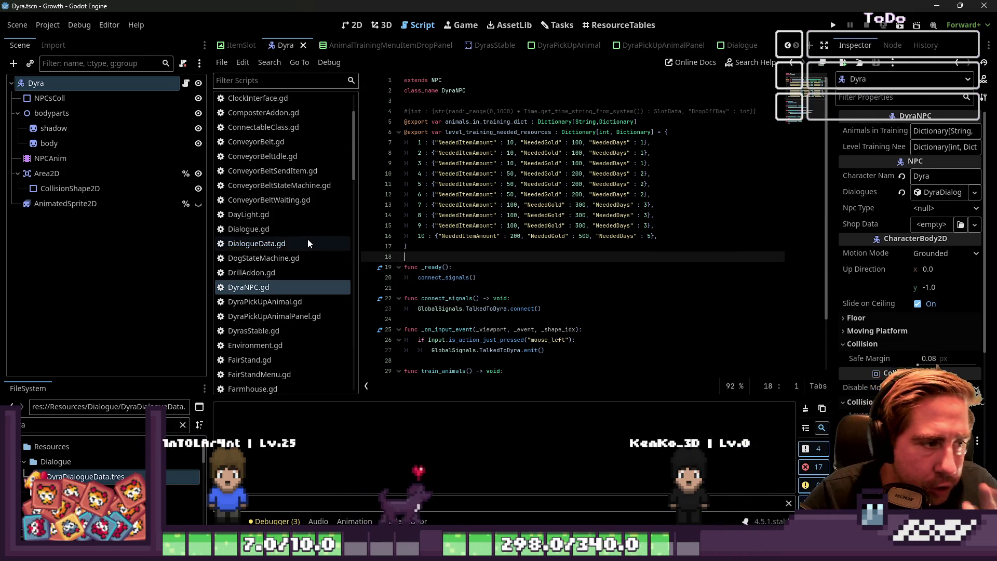
Step: Go through the script list and open DyraNPC.gd
left_click(307, 242)
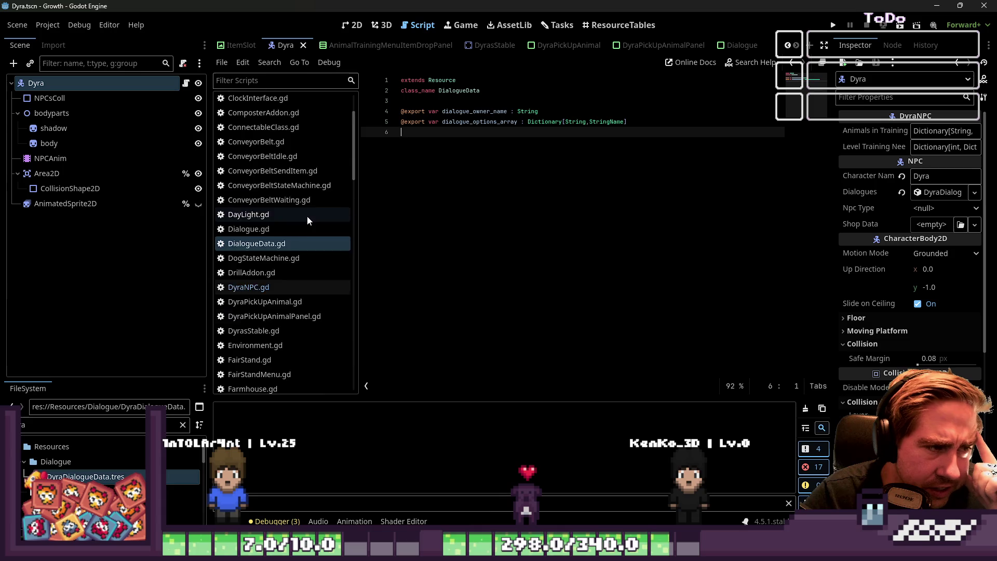
scroll(306, 207, "up", 2)
scroll(291, 229, "down", 3)
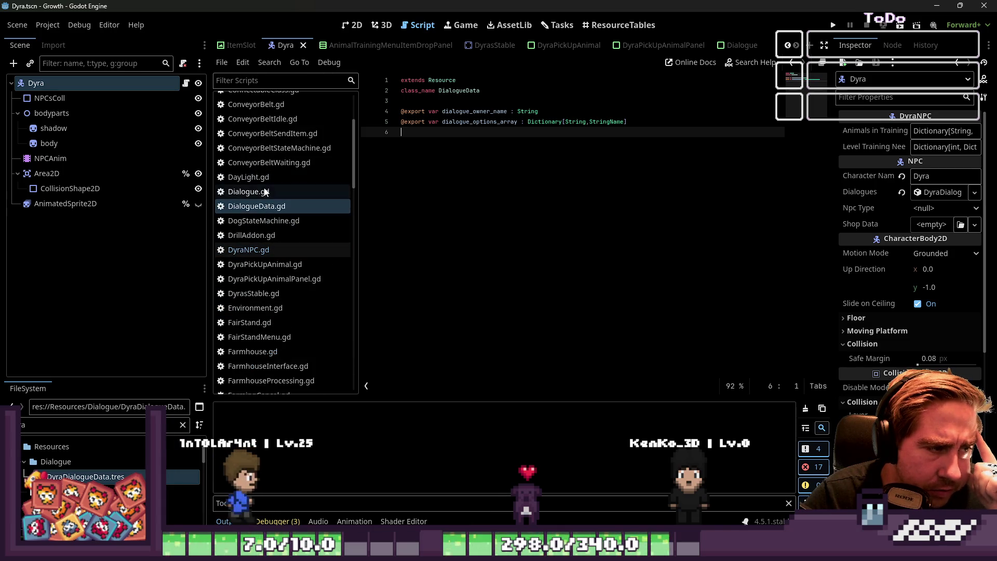
left_click(262, 191)
left_click(272, 221)
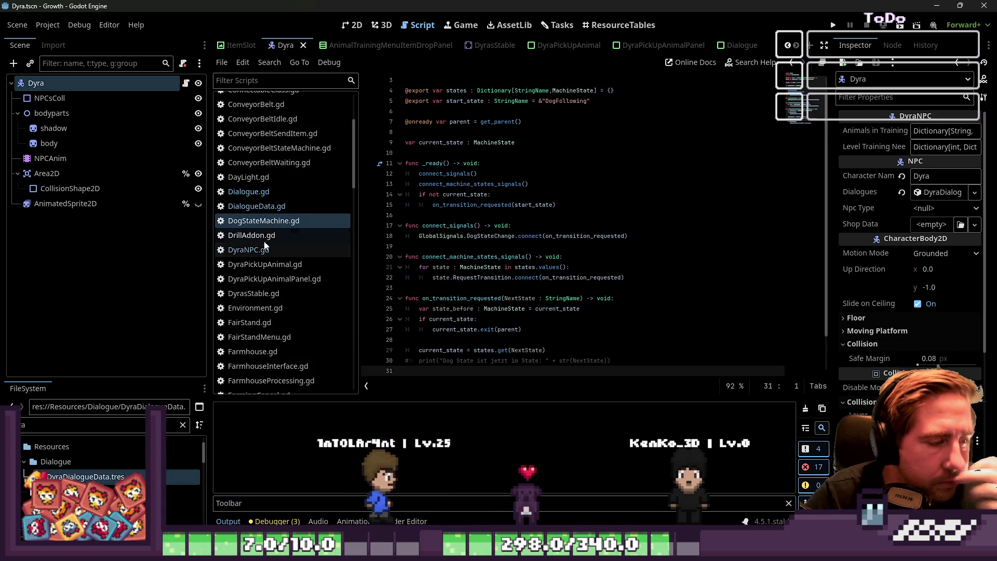
left_click(249, 250)
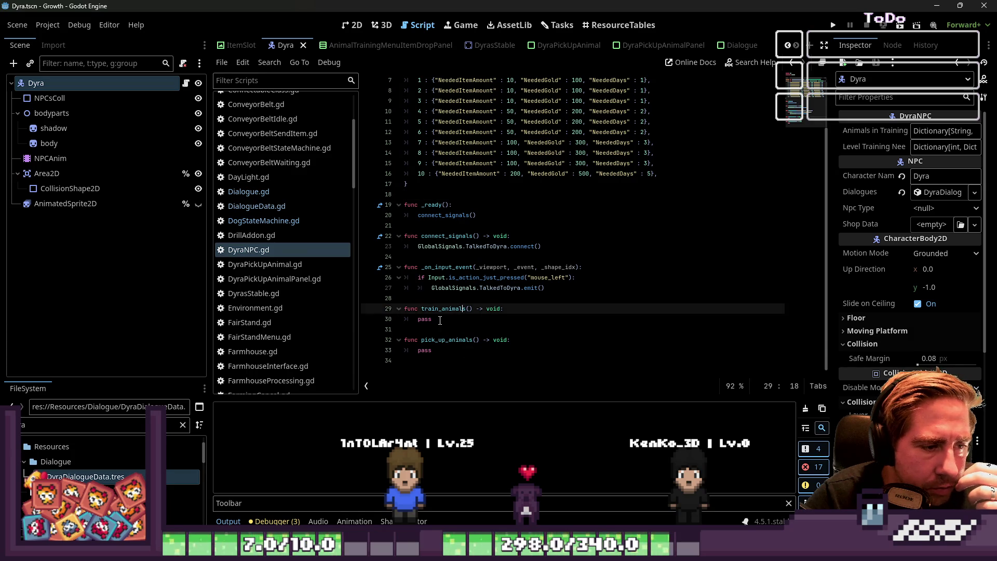
Step: Replace the pass in train_animals and pick_up_animals with test print() messages and save
left_click(431, 298)
scroll(456, 352, "down", 1)
double_click(456, 351)
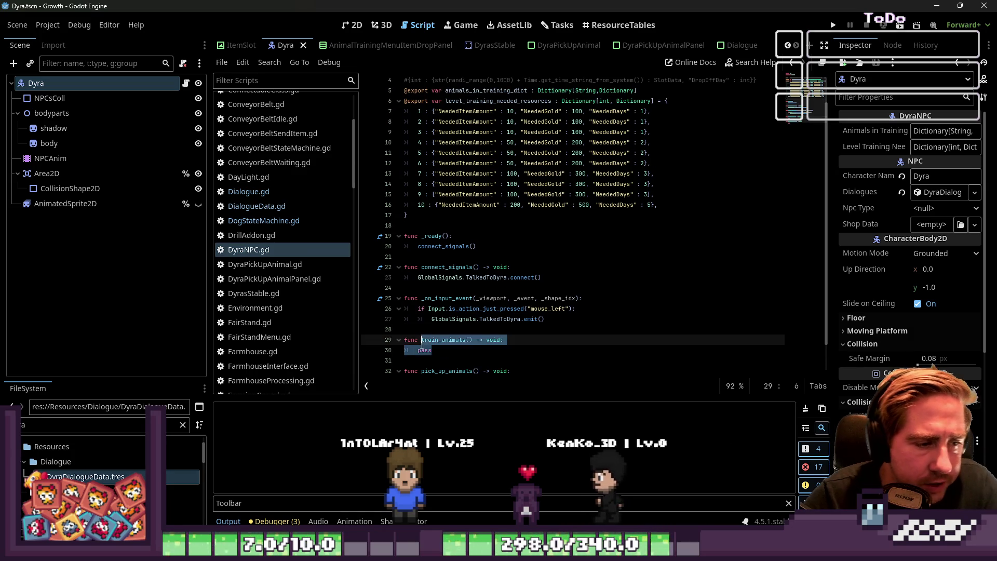
type("pri")
type("nt(\"Yayy ")
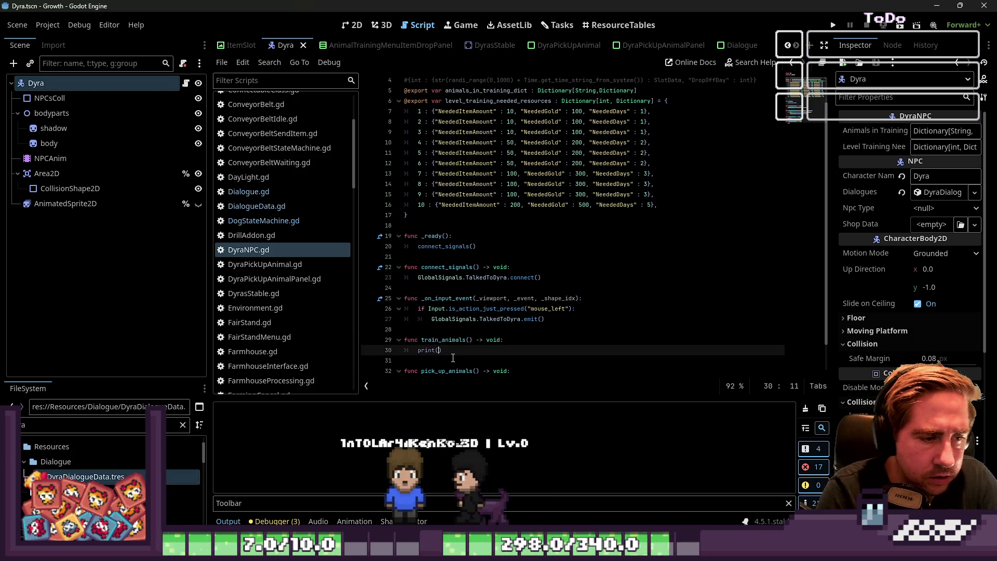
type("wir sind jetz")
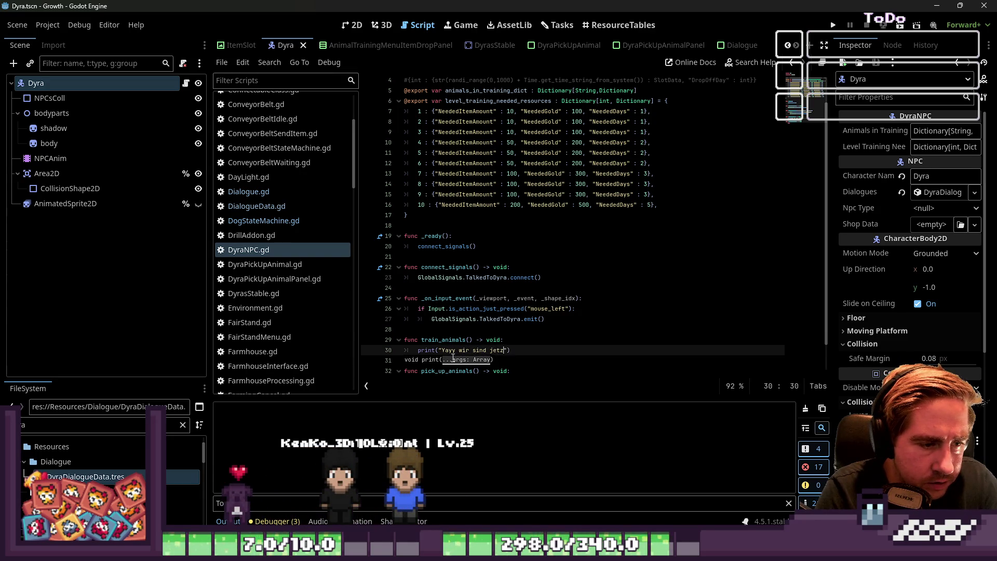
type("n an")
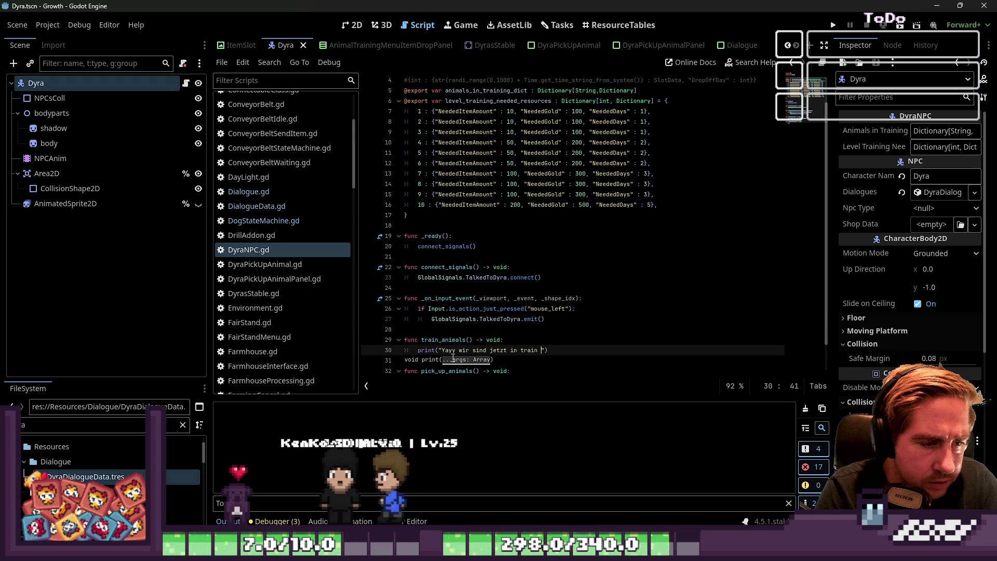
key("Down")
key("Down")
key("Down")
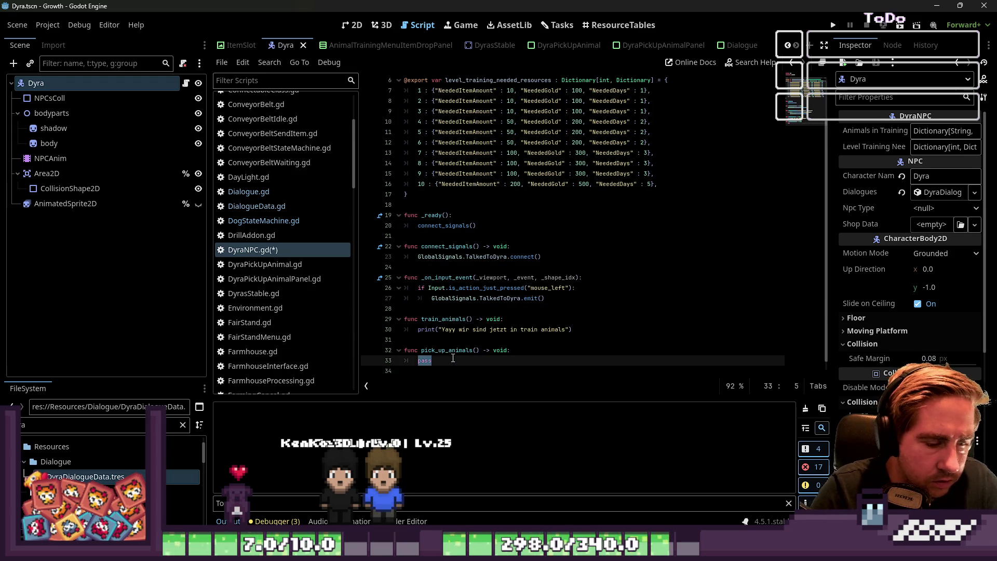
type("print(\"")
type("yaayyy w")
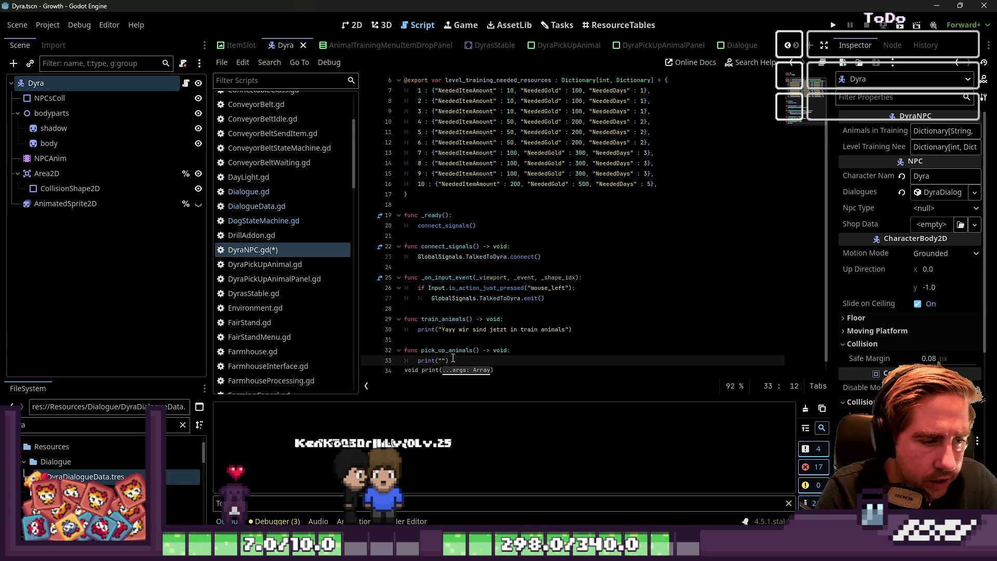
type("ir können Tir")
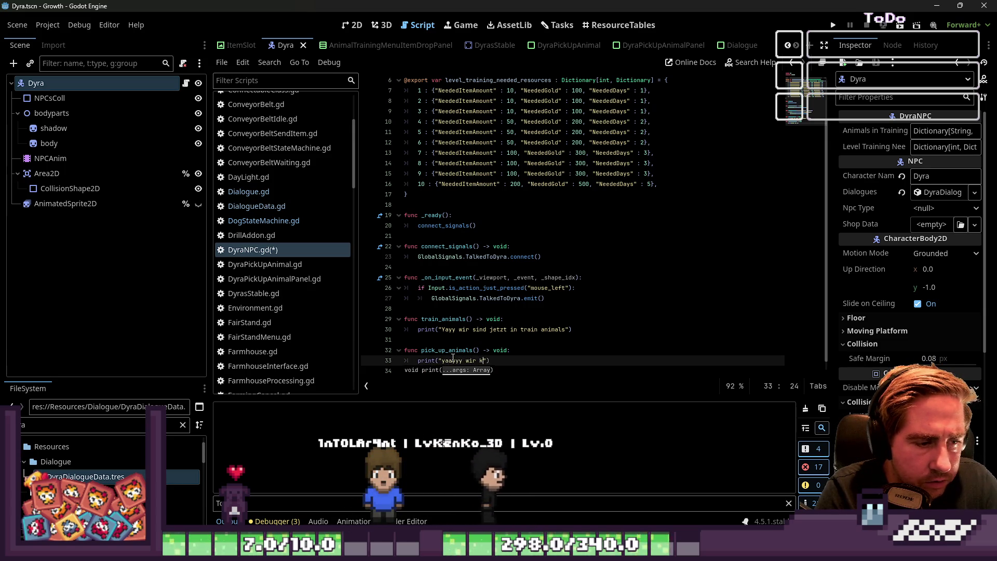
key("BackSpace")
type("ere abohlen ")
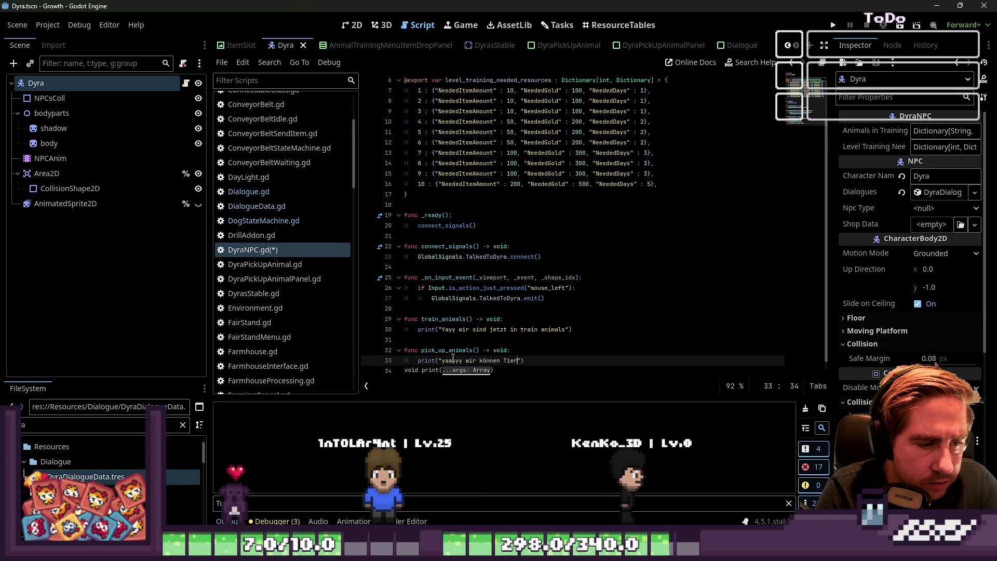
type("wohoo")
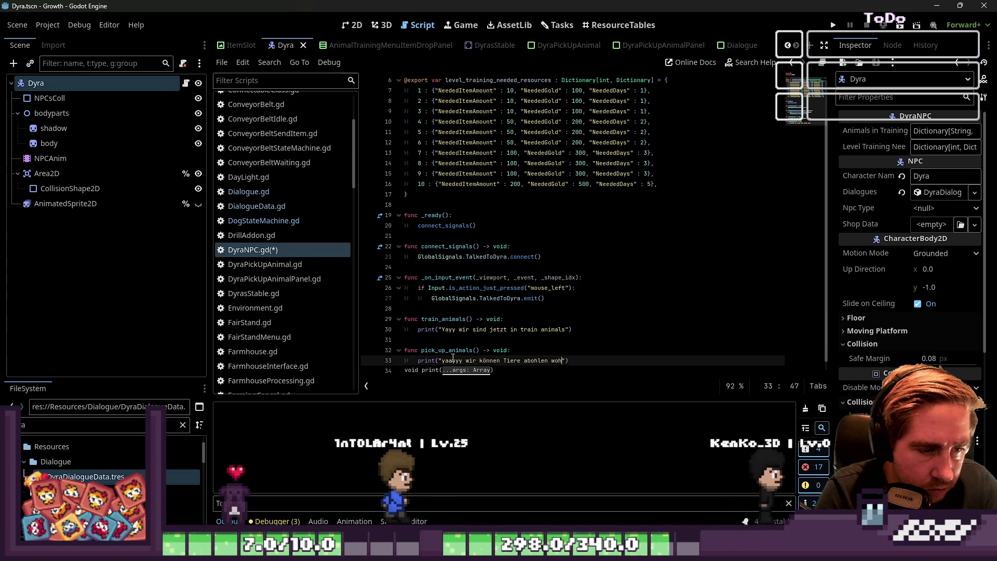
left_click(507, 329)
key("ctrl+s")
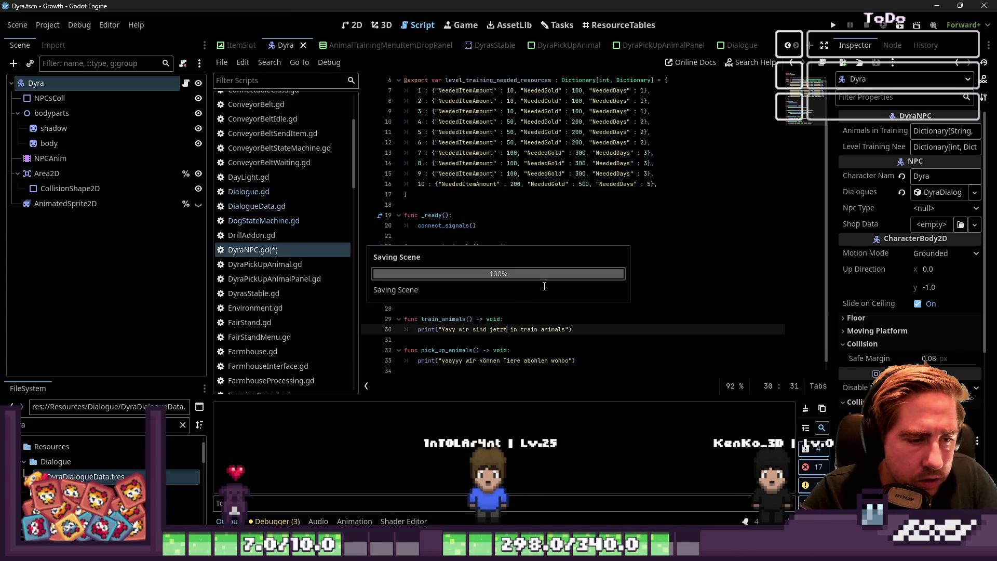
Step: Change line 27 to TalkedToNPC.emit(self, dialogues) and save DyraNPC.gd
left_click(511, 298)
double_click(511, 298)
type("Ta")
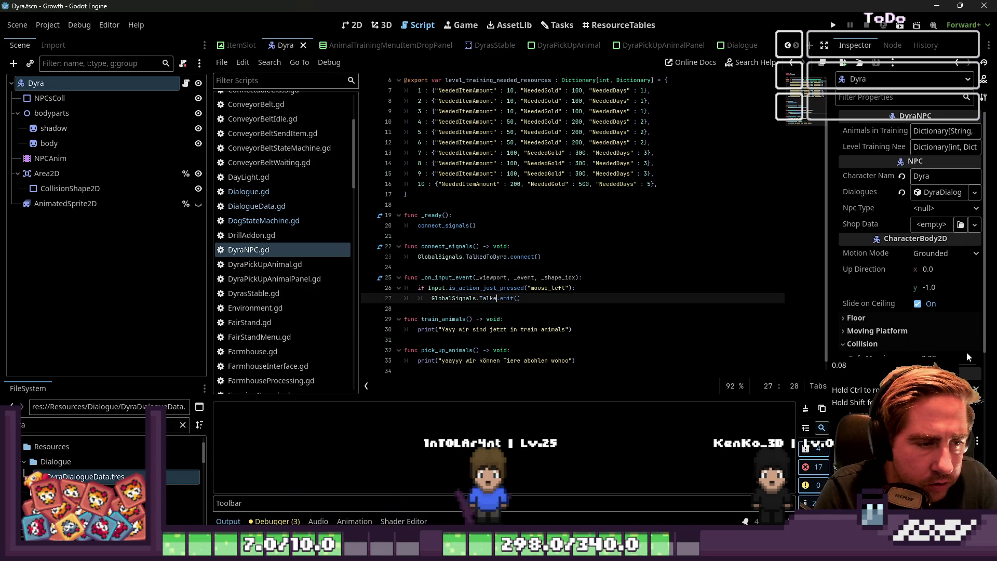
type("lkedToN")
key("Return")
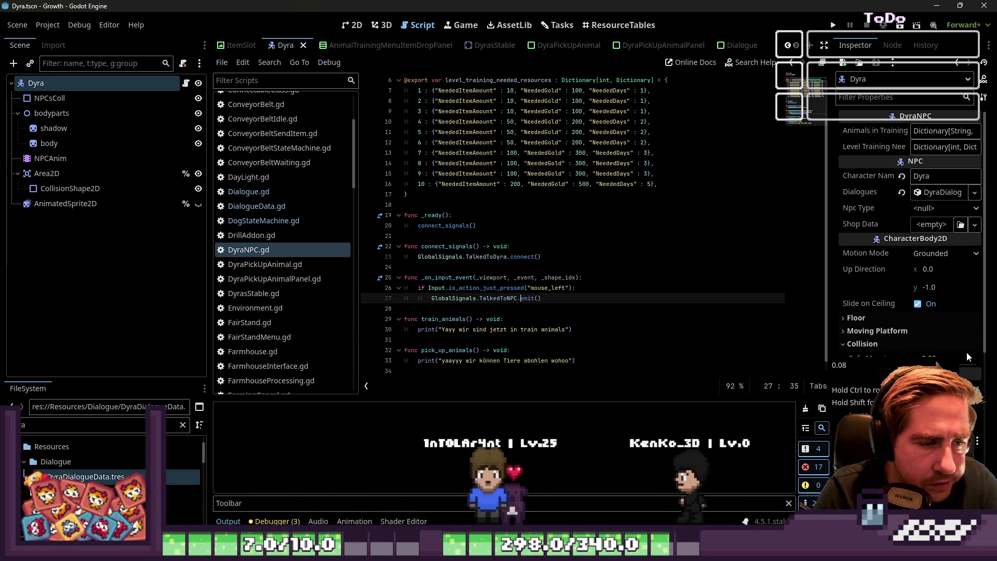
key("End")
key("Left")
type("self, ")
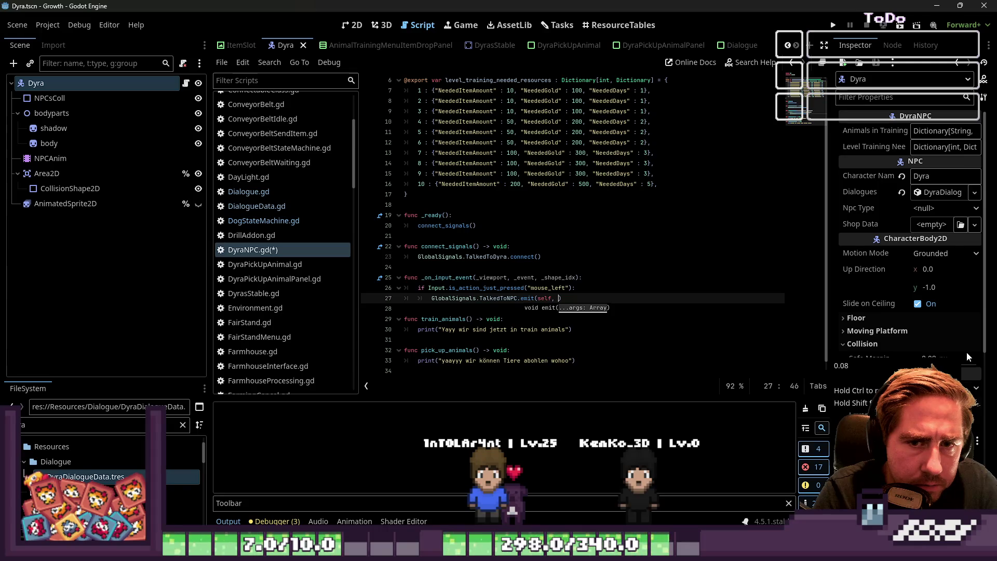
type("di")
key("Return")
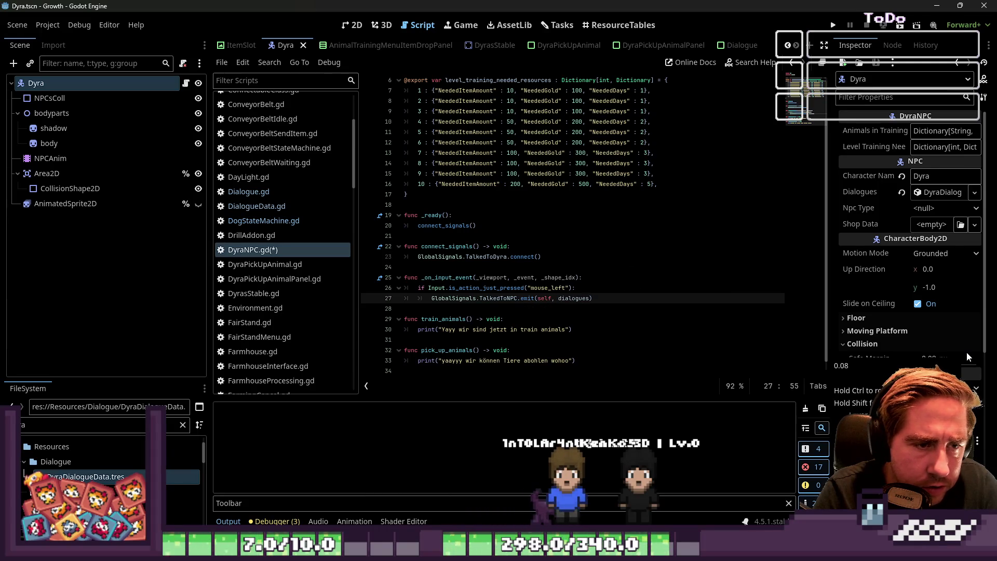
left_click(691, 267)
key("ctrl+s")
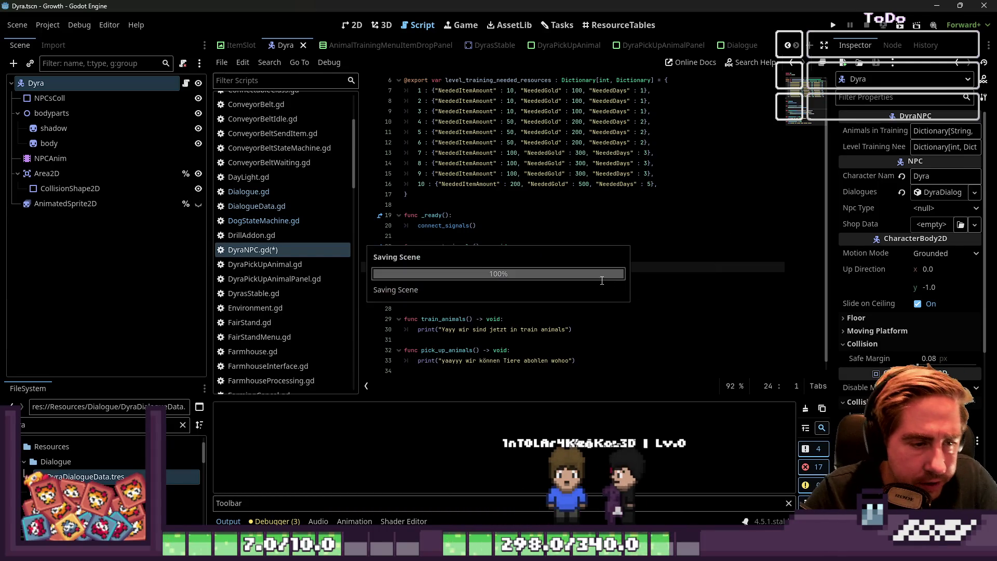
double_click(498, 298)
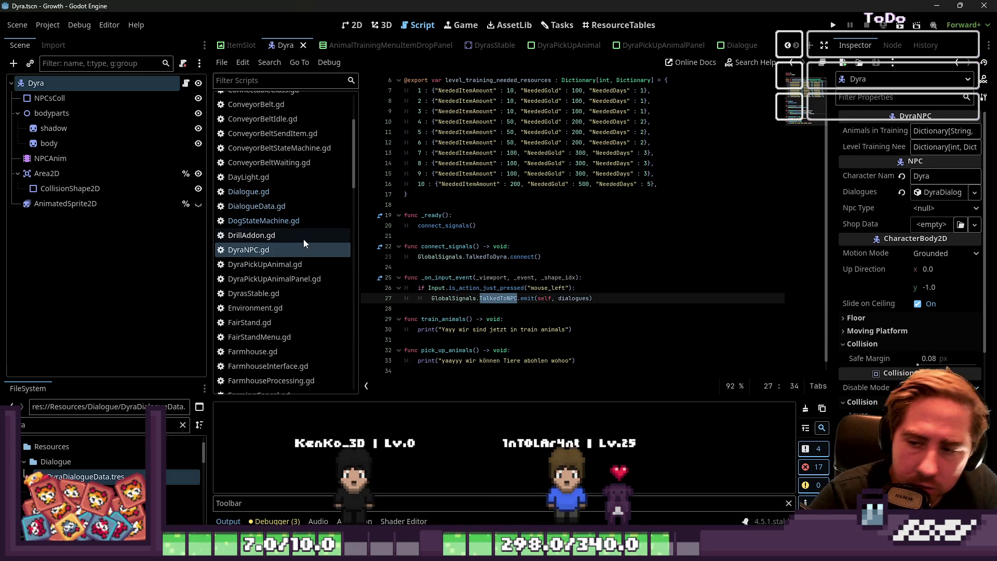
Step: Check the TalkedToNPC signal in GlobalSignals.gd, then open GlobalData.gd at its _ready function
scroll(303, 239, "down", 5)
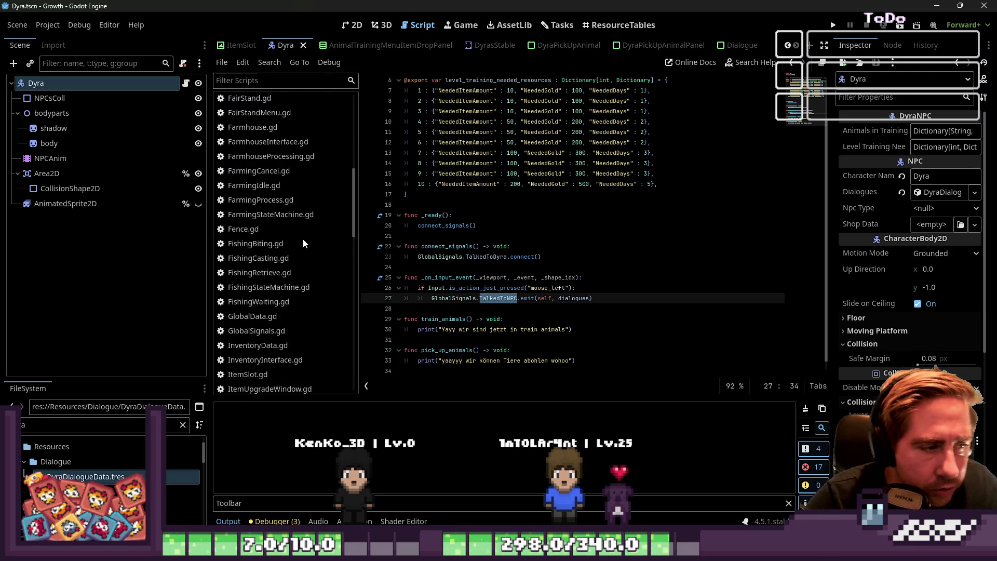
left_click(269, 318)
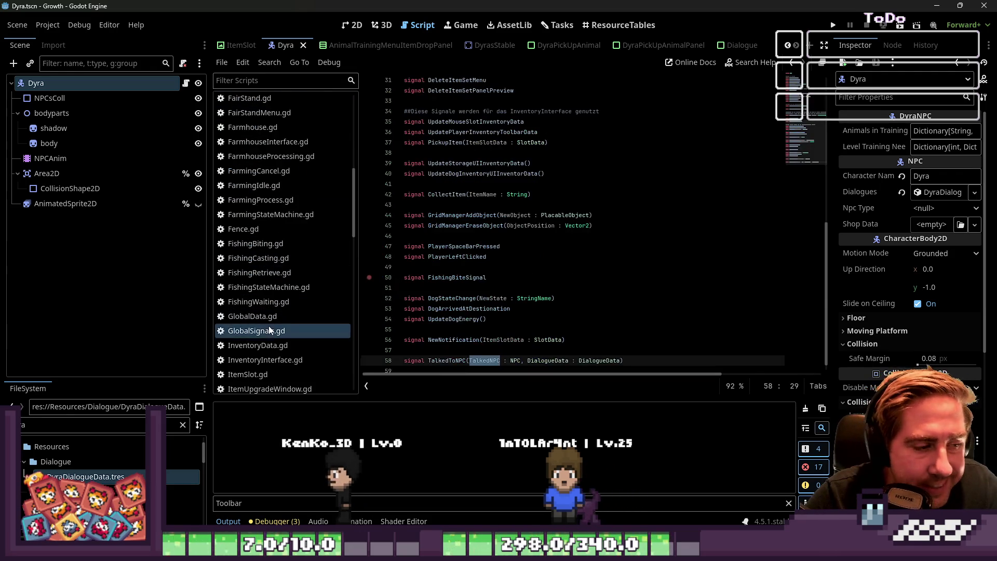
left_click(269, 330)
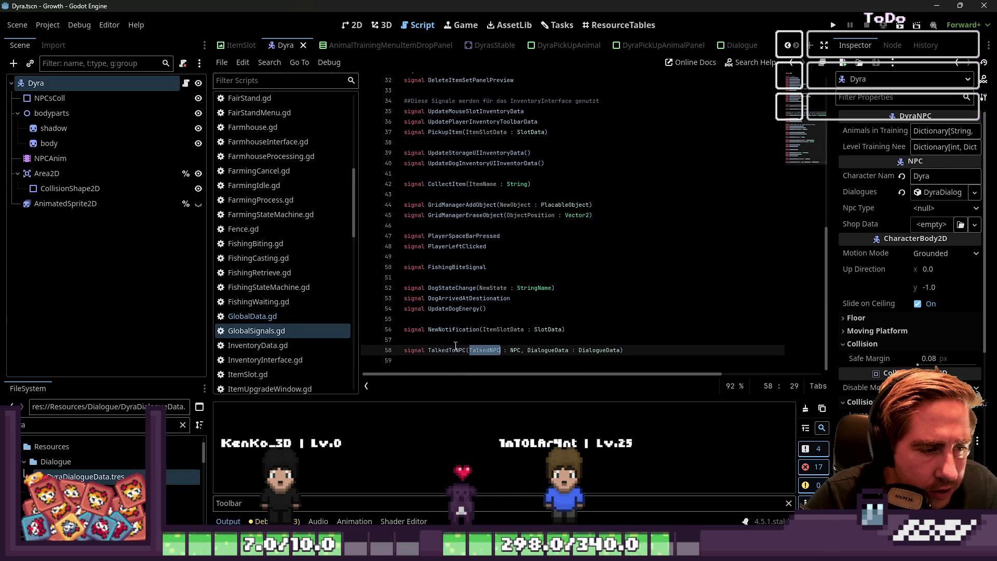
left_click(252, 316)
scroll(795, 214, "up", 10)
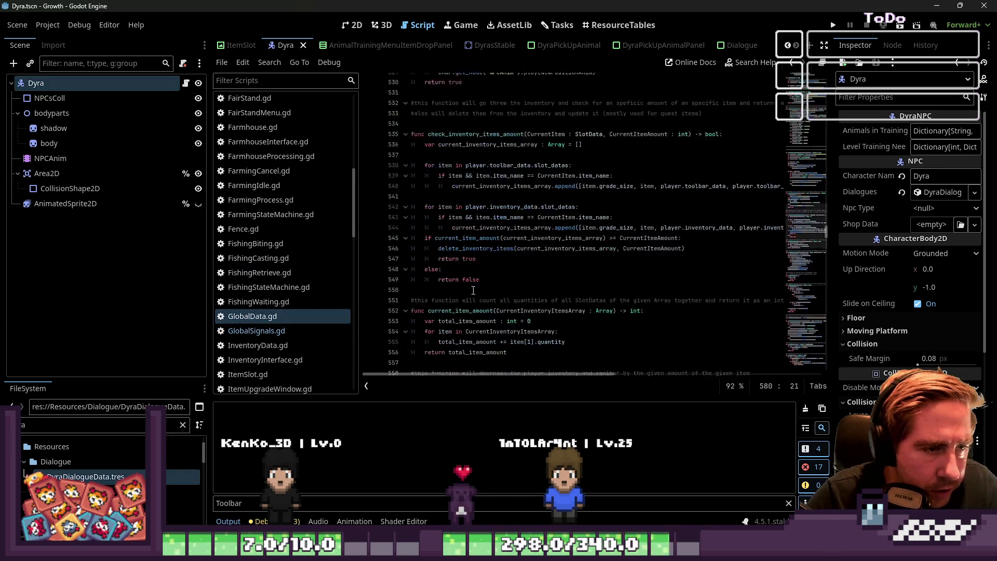
scroll(826, 218, "up", 20)
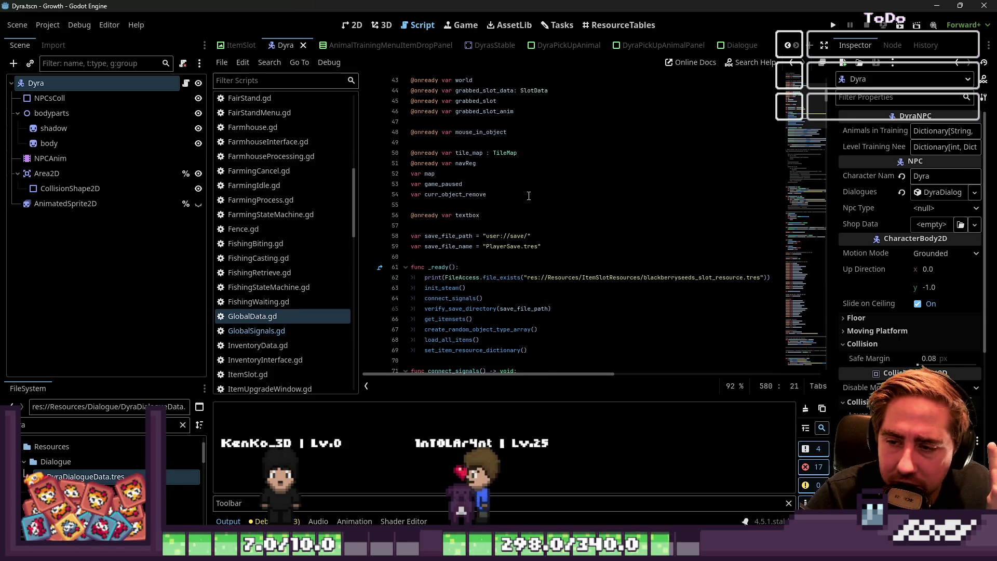
scroll(487, 215, "down", 3)
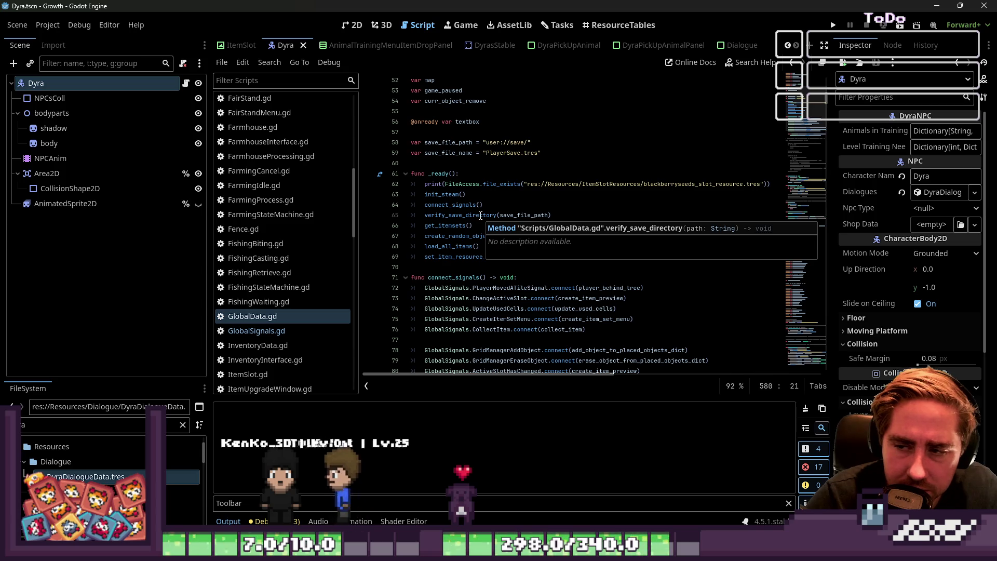
scroll(481, 215, "up", 1)
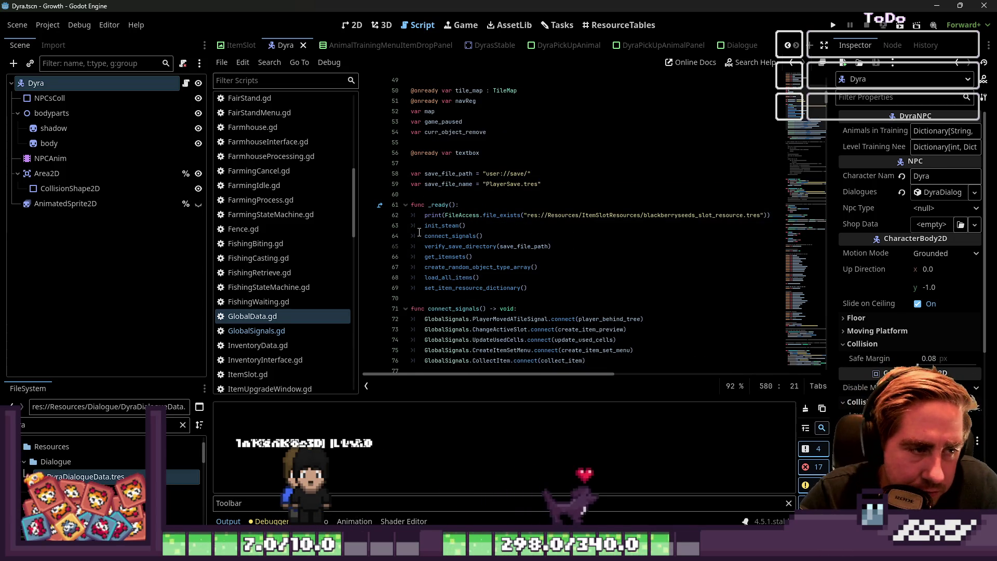
scroll(432, 235, "down", 3)
left_click(453, 184)
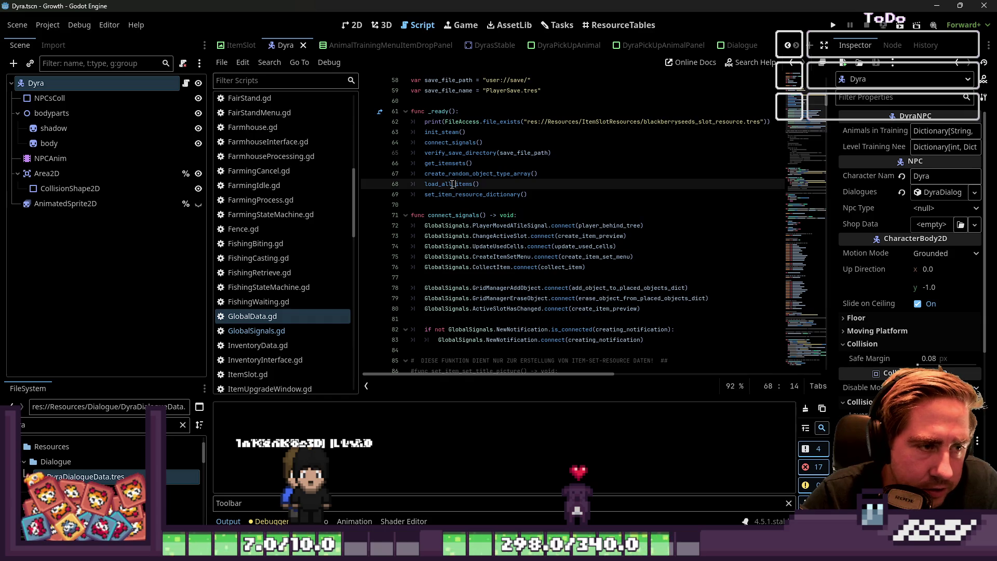
Step: Open a new indented line below the NewNotification connection in connect_signals
left_click(441, 146, "ctrl")
key("Down")
key("Down")
key("Down")
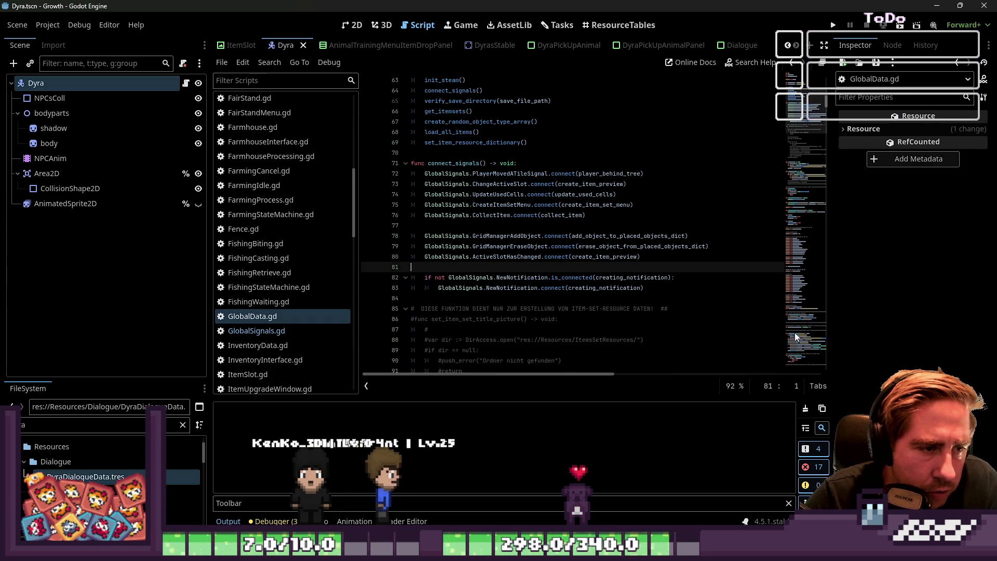
key("Return")
key("Return")
key("Up")
key("Tab")
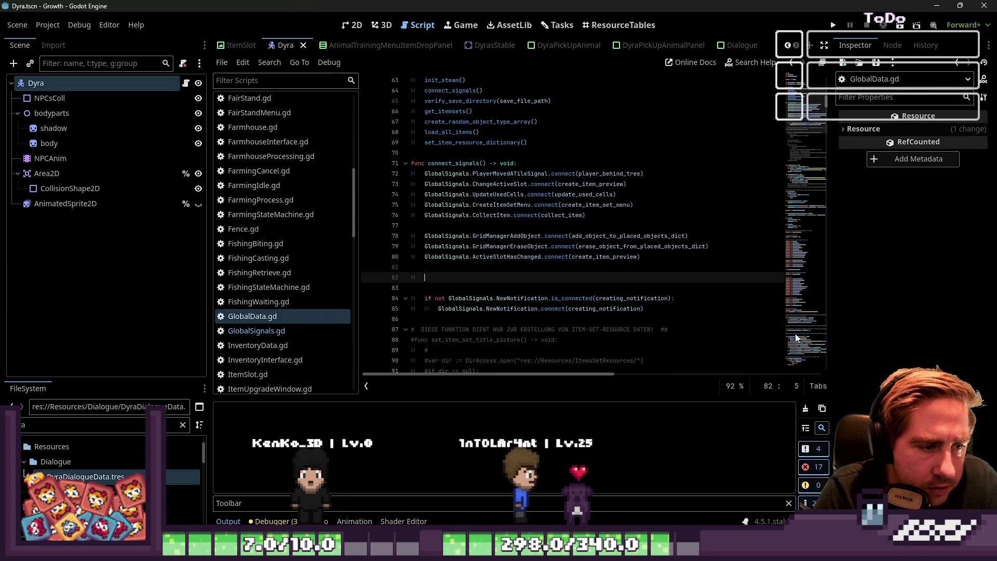
key("BackSpace")
key("BackSpace")
key("BackSpace")
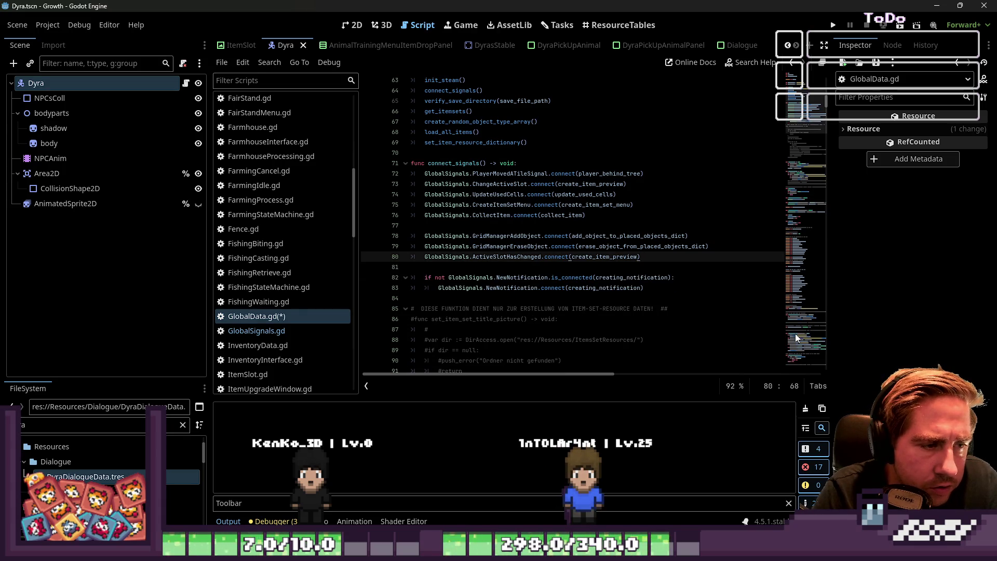
key("Down")
key("Down")
key("Down")
key("Up")
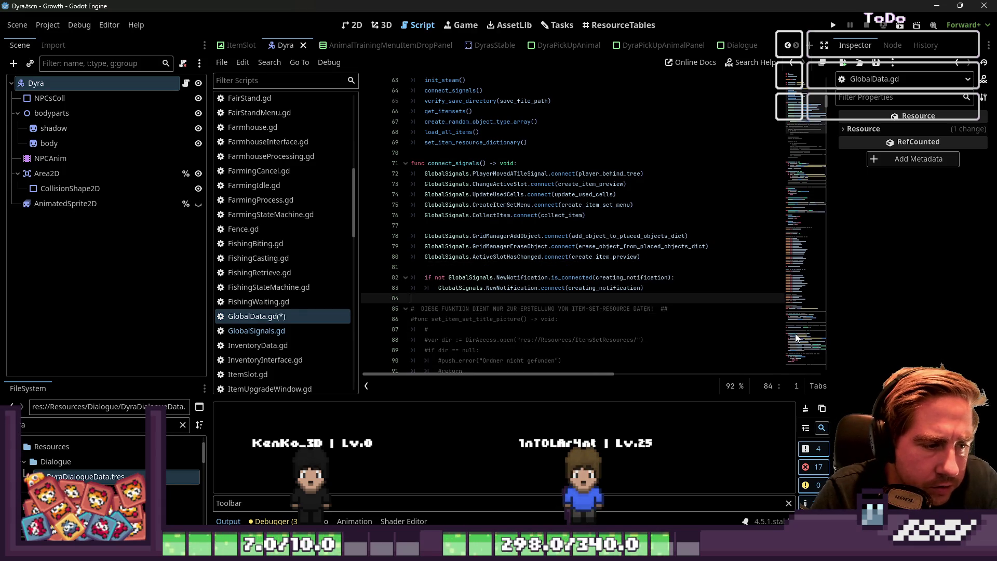
key("Return")
key("Return")
key("Up")
key("Tab")
Step: Write 'if not GlobalSignals.TalkedToNPC.connect(talked_to_npc)' on line 85, then start a line at the file end
type("Glo")
key("BackSpace")
key("BackSpace")
key("BackSpace")
type("if not ")
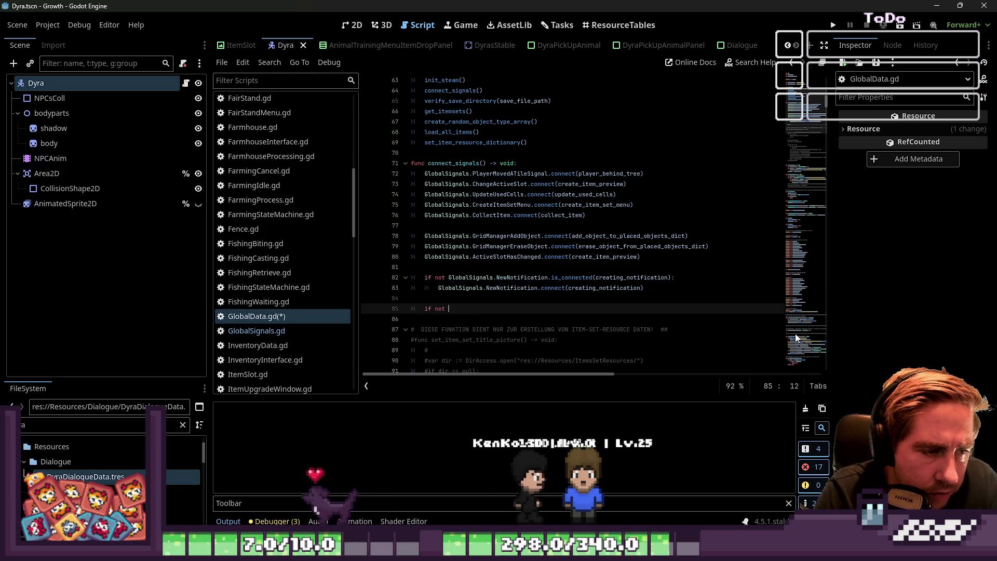
type("GlobalSignals.")
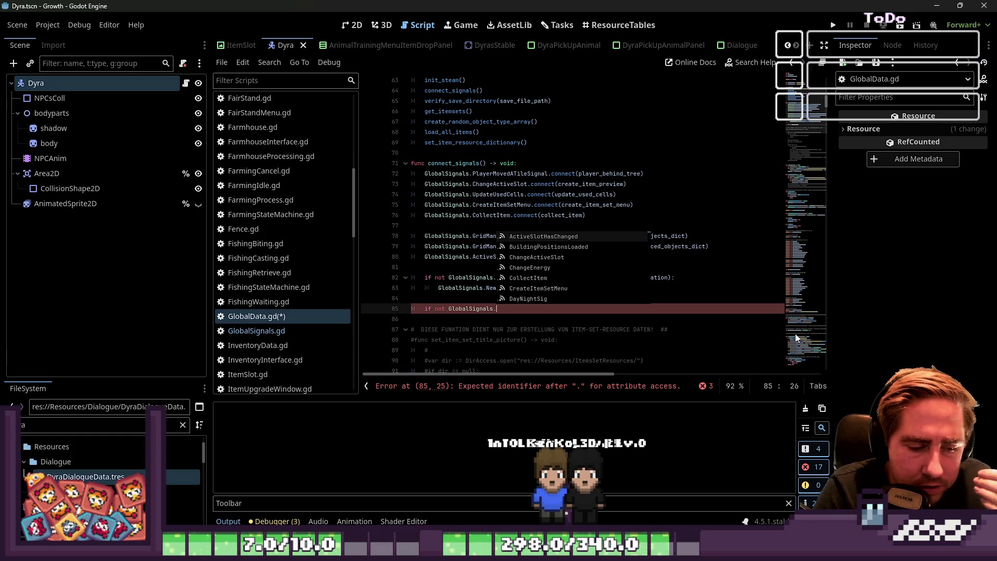
key("Escape")
type("TalkedToNPC.")
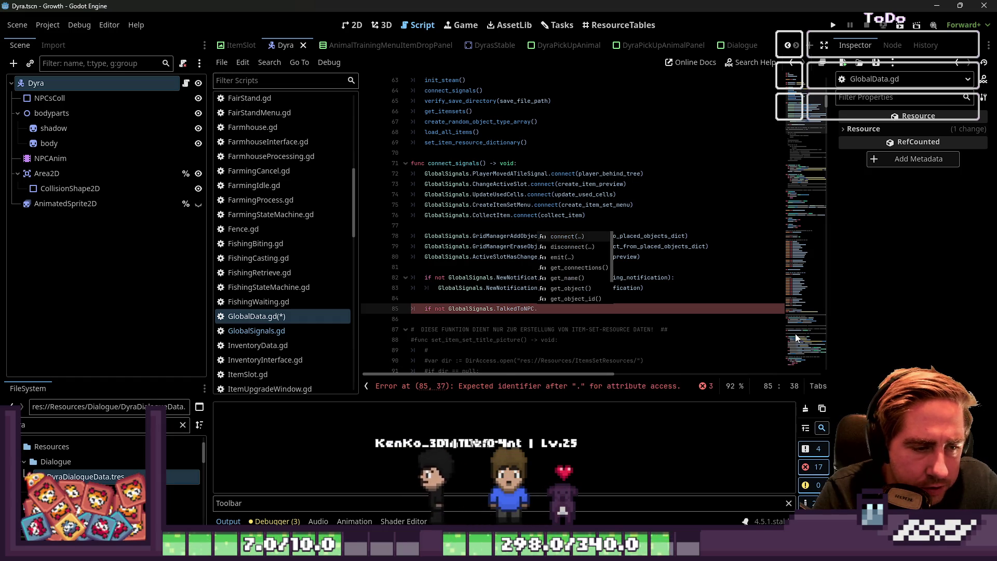
type("connect(talked_to_npc")
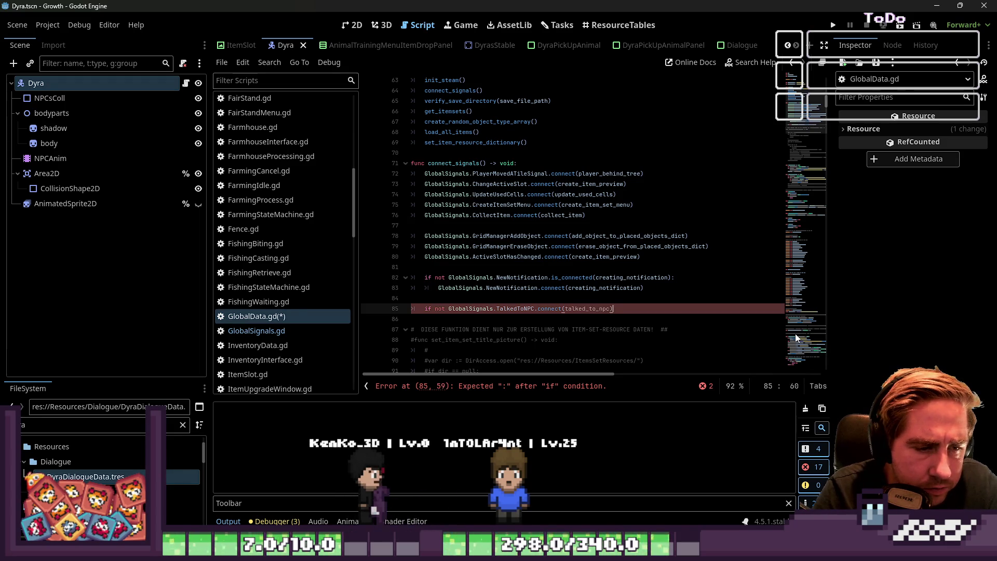
type(")")
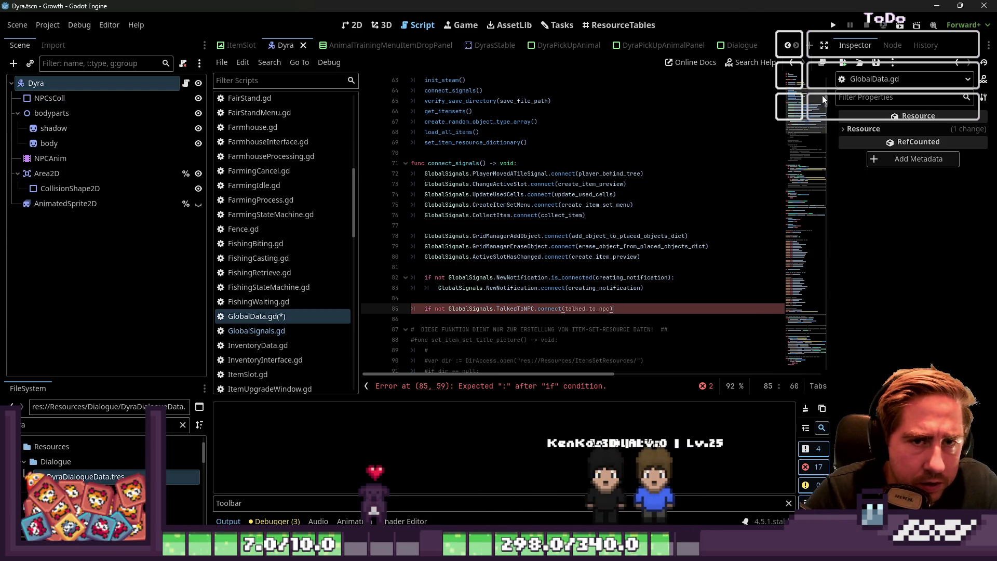
scroll(814, 144, "down", 20)
left_click(479, 351)
key("Return")
Step: Type a '#----DIALOGUE, DIALOGUEMANAGER, TALKED TO NPC----' divider comment at the end of GlobalData.gd
type("--------")
key("Home")
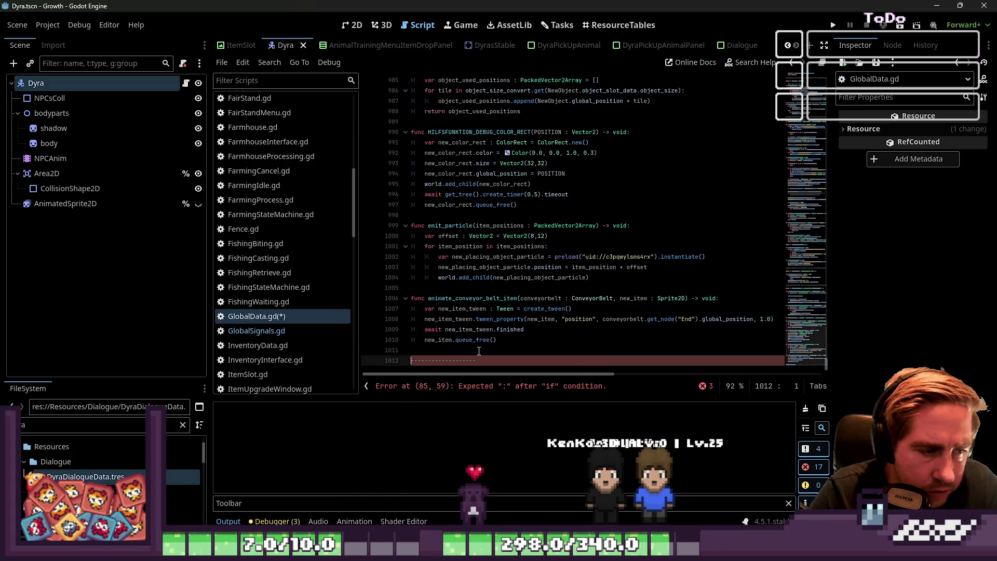
key("End")
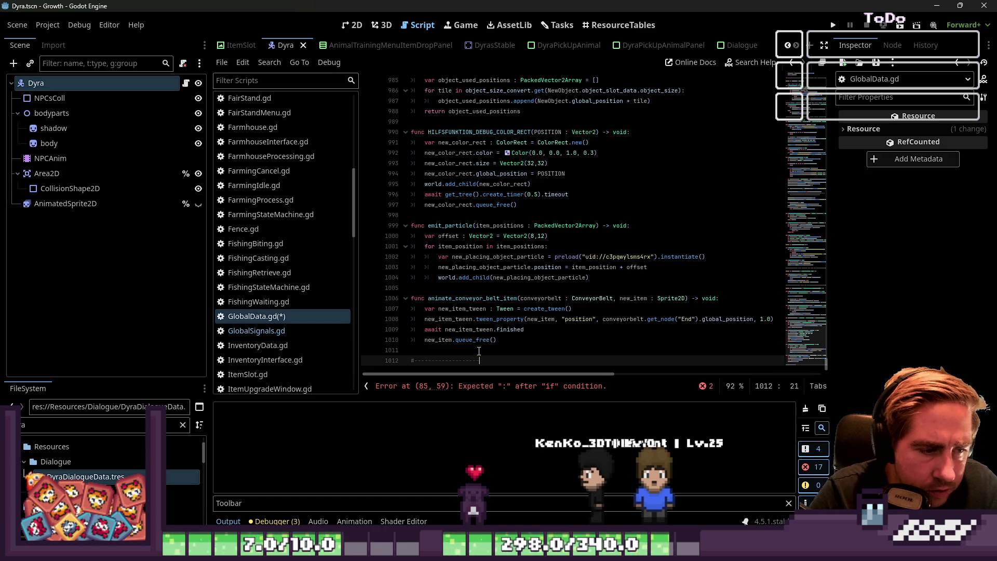
type("---")
type("--DIALOG")
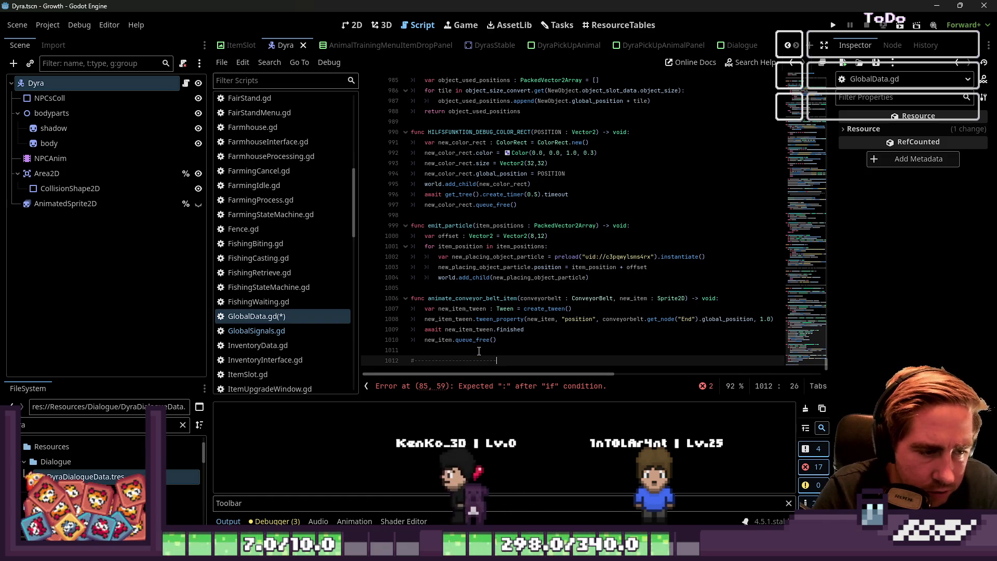
type("UE, DIALOGUEMANAGER, TALKED TO NPC,--------------------------")
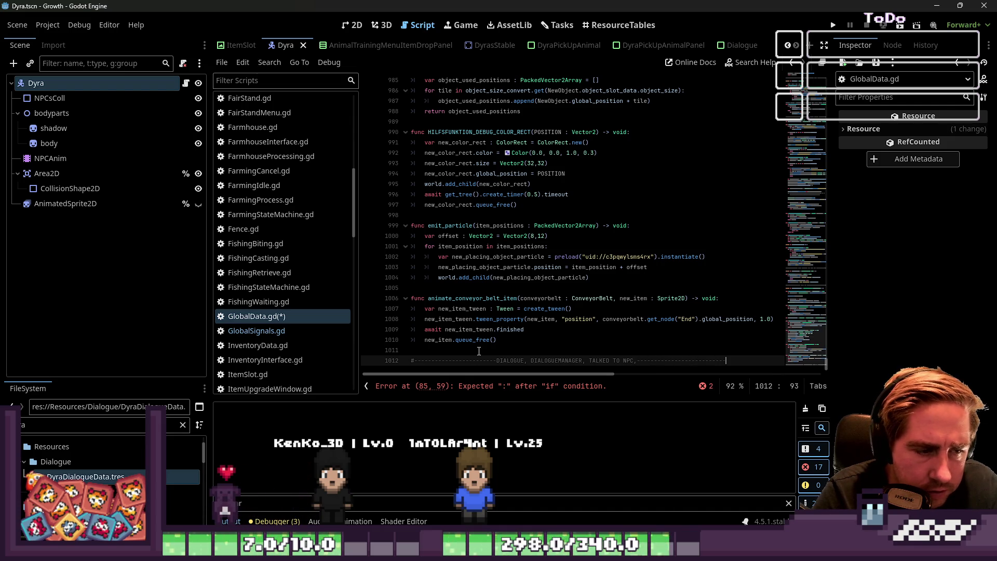
key("Return")
key("Return")
key("Return")
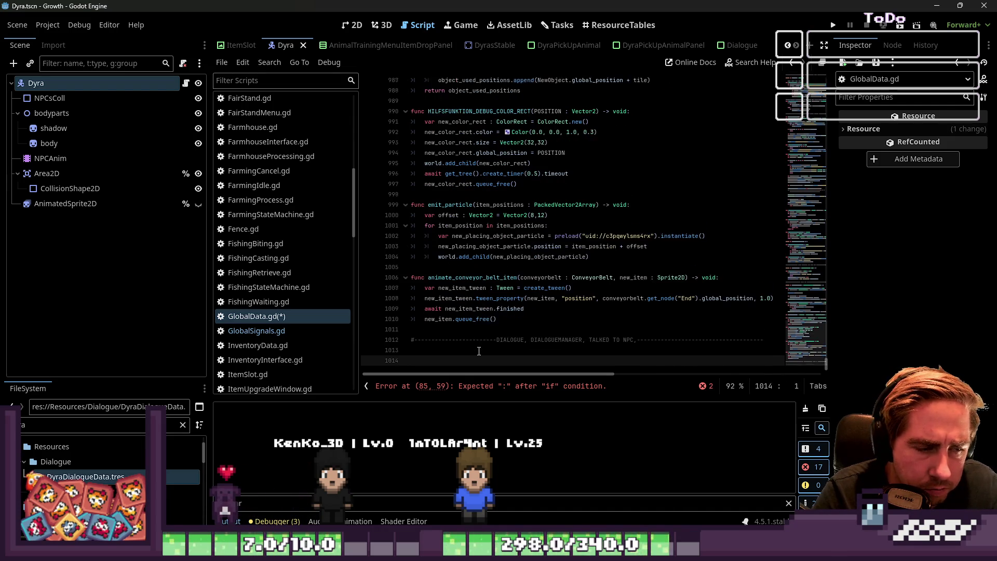
key("BackSpace")
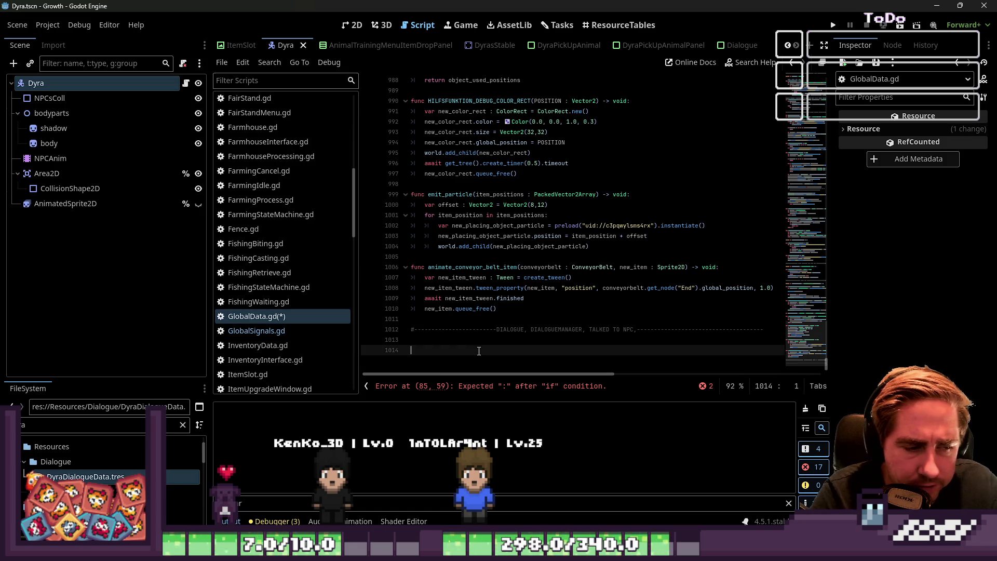
Step: Search the script for 'fu', then return to the last empty line below the divider
key("ctrl+f")
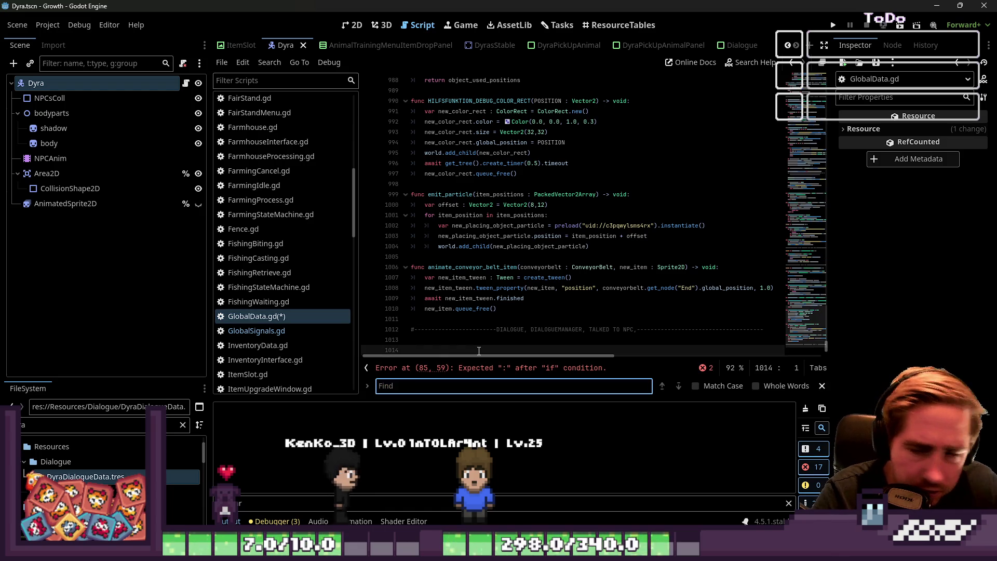
type("fu")
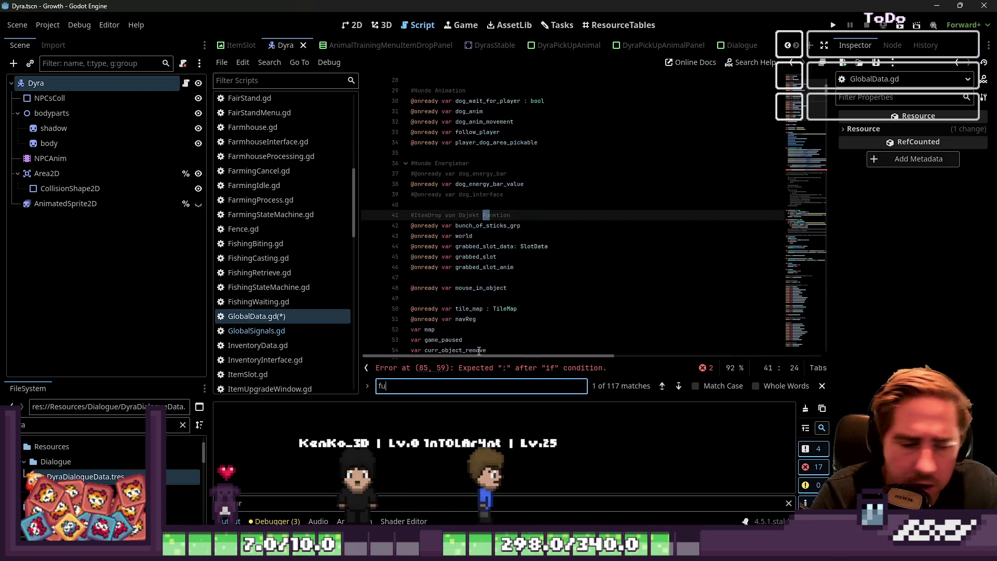
key("Escape")
scroll(480, 351, "down", 15)
left_click_drag(823, 108, 825, 366)
left_click(462, 359)
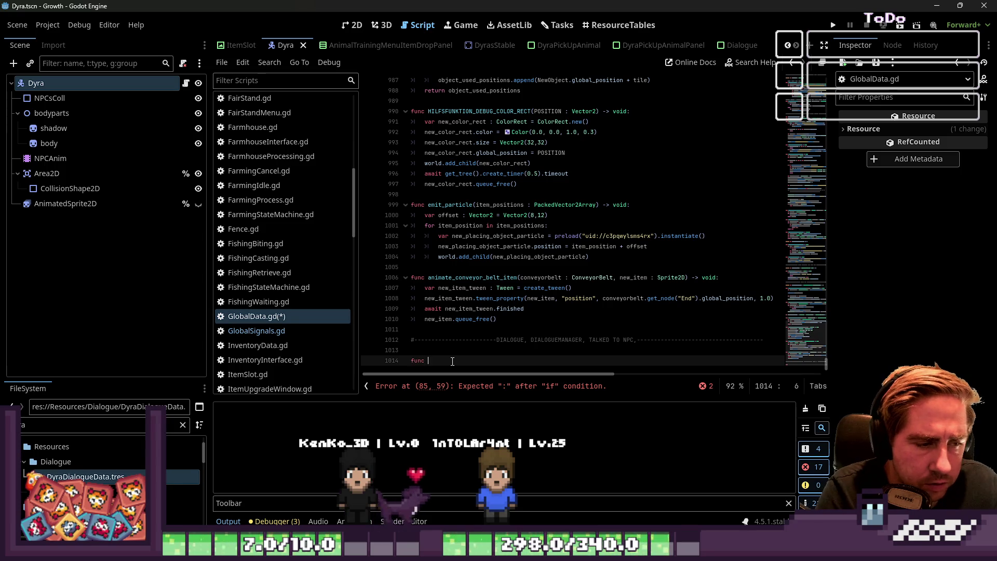
Step: Write a talked_to_npc() -> void function header with a pass body below the divider
type("talked_to_")
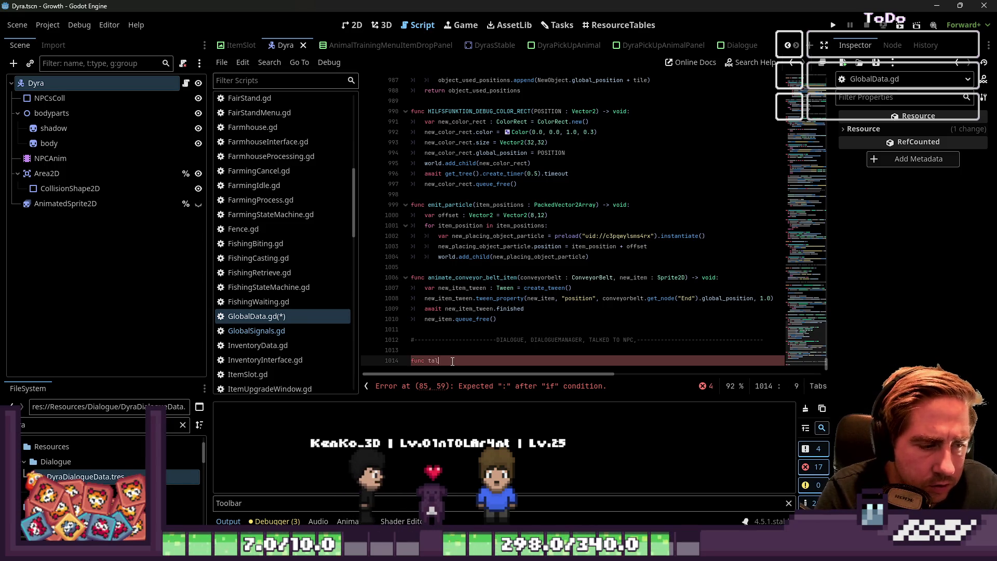
type("npc()")
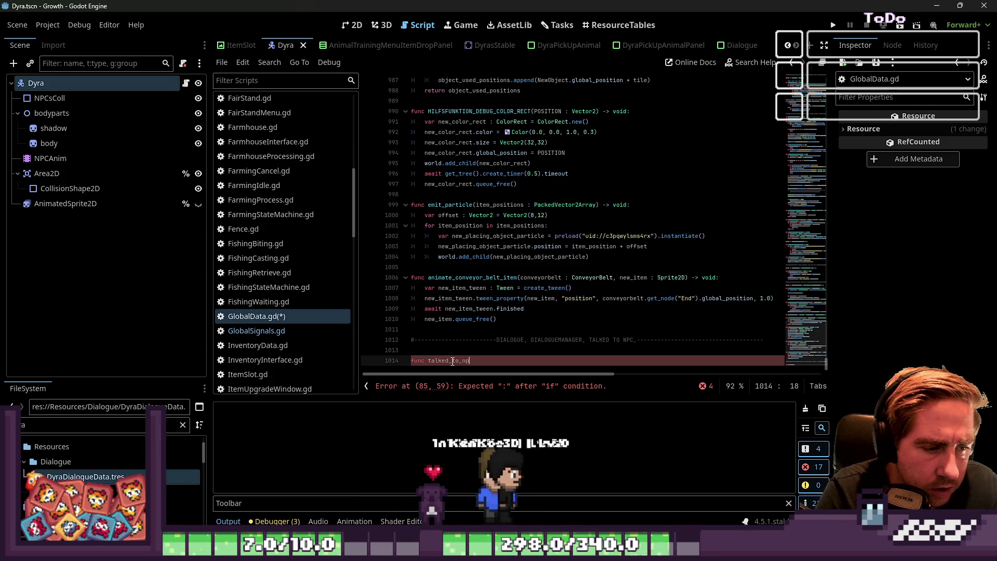
type(" -.")
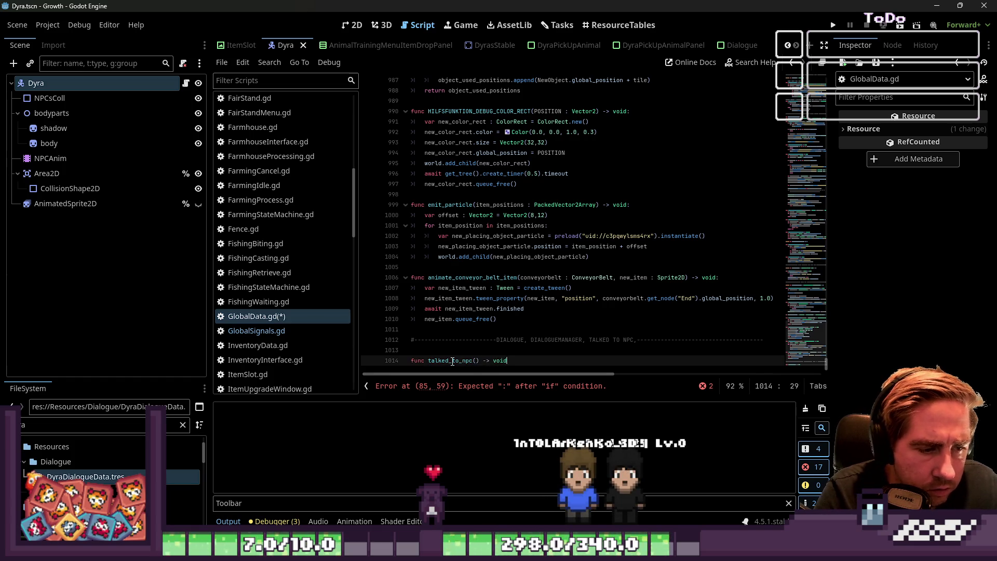
type(":")
key("Return")
type("pass")
key("Return")
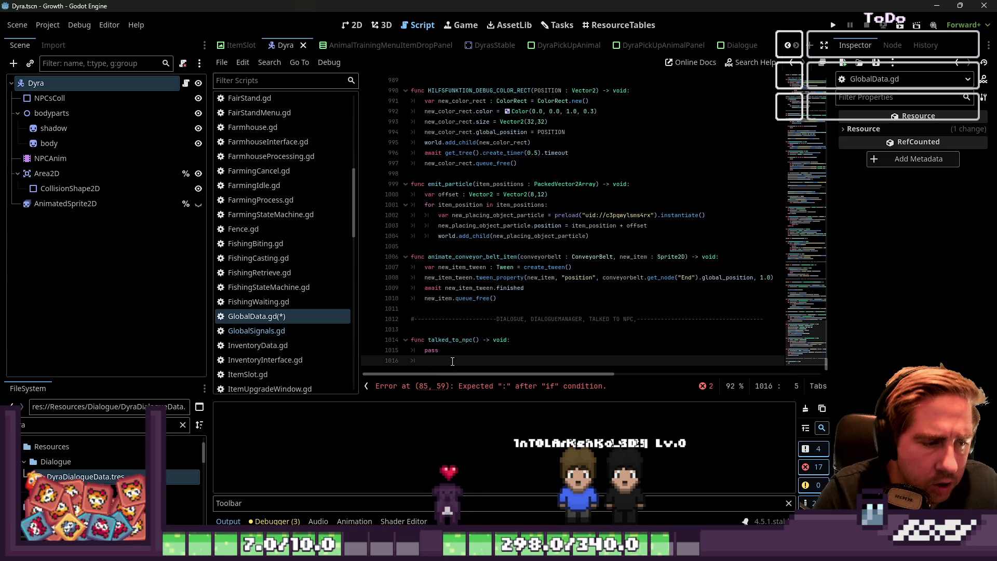
Step: Give talked_to_npc the parameters CurrentNPC : NPC and CurrentDialogue : DialogueData
left_click(476, 342)
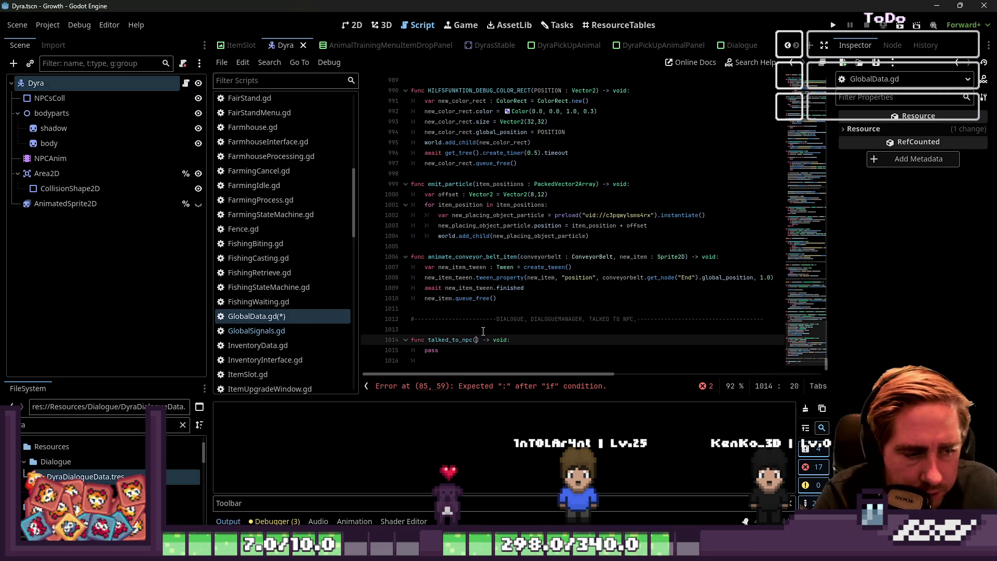
type("rentNPC,")
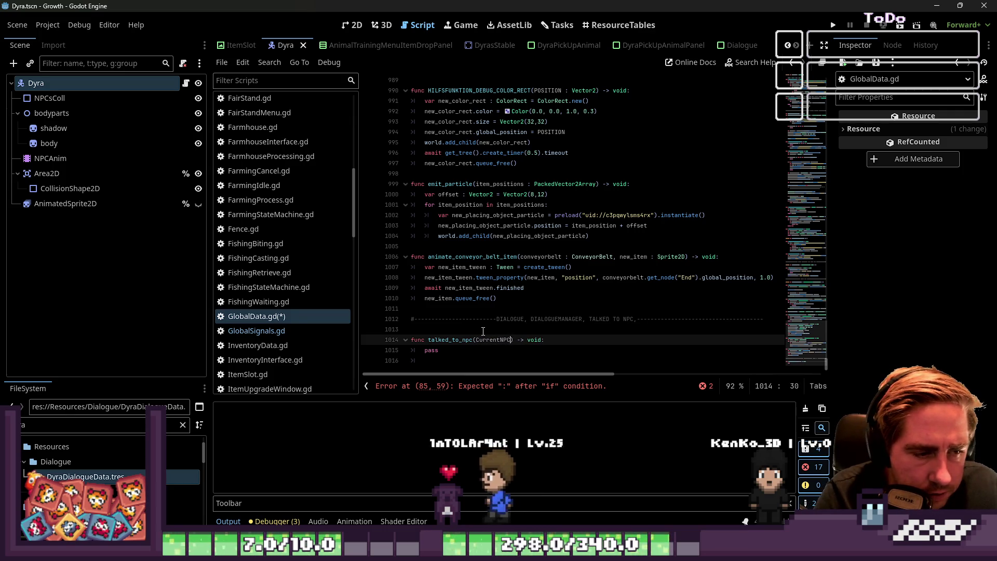
key("BackSpace")
key("BackSpace")
type(": NPC, Dia")
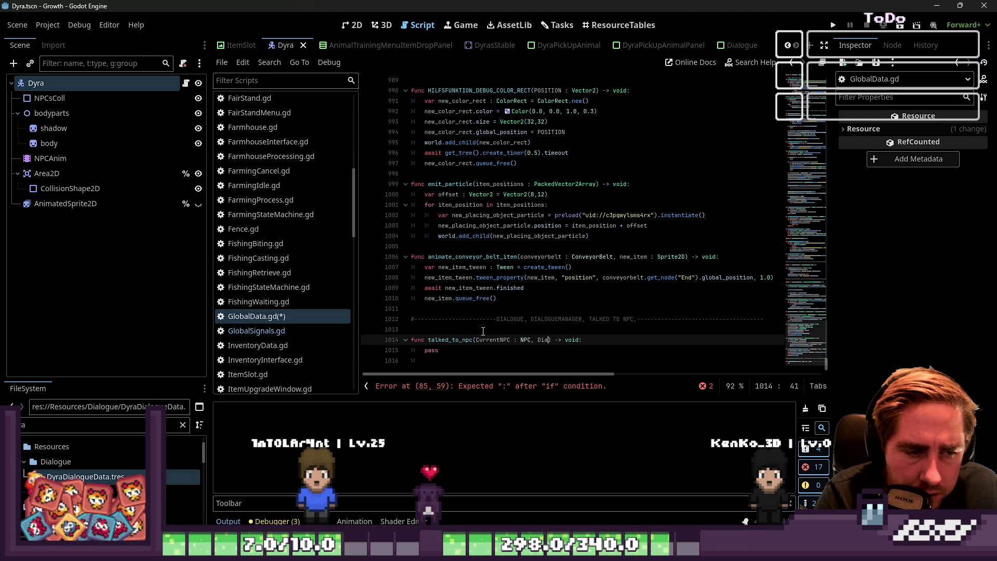
type("ogue")
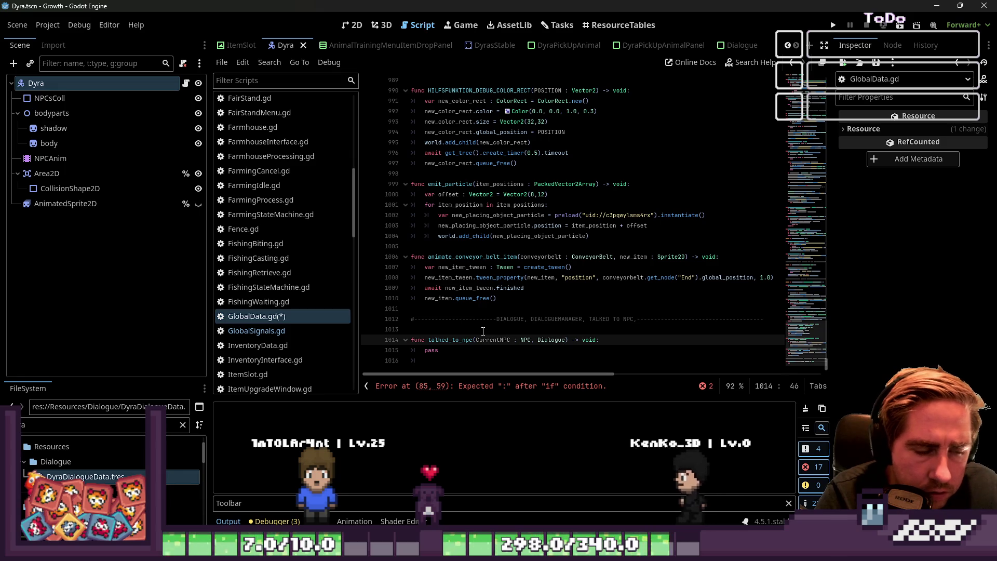
key("ctrl+shift+Left")
type("CurrentDia")
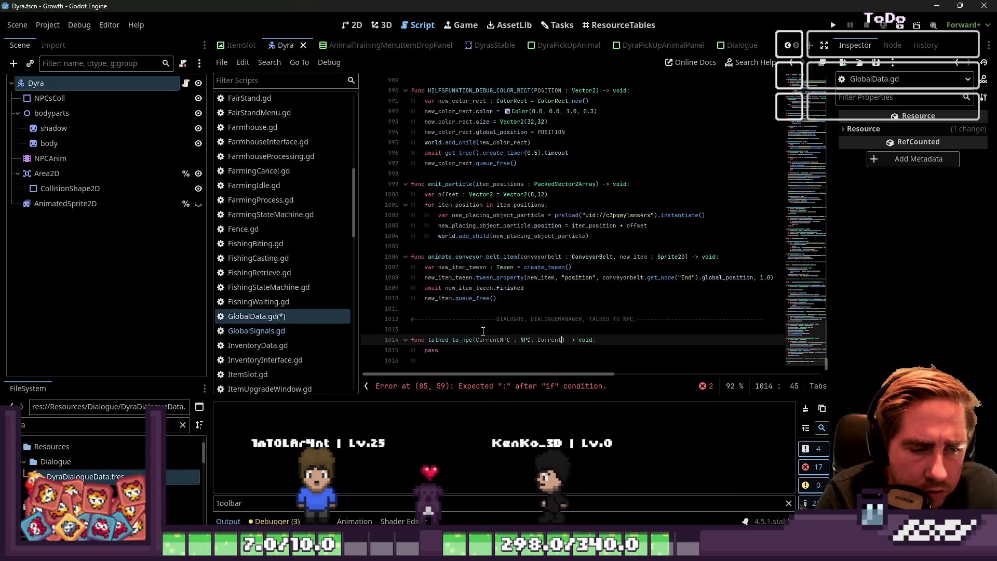
type("logue : ")
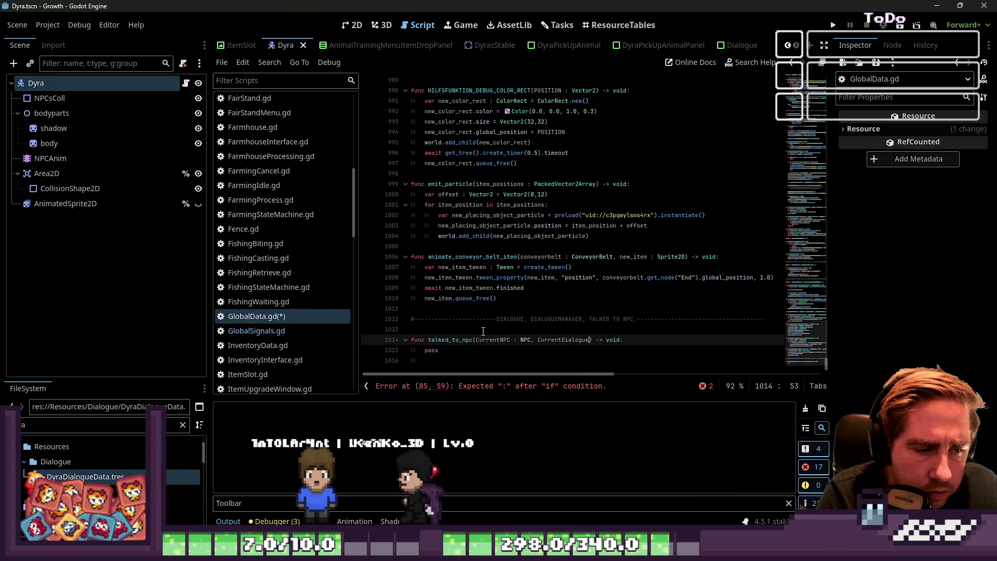
type("Di")
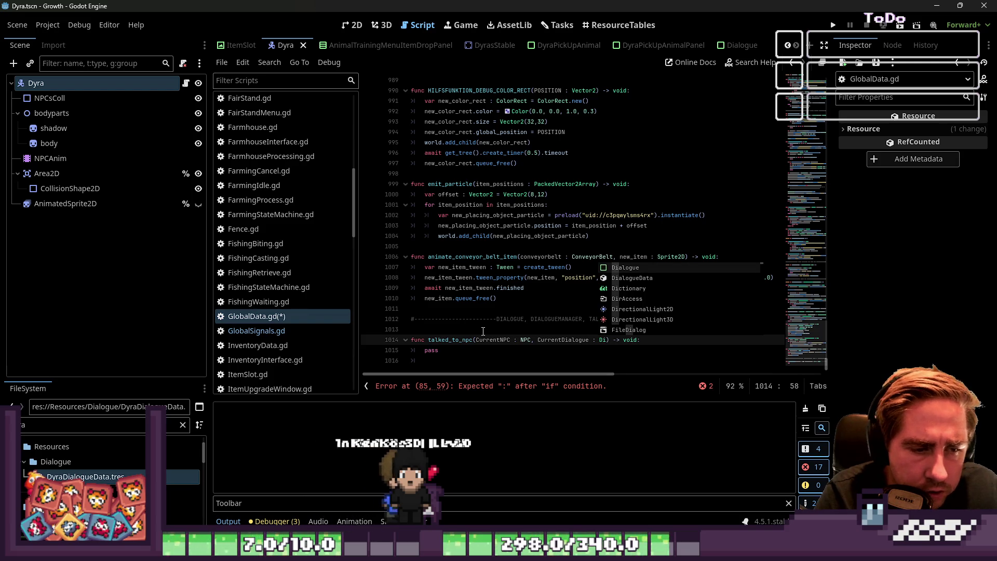
key("Return")
key("Down")
key("Down")
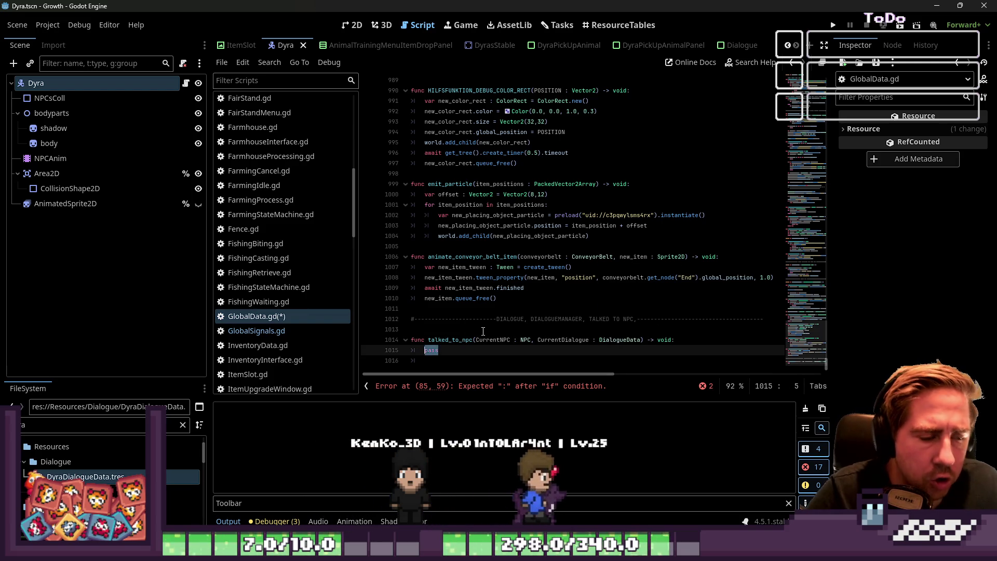
key("Up")
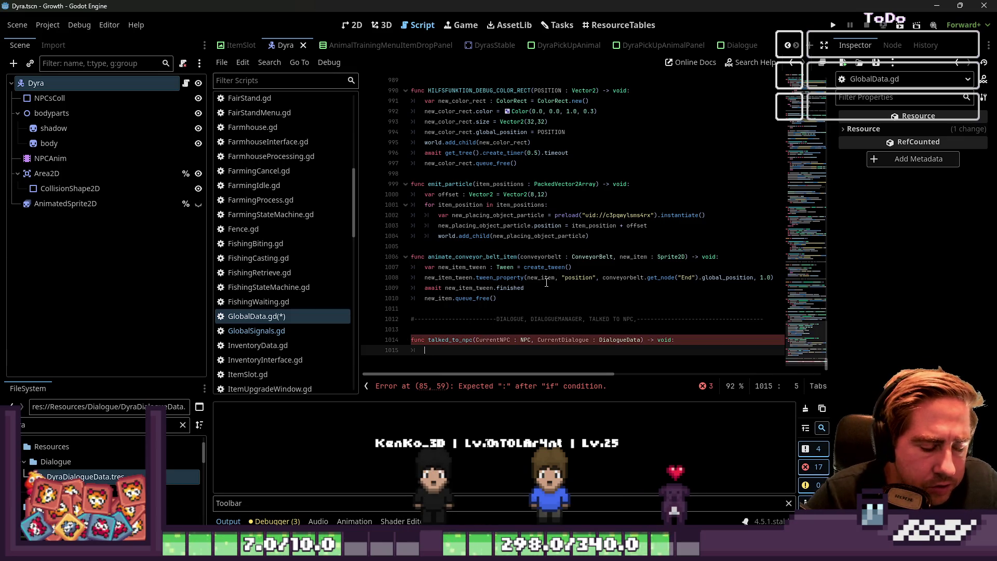
Step: Declare a new_dialogue_ui variable of type Dialogue in talked_to_npc's body
type("var ne")
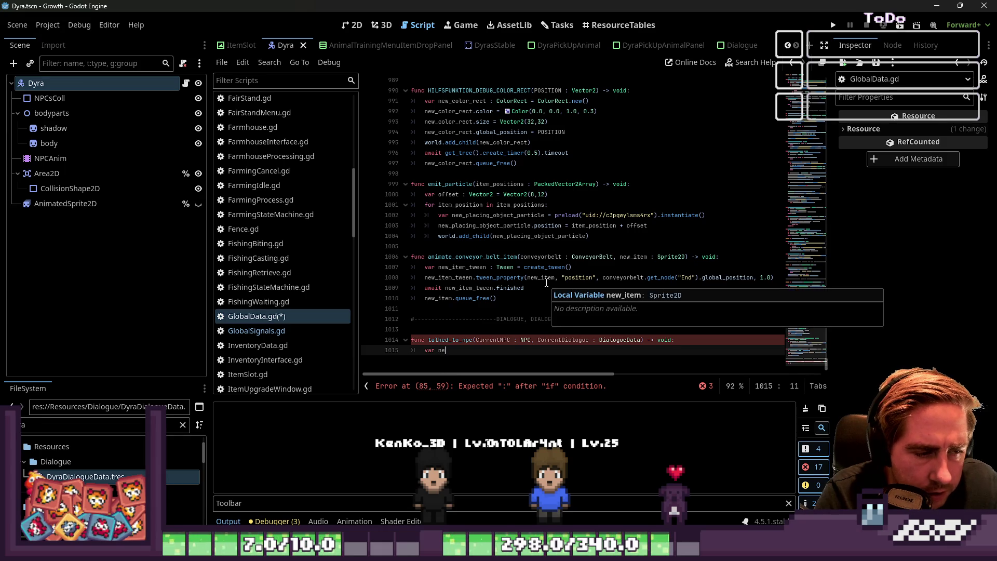
key("BackSpace")
key("BackSpace")
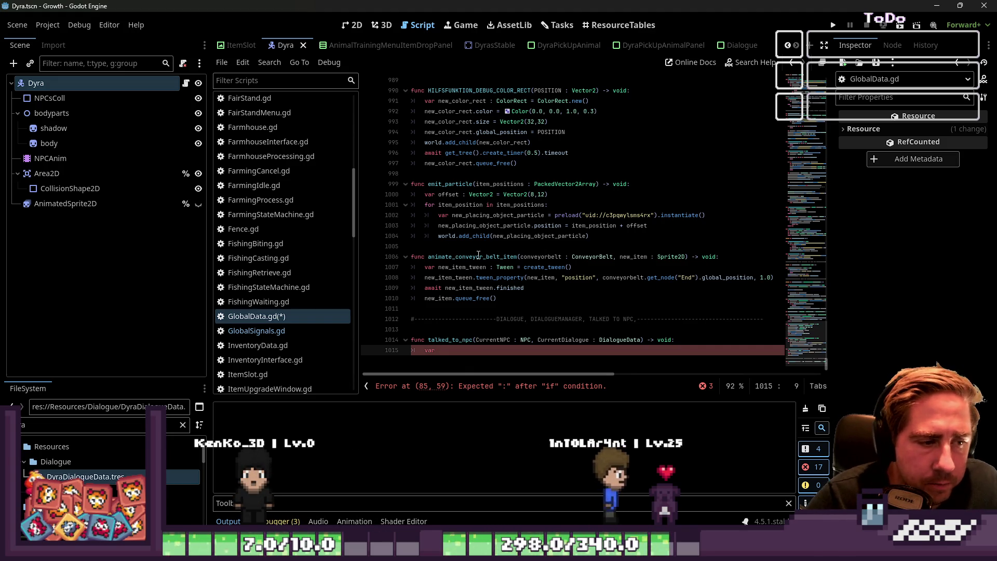
type("new_dialb")
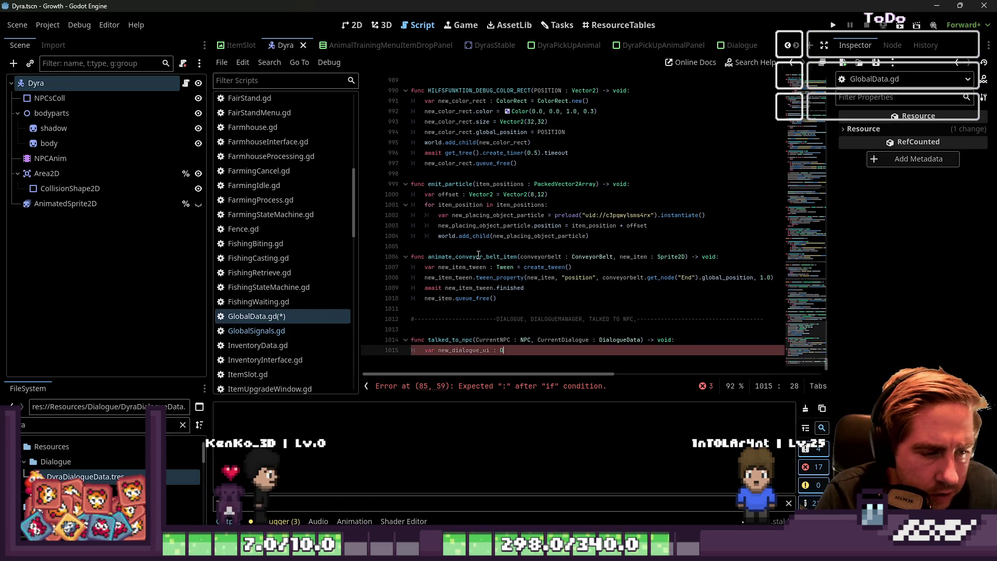
type("Dia")
key("Return")
type("=")
key("BackSpace")
key("BackSpace")
key("BackSpace")
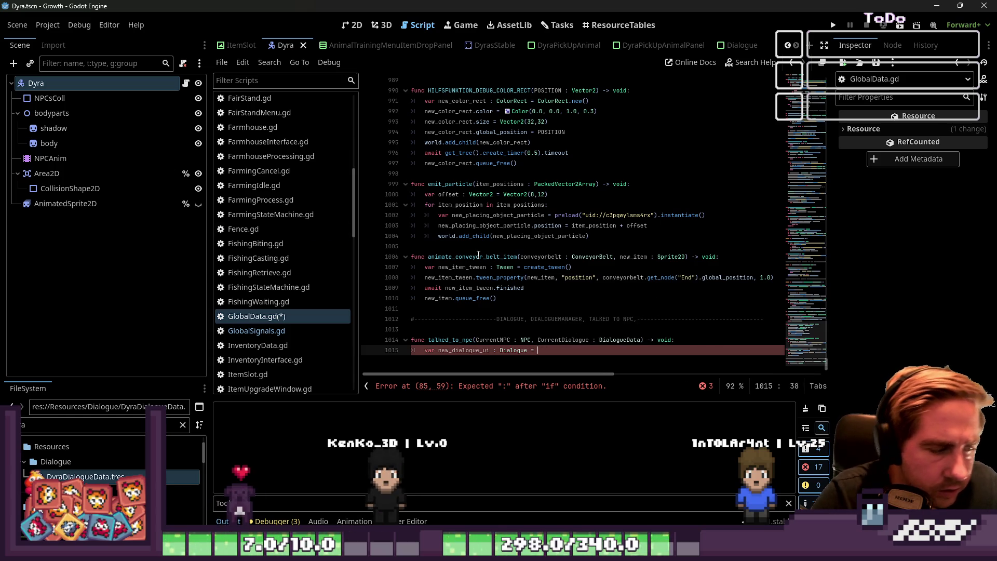
Step: Assign new_dialogue_ui a preload of Dialogue.tscn from FileSystem, then switch to the 2D view
left_click(52, 423)
key("ctrl+a")
key("BackSpace")
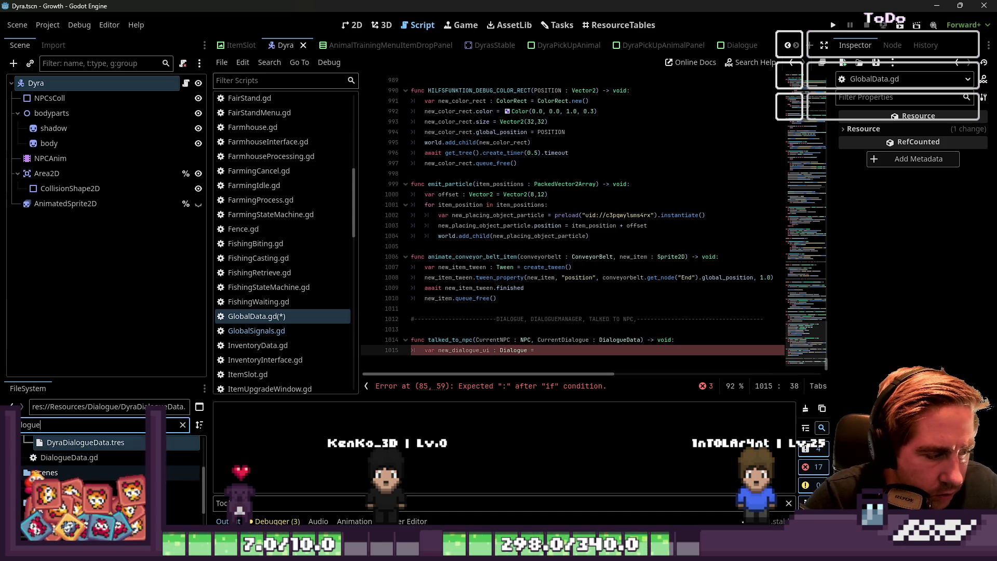
left_click_drag(93, 503, 545, 366)
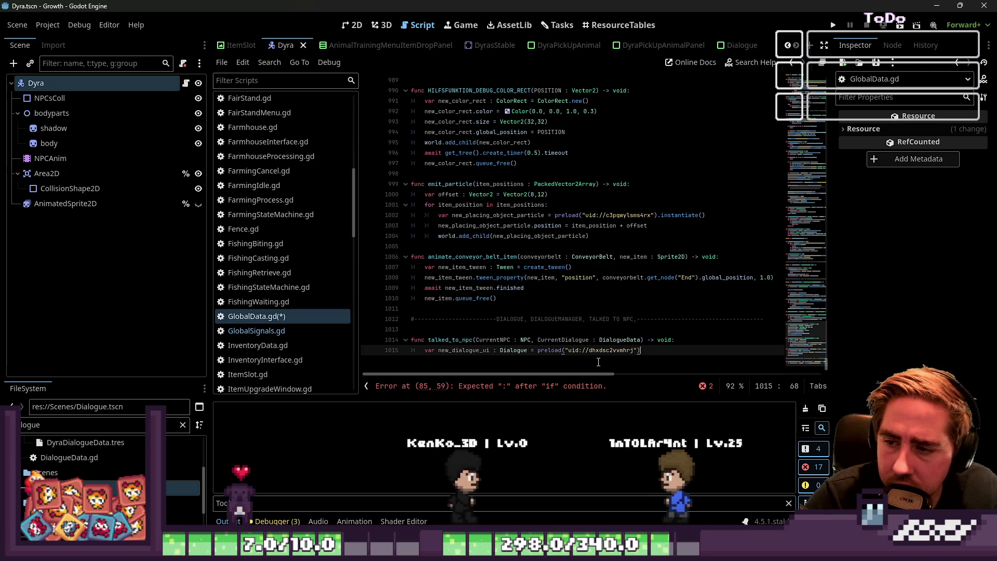
type(".")
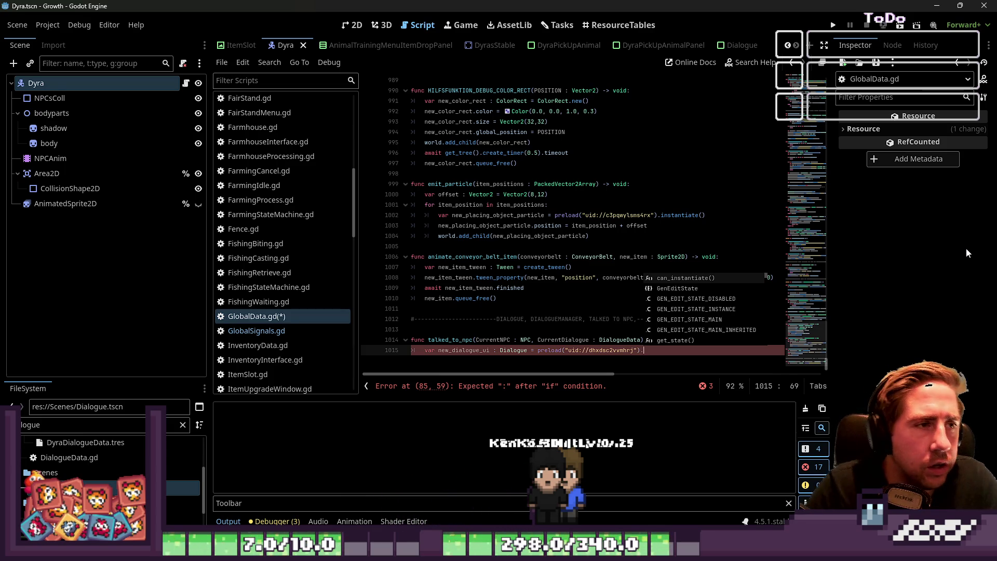
left_click(349, 25)
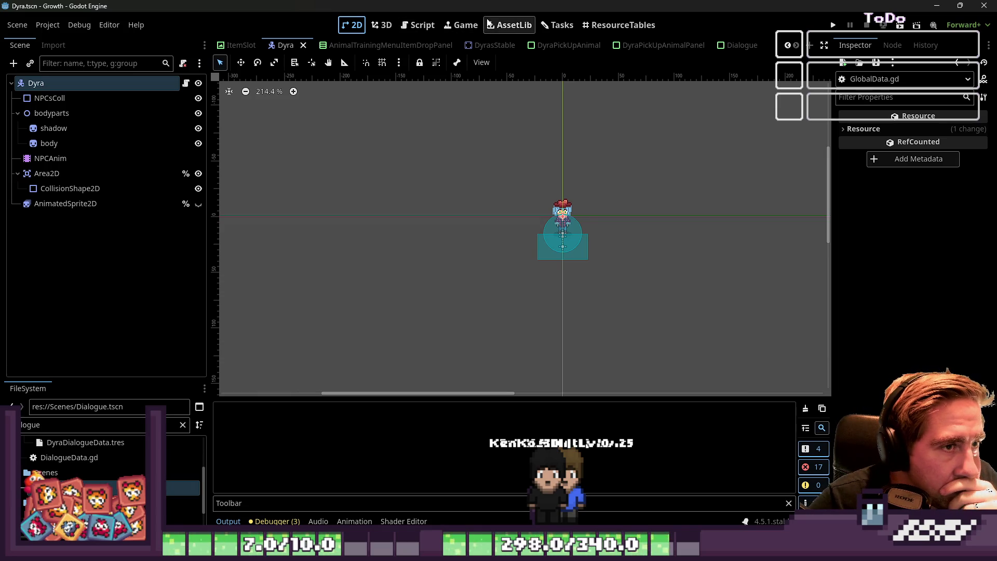
Step: Open InventoryInterface from World and add Dialogue.tscn into its VBoxContainer above the Toolbar
scroll(498, 45, "up", 5)
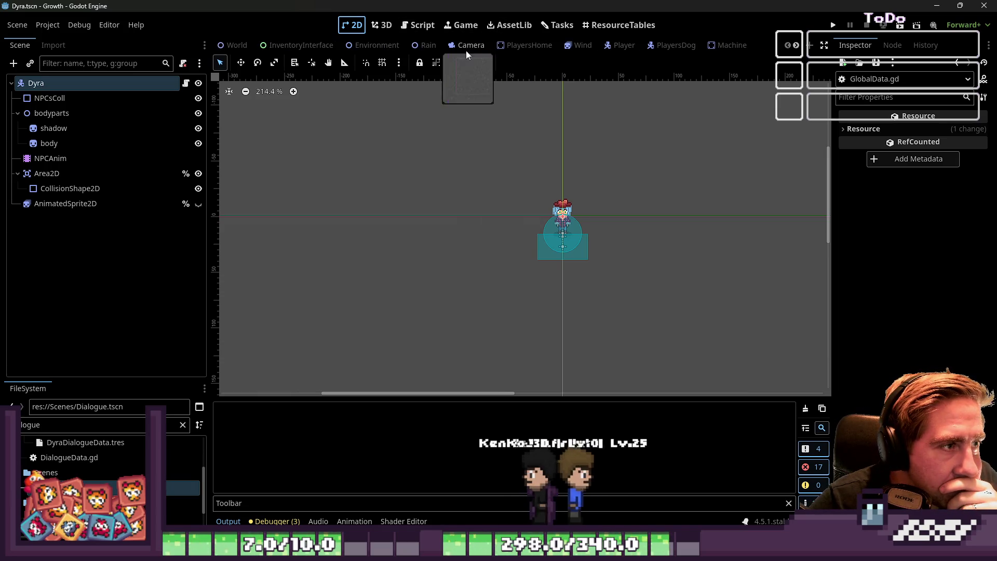
left_click(233, 45)
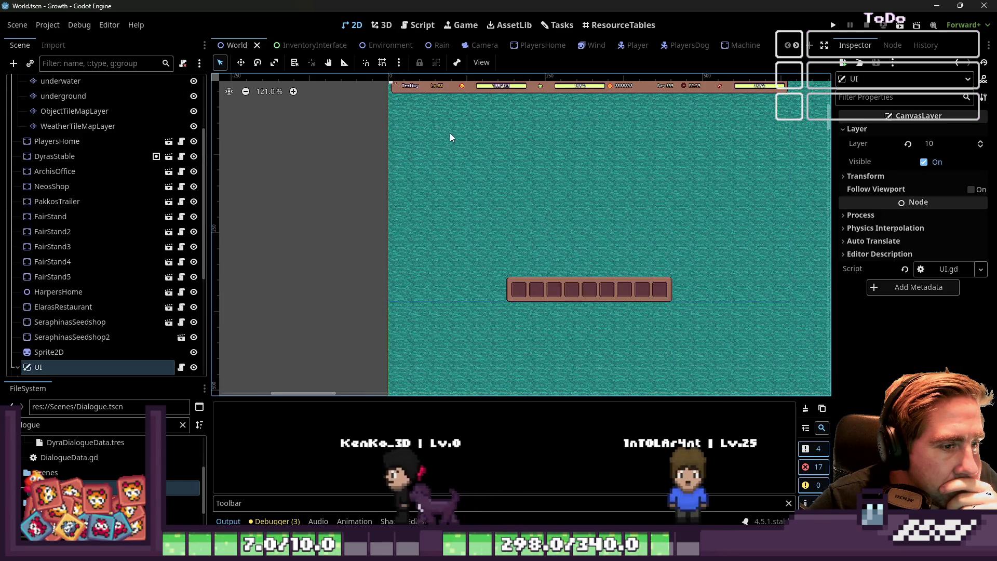
scroll(120, 222, "down", 5)
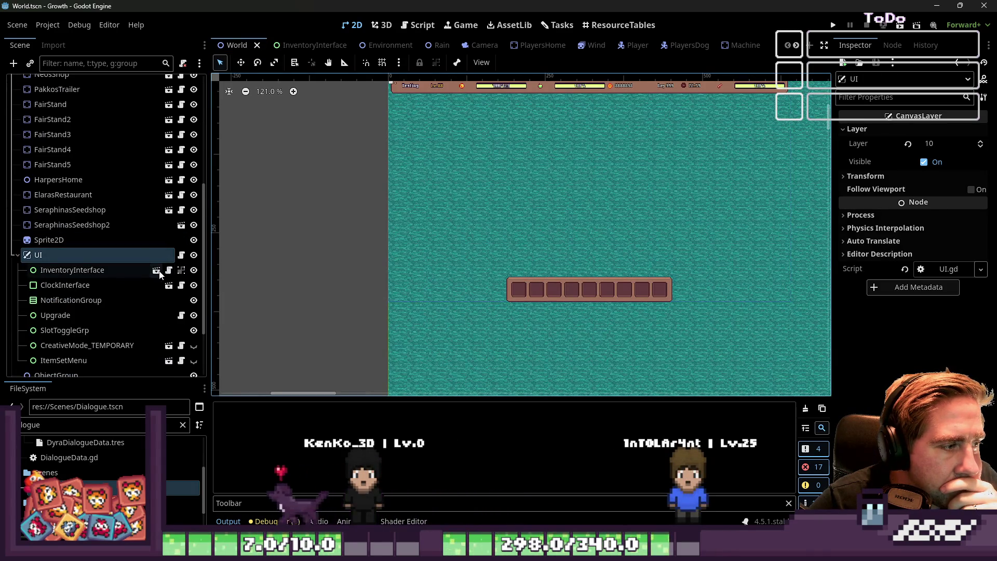
left_click(157, 271)
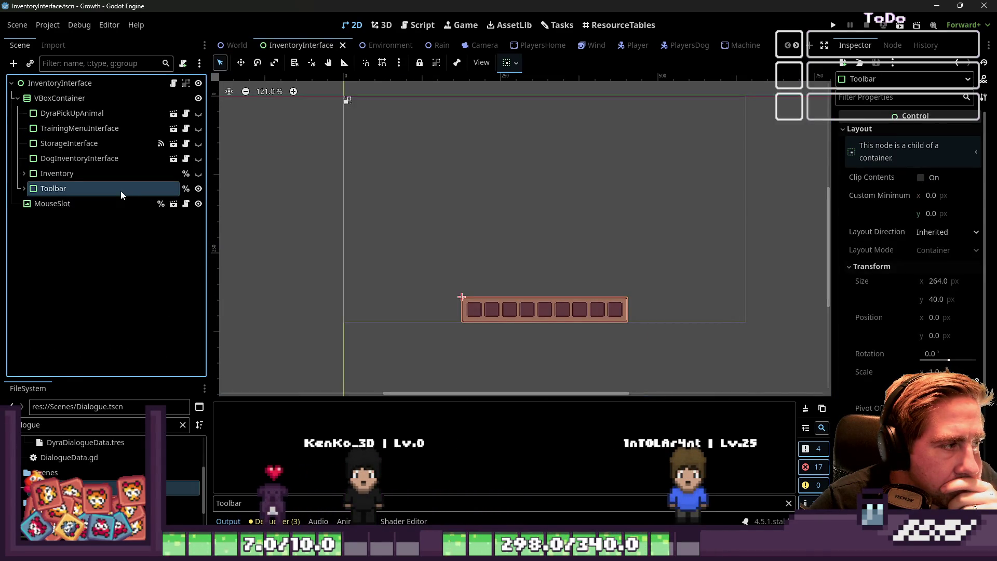
left_click_drag(77, 487, 63, 187)
Step: Toggle the Dialogue node's visibility so its panel shows above the toolbar
scroll(521, 295, "up", 3)
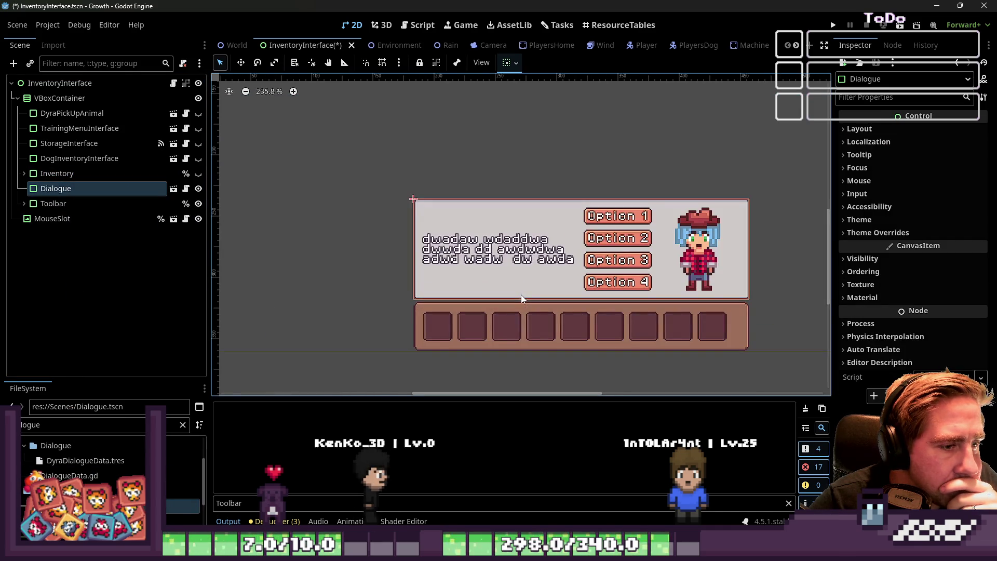
scroll(501, 245, "up", 4)
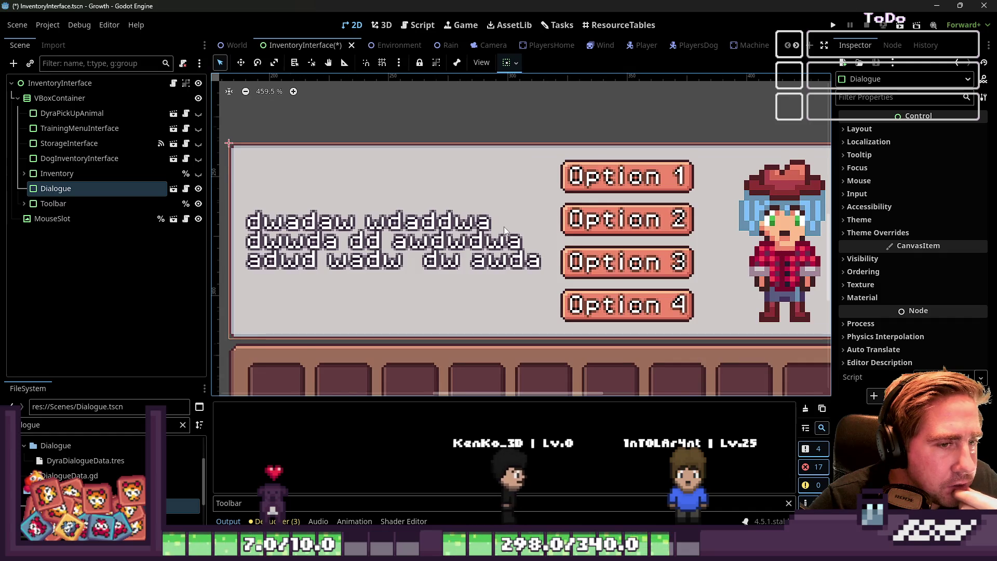
scroll(504, 231, "down", 3)
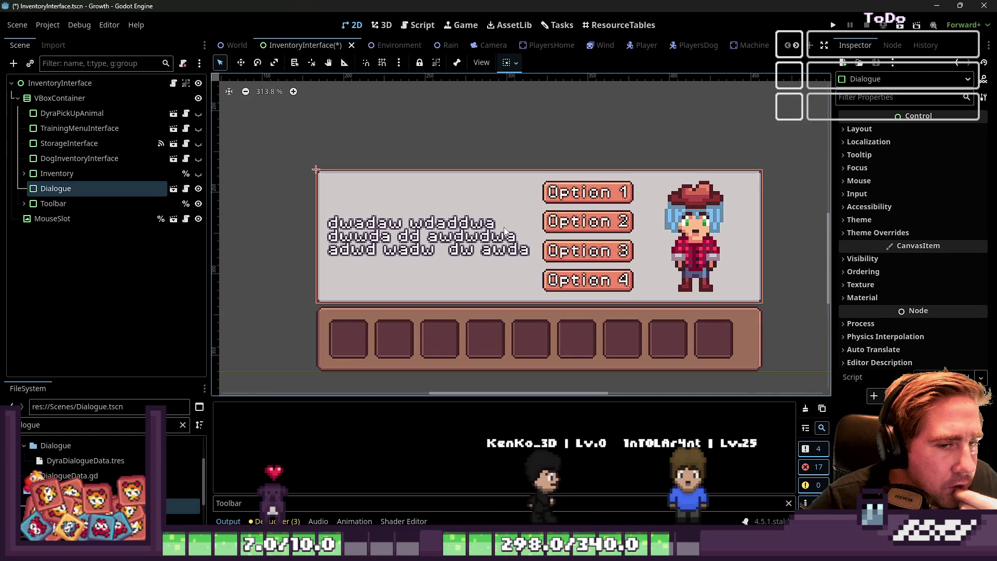
left_click(199, 190)
left_click(199, 190)
left_click(199, 189)
left_click(198, 190)
left_click(199, 190)
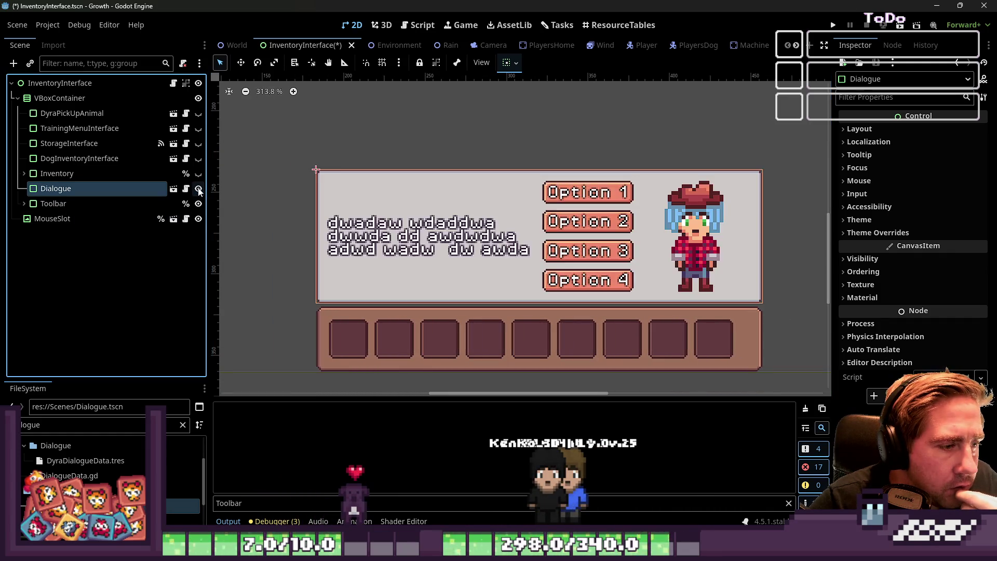
left_click(198, 189)
left_click(199, 190)
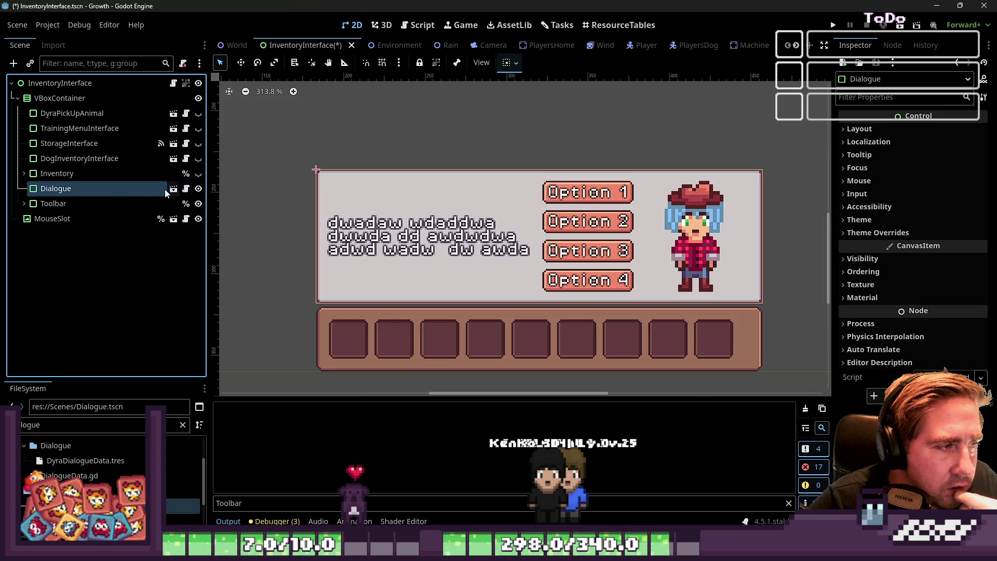
Step: Cancel the rename, reselect the Dialogue node and open its Dialogue.gd script
key("Escape")
left_click(83, 175)
left_click(44, 192)
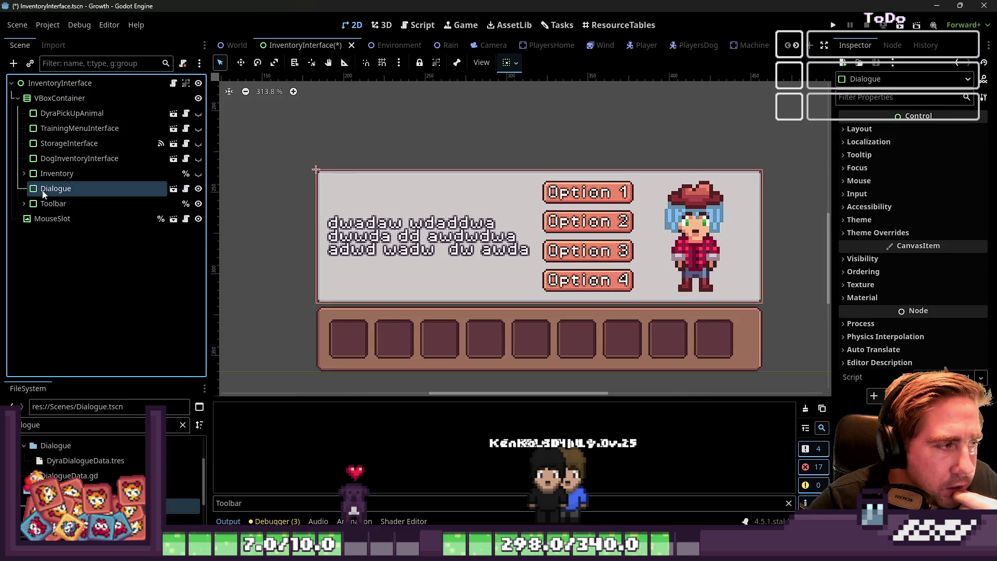
left_click(185, 188)
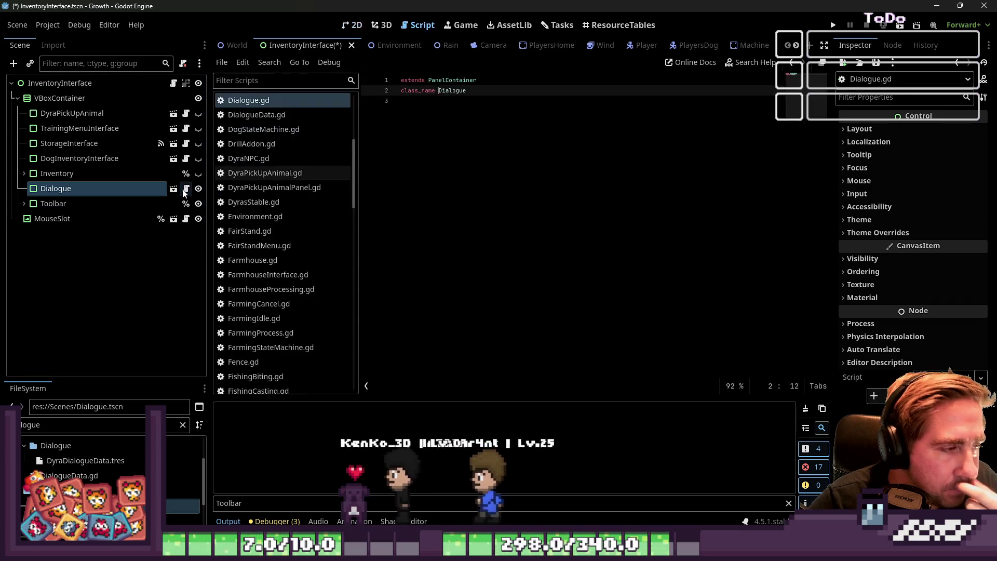
Step: Open Dialogue.tscn in its own tab, confirm the root panel's 284×90 size, and view it in 2D
left_click(170, 189)
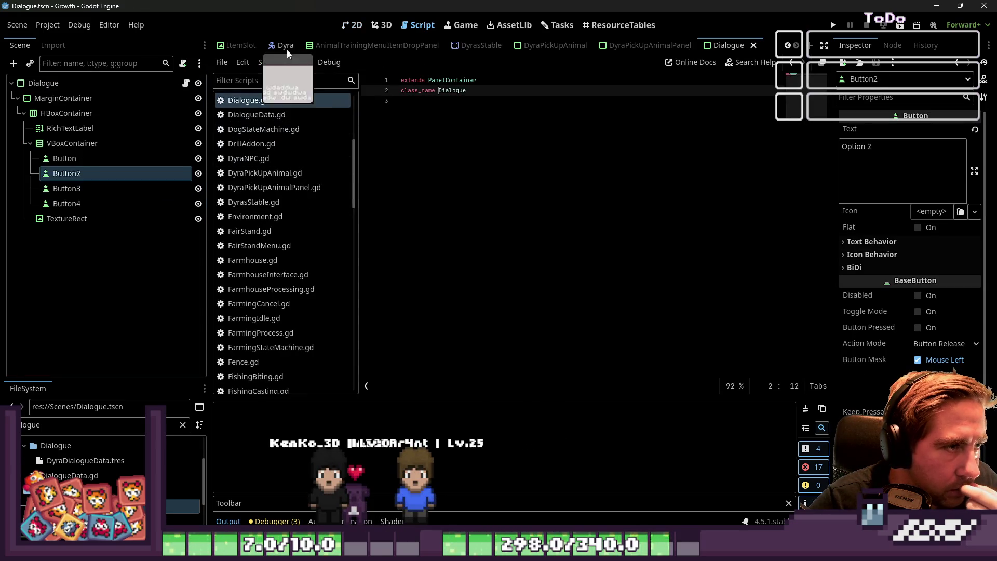
left_click(175, 84)
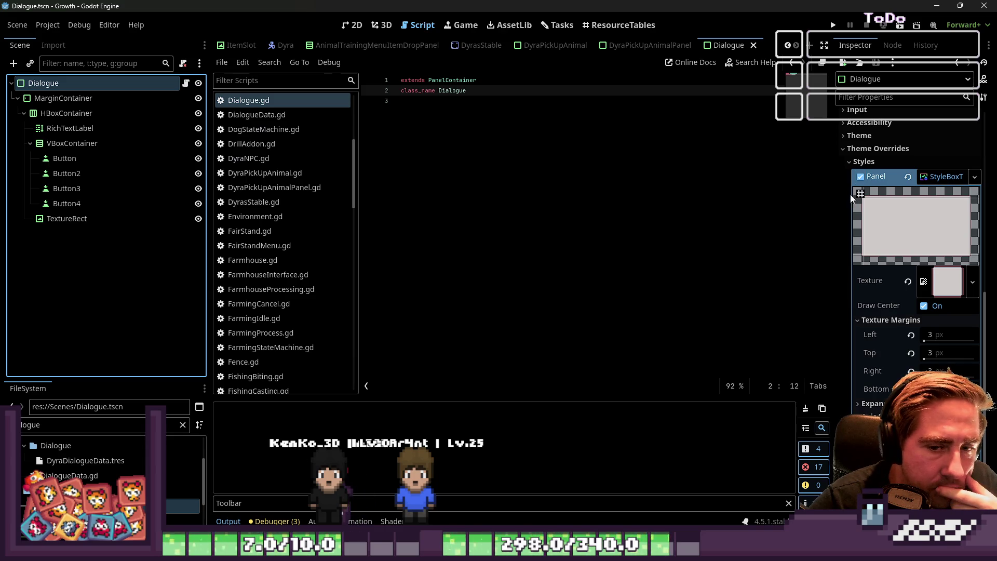
scroll(886, 323, "down", 3)
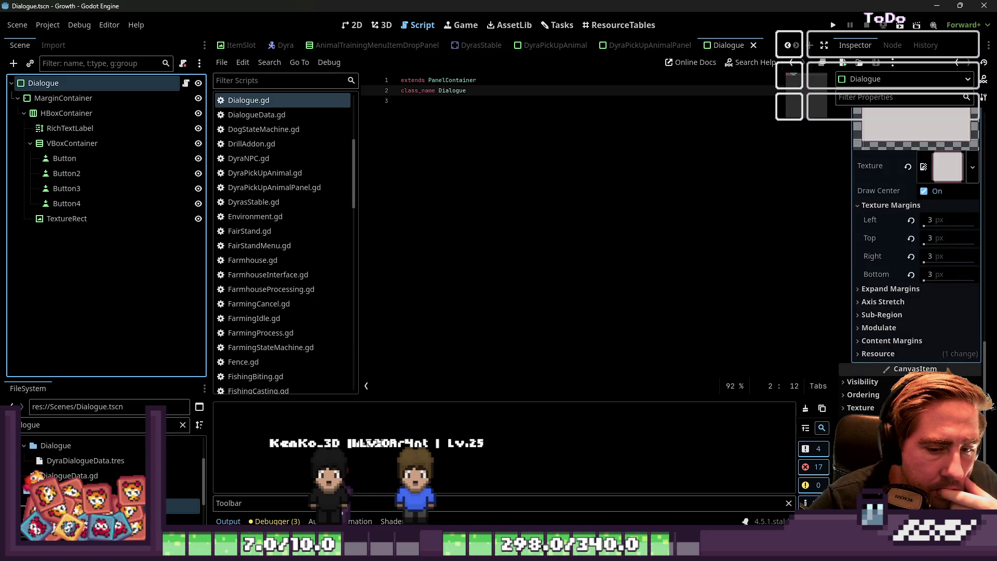
scroll(886, 323, "up", 5)
scroll(902, 269, "up", 10)
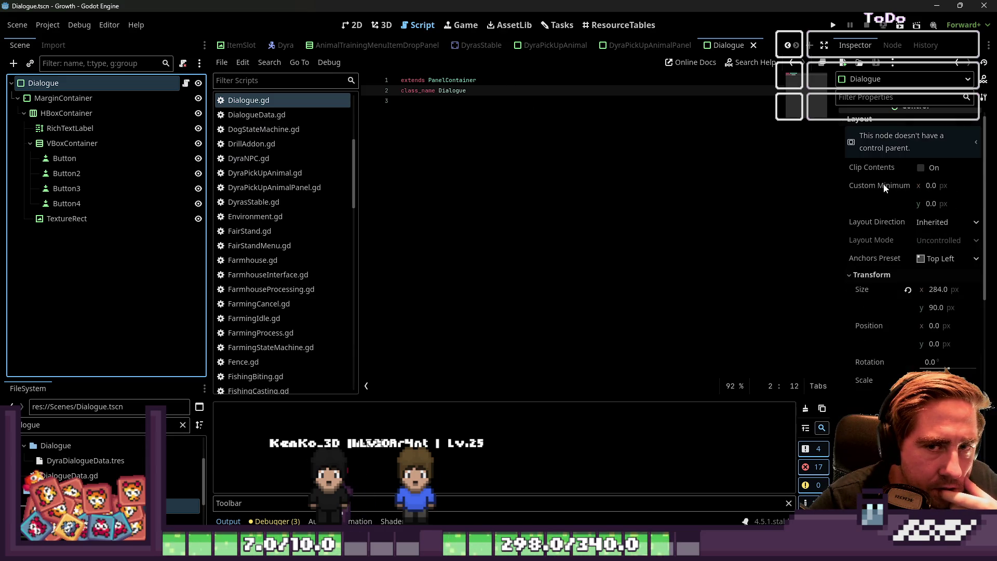
left_click(883, 289)
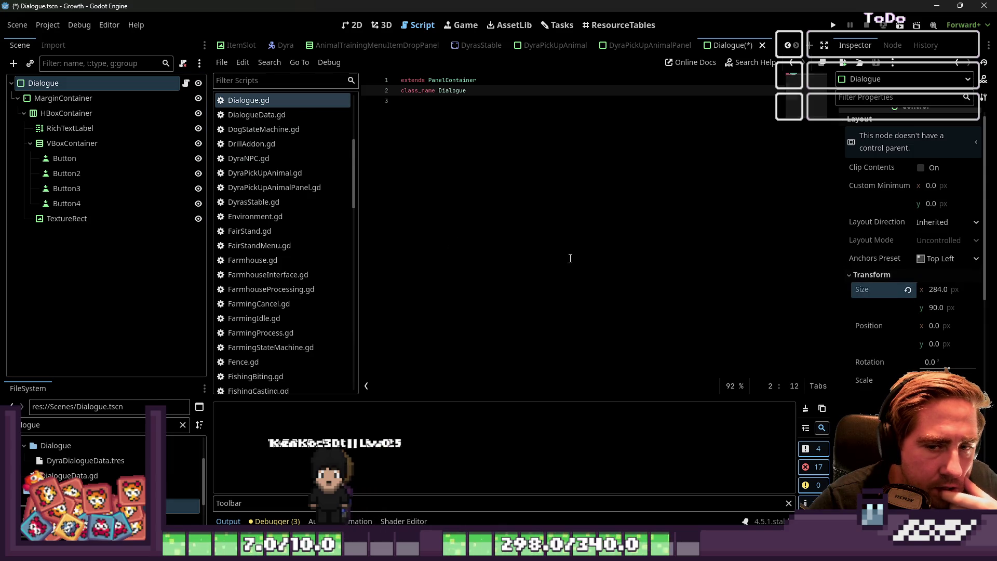
left_click(342, 23)
scroll(424, 206, "down", 3)
left_click(584, 216)
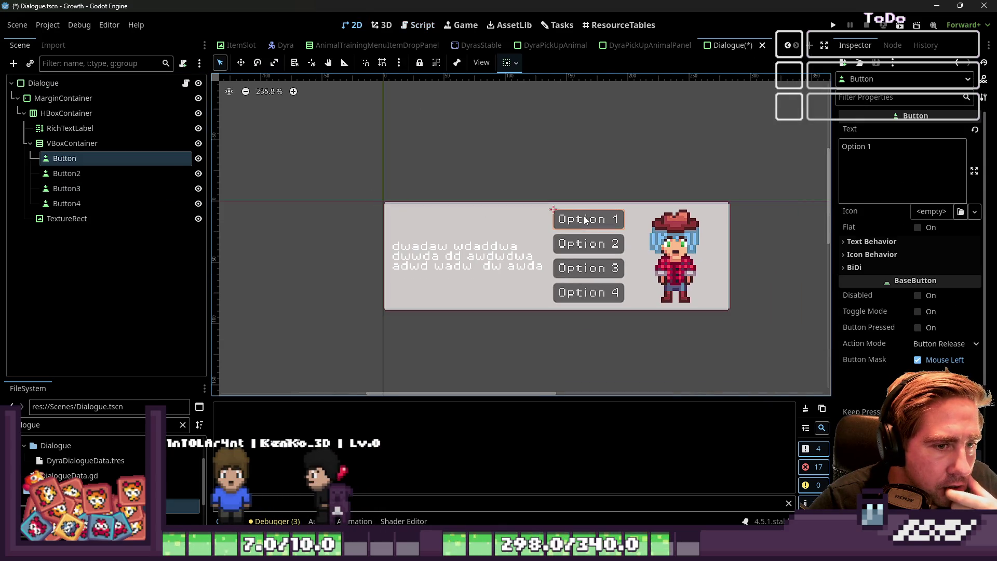
Step: Inspect the options container, text label and root, ending with the portrait TextureRect selected
left_click(583, 231)
left_click(650, 250)
left_click(484, 243)
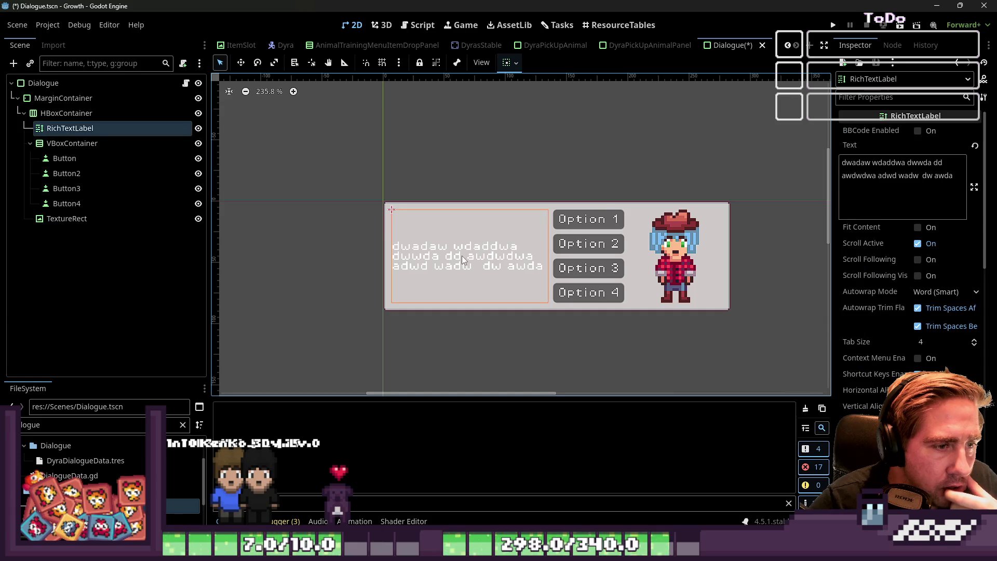
scroll(932, 261, "down", 5)
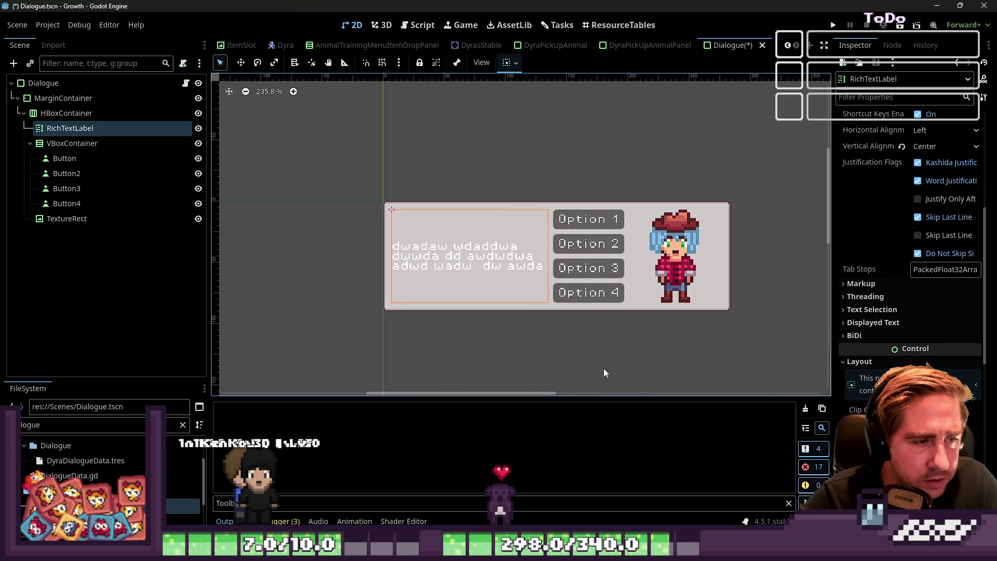
left_click(717, 259)
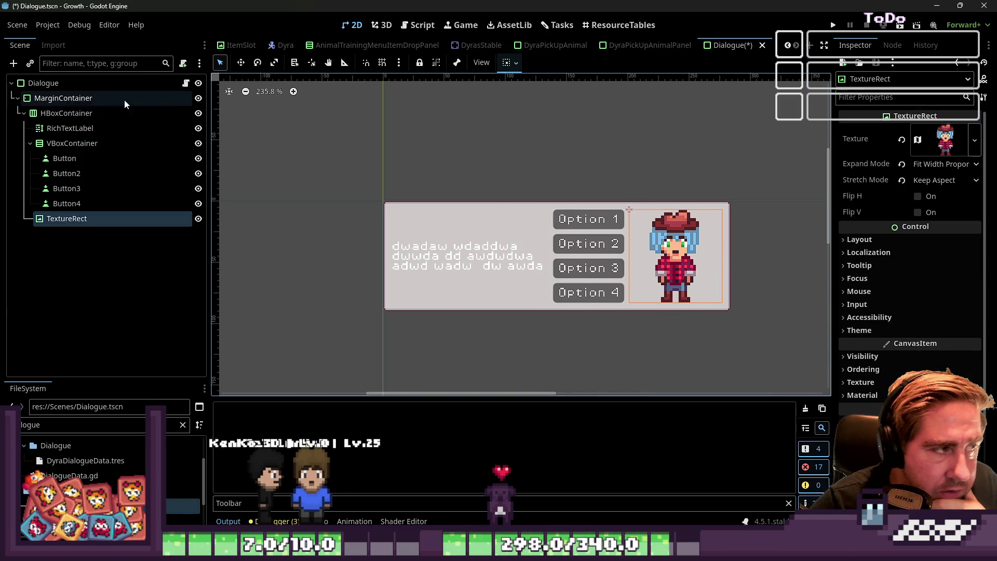
left_click(63, 83)
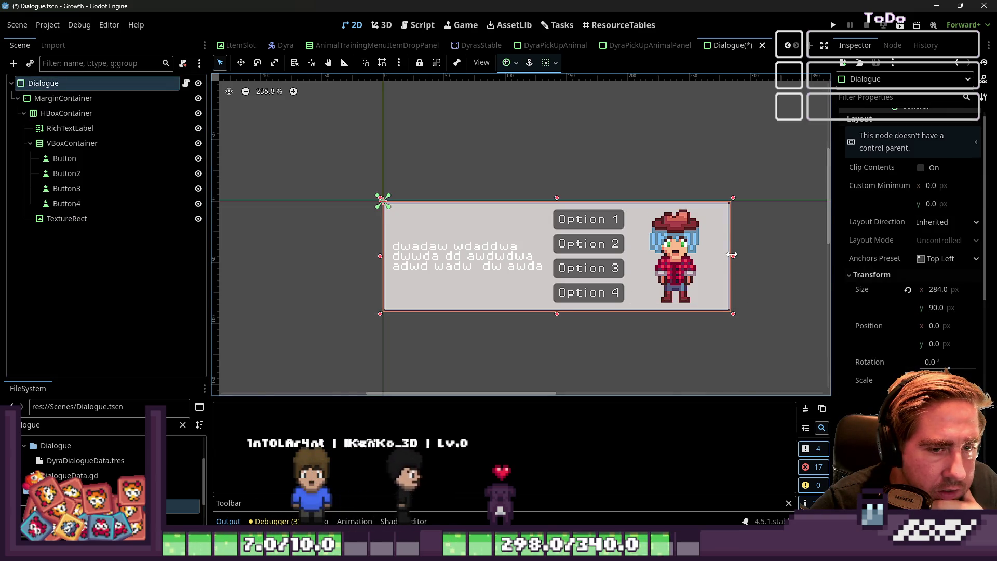
left_click(675, 249)
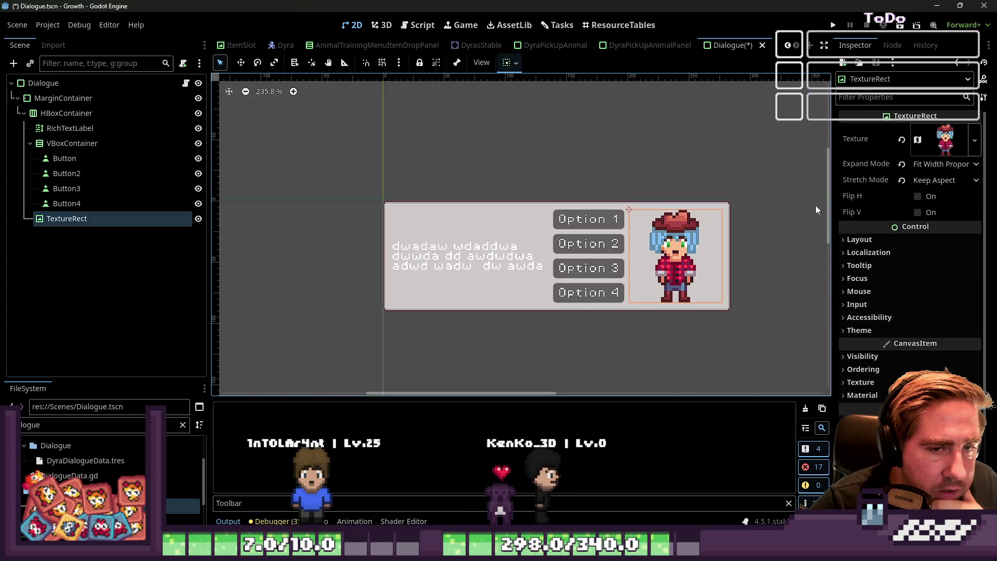
Step: Try the portrait's Expand Mode values, including fit height proportionally and fit width
left_click(951, 165)
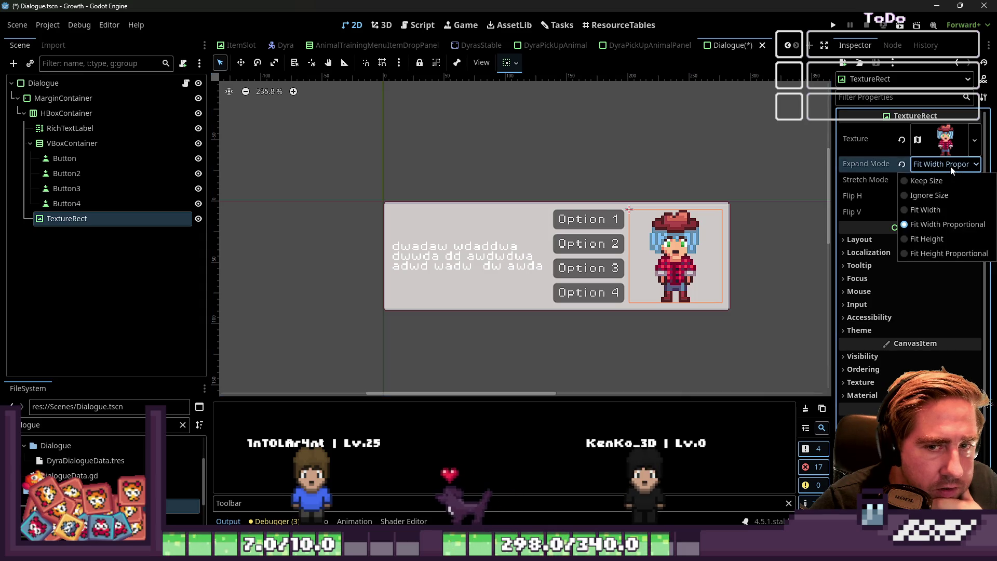
left_click(941, 224)
left_click(942, 165)
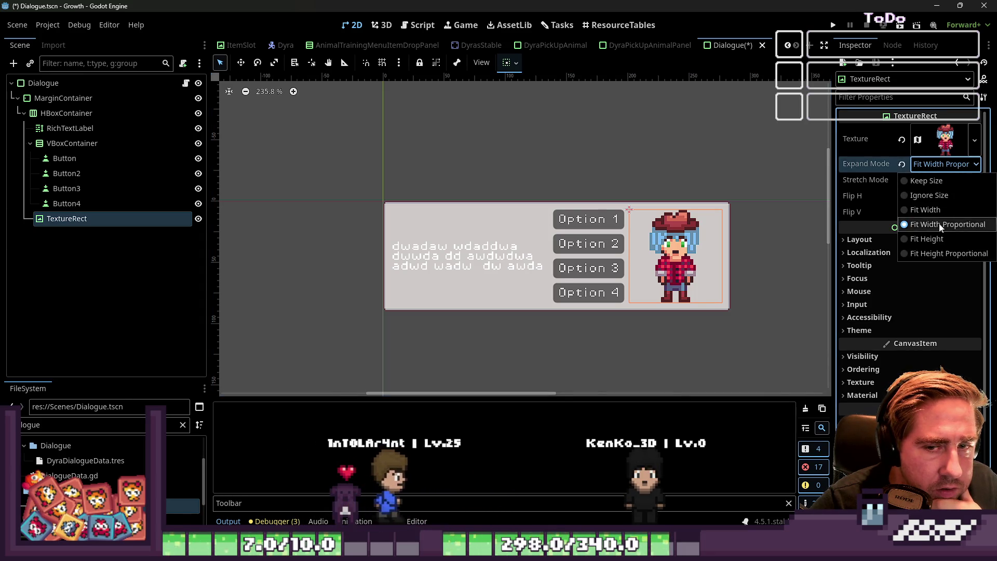
left_click(936, 250)
left_click(946, 139)
left_click(946, 139)
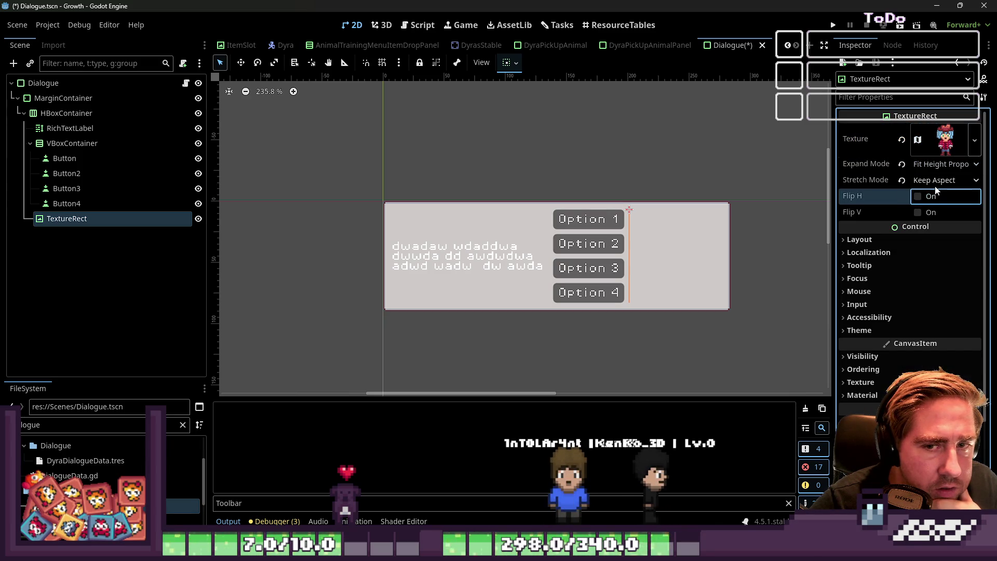
left_click(936, 180)
left_click(942, 164)
left_click(941, 164)
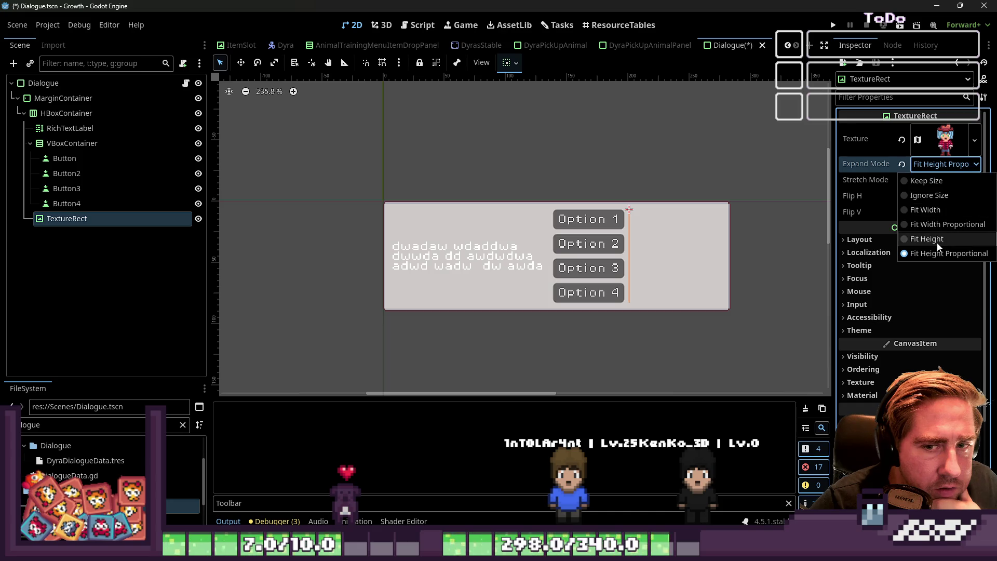
left_click(930, 239)
left_click(941, 164)
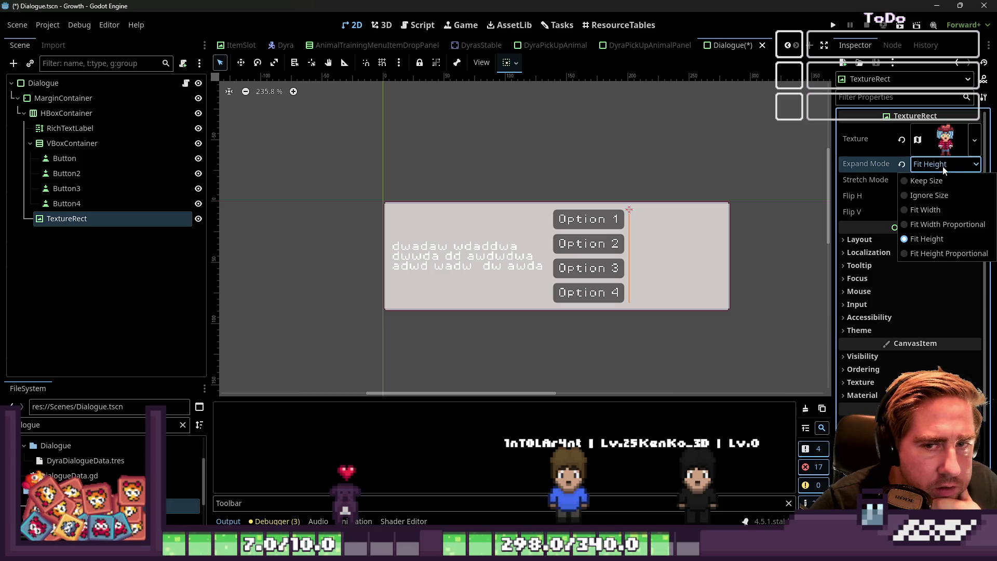
left_click(935, 201)
Step: Check Stretch Mode options and settle the portrait's Expand Mode on Fit Width Proportional
left_click(919, 181)
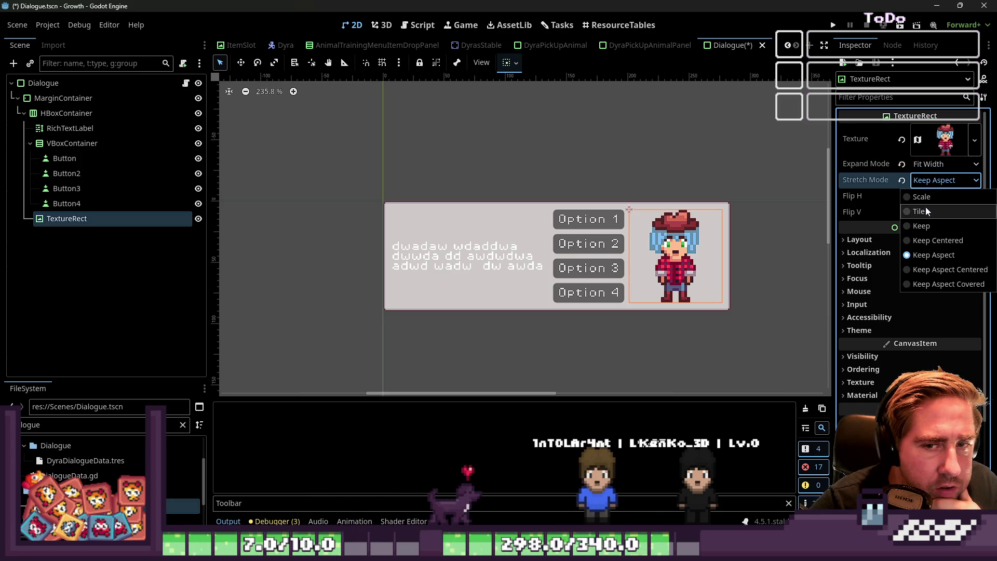
left_click(922, 174)
left_click(922, 166)
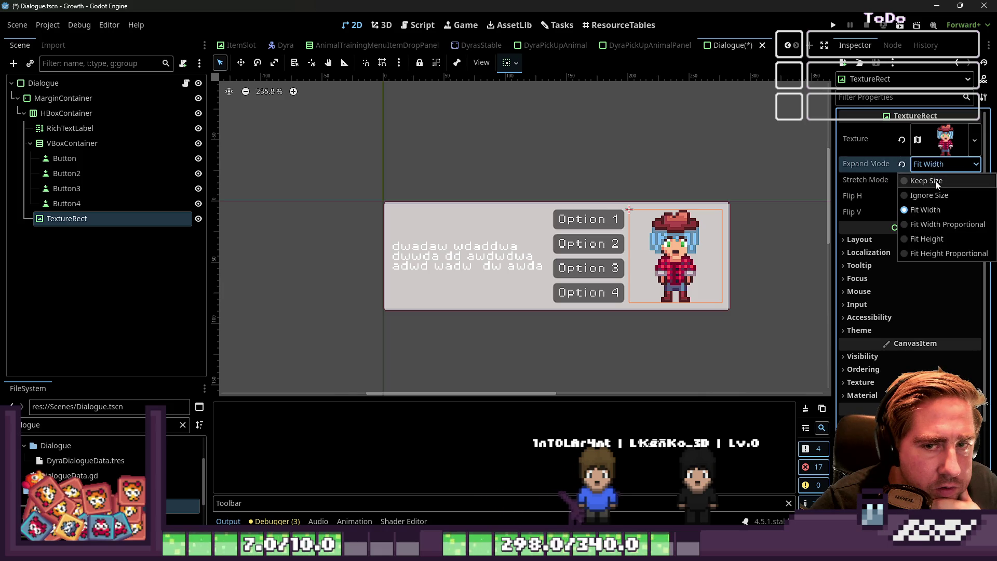
left_click(928, 181)
left_click(935, 165)
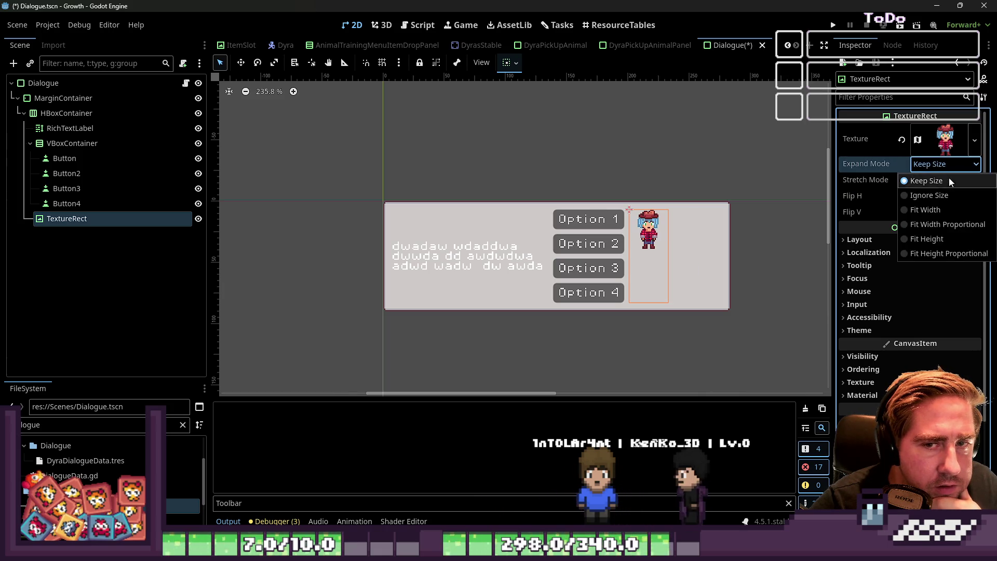
left_click(941, 190)
left_click(951, 165)
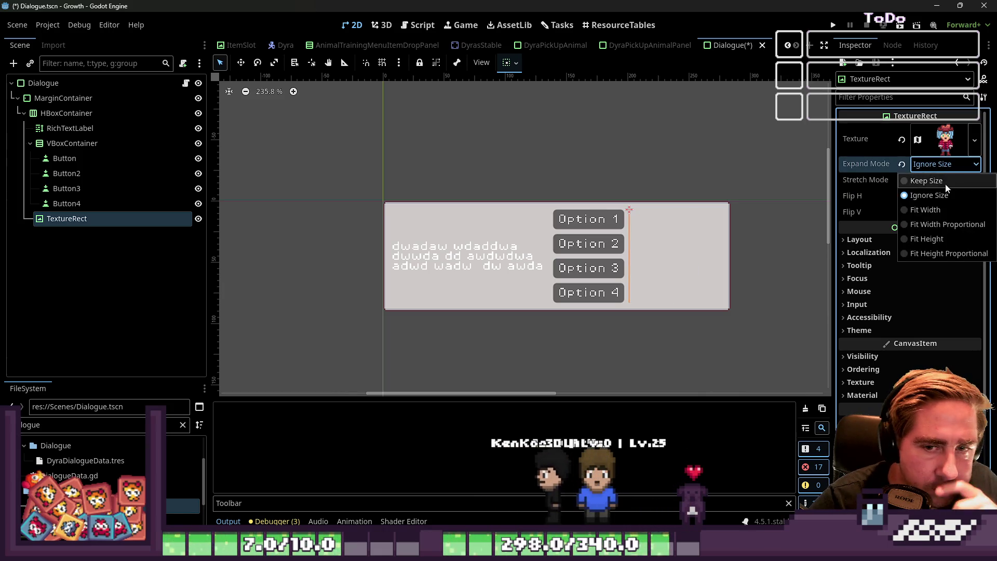
left_click(930, 231)
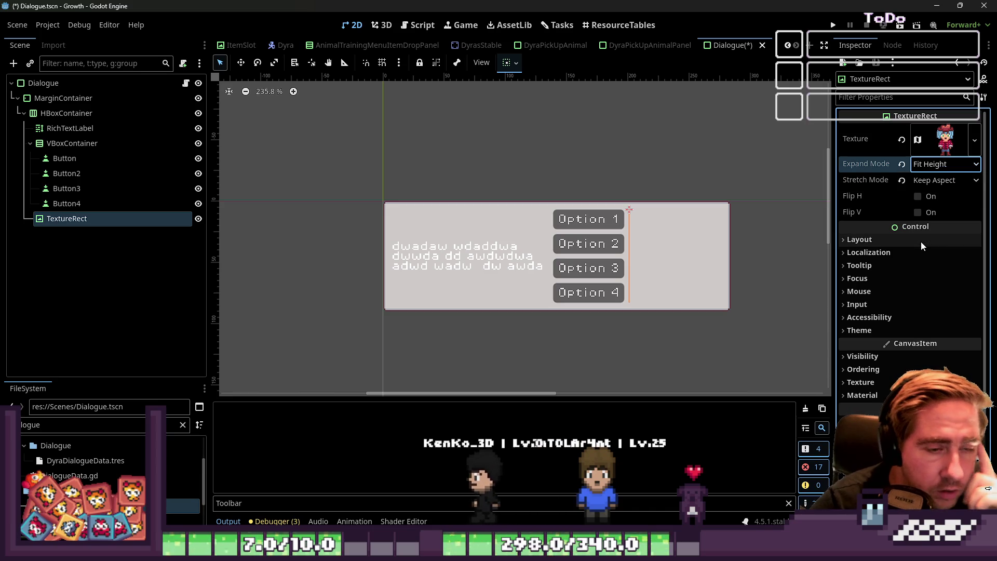
left_click(945, 164)
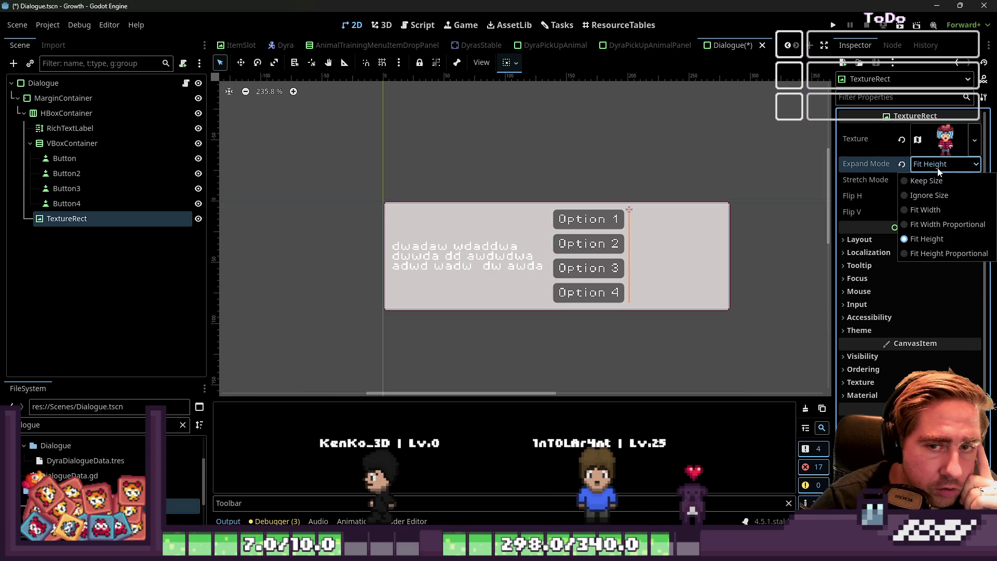
left_click(937, 224)
left_click(593, 218)
left_click(582, 240)
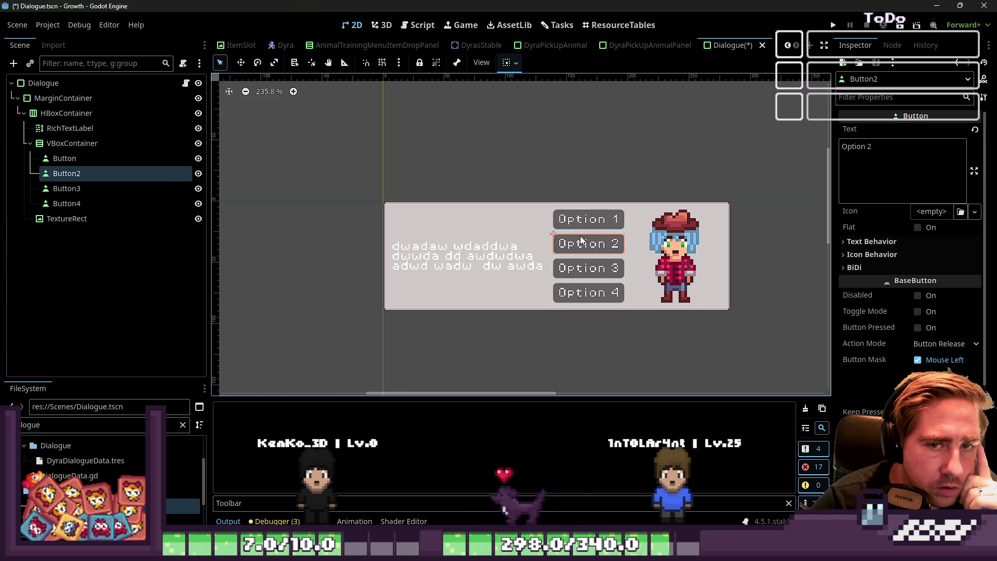
Step: Inspect the text label, root, portrait, options container and Option 1–4 buttons
left_click(507, 266)
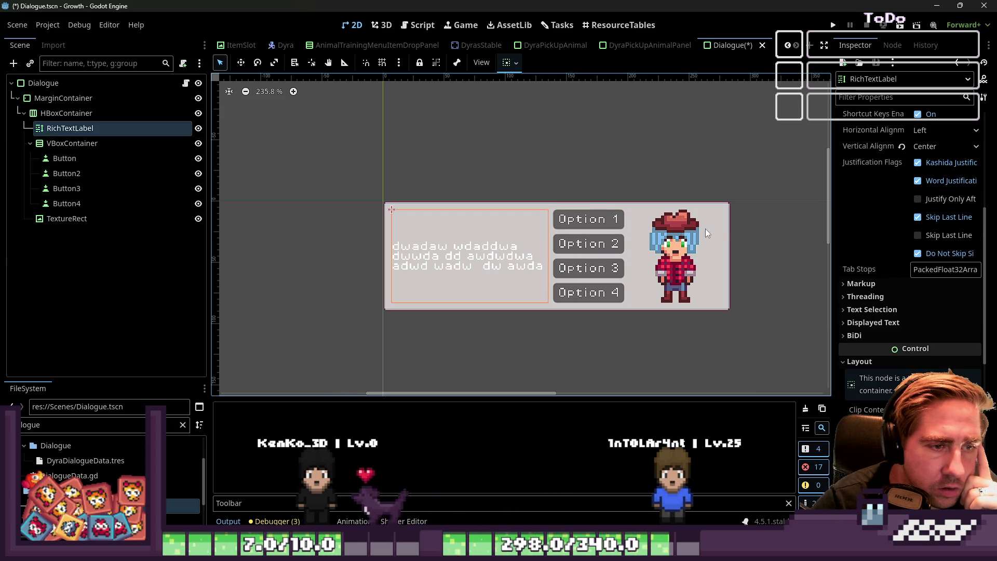
left_click(728, 229)
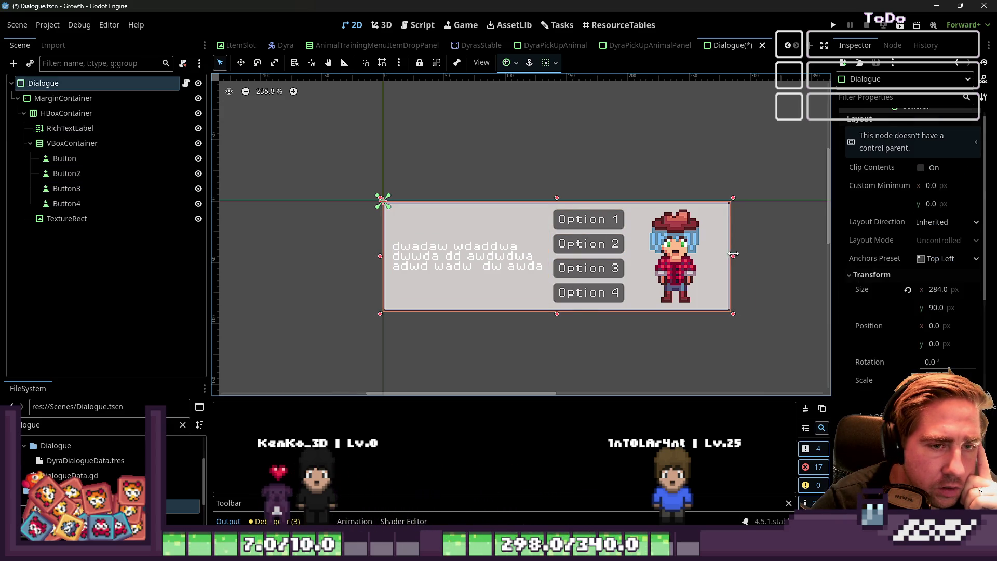
left_click(676, 252)
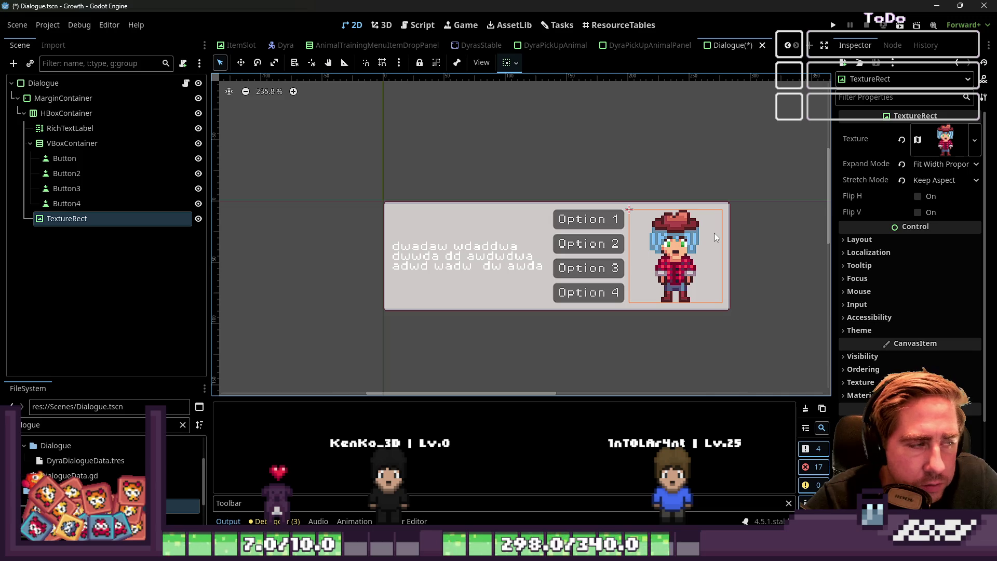
left_click(562, 228)
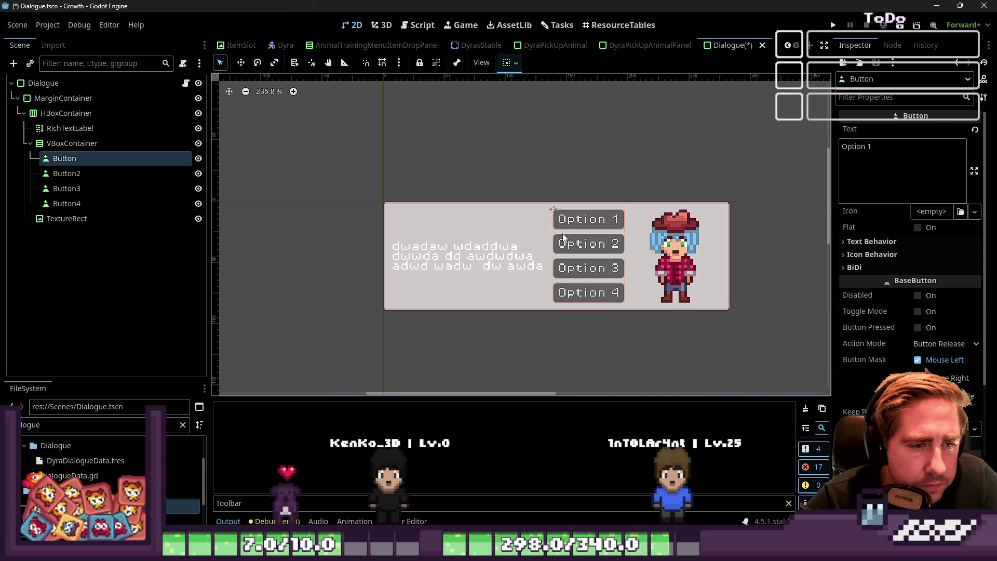
left_click(558, 257)
left_click(573, 268)
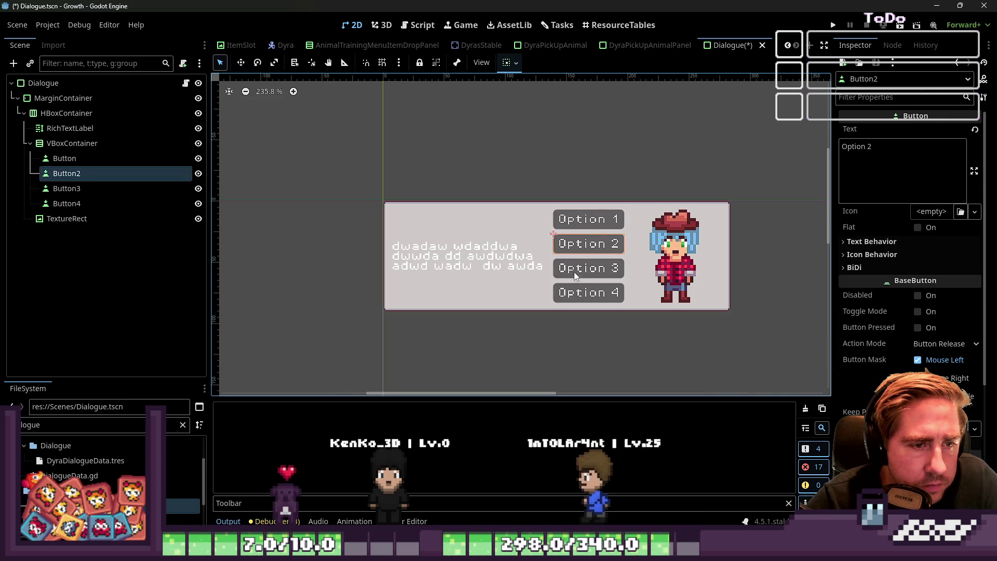
left_click(573, 290)
Step: Set the RichTextLabel's Custom Minimum Size x to 0 px so its text wraps
mouse_move(132, 159)
left_mouse_down()
mouse_move(125, 188)
mouse_move(121, 164)
left_mouse_up()
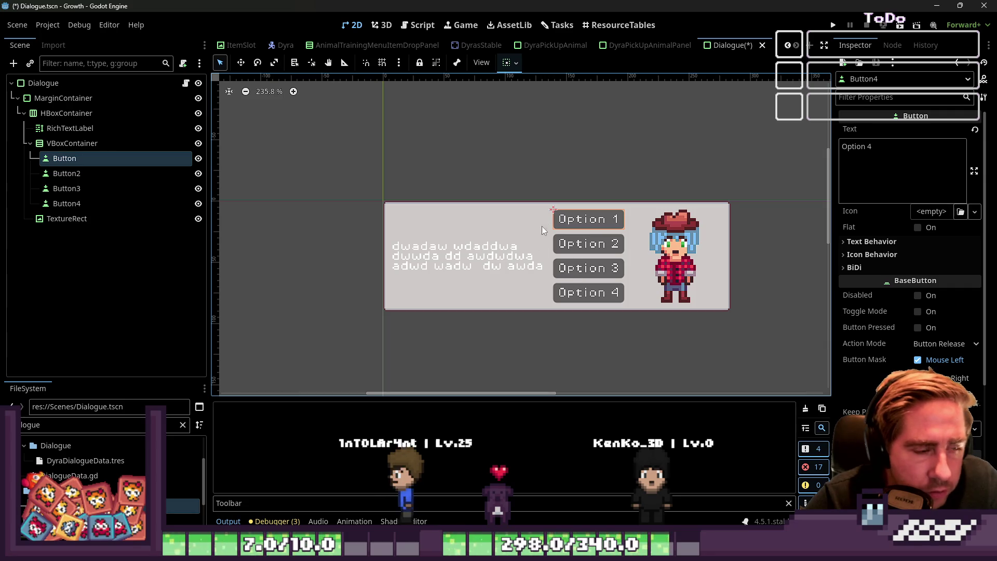
left_click(485, 227)
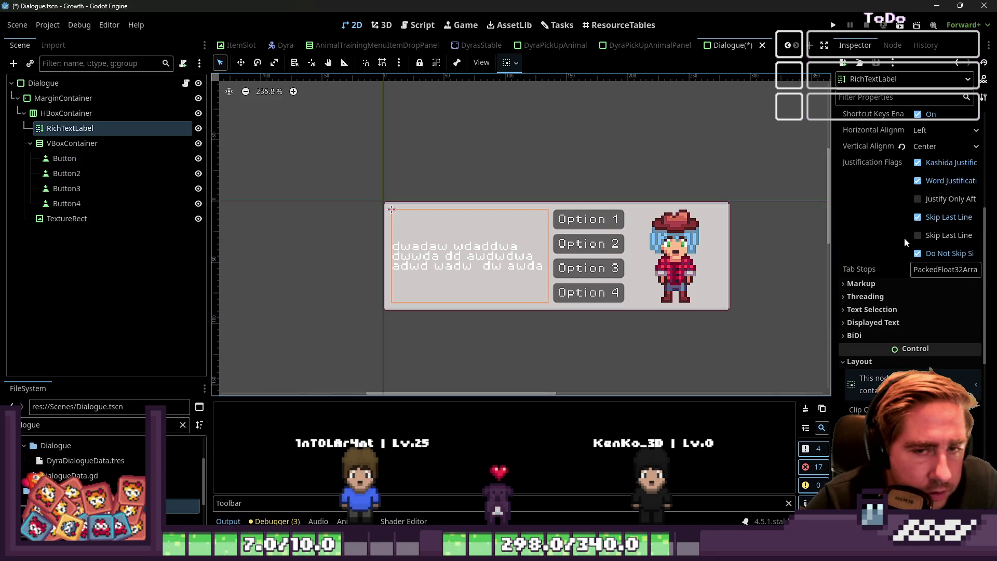
scroll(905, 233, "down", 2)
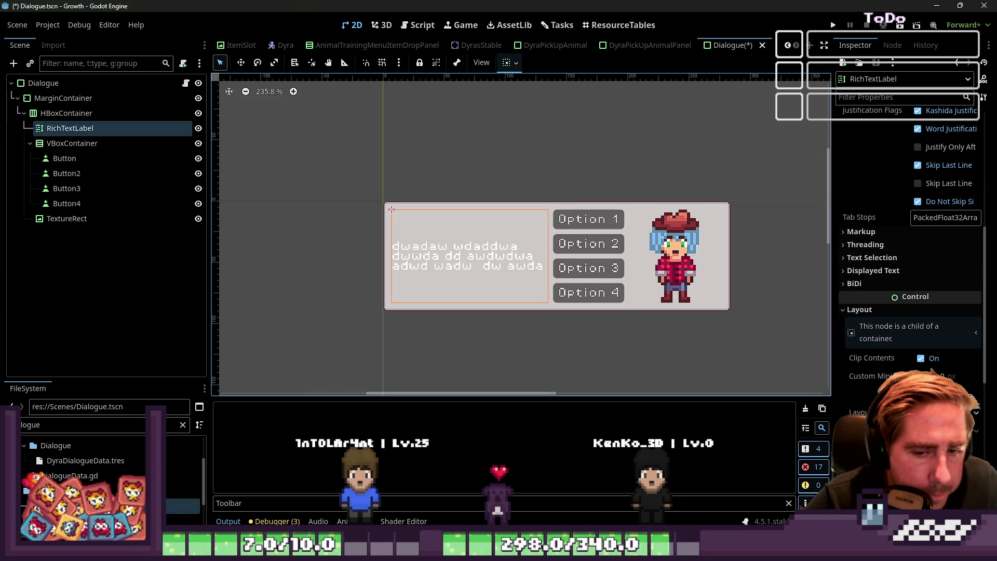
key("Return")
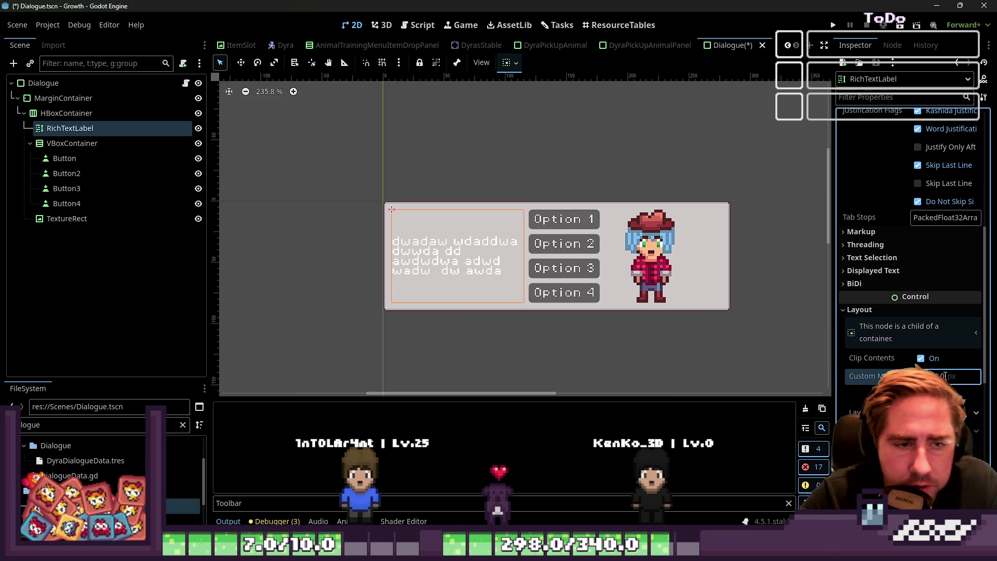
Step: Drag the root Dialogue panel's right edge in to fit its contents, then save Dialogue.tscn
left_click(720, 243)
left_click(728, 254)
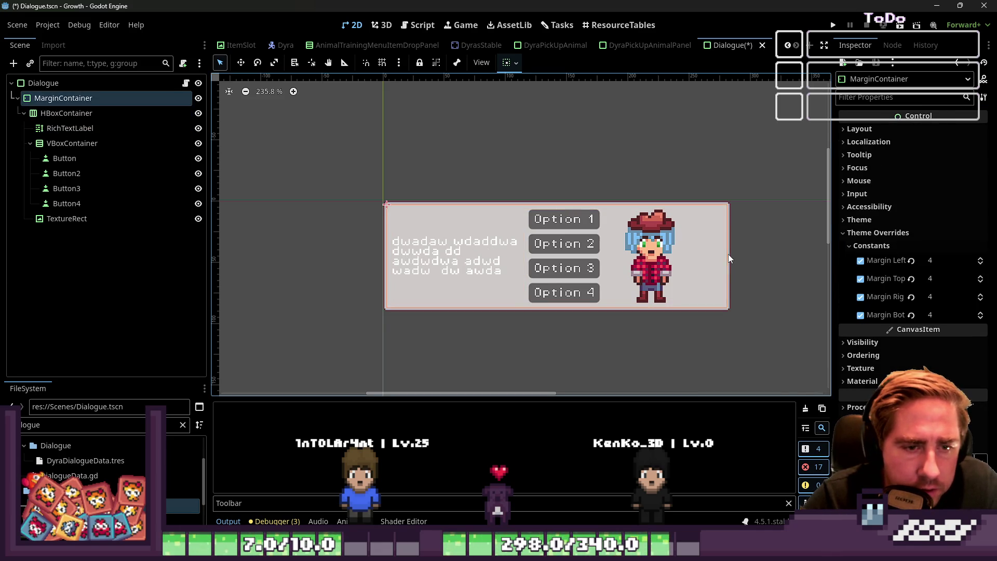
left_click(43, 84)
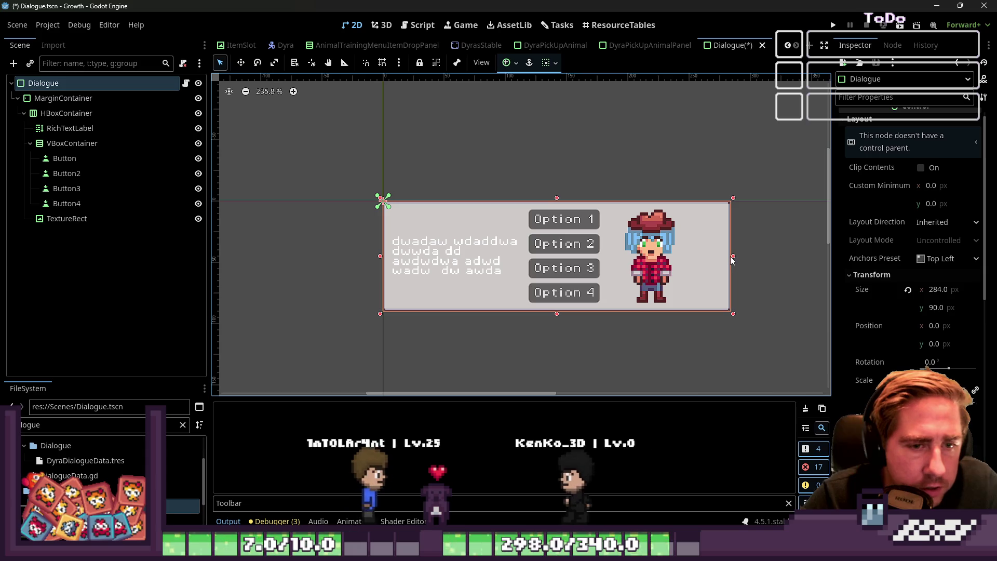
left_click_drag(733, 257, 706, 257)
left_click(565, 134)
key("ctrl+s")
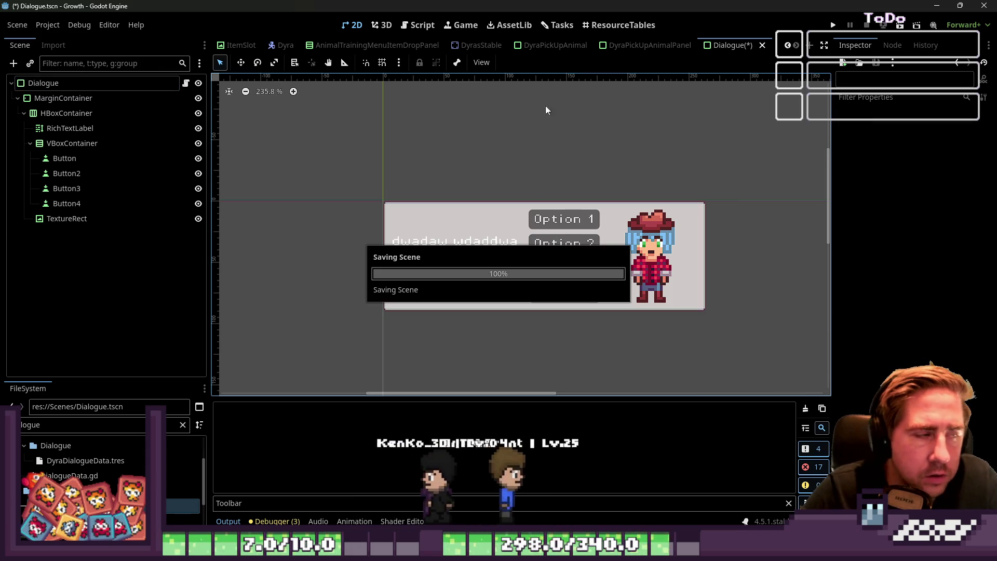
Step: Inspect the Option 1 button and the container holding the option buttons
scroll(270, 45, "up", 5)
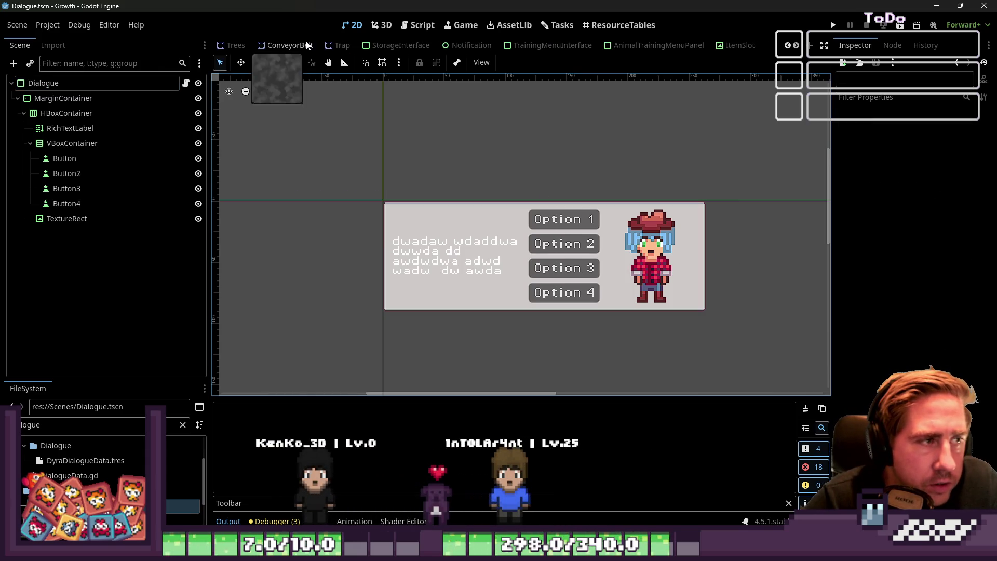
left_click(564, 220)
left_click(555, 279)
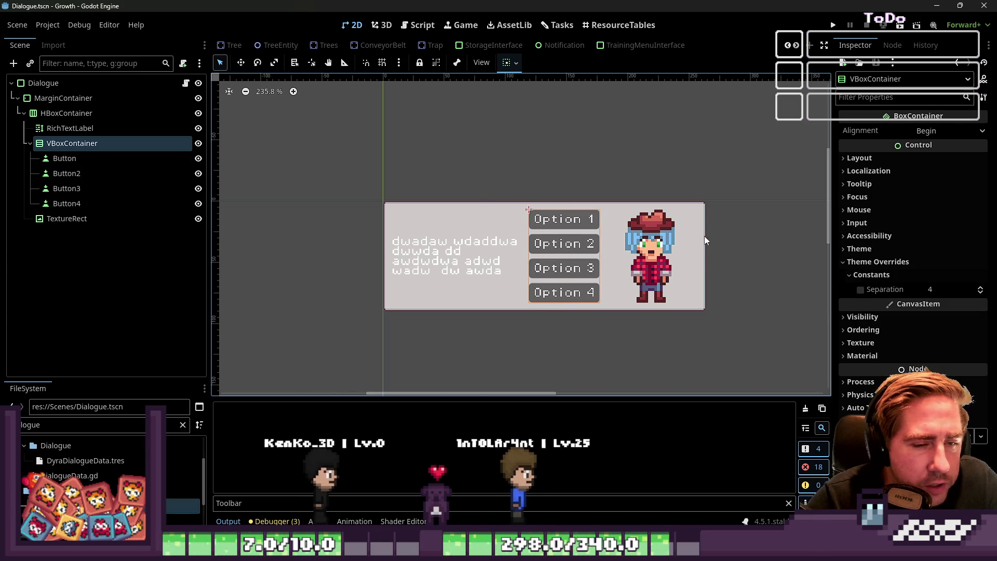
scroll(411, 45, "up", 3)
scroll(412, 46, "up", 3)
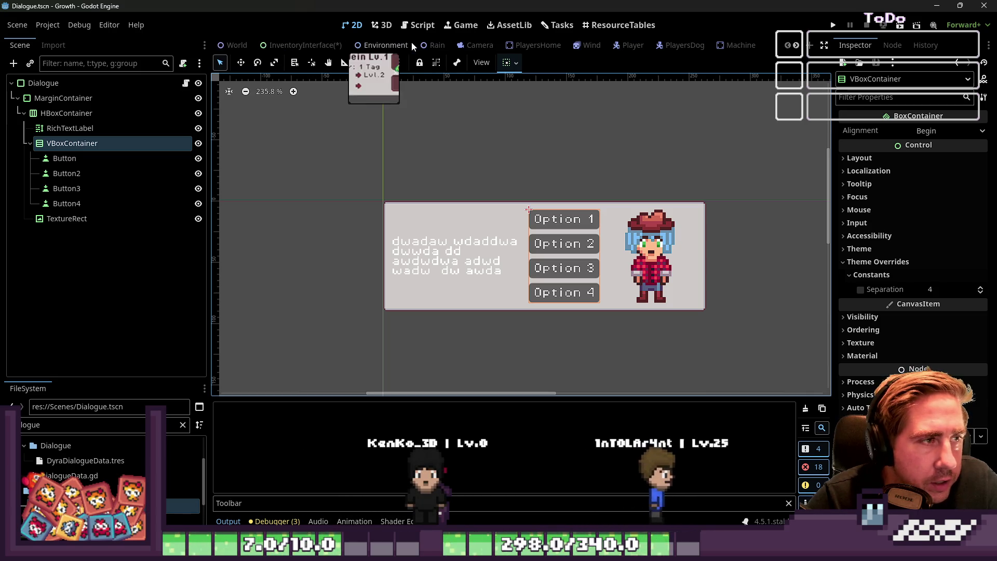
Step: Switch to InventoryInterface, leave the Dialogue node visible above the Toolbar, and save the scene
left_click(320, 47)
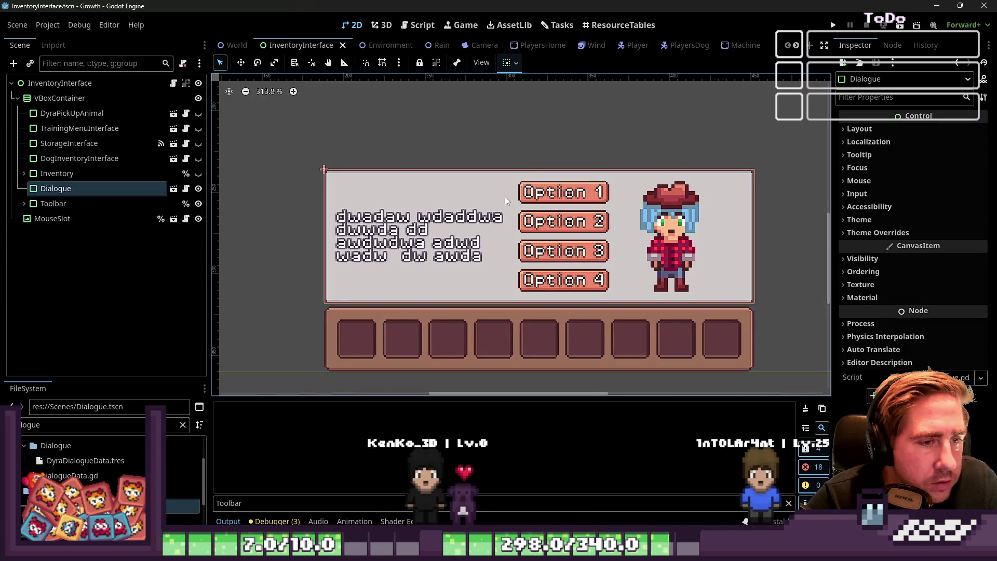
scroll(505, 196, "down", 2)
left_click(480, 111)
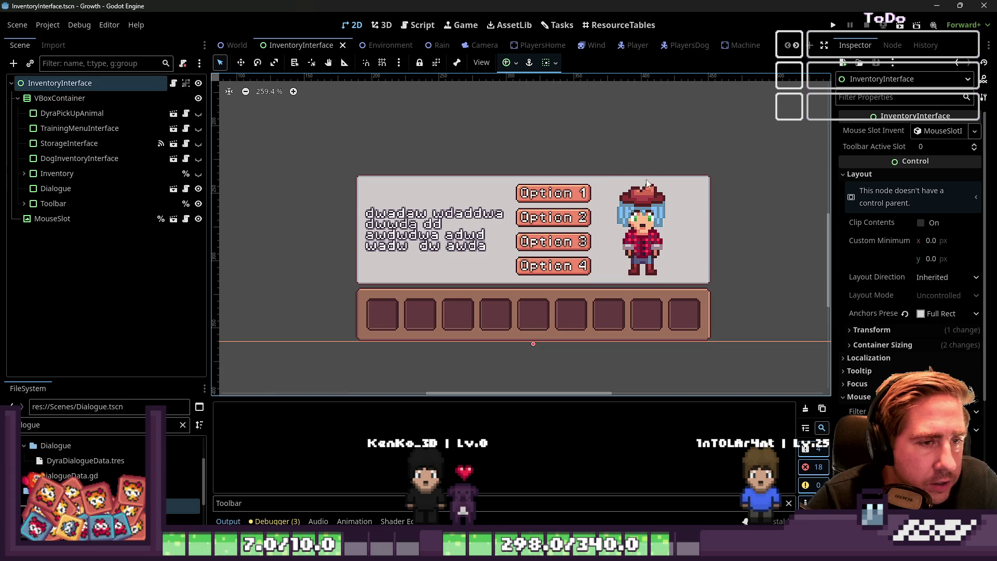
left_click(198, 190)
left_click(200, 189)
left_click(200, 188)
left_click(199, 188)
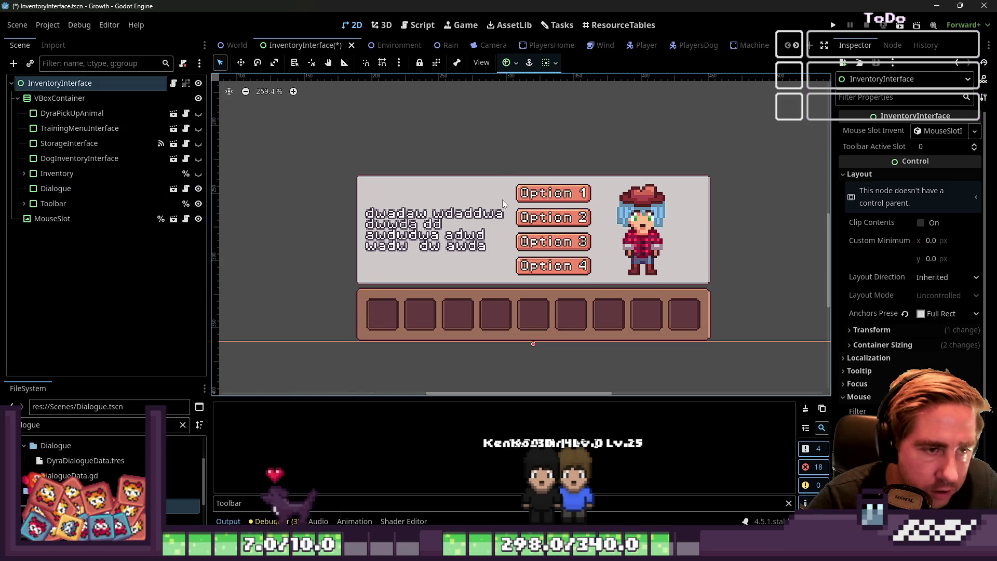
left_click(93, 205)
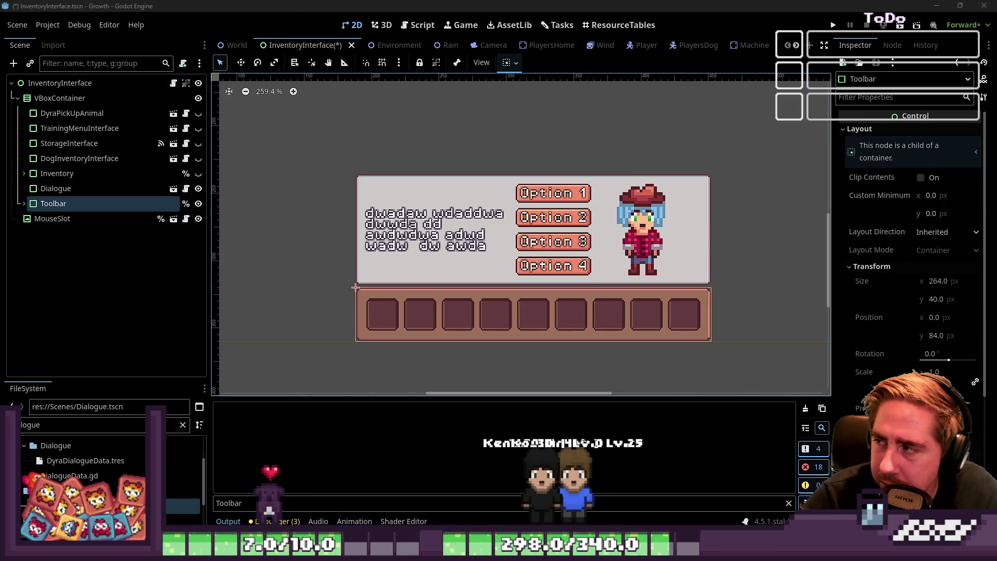
left_click(507, 141)
key("ctrl+s")
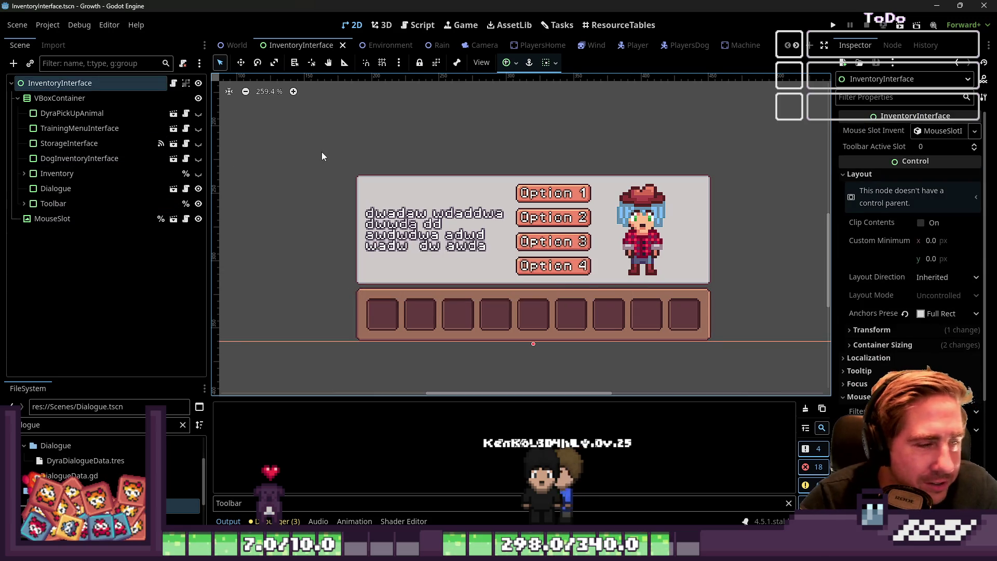
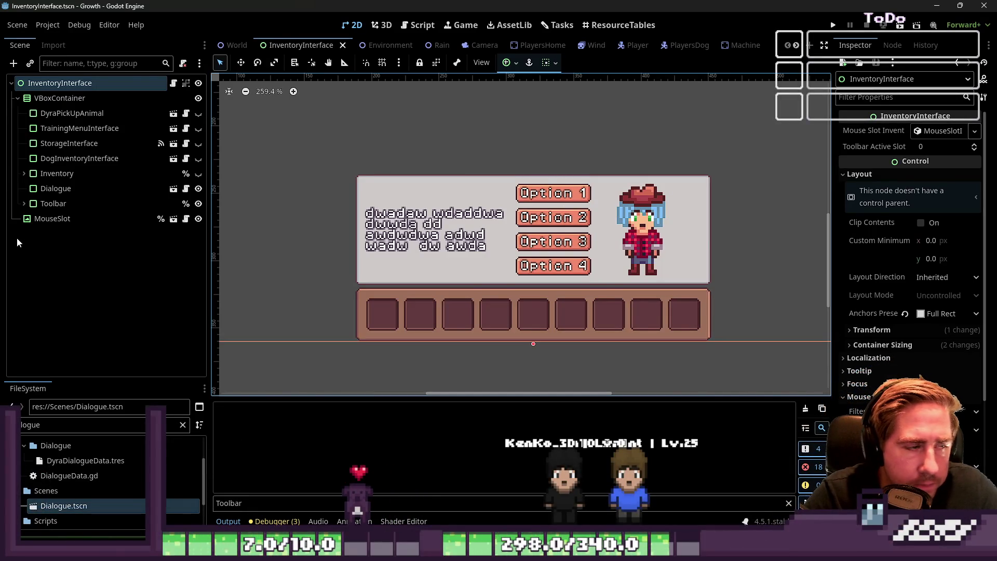
Step: Look over InventoryInterface.gd, then bring up GlobalData.gd at the talked_to_npc function
left_click(173, 82)
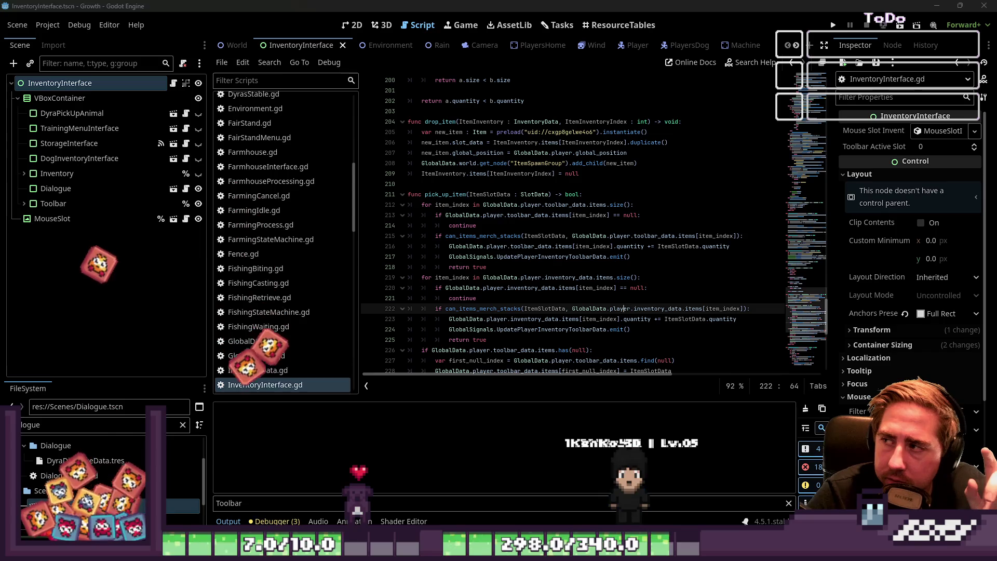
left_click(625, 214)
scroll(624, 225, "down", 3)
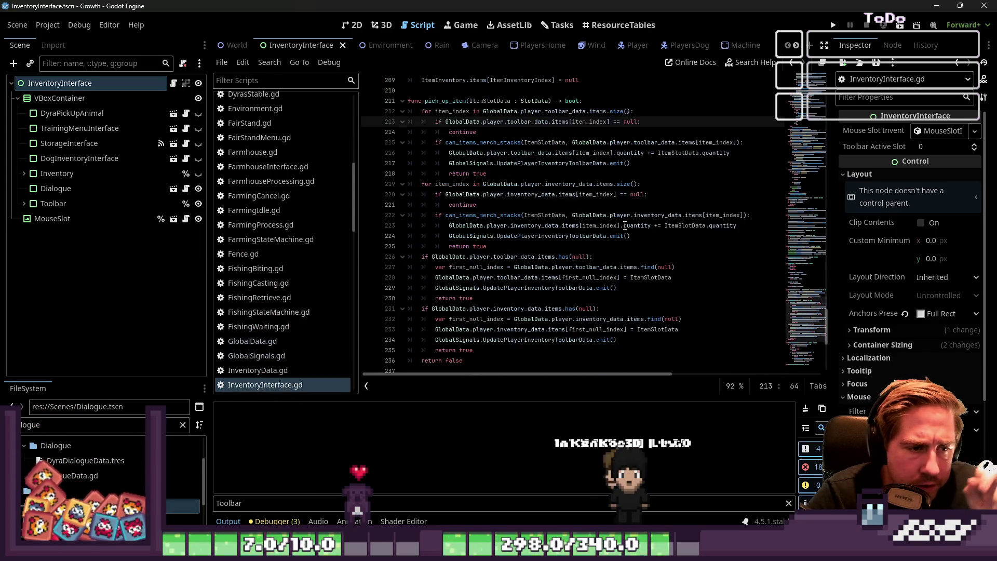
scroll(625, 225, "down", 2)
scroll(304, 294, "down", 6)
scroll(571, 223, "down", 6)
scroll(328, 234, "up", 1)
scroll(328, 234, "up", 8)
left_click(288, 228)
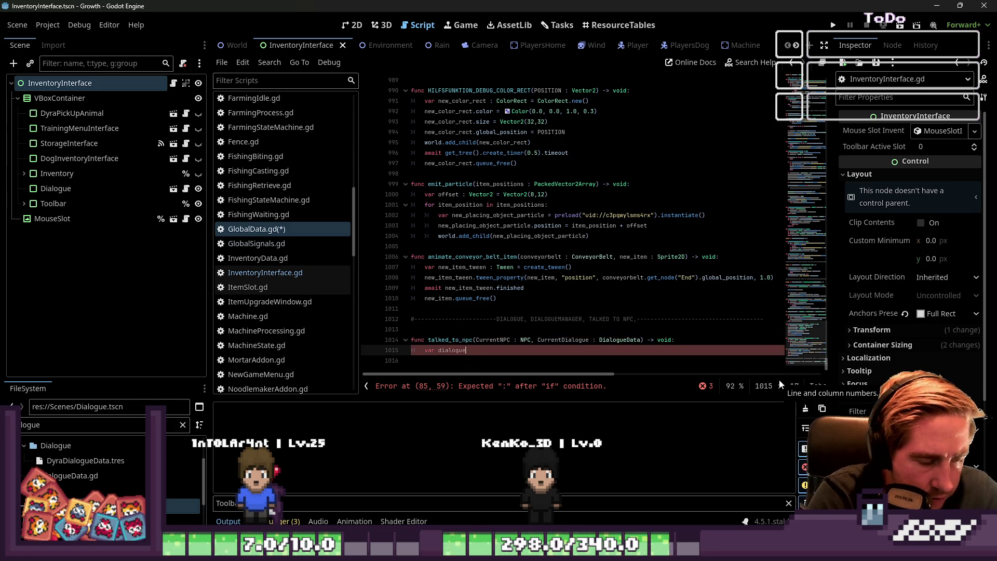
Step: Declare var dialogue : Dialogue = world.get_node("UI/InventoryInterface/VBoxContainer/Dialogue") in talked_to_npc
type("sc")
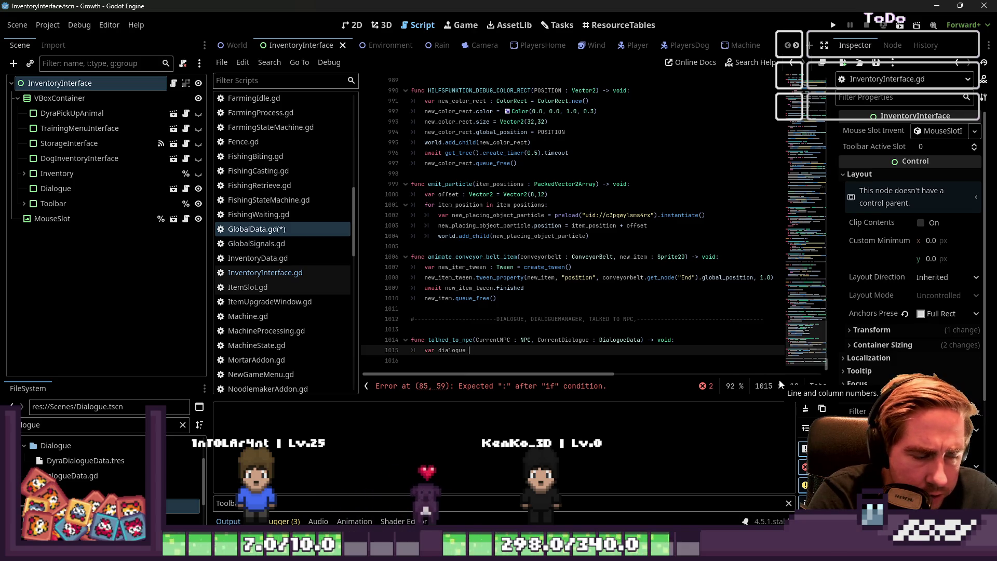
type("D")
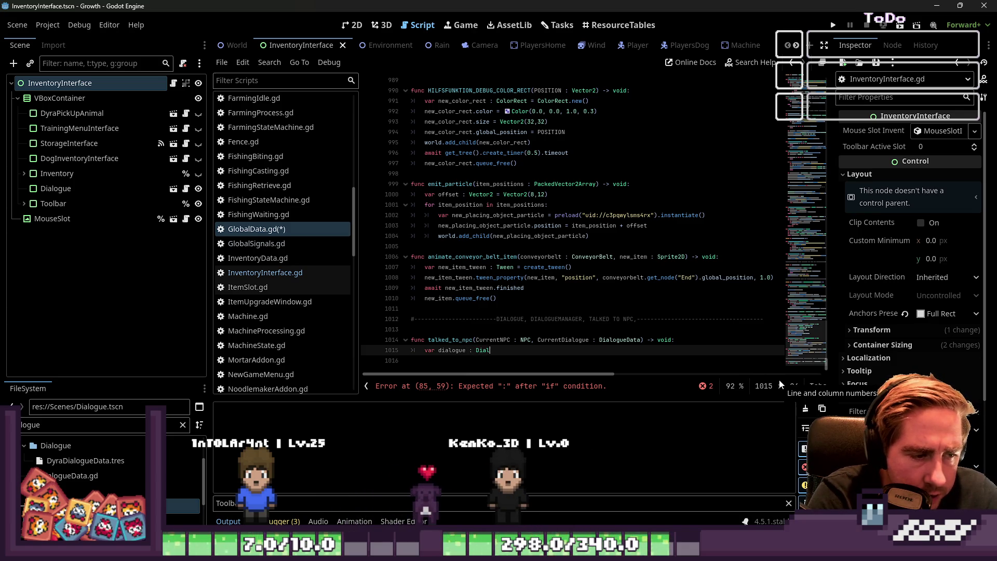
key("Return")
type("=")
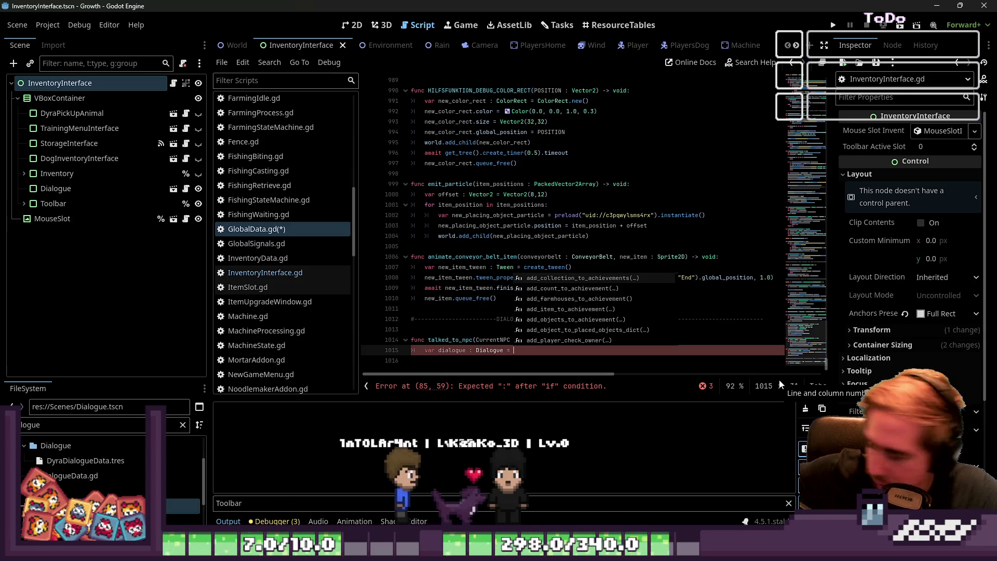
type("wpö")
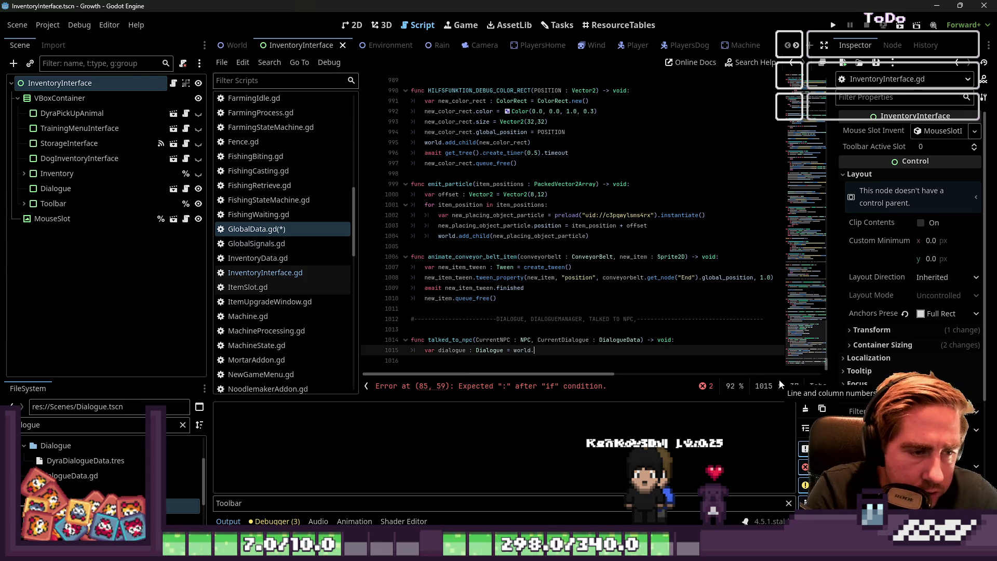
type("get_node")
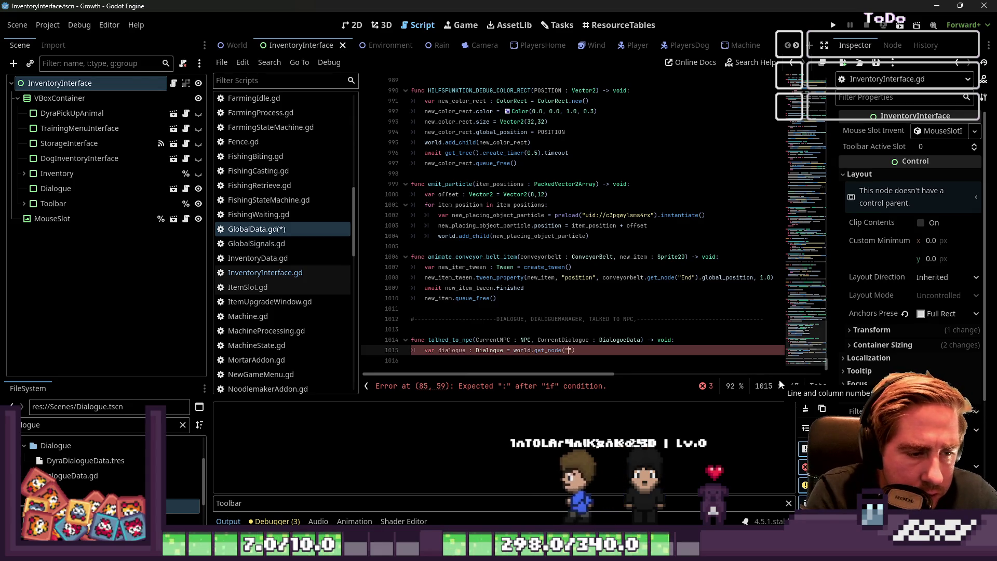
type("(\"UI")
type("/Inventory")
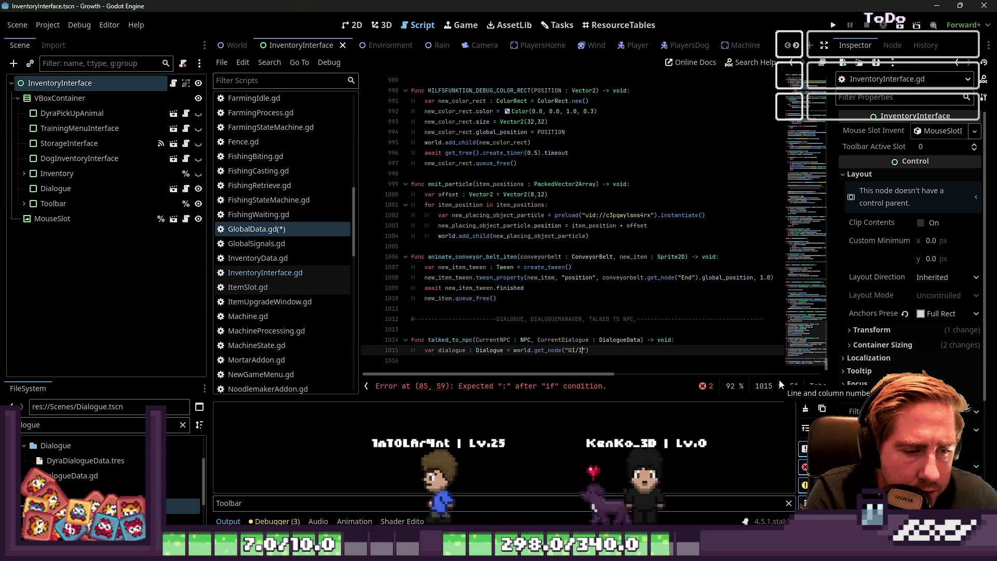
type("Interfac")
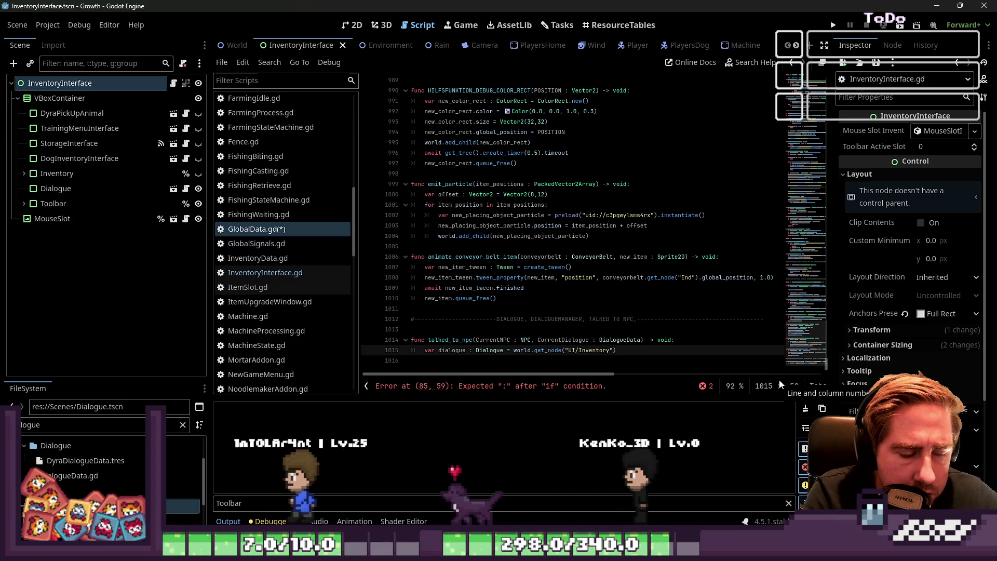
type("e")
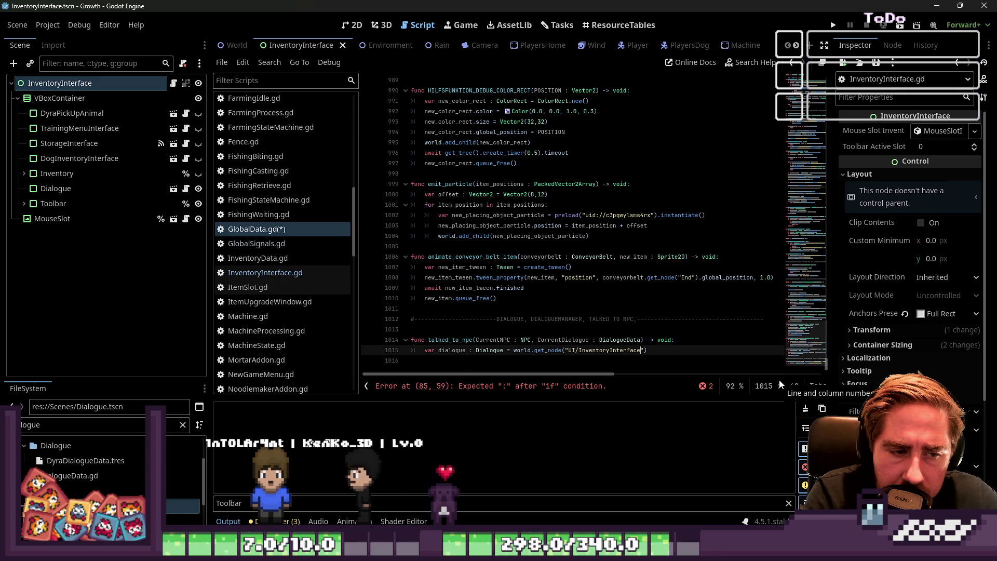
type("/Dialogue")
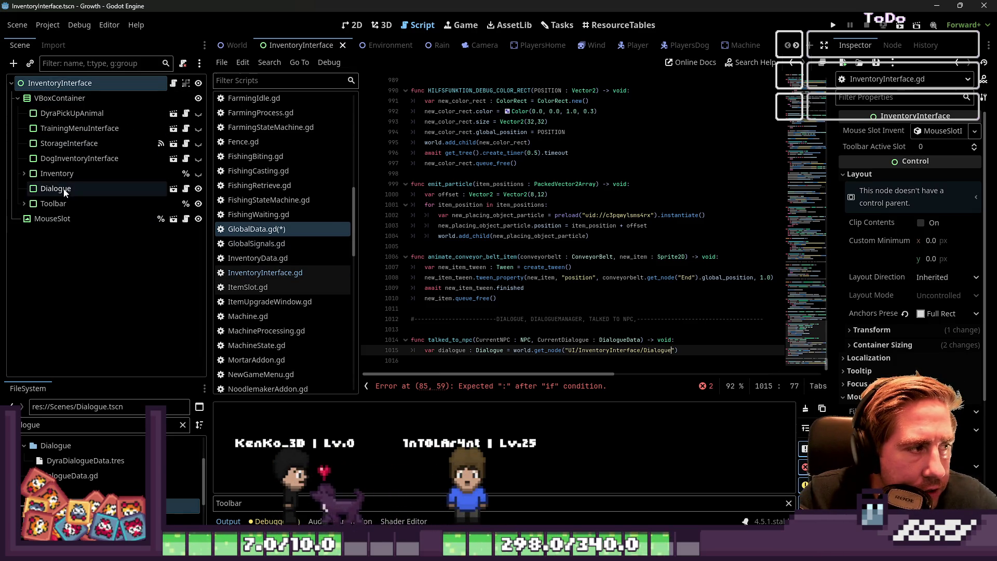
key("ctrl+Left")
type("V")
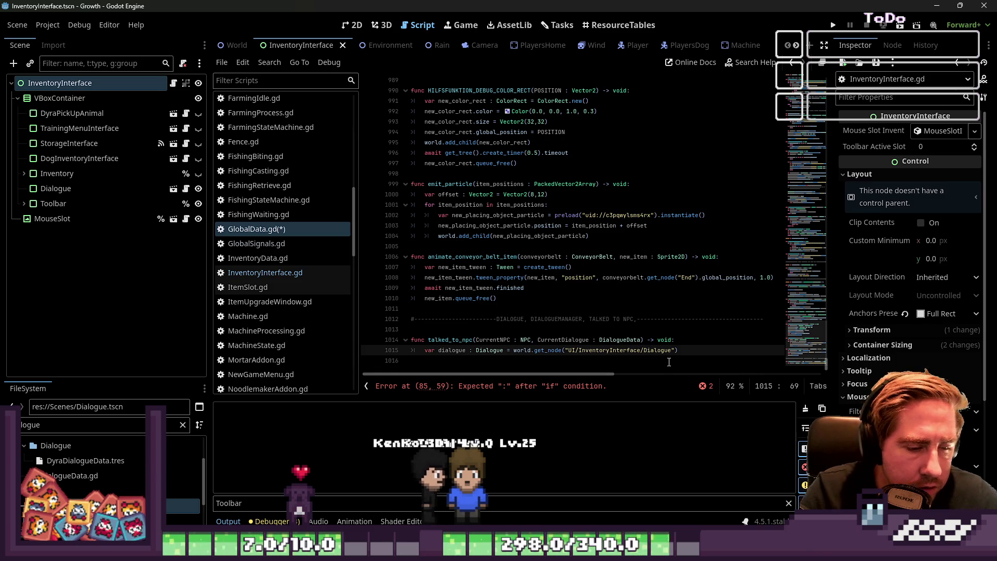
type("BoxCon")
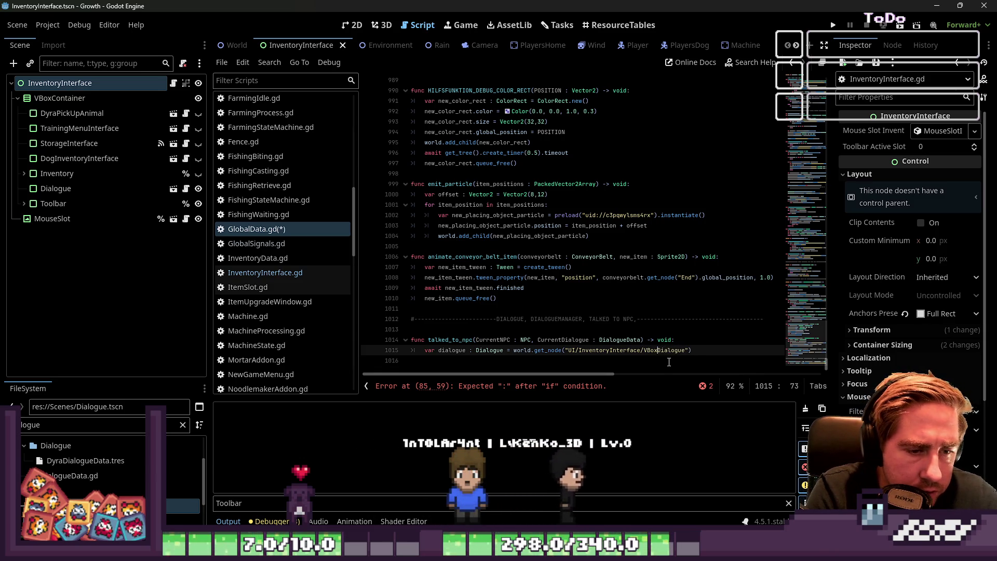
type("n")
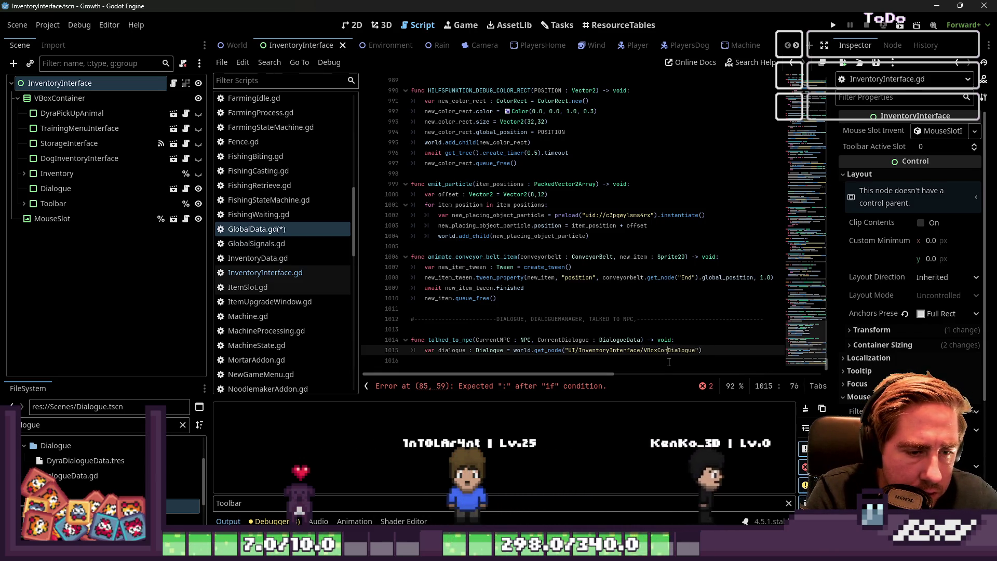
key("BackSpace")
type("tainer/")
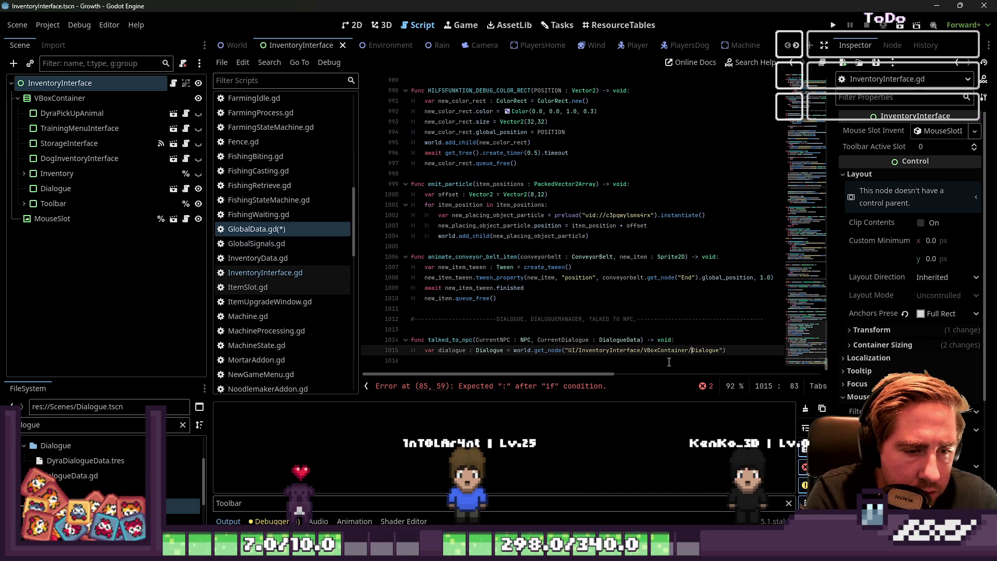
Step: Start an indented line below it and begin typing dialogue.set
left_click(669, 362)
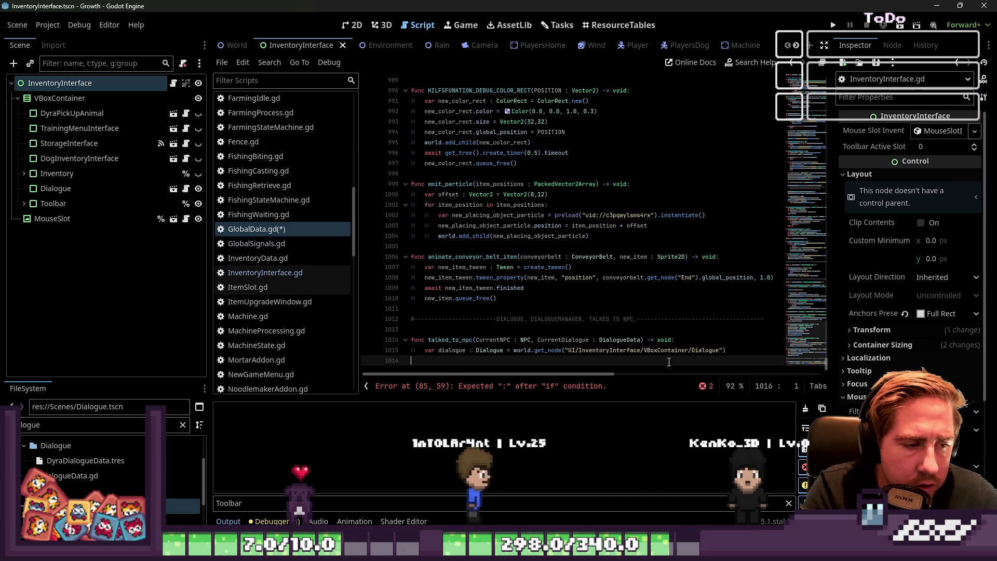
key("Tab")
type("dialogue.set")
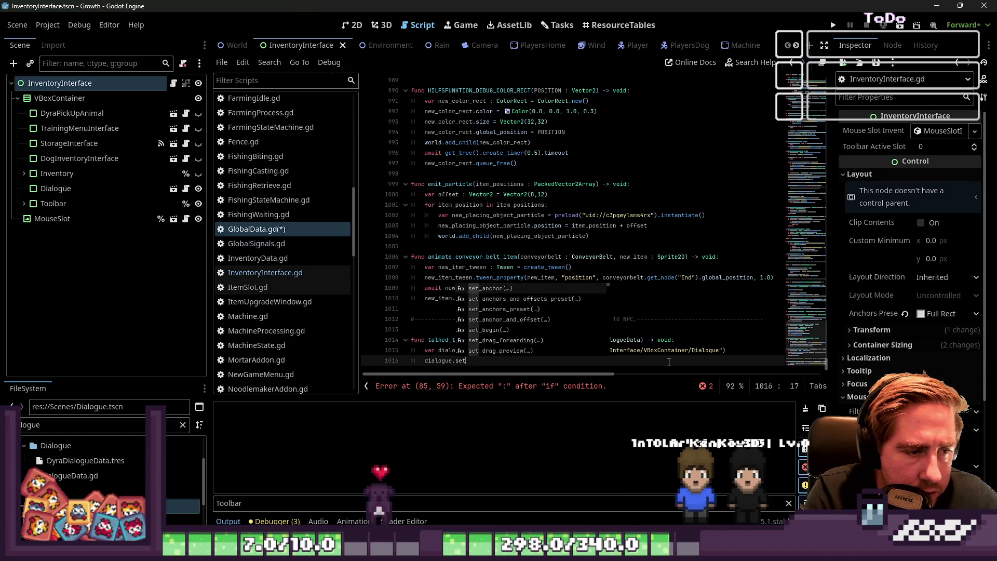
Step: Add the call dialogue.set_dialogue_data(CurrentNPC, CurrentDialogue) below the dialogue variable
key("BackSpace")
key("BackSpace")
key("BackSpace")
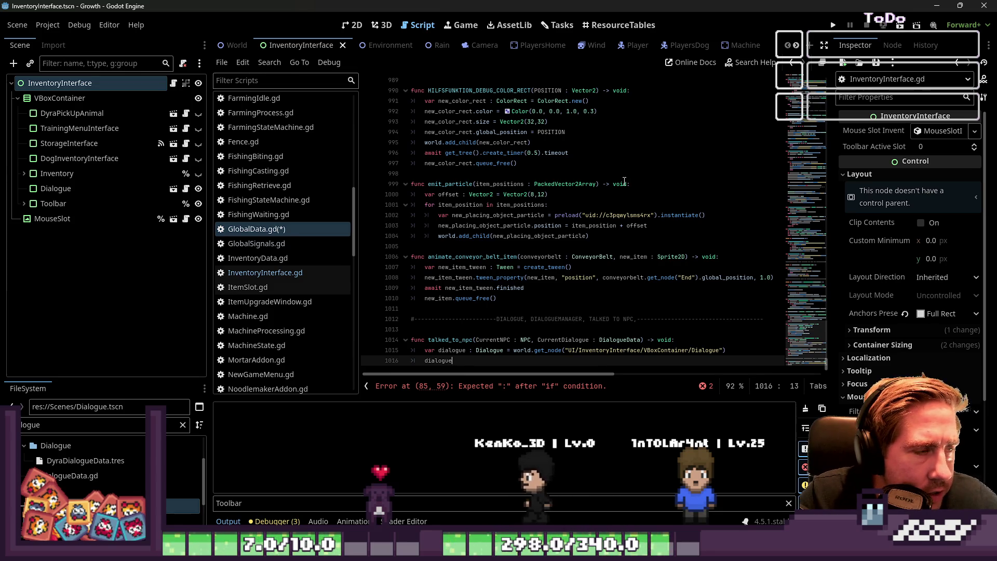
scroll(676, 48, "down", 5)
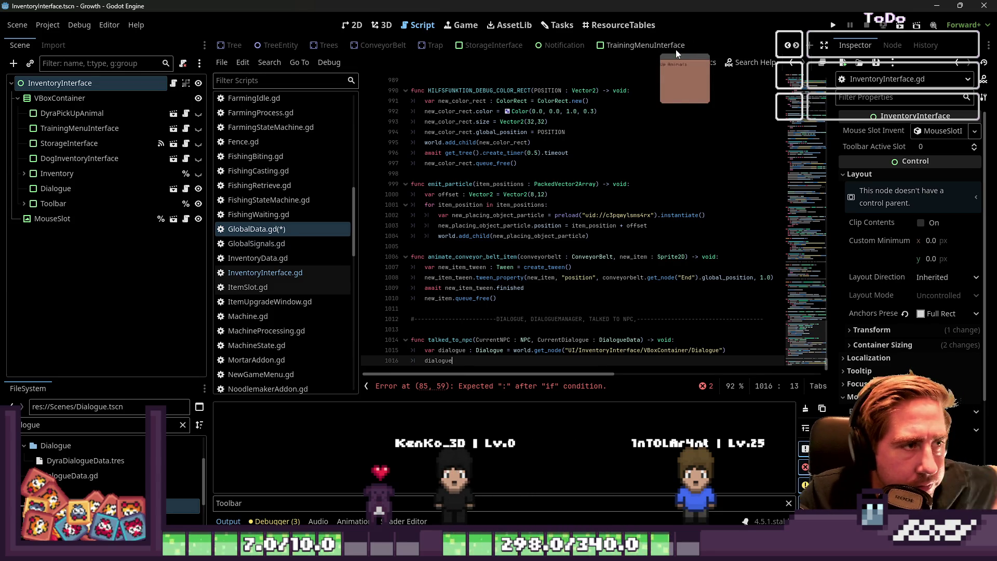
scroll(646, 49, "down", 5)
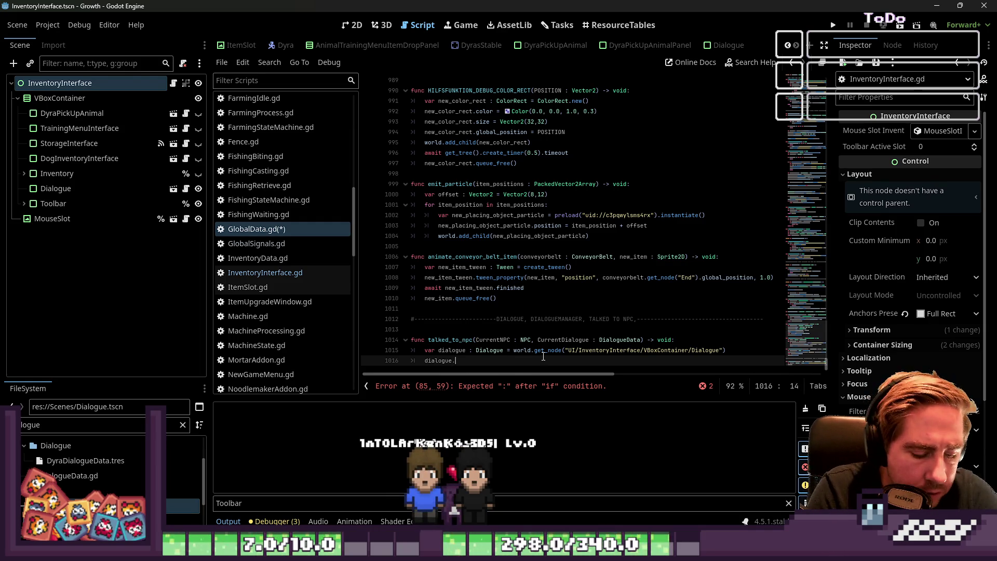
type("_")
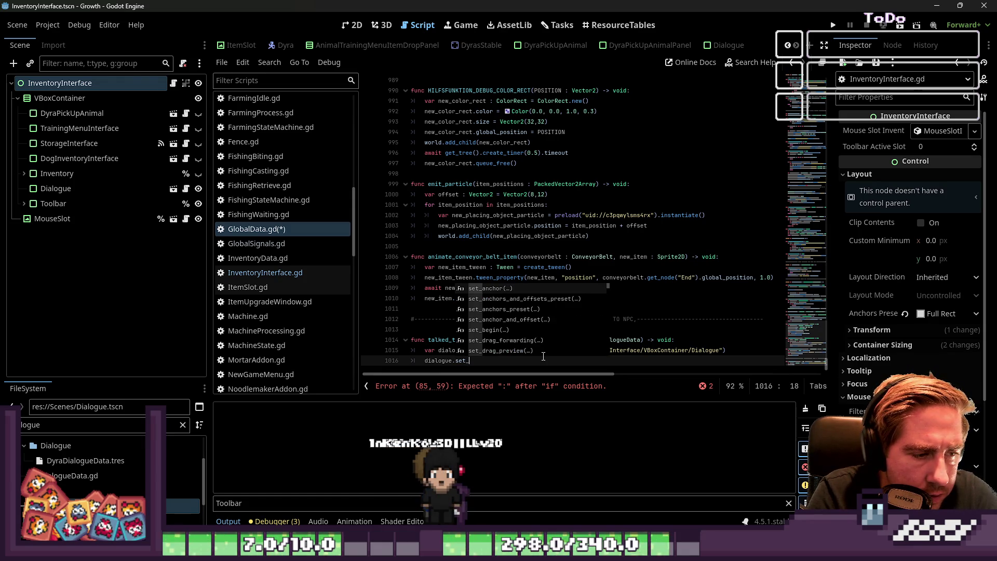
type("dialog")
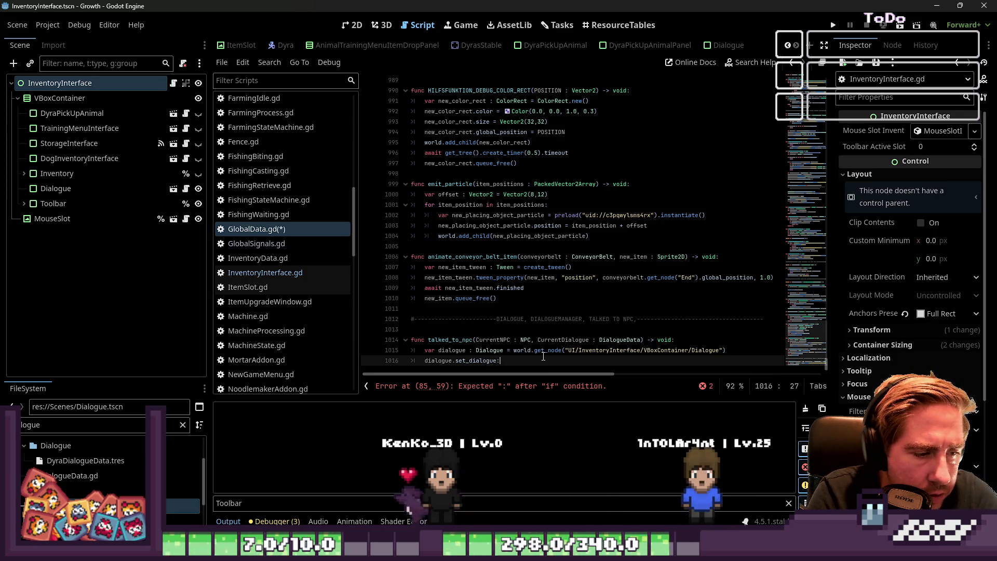
type("ue_data(")
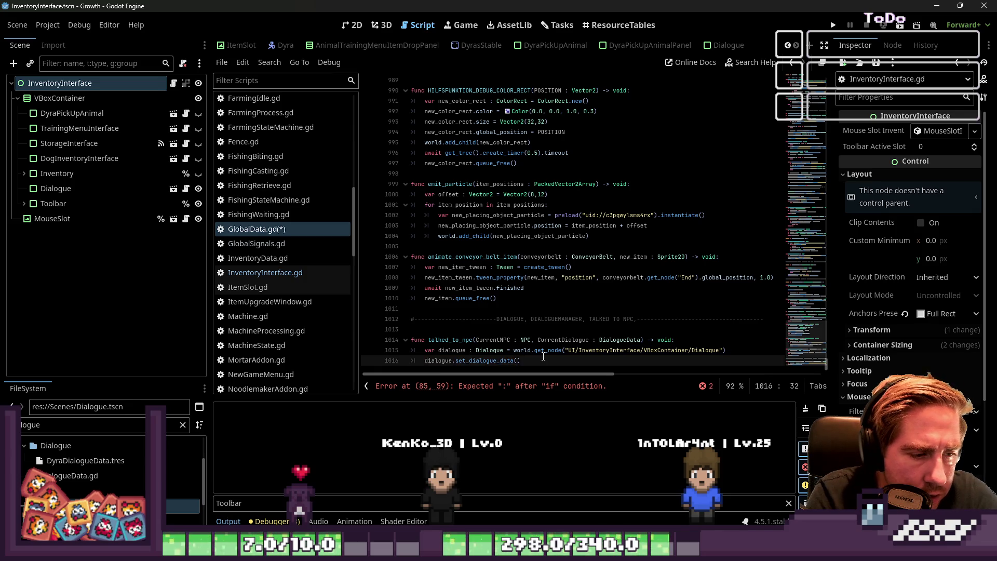
type("CurrentNPC")
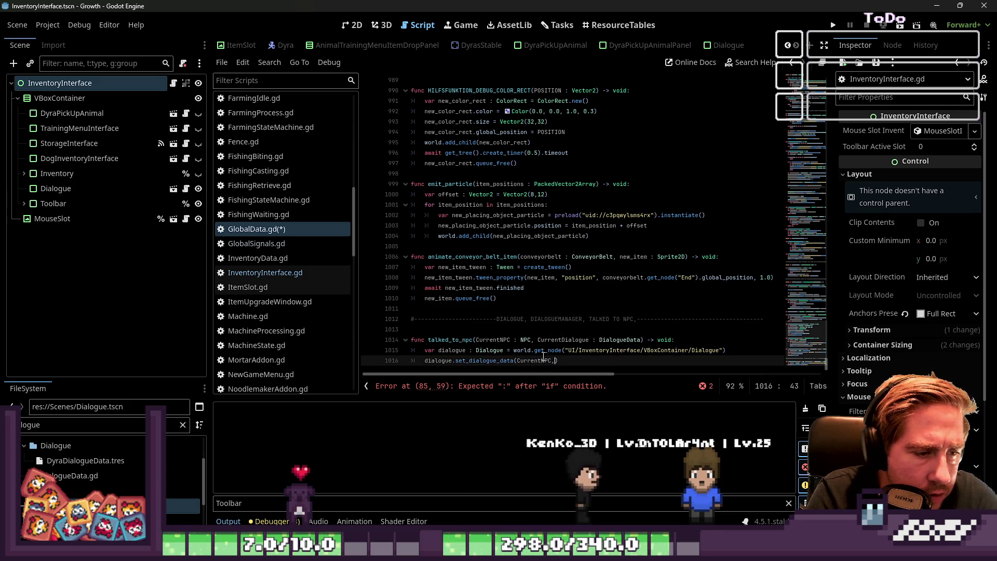
type(", C")
type("urrenDialog")
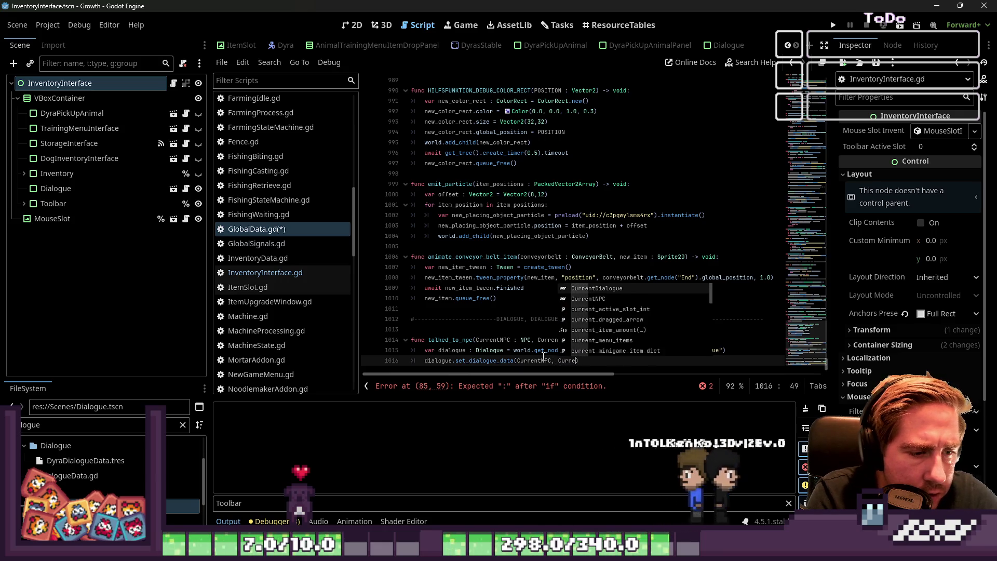
type("ue")
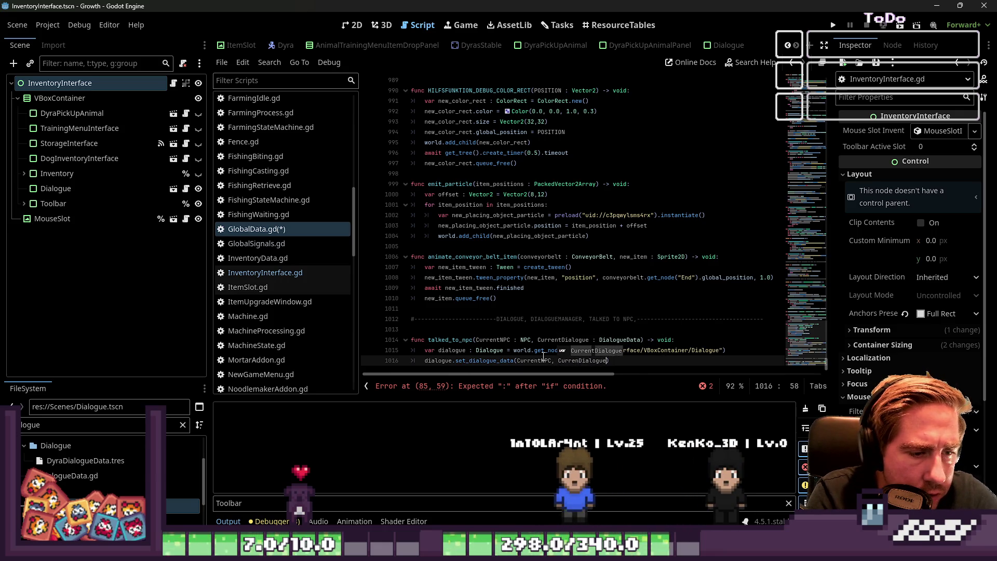
left_click(576, 277)
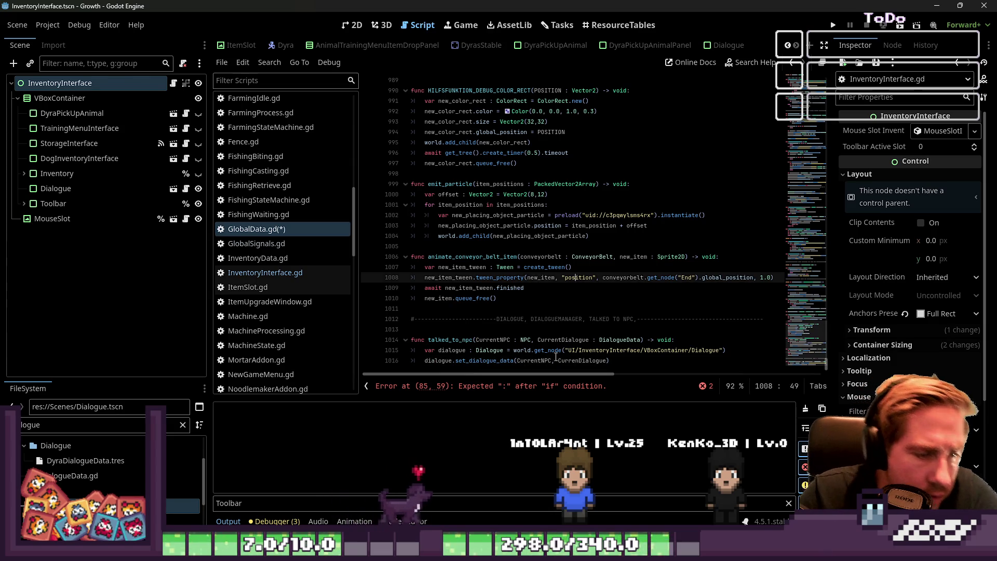
Step: Select the set_dialogue_data name and switch to the Dialogue.gd script
double_click(504, 360)
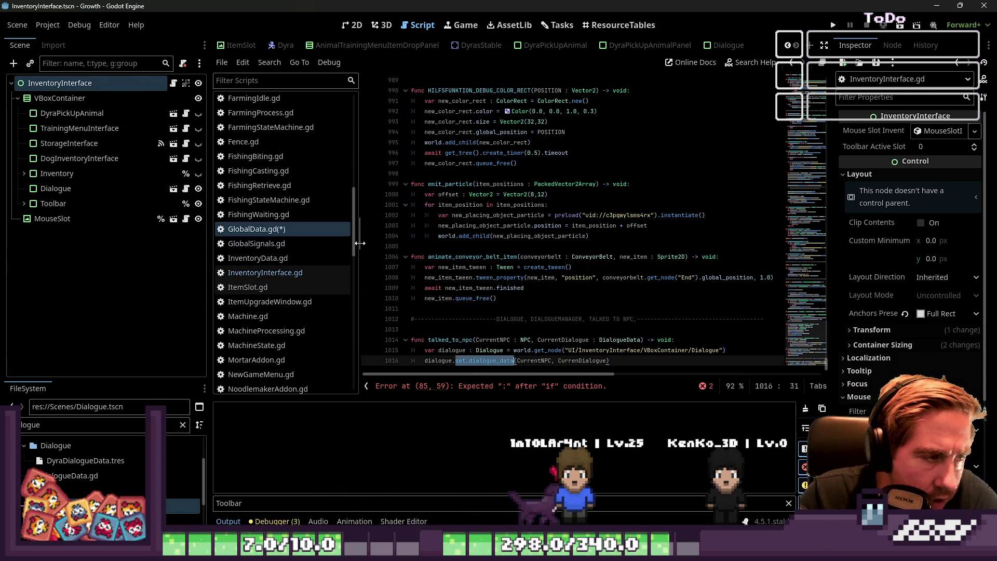
scroll(273, 267, "up", 5)
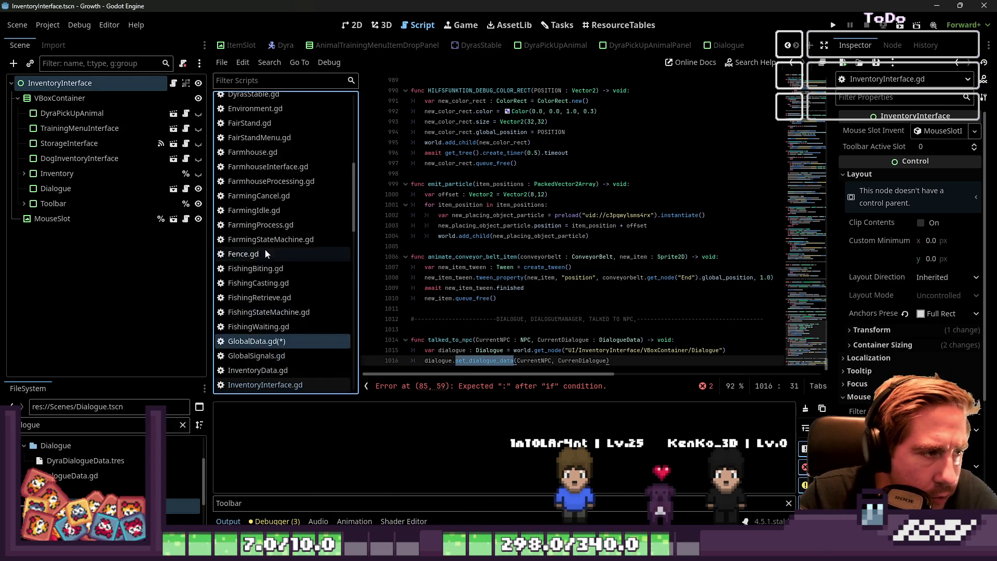
left_click(262, 254)
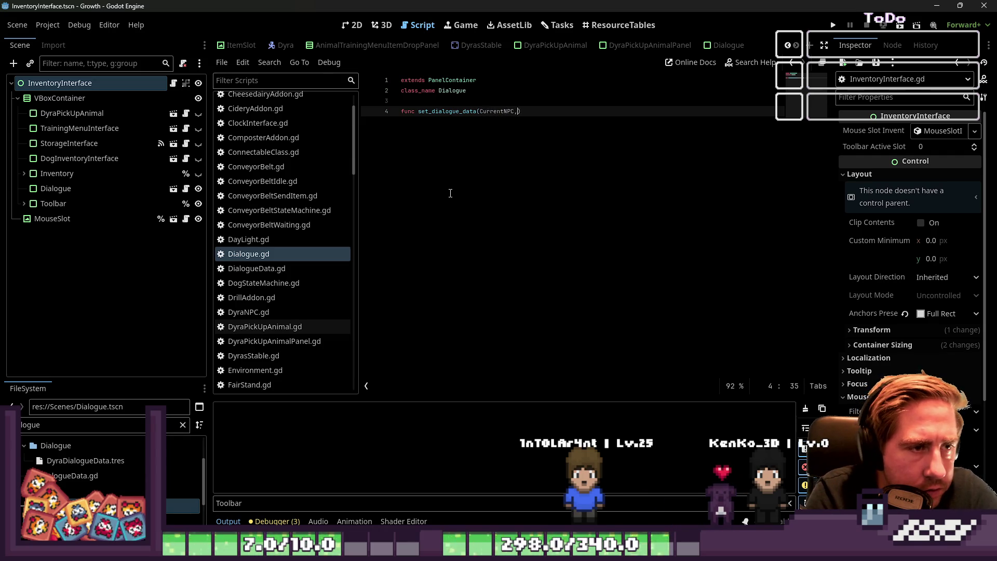
Step: Finish the set_dialogue_data signature with a CurrentDialogue : DialogueData parameter and void return
key("BackSpace")
key("BackSpace")
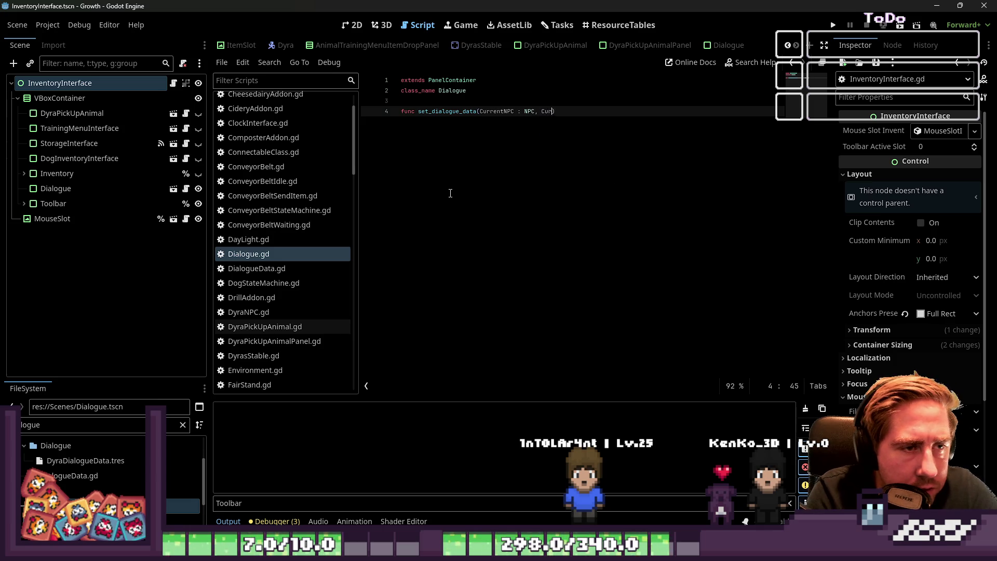
type("Dialog")
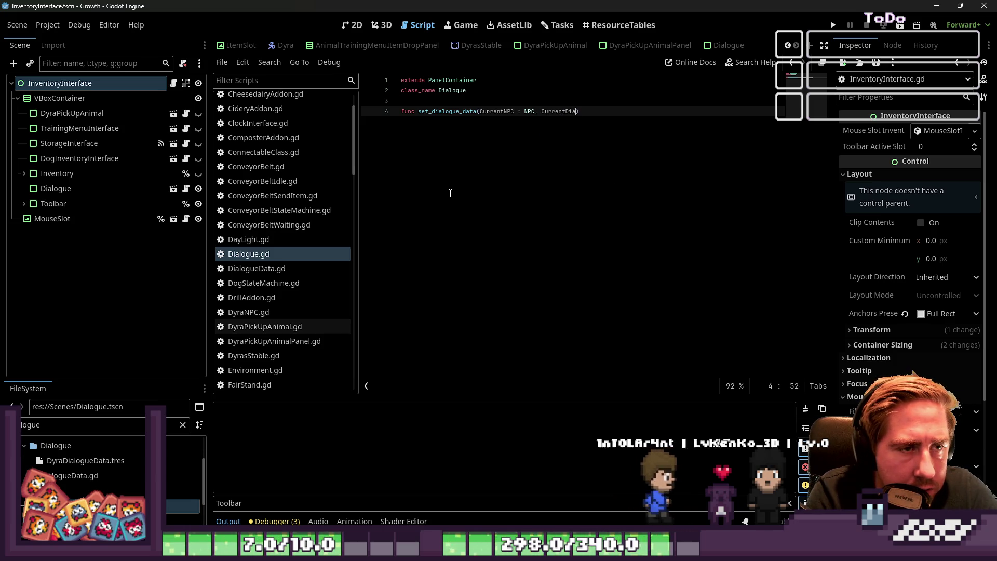
type("ue : ")
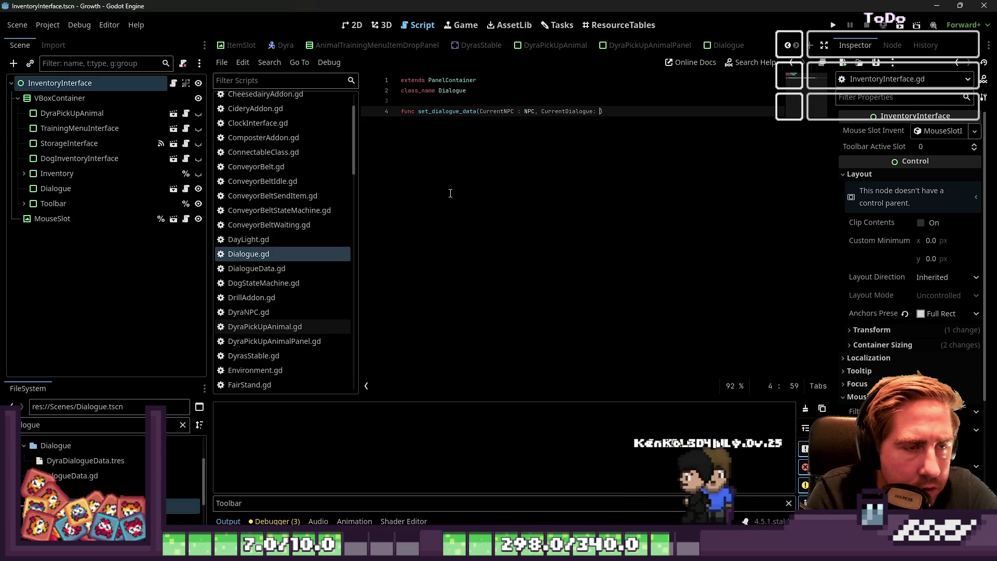
type("Dial")
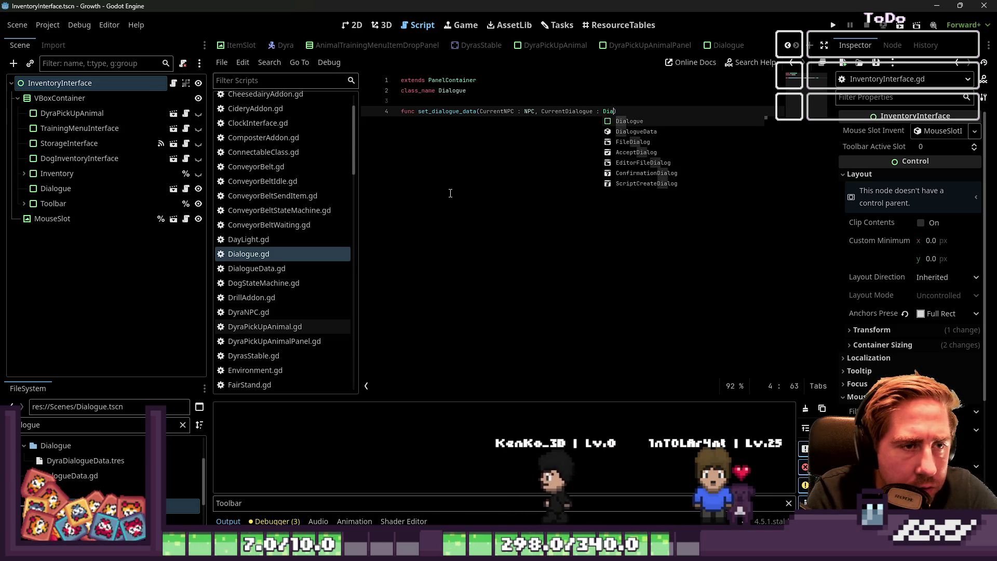
key("Return")
type(")")
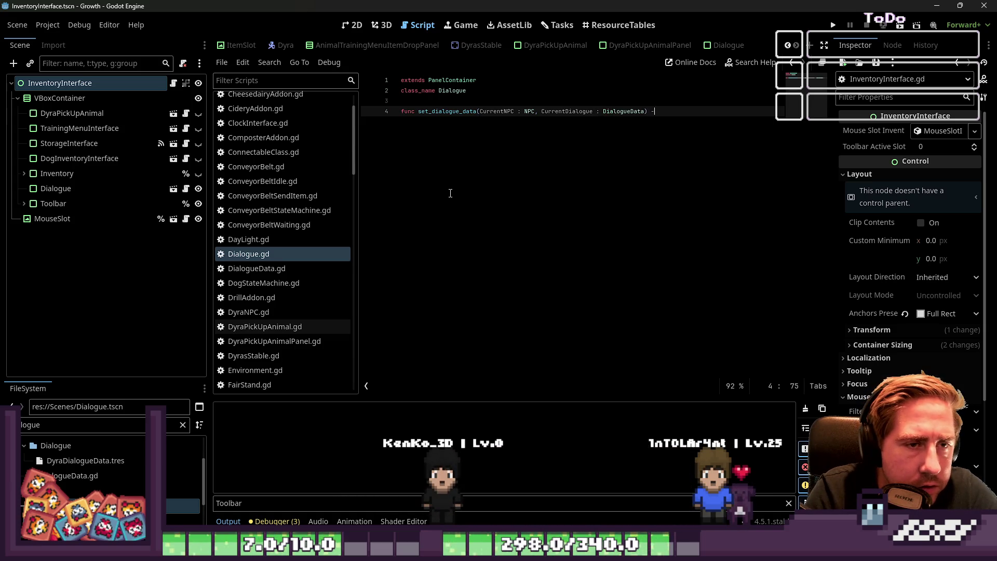
type("p")
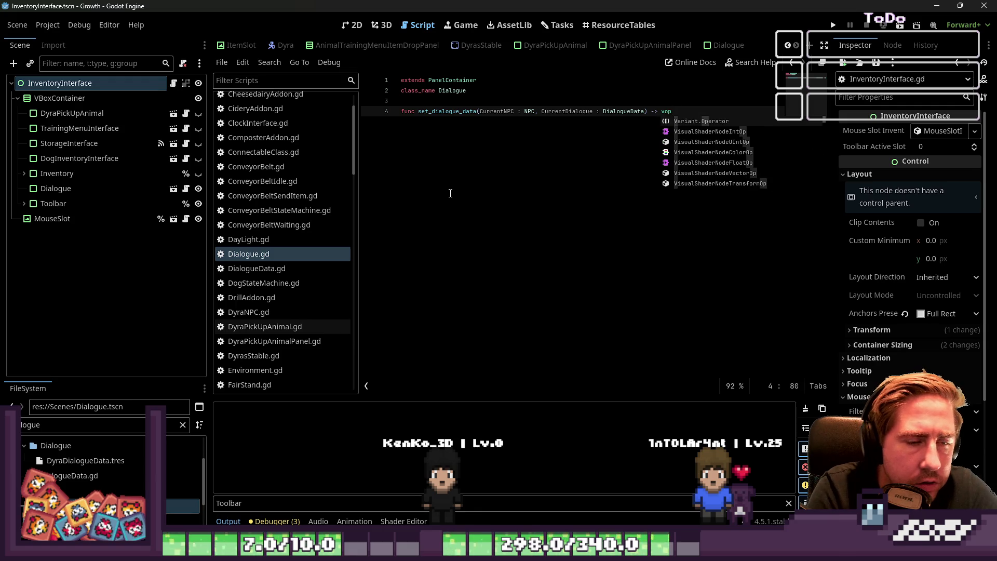
key("BackSpace")
type("id:")
key("Return")
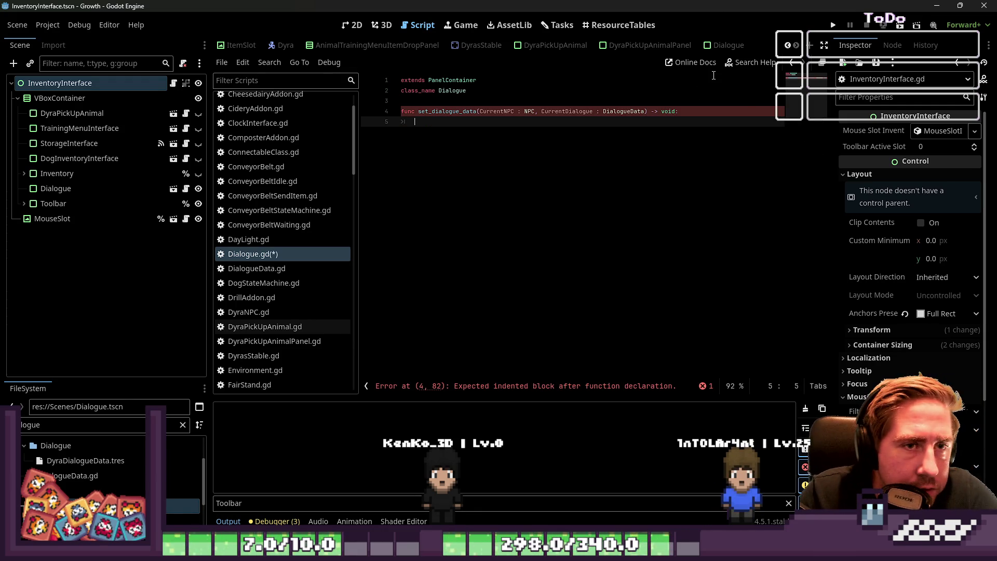
Step: Replace the pass placeholder with a loop: for callable in CurrentDialogue.dialogue_options_array
left_click(724, 44)
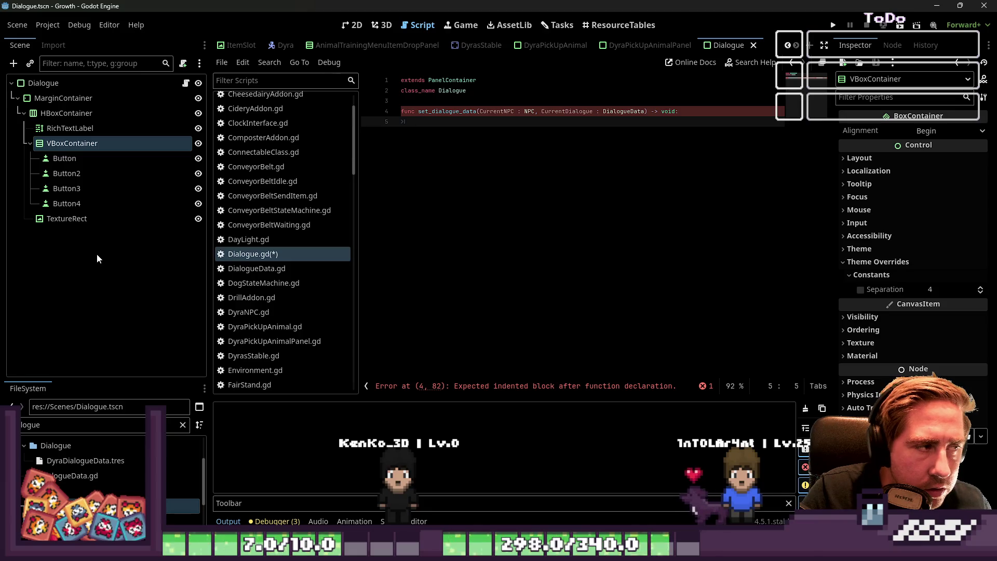
left_click(434, 178)
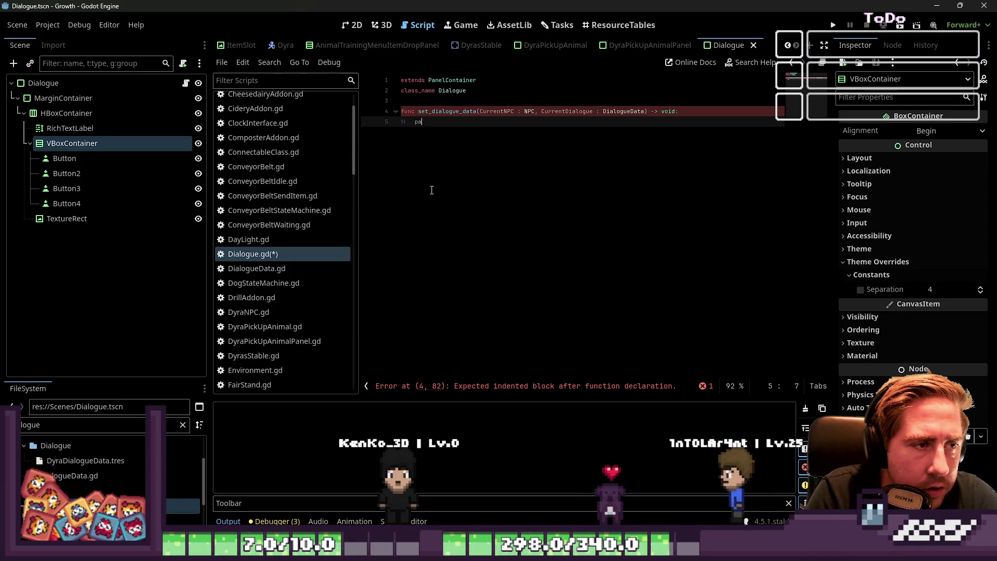
type("ss")
key("Return")
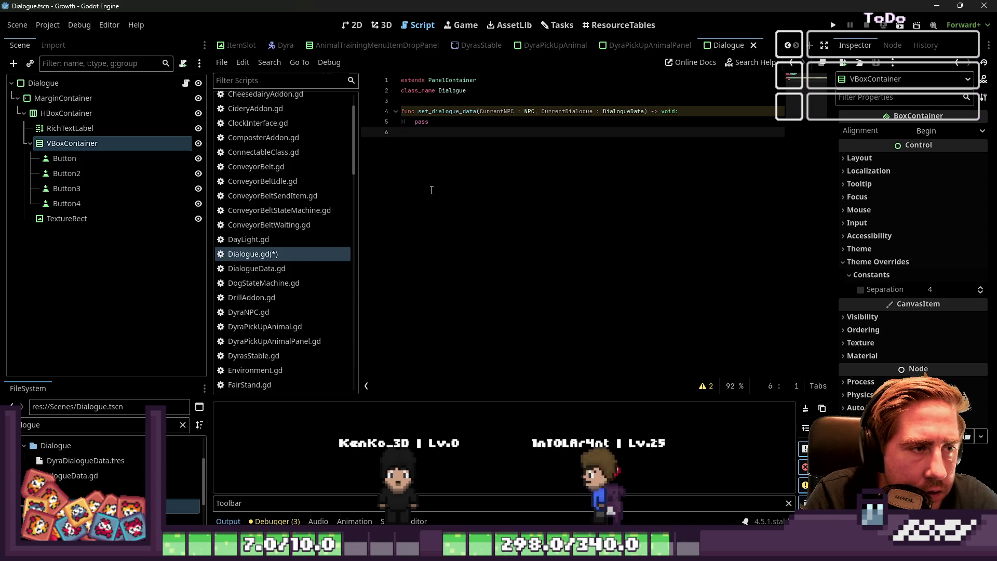
key("BackSpace")
key("BackSpace")
key("BackSpace")
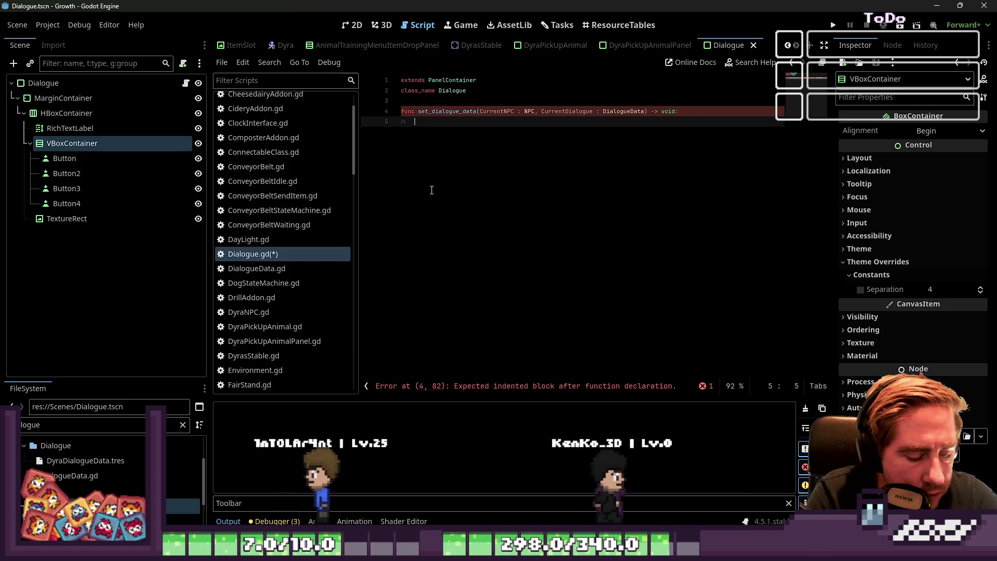
type("for")
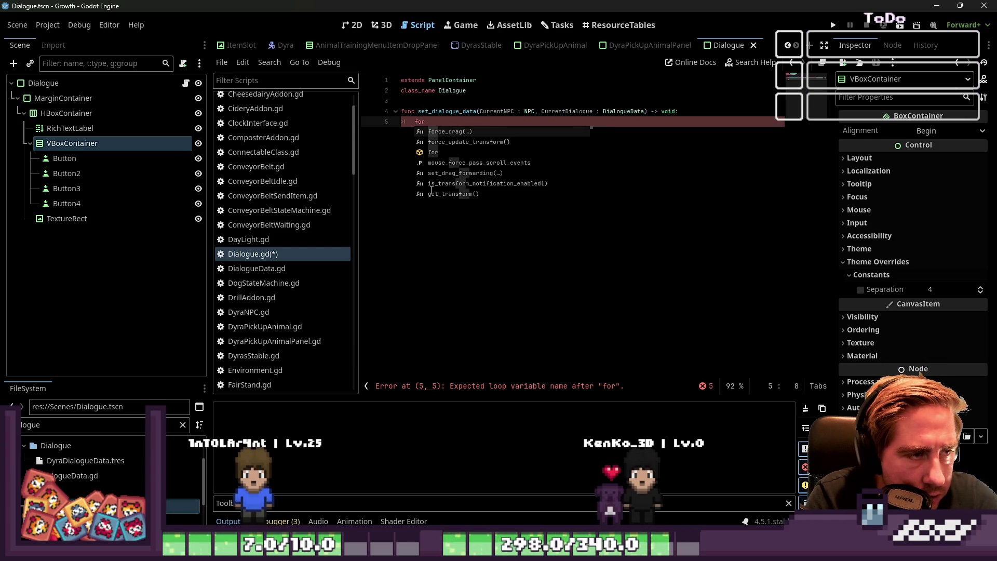
type(" calla")
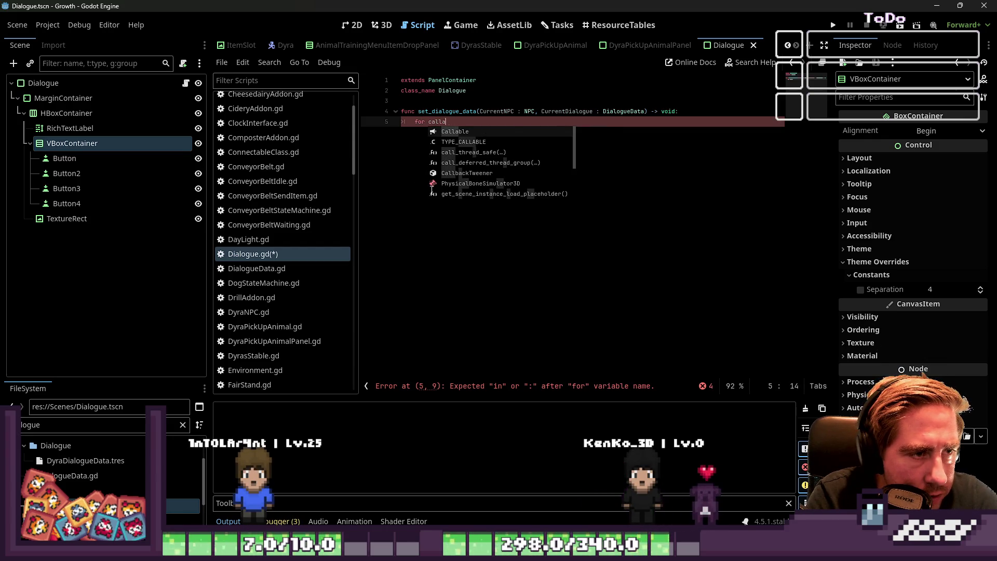
type("ble in ")
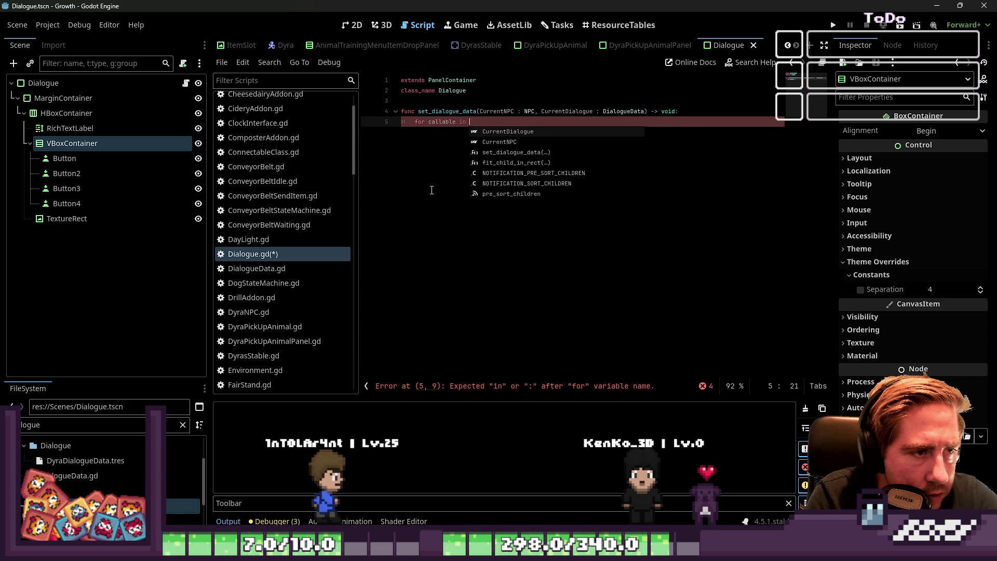
type("CurrentDialogue.")
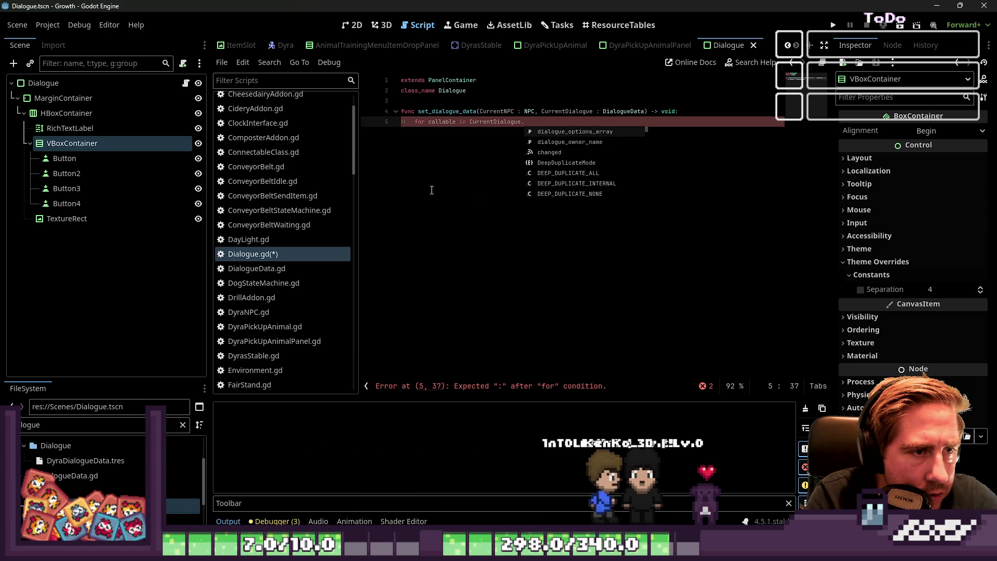
key("Return")
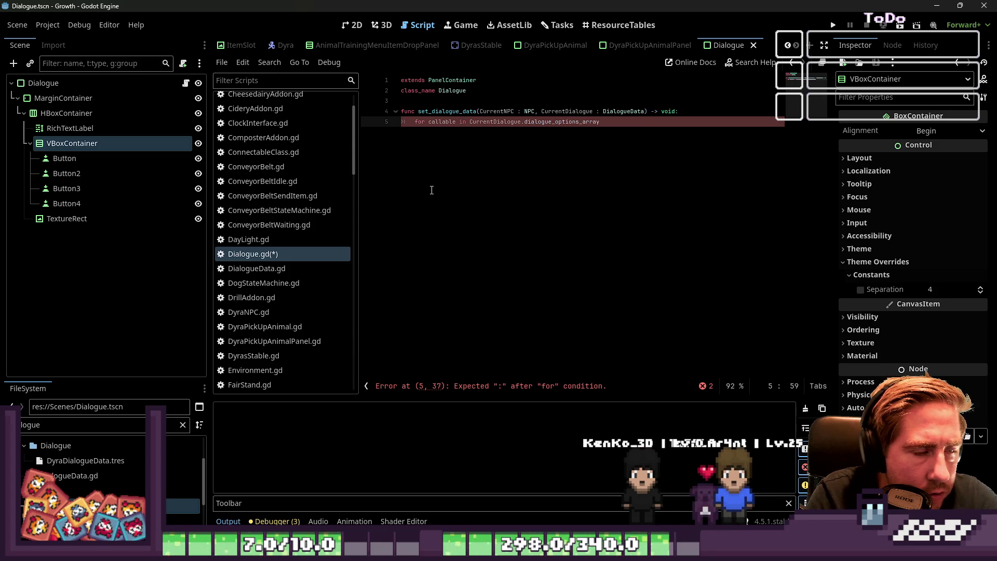
type(":")
key("Return")
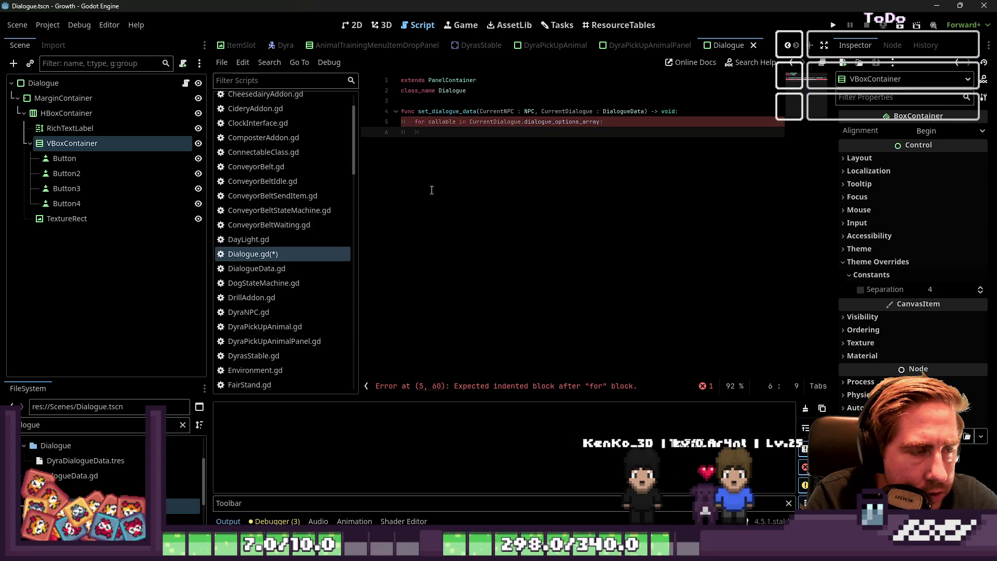
Step: Call create_option_button(CurrentNPC, callable.name) in the loop body and leave space for a new function
type("reate_option_button(")
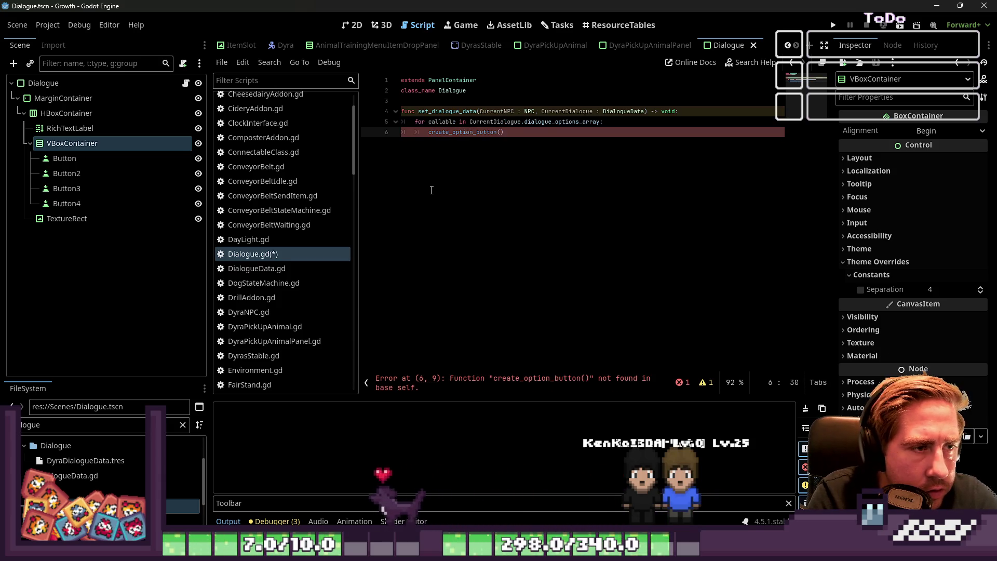
type("lable_")
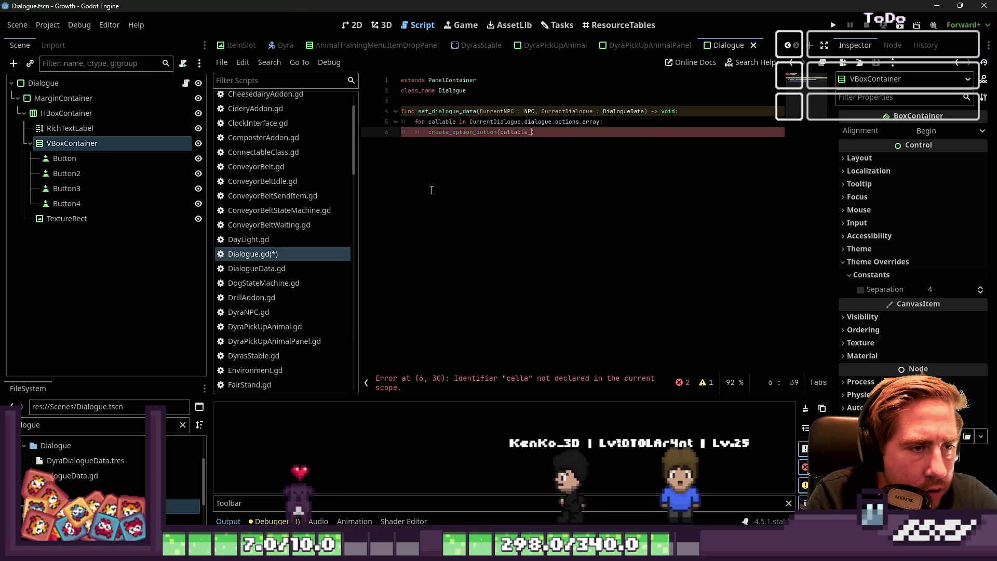
key("BackSpace")
key("BackSpace")
key("BackSpace")
type("Curr")
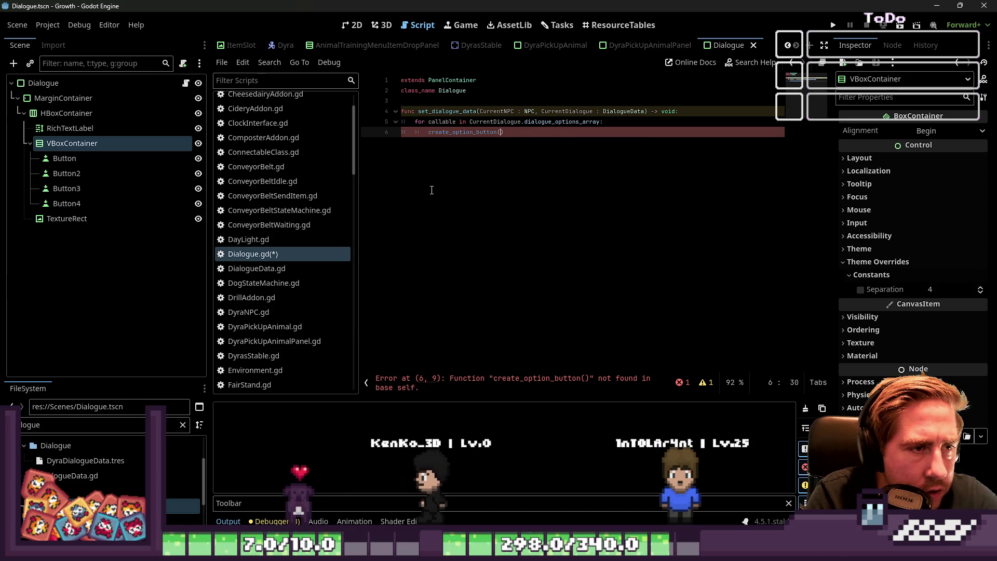
type("entNPC")
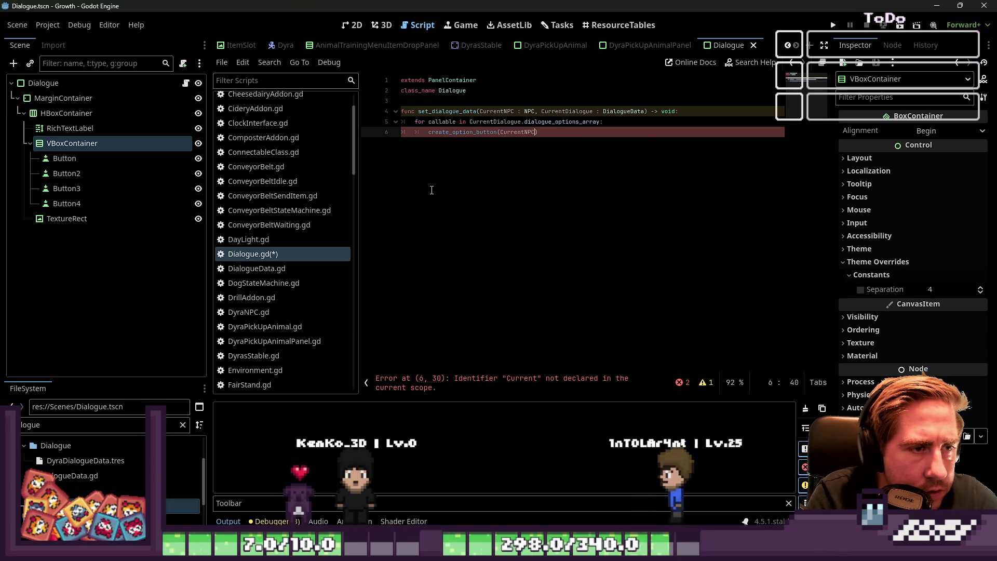
type(",")
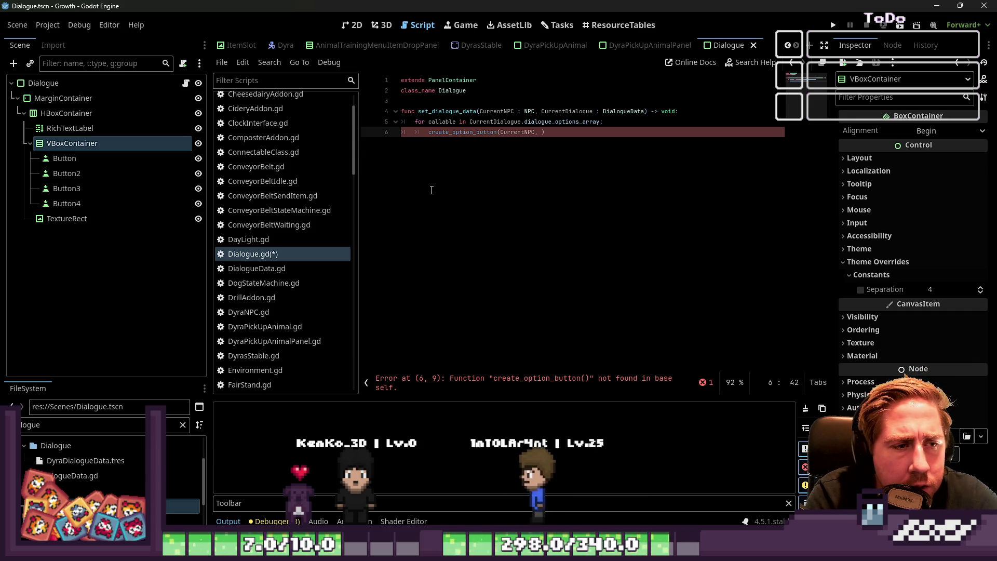
type("lable_na")
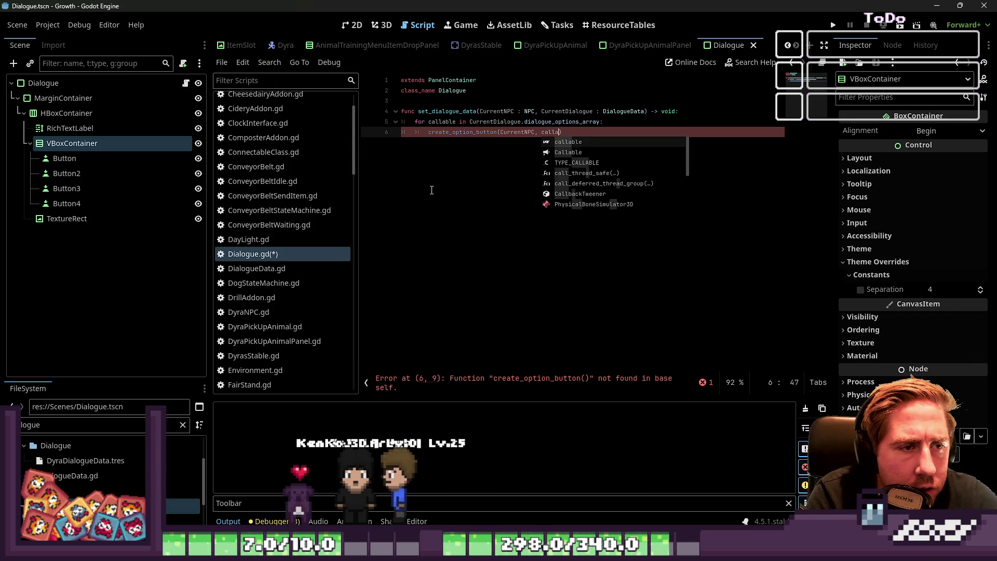
type("me")
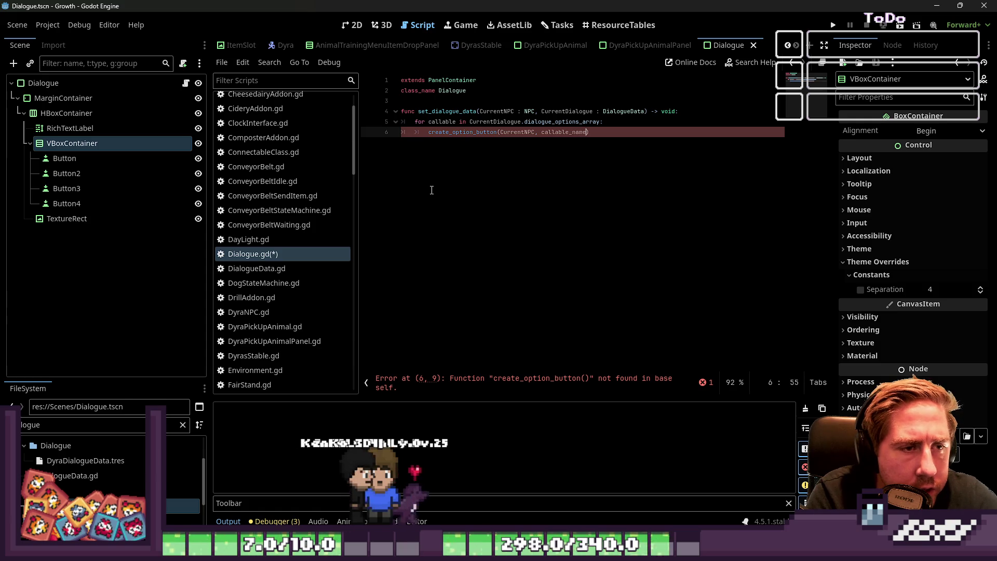
key("End")
key("Return")
key("BackSpace")
key("BackSpace")
key("BackSpace")
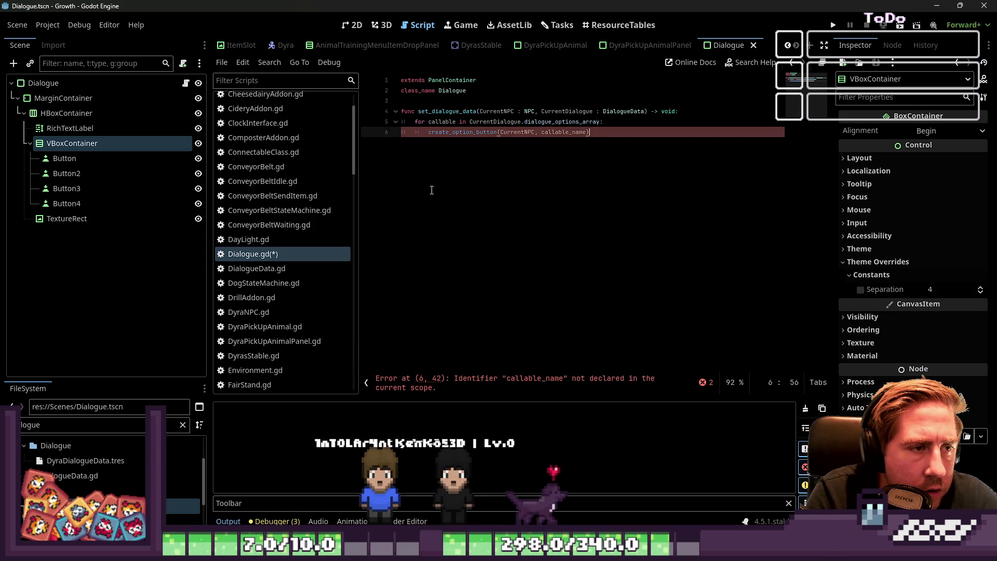
key("Return")
key("BackSpace")
key("Return")
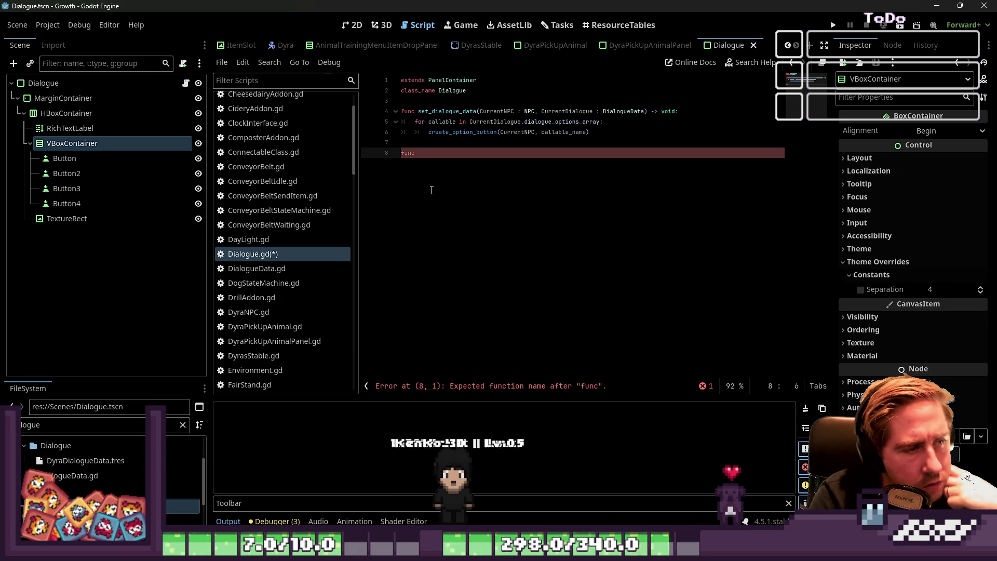
Step: Declare create_option_button(CurrentNPC : NPC, CallableName : StringName) -> void and start its body
type("create_button")
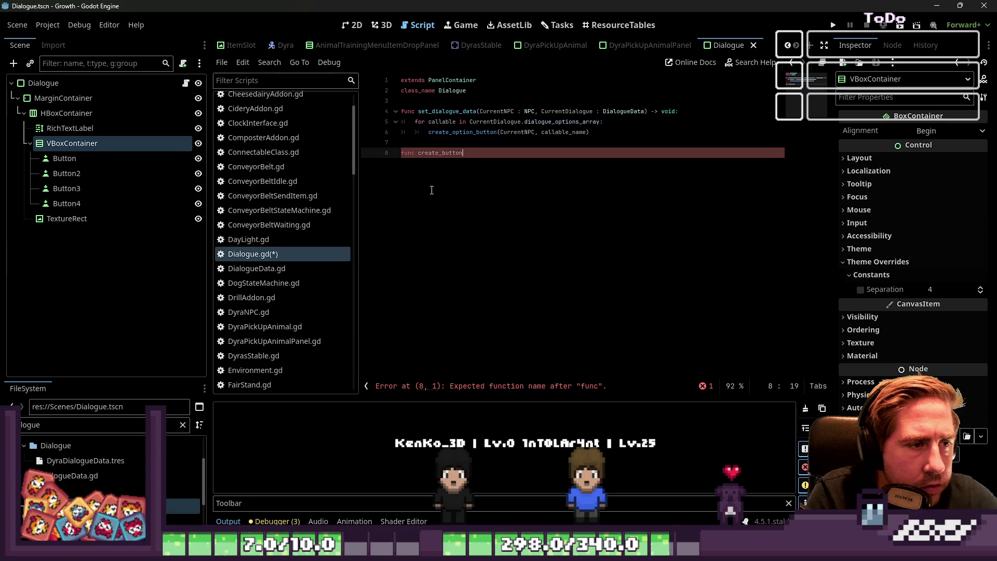
key("Up")
key("Down")
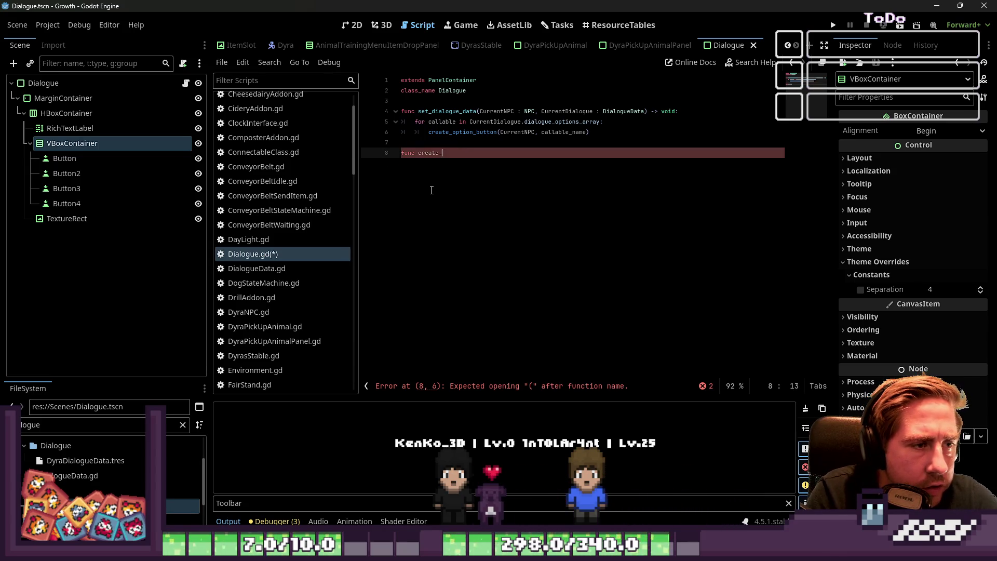
type("ption_button(")
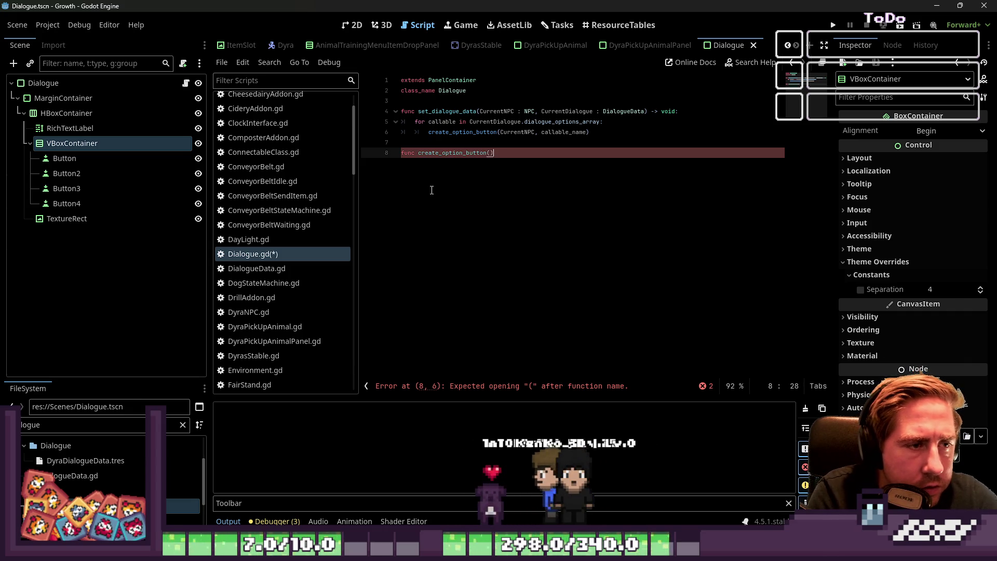
key("BackSpace")
type("CurrentNPC : NPC")
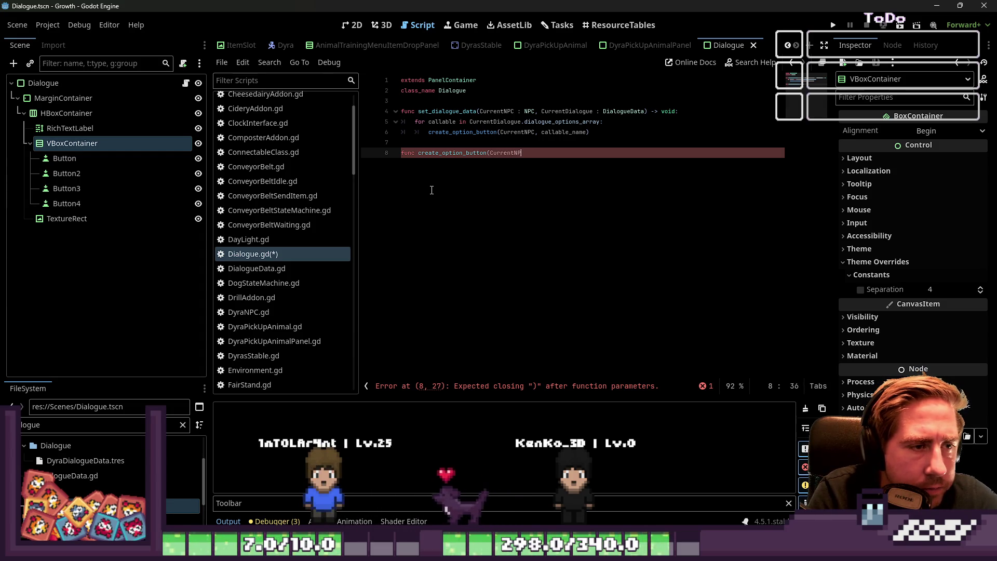
type(", C")
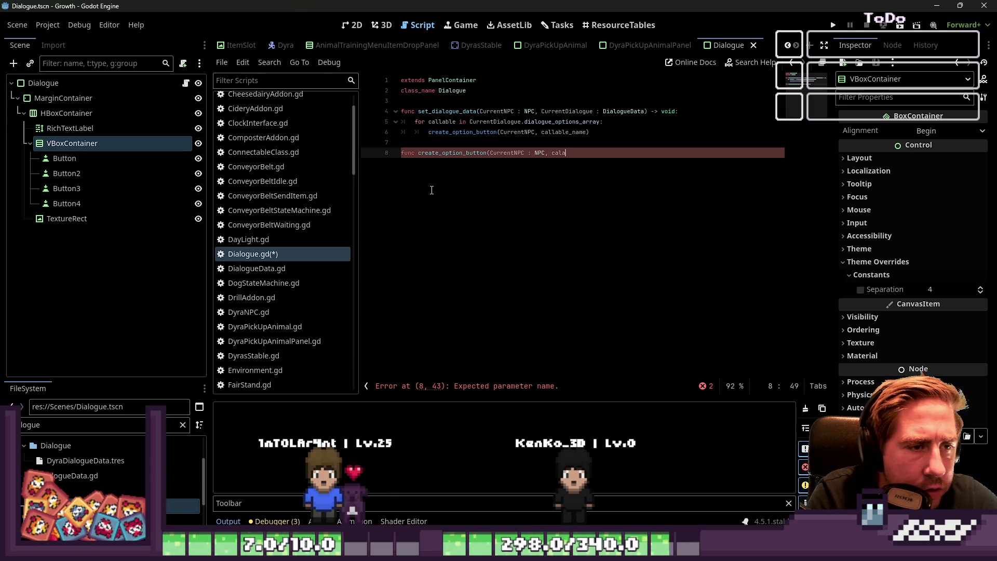
type("allableN")
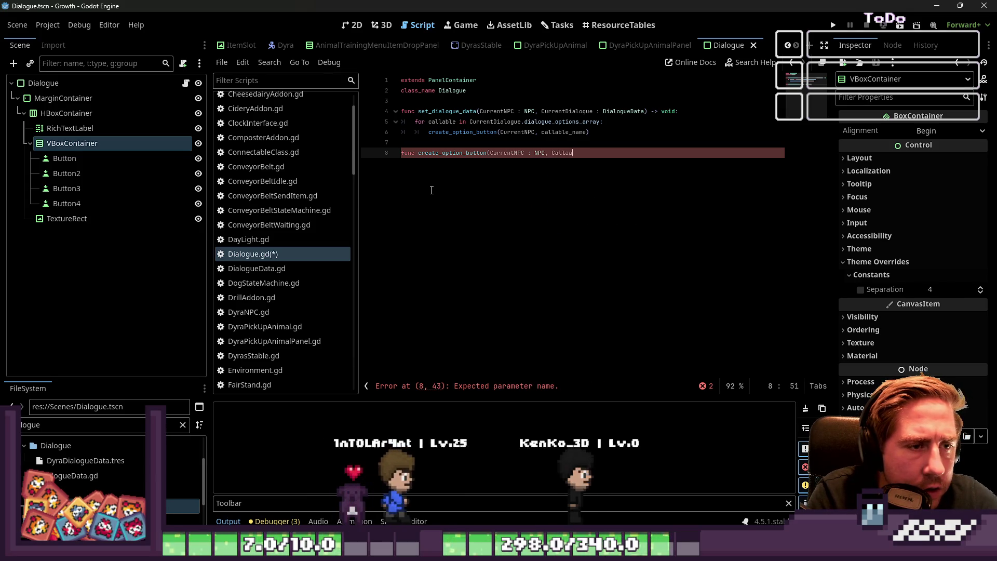
type("ame : StringName")
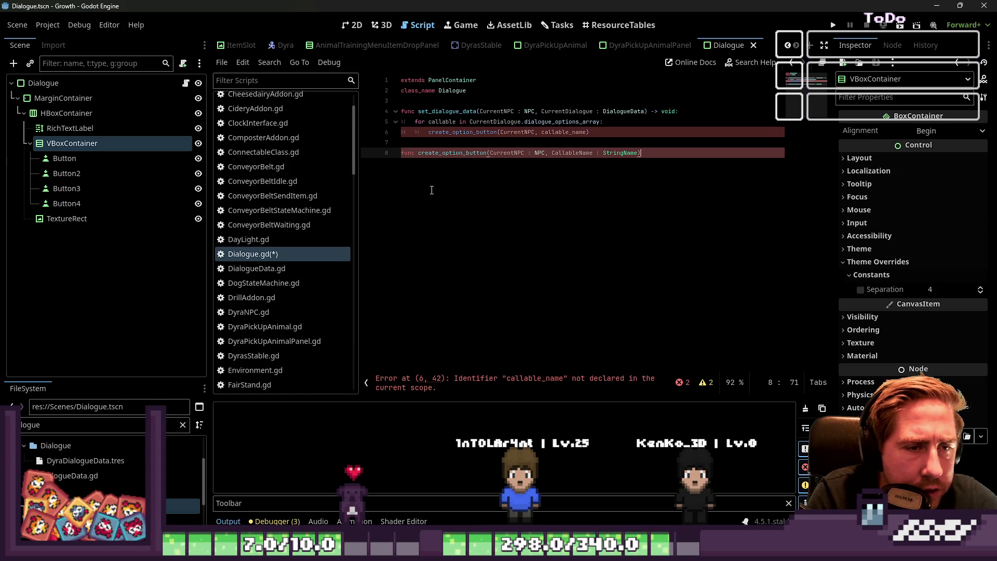
type(":")
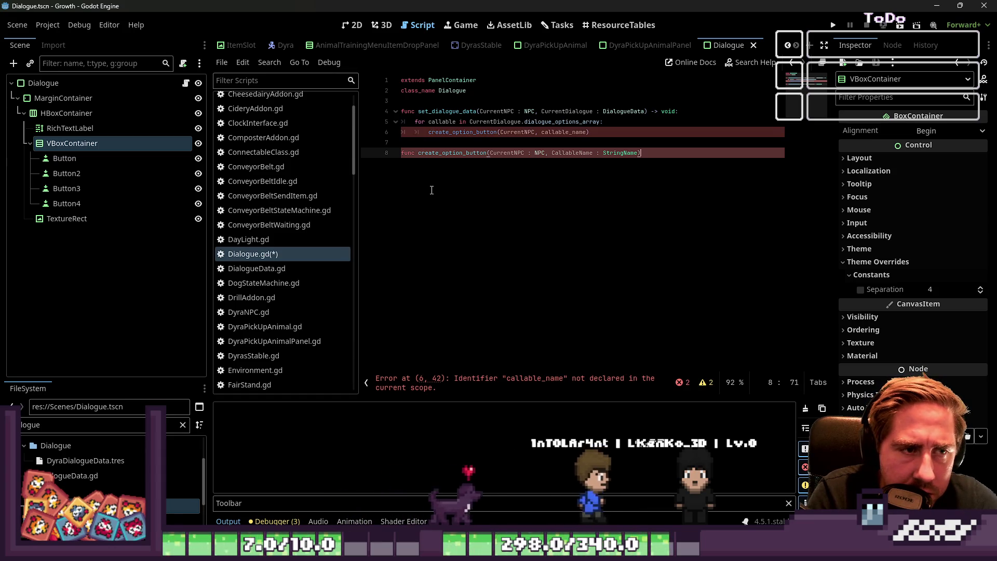
key("BackSpace")
type("-> void")
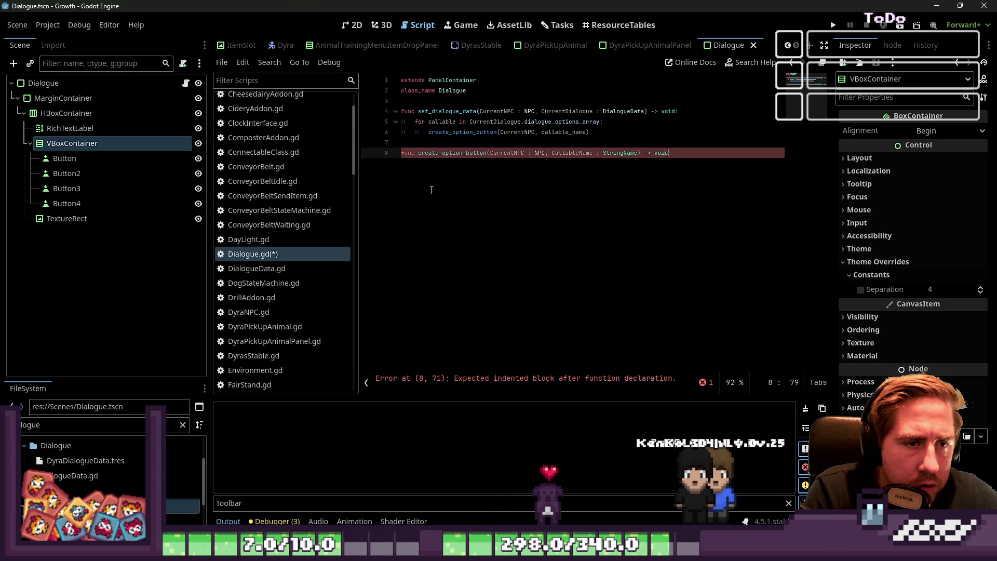
type(":")
key("Return")
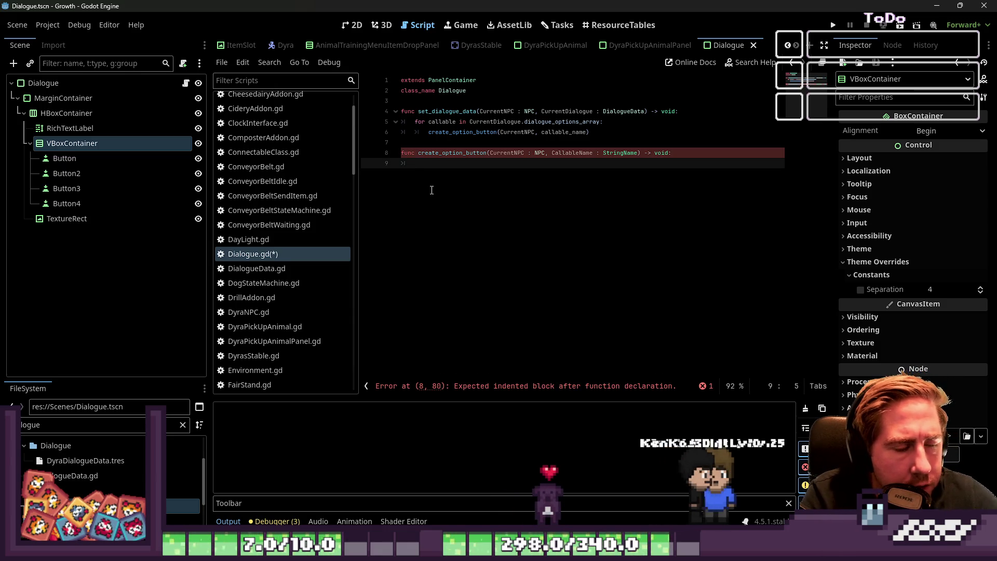
Step: Add var new_button : Button = Button.new() and begin the new_button.text assignment
type("var new_button =")
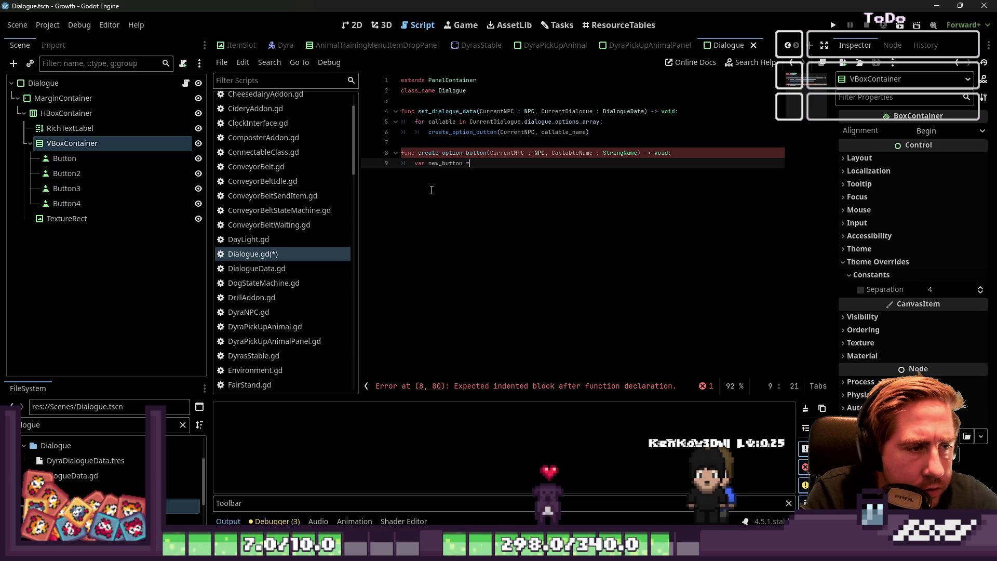
key("BackSpace")
type(": ")
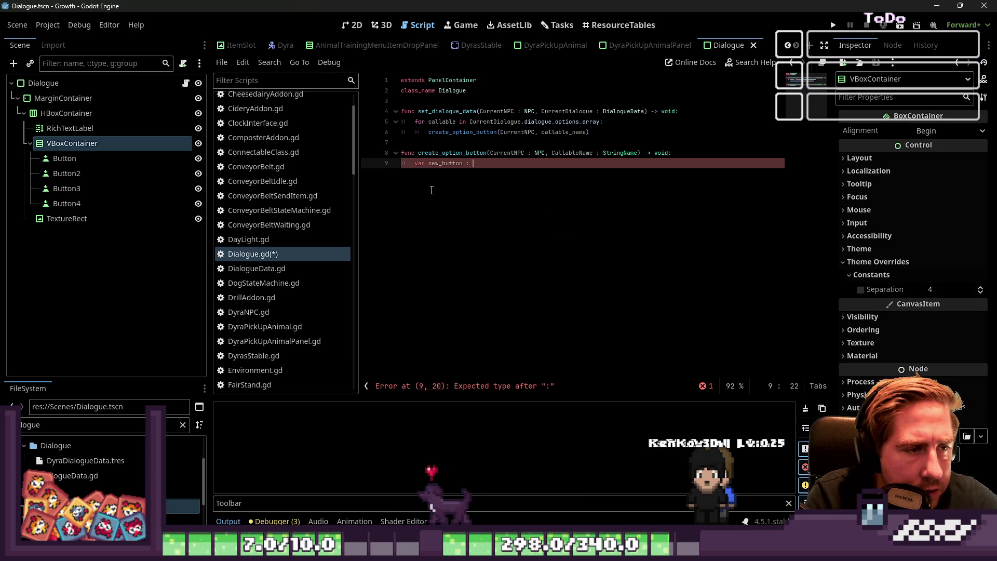
type("Button")
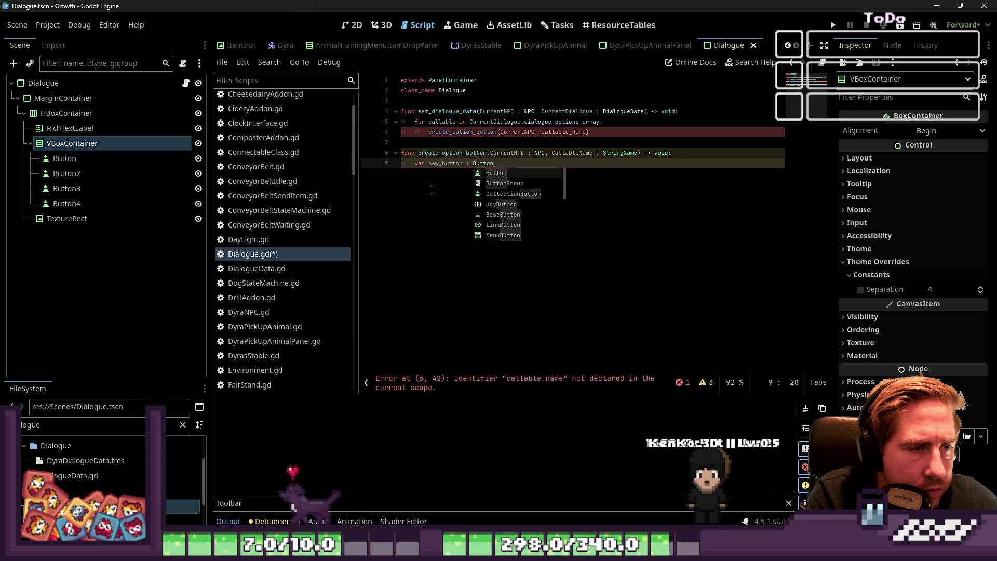
type(" = But")
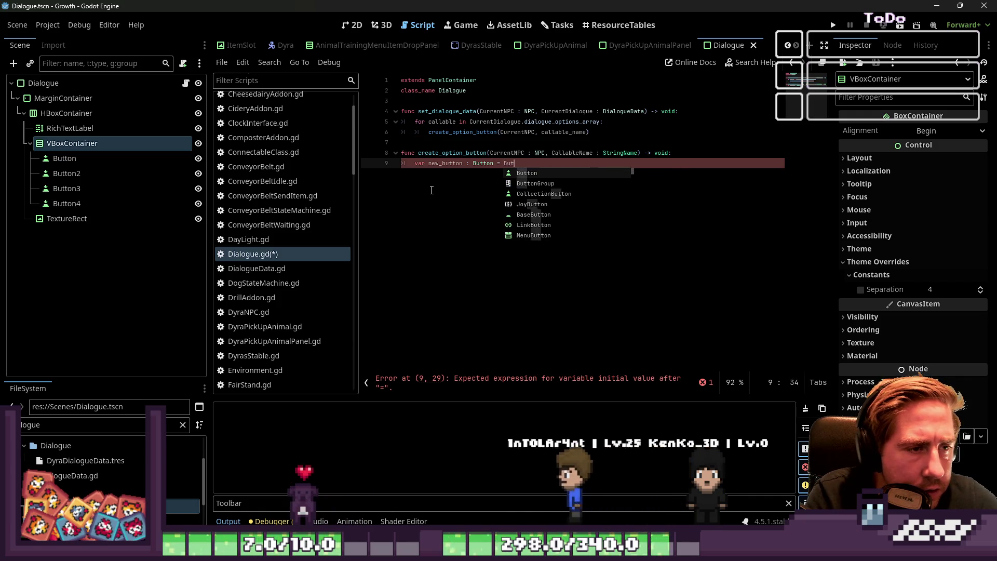
type("ton.")
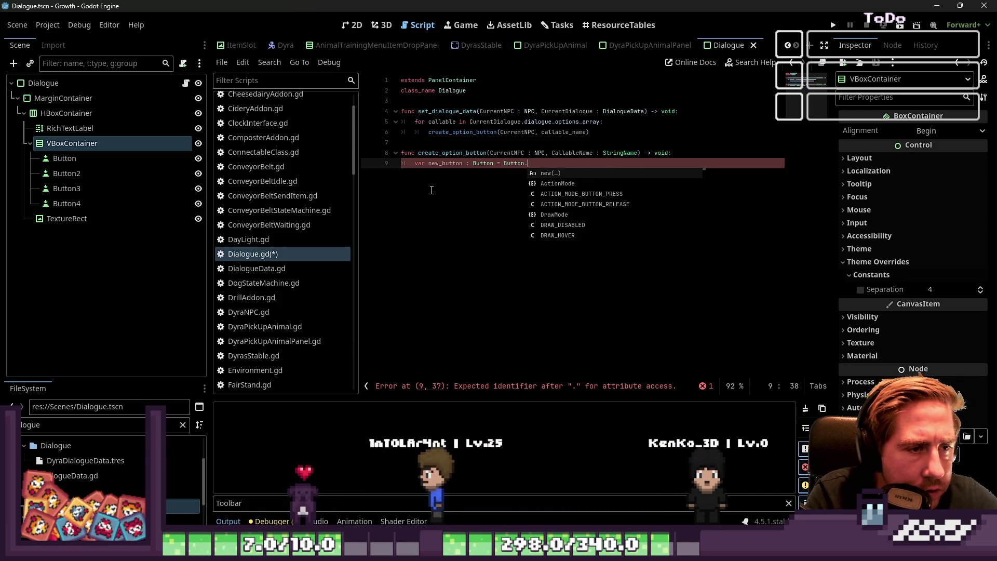
key("Return")
key("Return")
type("_button.")
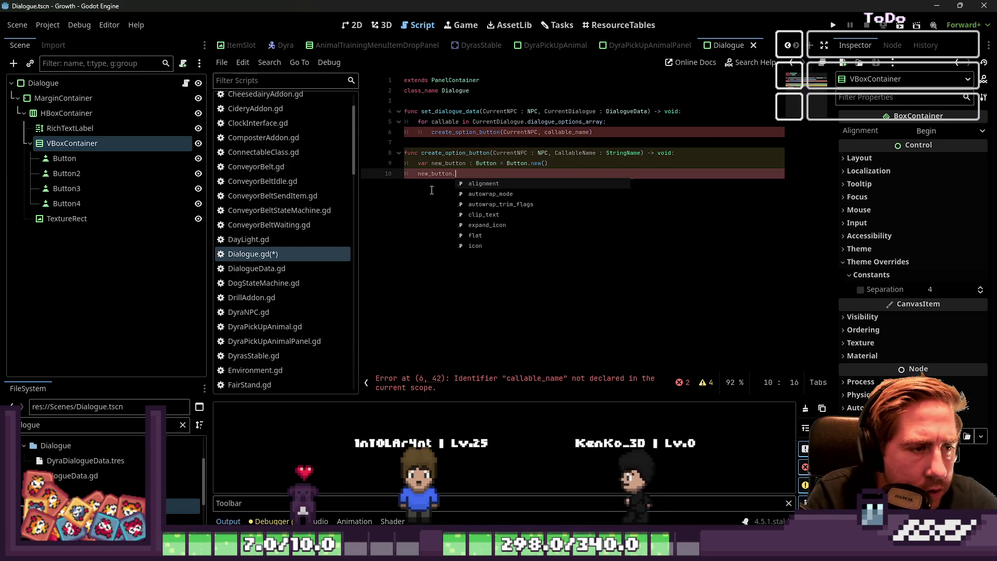
type("text ")
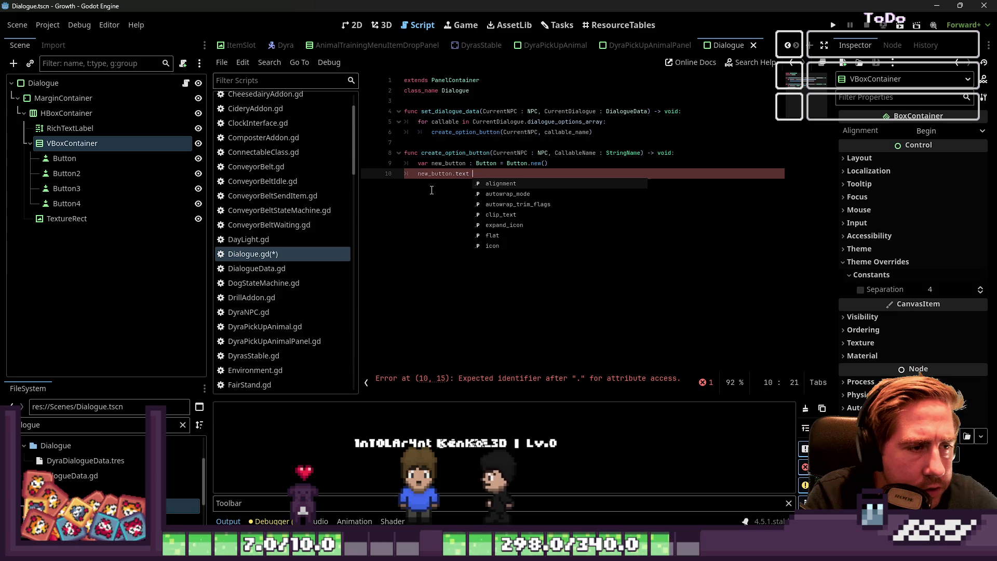
type("= C")
key("BackSpace")
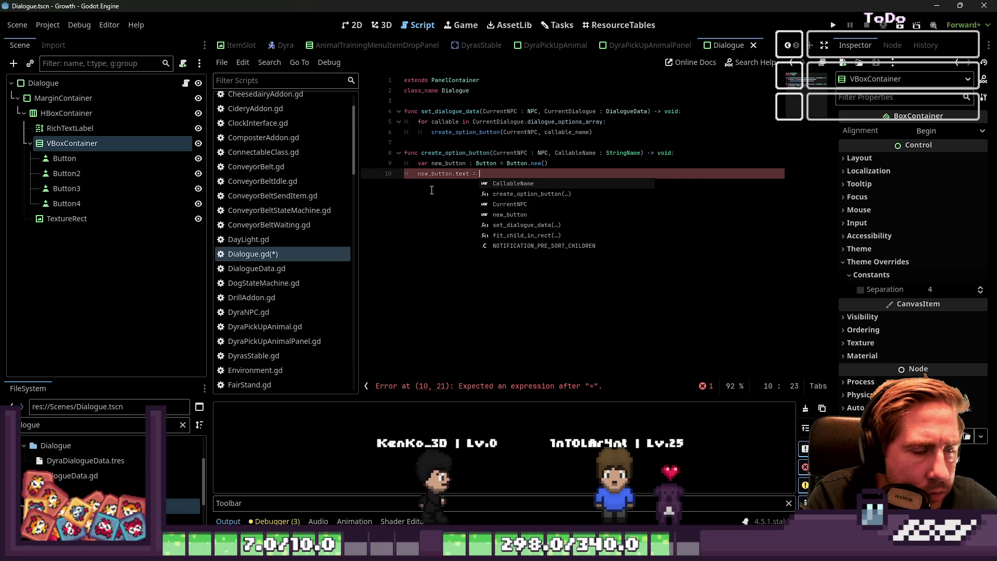
Step: Inspect the CurrentDialogue parameter and dialogue_options_array property, checking the resource tables view
triple_click(554, 110)
double_click(553, 110)
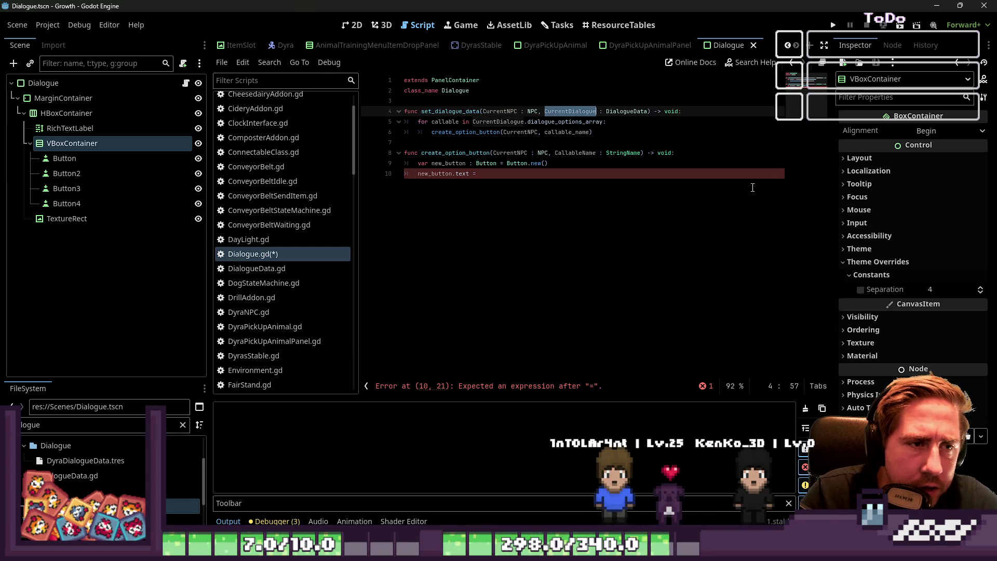
double_click(574, 122)
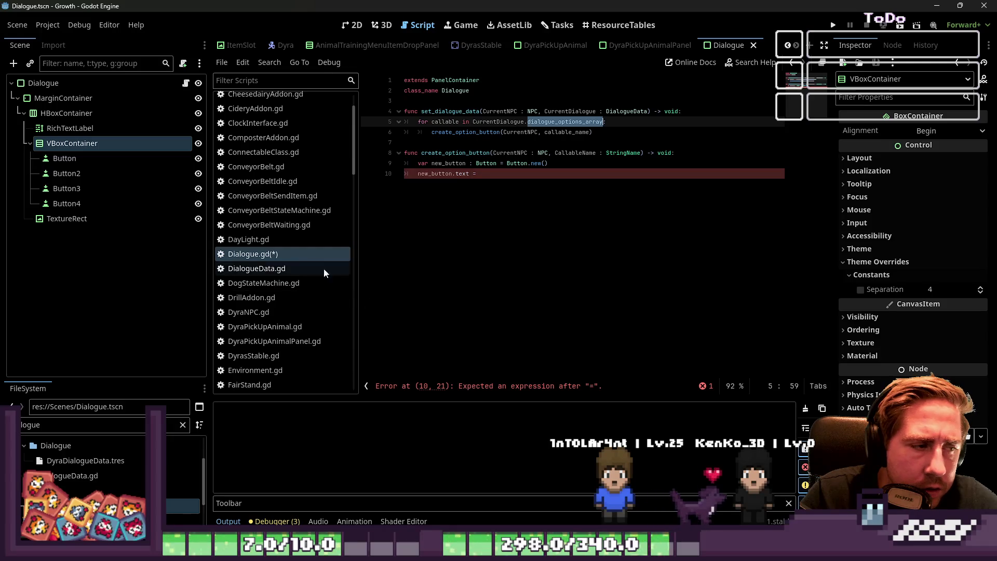
scroll(331, 274, "up", 3)
left_click(615, 25)
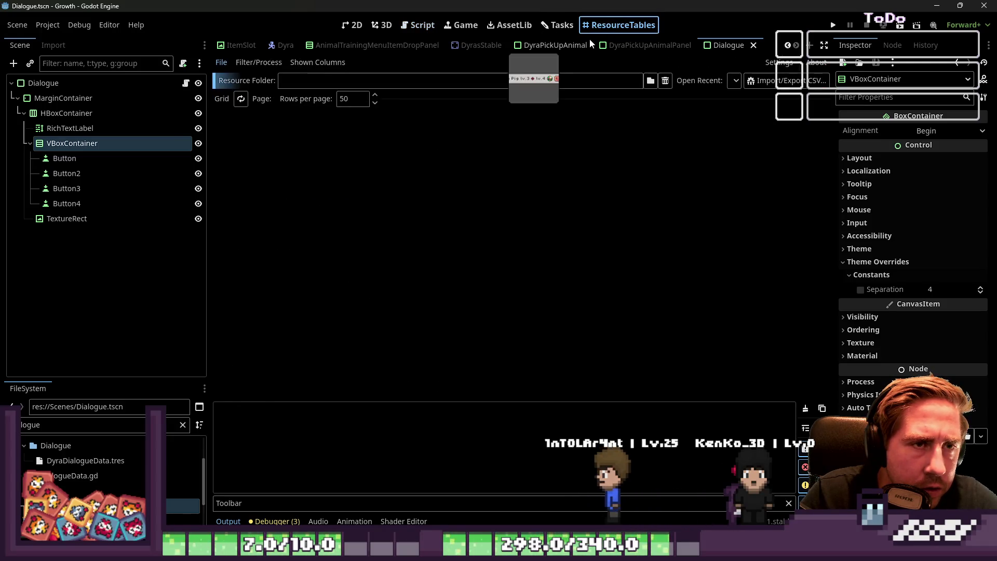
left_click(419, 25)
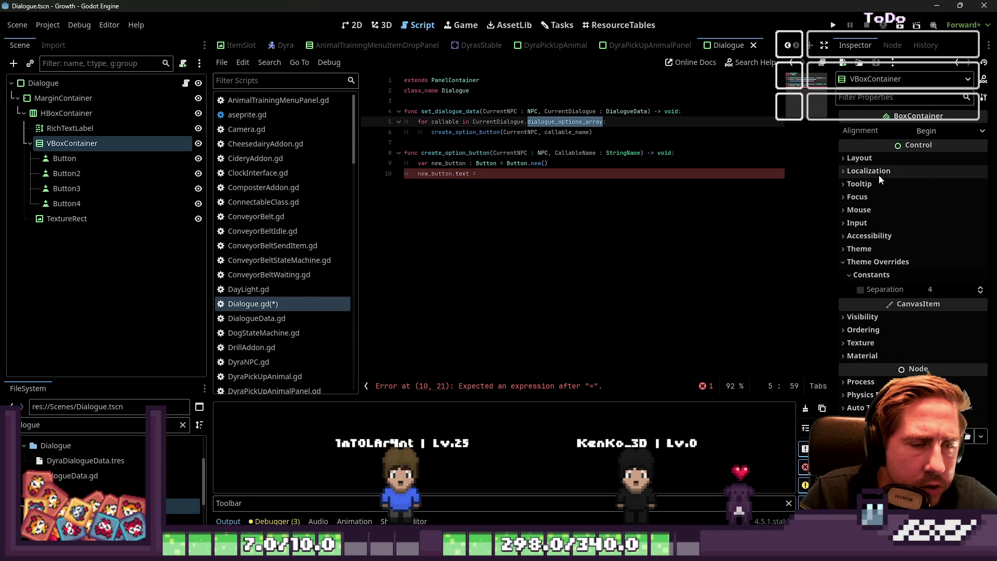
key("BackSpace")
key("BackSpace")
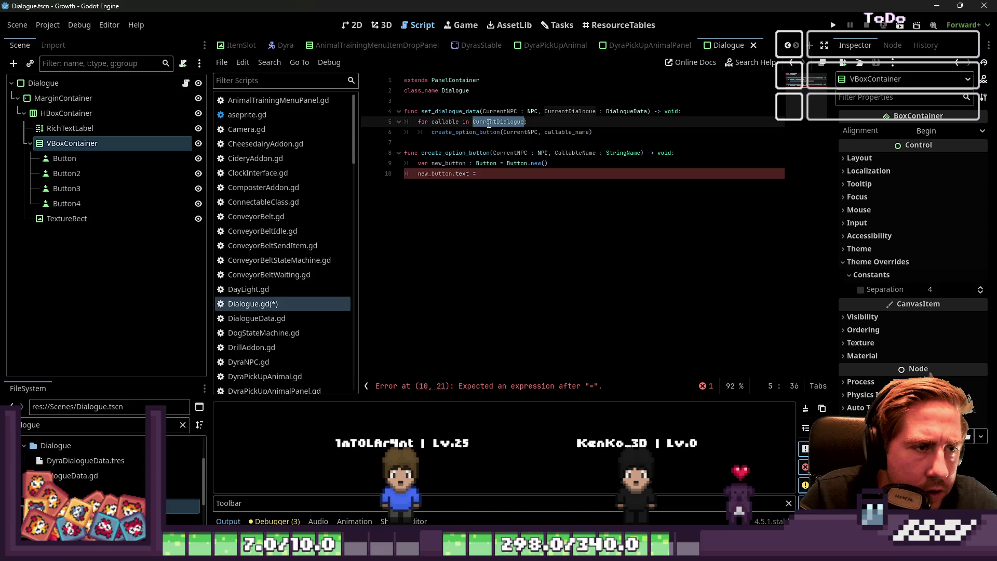
key("ctrl+z")
left_click(580, 122)
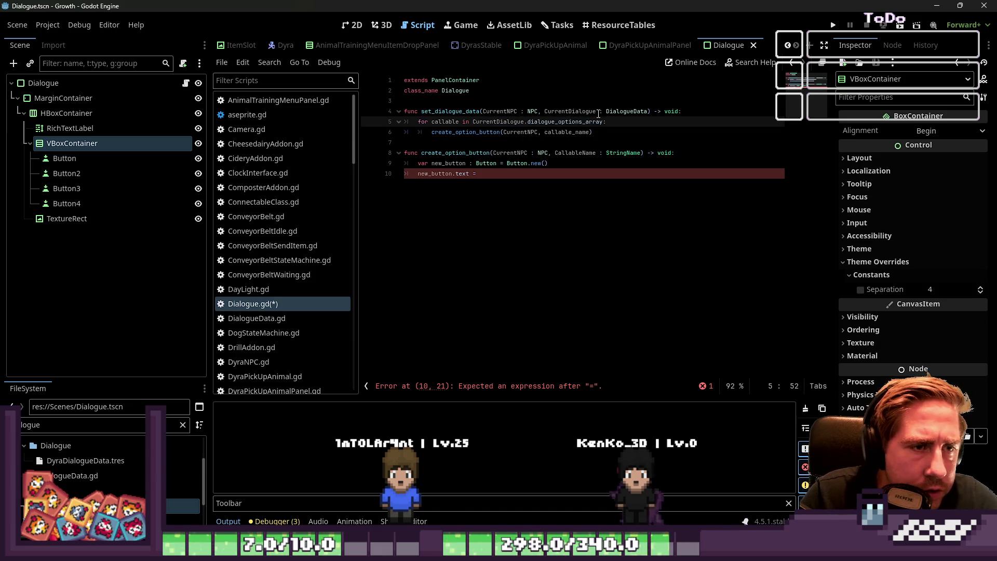
Step: Rename the loop variable to callable_key and iterate over dialogue_options_dict.keys()
left_click(459, 121)
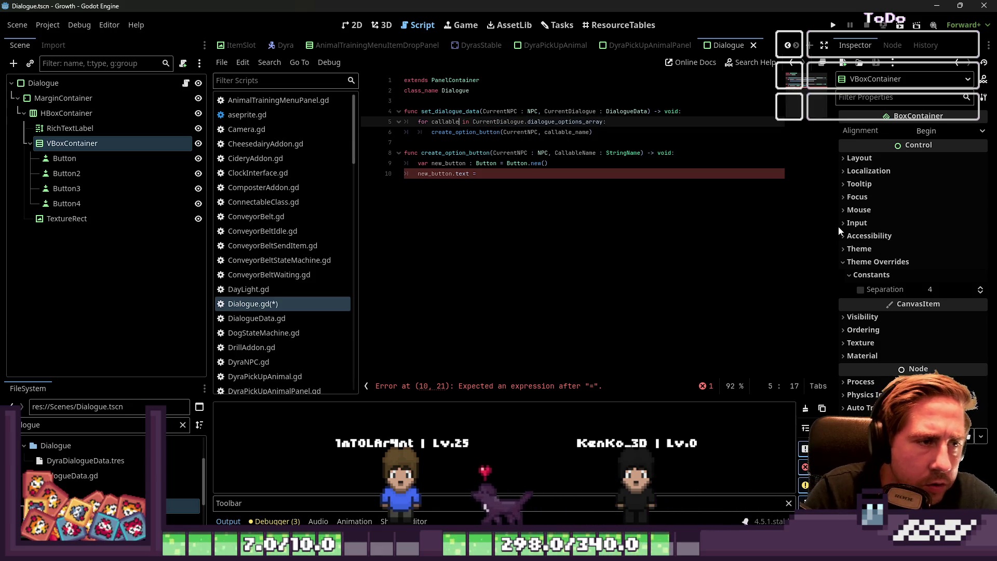
type("y")
key("End")
key("Left")
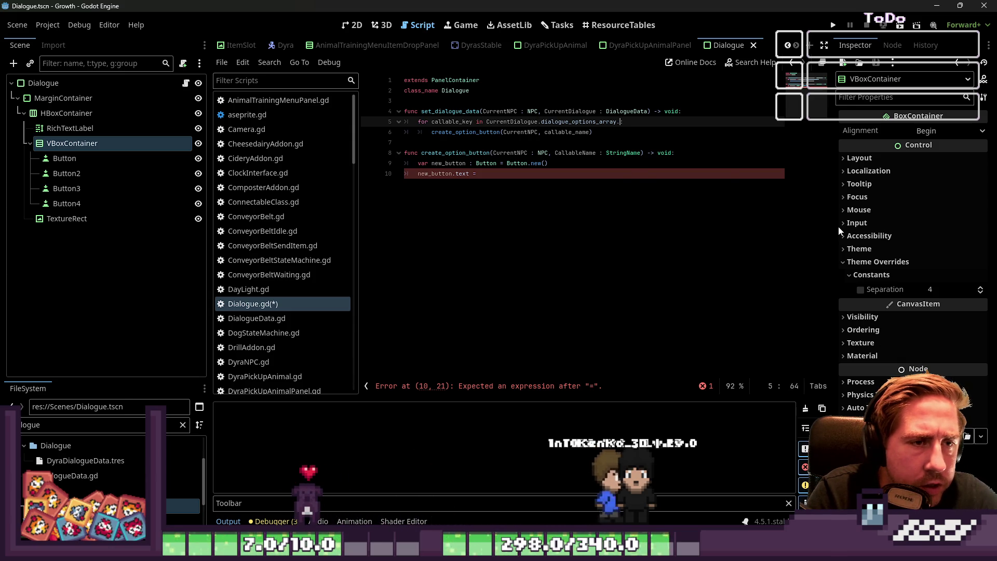
type(".keys(")
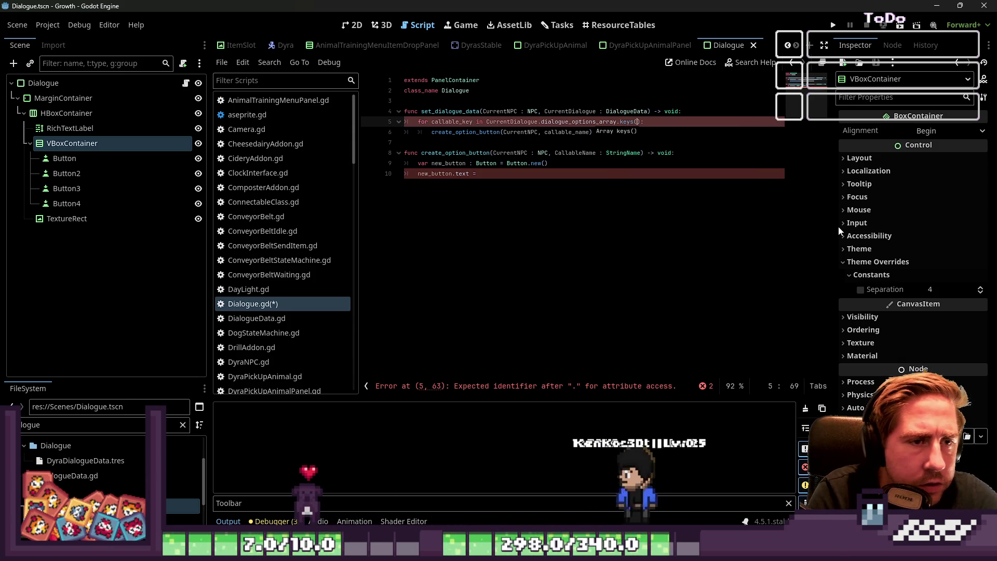
key("Return")
key("Left")
key("Left")
key("Left")
key("shift+Left")
key("shift+Left")
key("shift+Left")
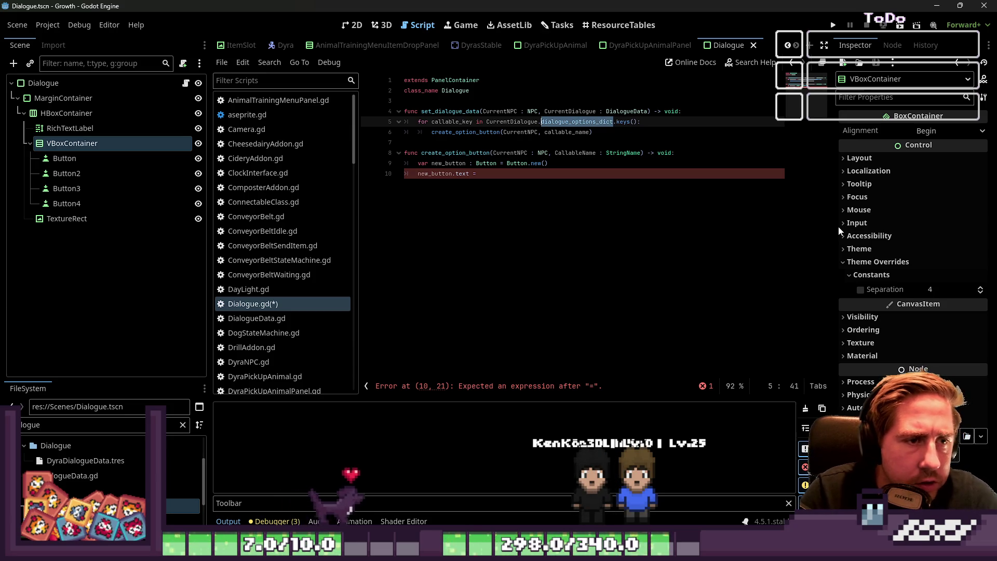
left_click(602, 99)
Step: Open DialogueData.gd and start renaming its dialogue_options_array property
scroll(288, 186, "down", 3)
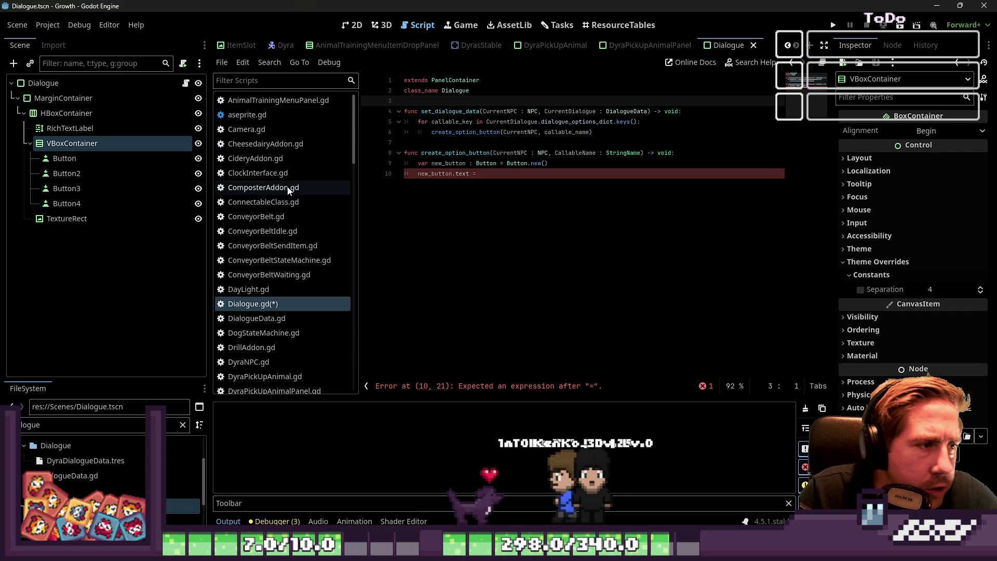
scroll(288, 186, "down", 6)
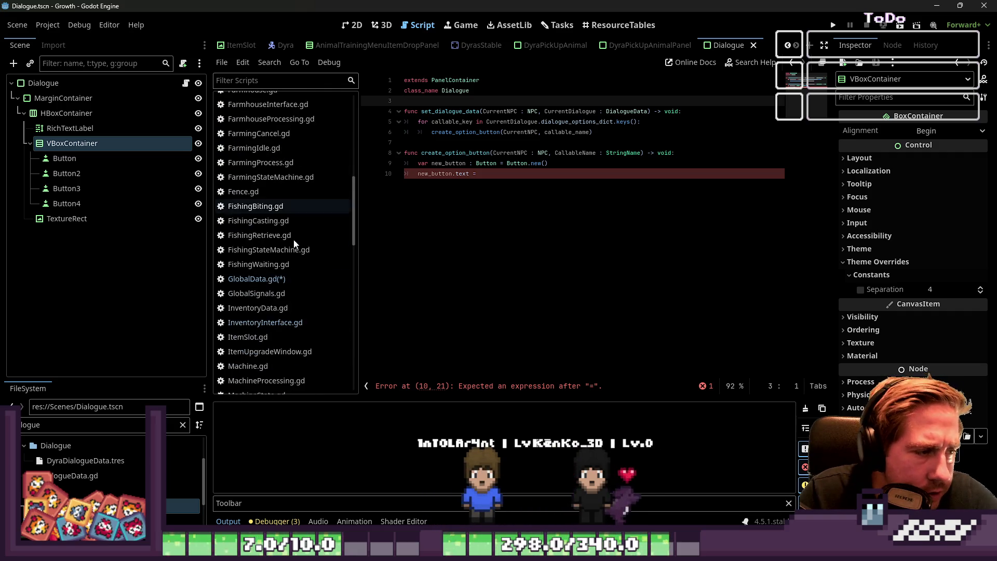
scroll(286, 291, "down", 3)
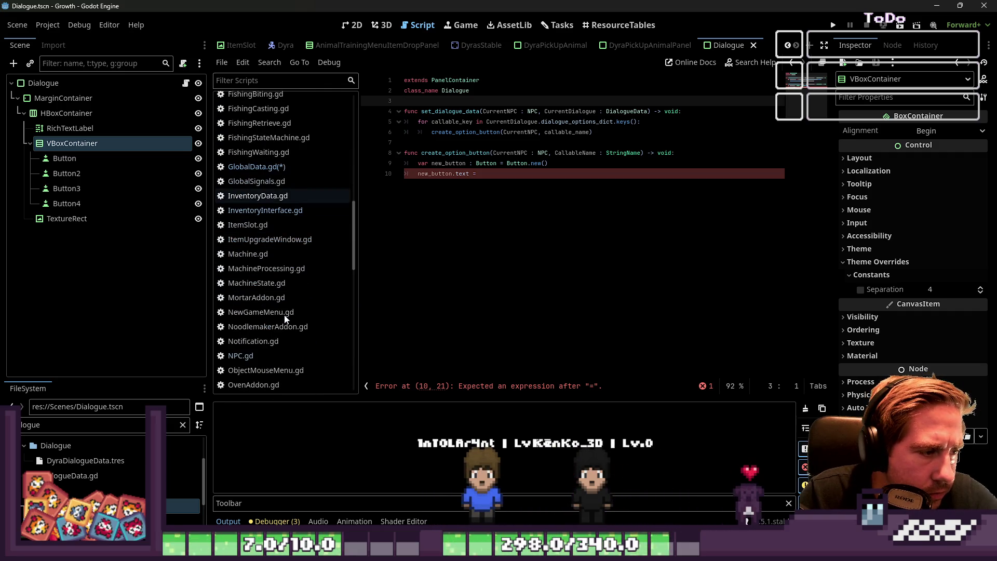
scroll(285, 314, "up", 10)
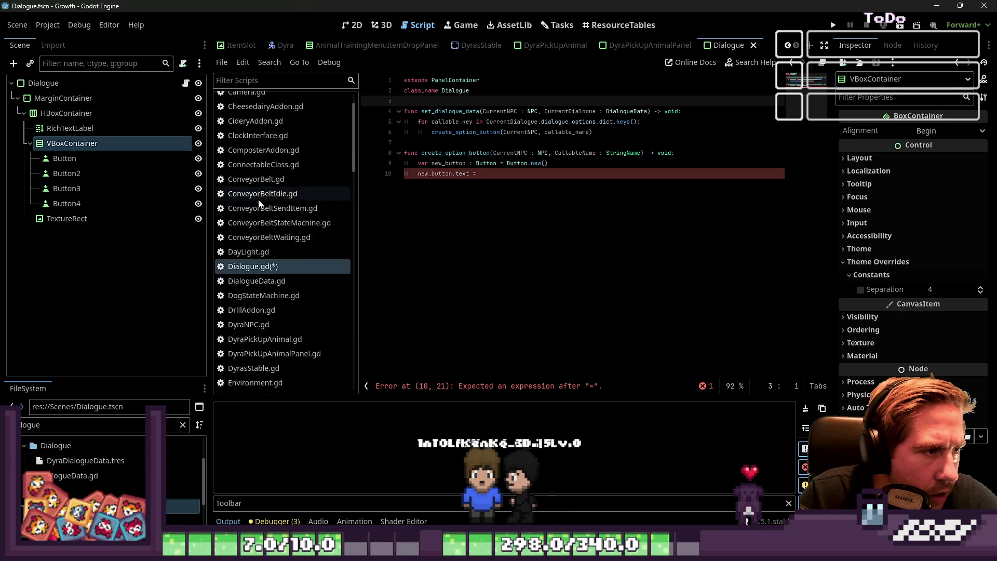
left_click(253, 281)
left_click(467, 123)
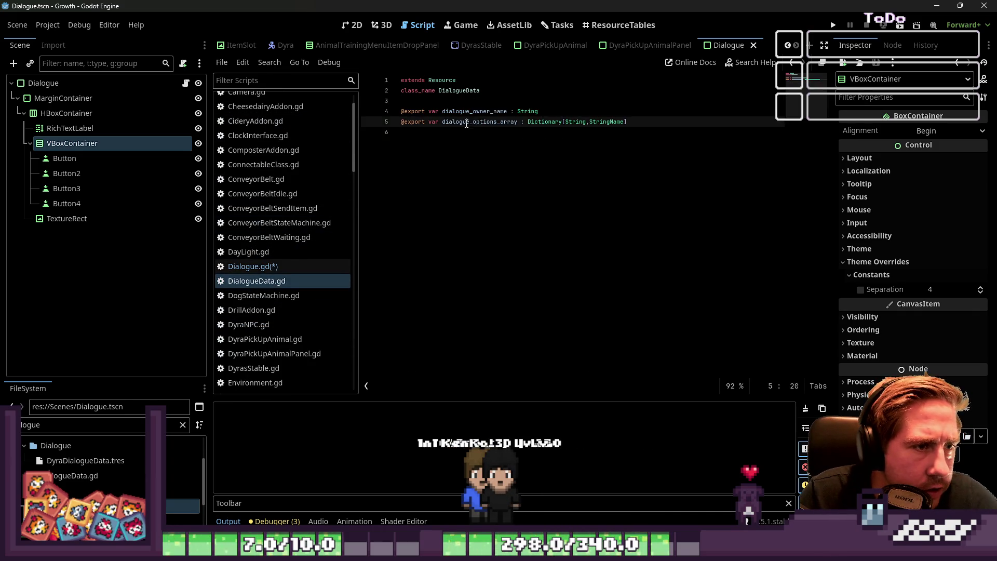
Step: Save the renamed property, then open DyraDialogueData and set Dialogue Owner to Dyra
left_click(495, 167)
key("ctrl+s")
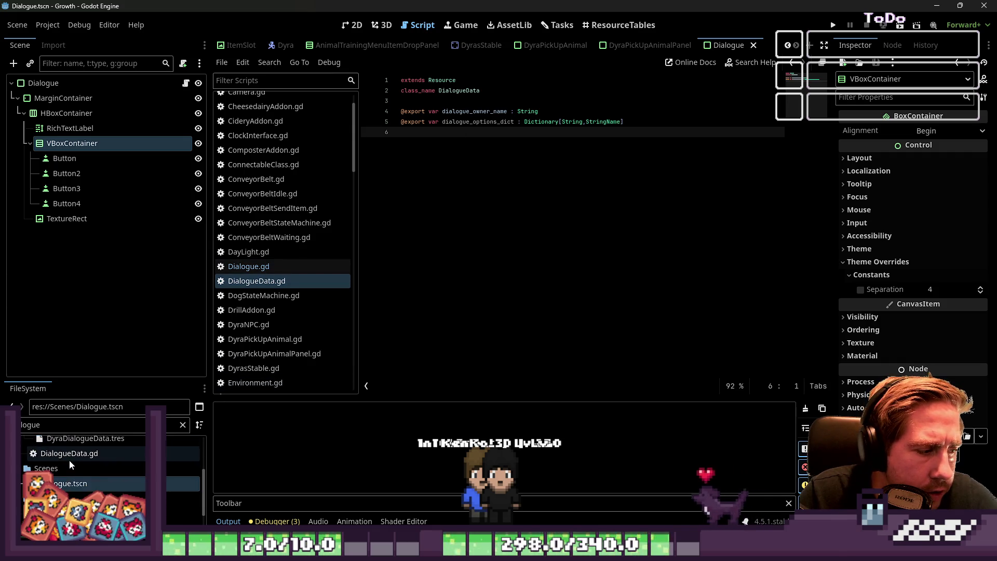
scroll(70, 459, "up", 1)
left_click(85, 471)
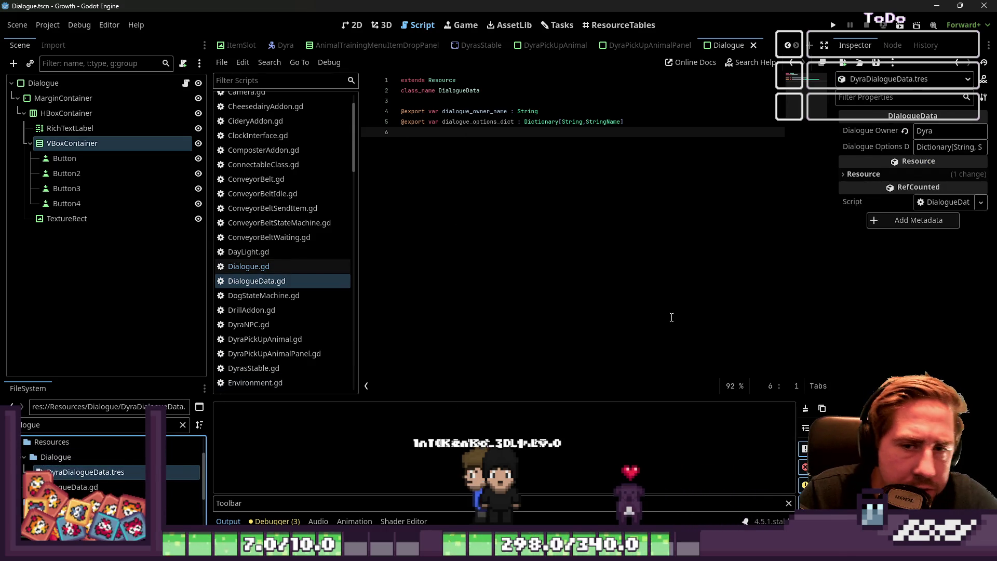
left_click(943, 134)
type("Dyra")
left_click(948, 147)
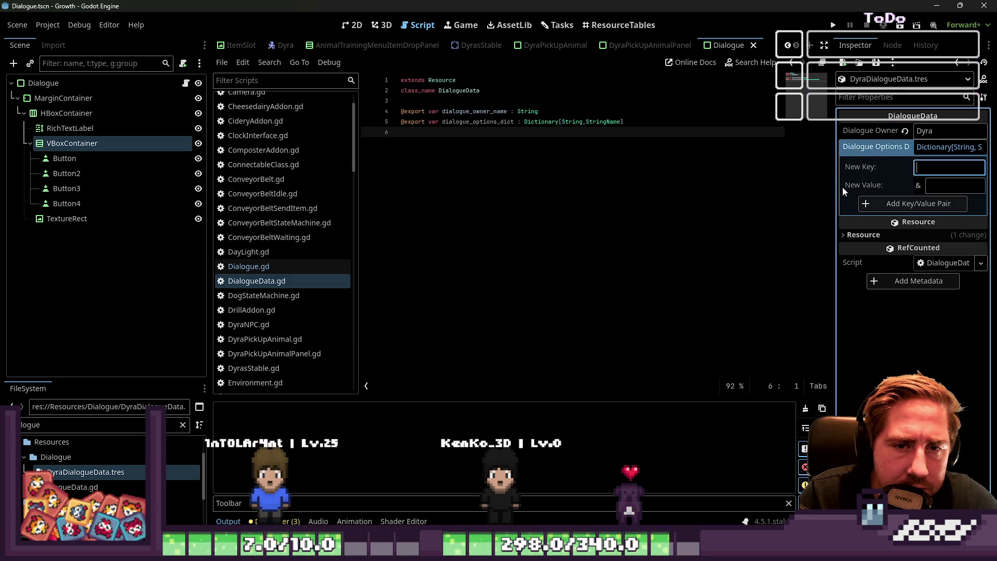
left_click_drag(834, 209, 705, 232)
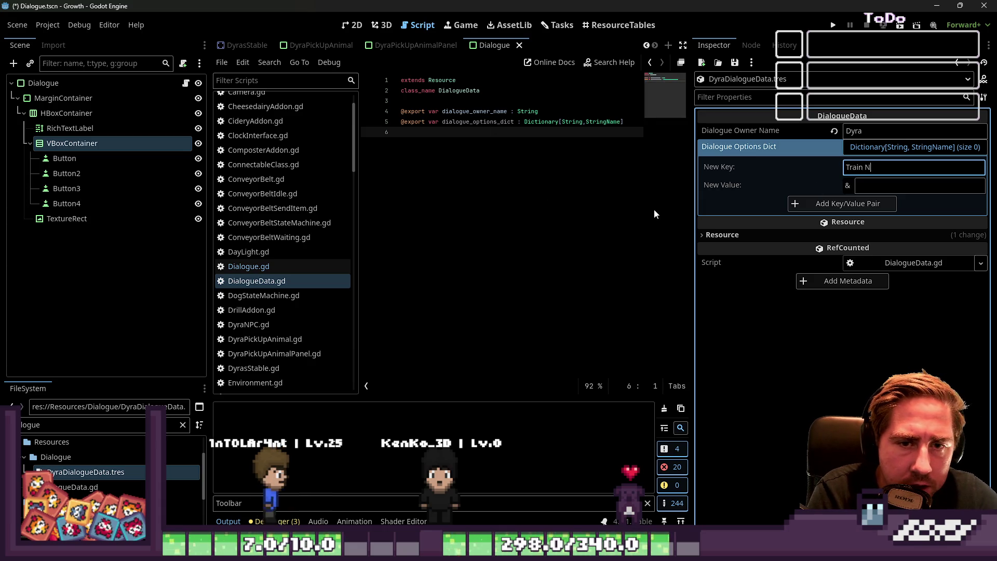
Step: Enter a new dictionary key 'Train Animals' with value train_animals
key("BackSpace")
type("Animal")
key("Tab")
type("train_ani")
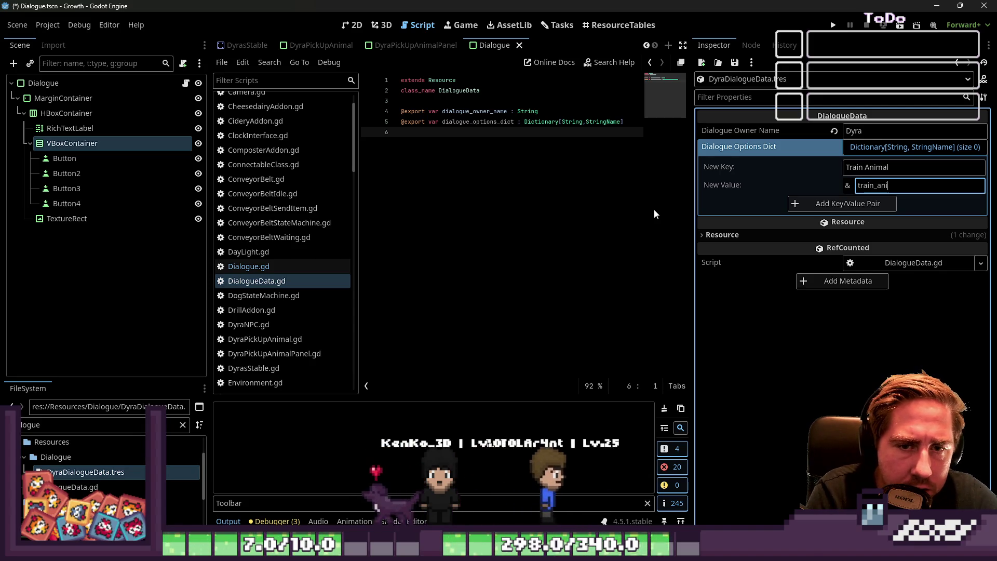
type("mals")
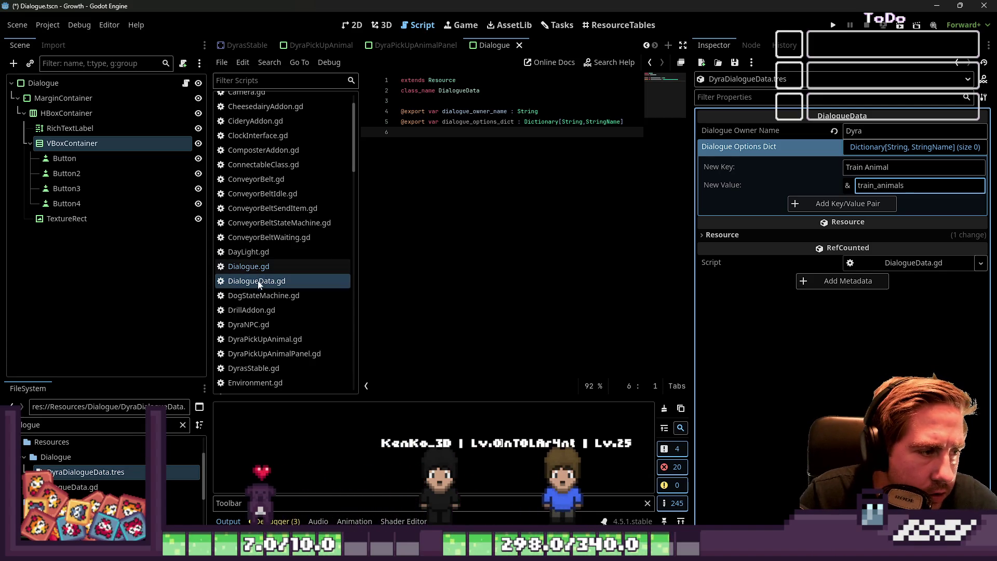
left_click(262, 287)
scroll(259, 288, "up", 2)
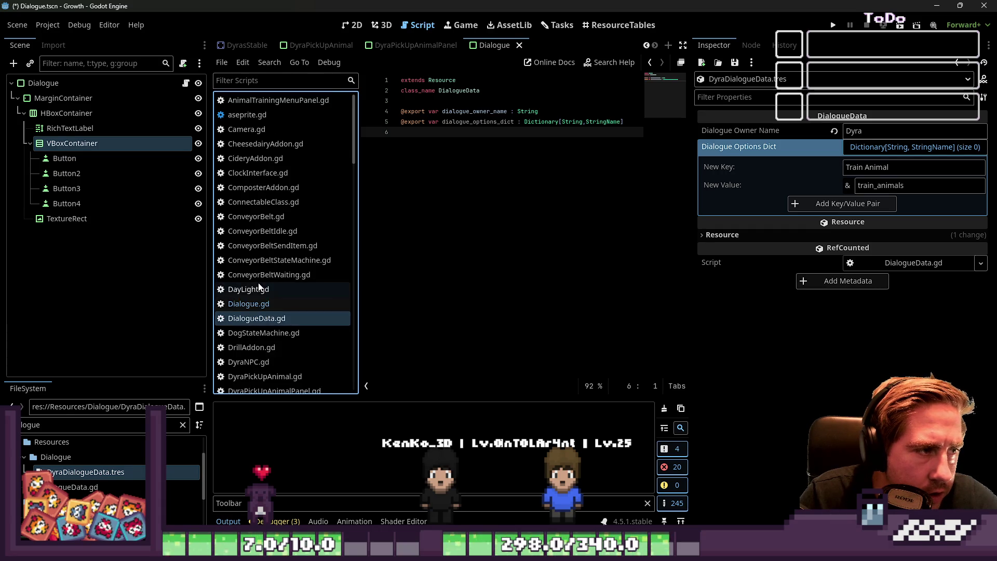
scroll(260, 285, "down", 5)
Step: Confirm the train_animals function name in DyraNPC and add the Train Animals entry
left_click(258, 176)
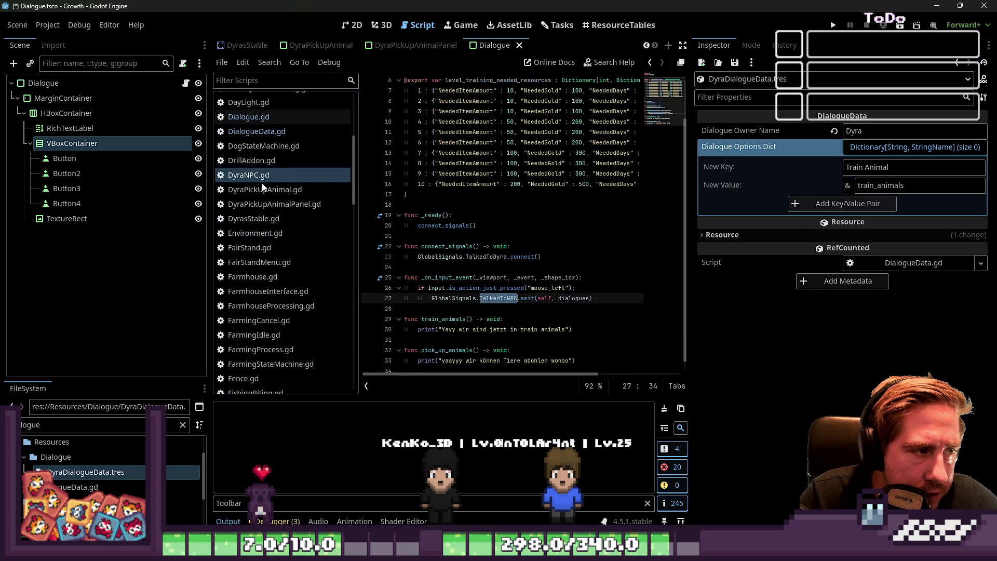
scroll(481, 283, "down", 1)
left_click(437, 338)
double_click(443, 309)
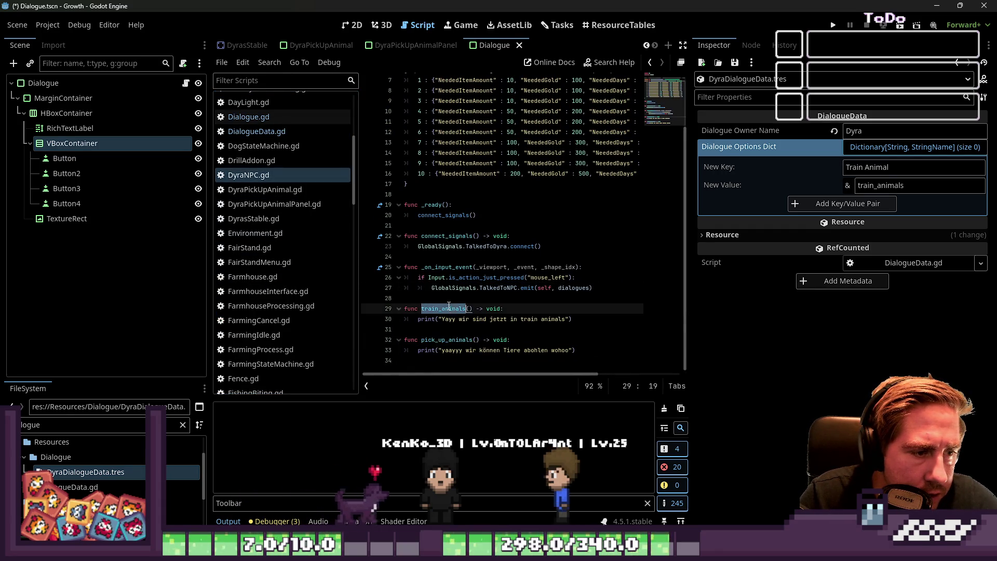
double_click(874, 185)
left_click(951, 167)
type("s")
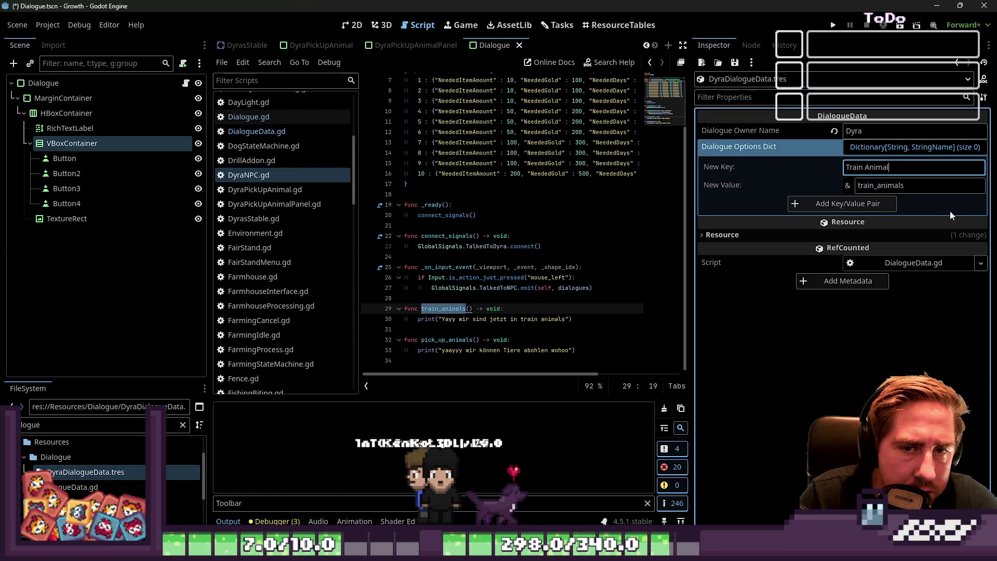
left_click(859, 204)
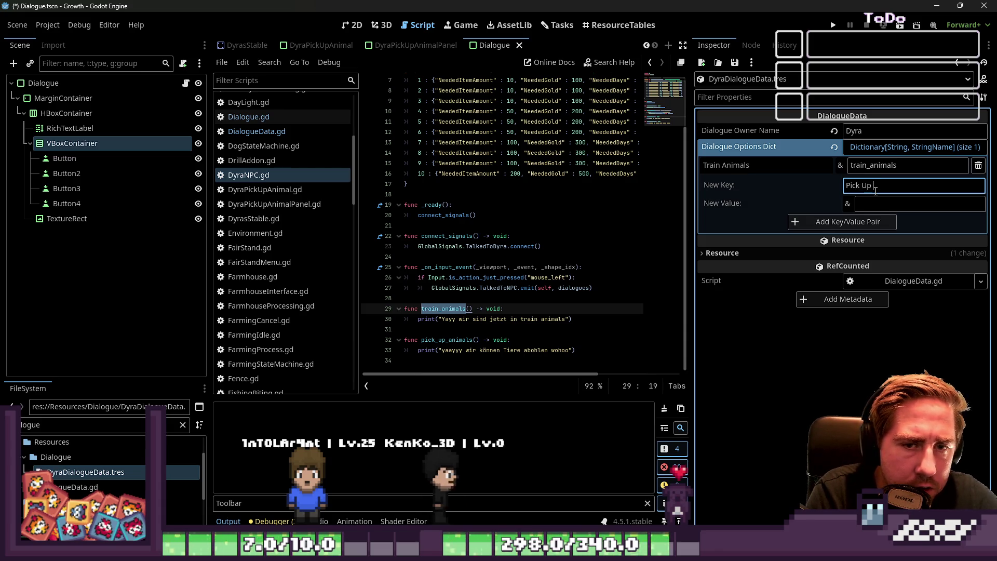
Step: Add a 'Pick Up Animals' entry mapped to pick_up_animals, then widen the code editor
type("Animals")
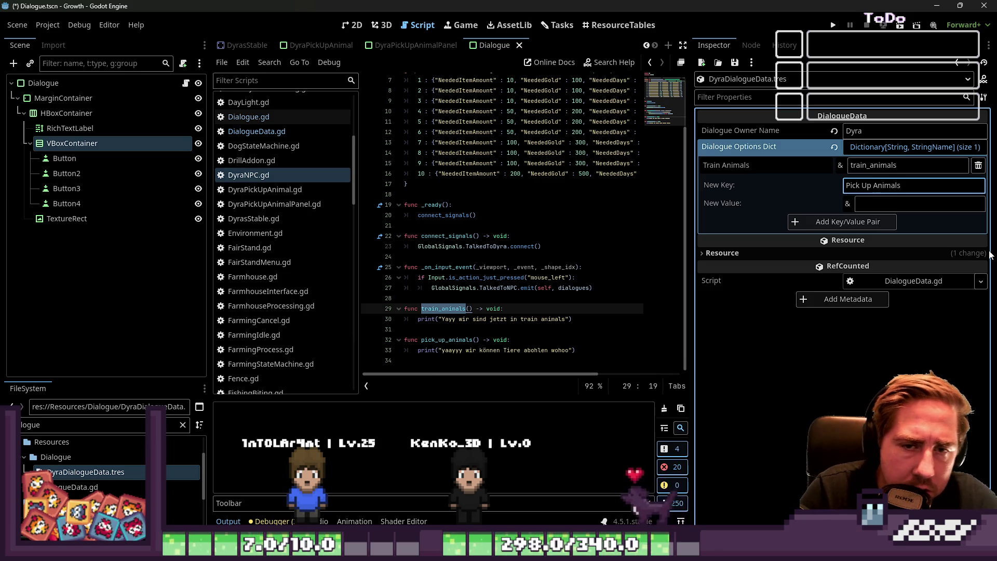
left_click(926, 207)
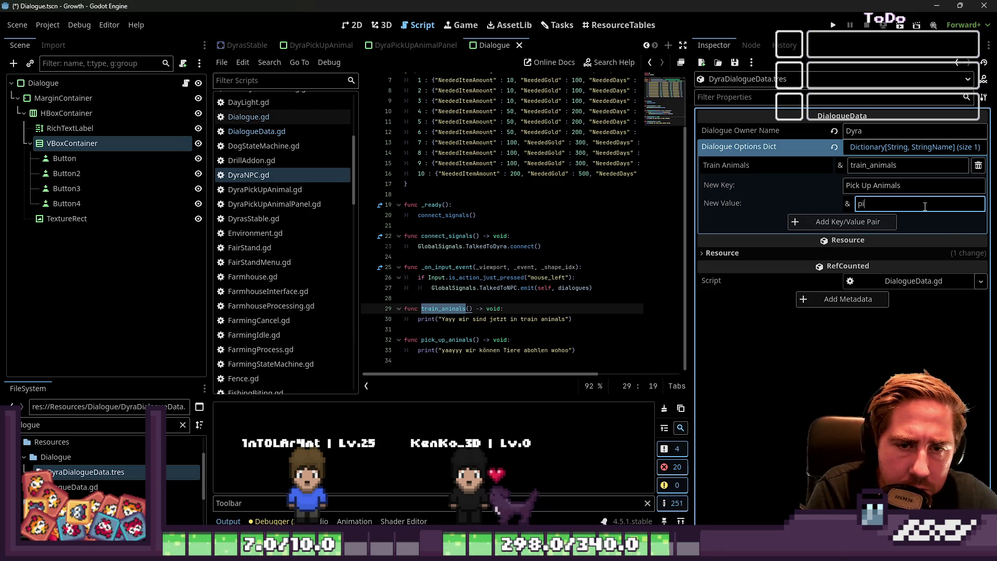
type("up_an")
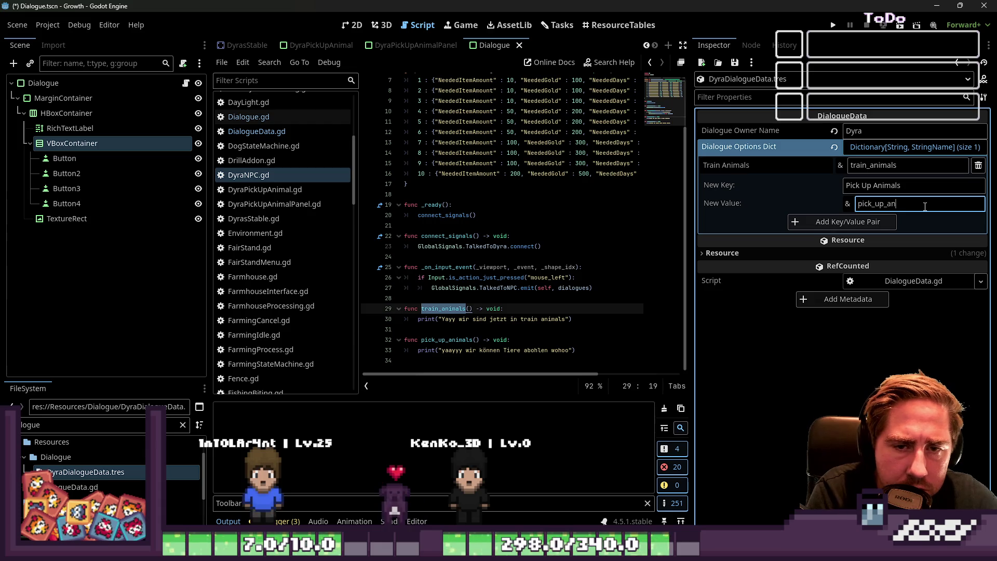
left_click(873, 220)
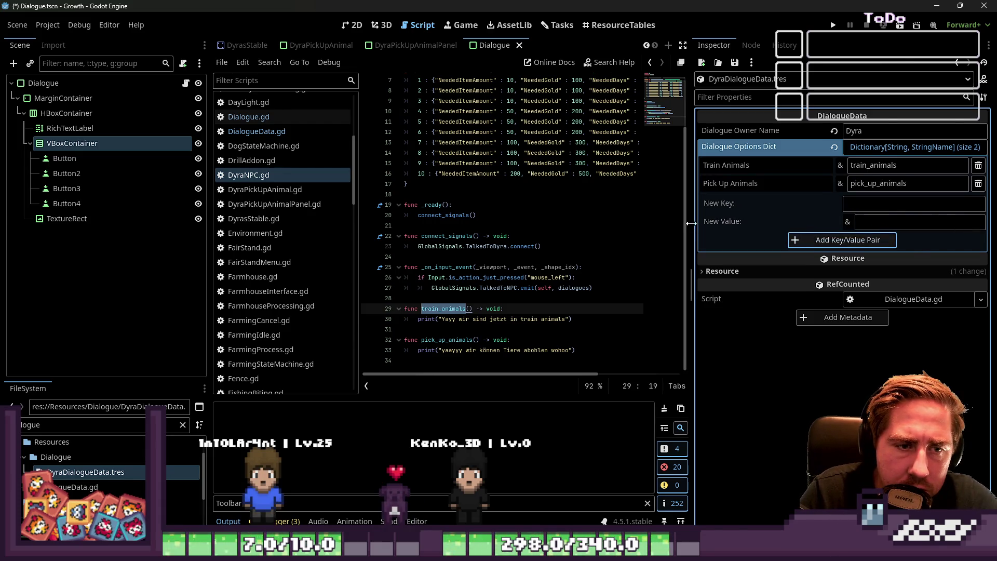
left_click_drag(690, 223, 873, 223)
left_click(242, 133)
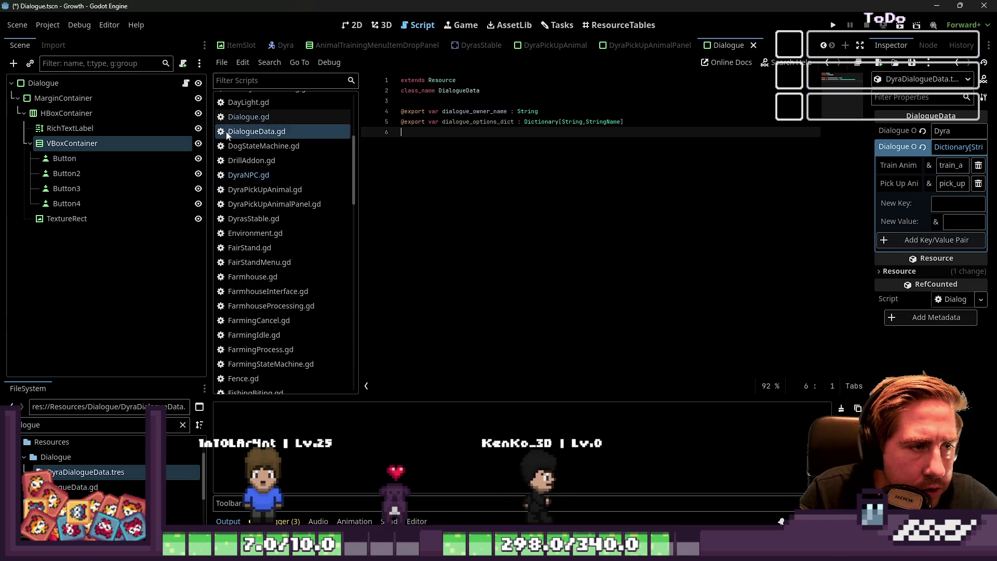
Step: Look over the Dialogue, DyraNPC and DialogueData scripts
left_click(246, 117)
left_click(245, 177)
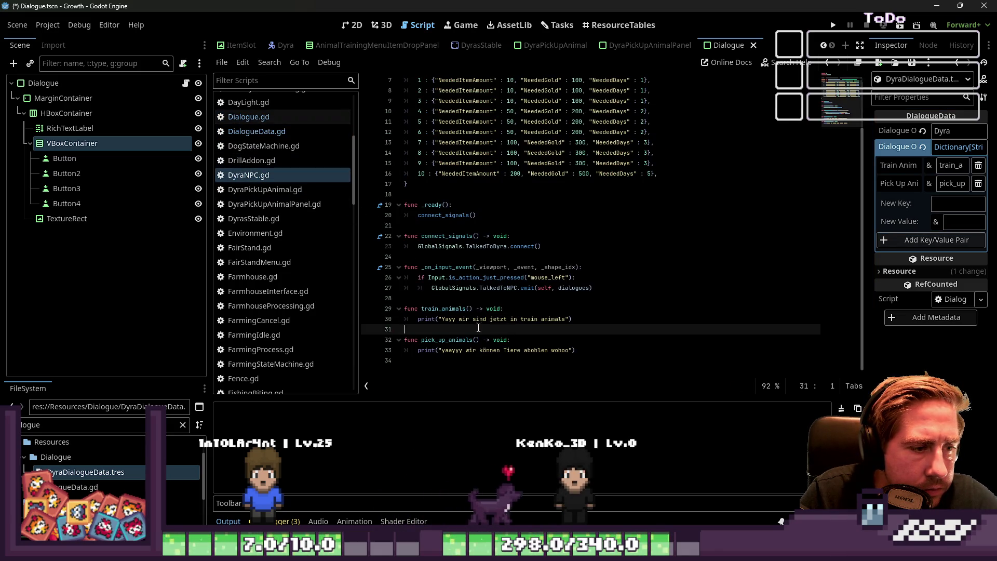
left_click(244, 131)
scroll(260, 144, "up", 3)
scroll(259, 145, "up", 2)
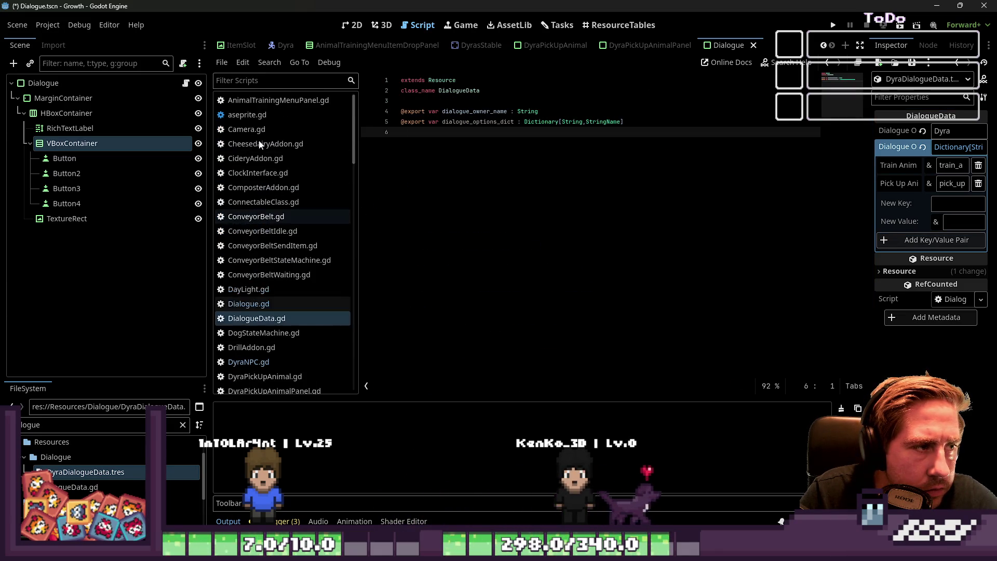
scroll(260, 208, "down", 20)
scroll(262, 218, "up", 10)
scroll(263, 219, "up", 10)
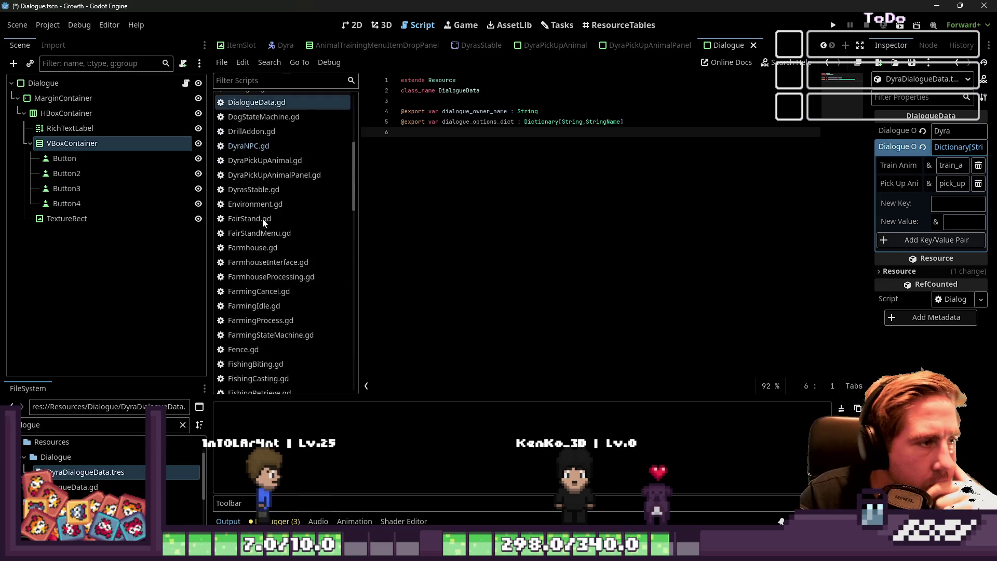
scroll(262, 191, "down", 4)
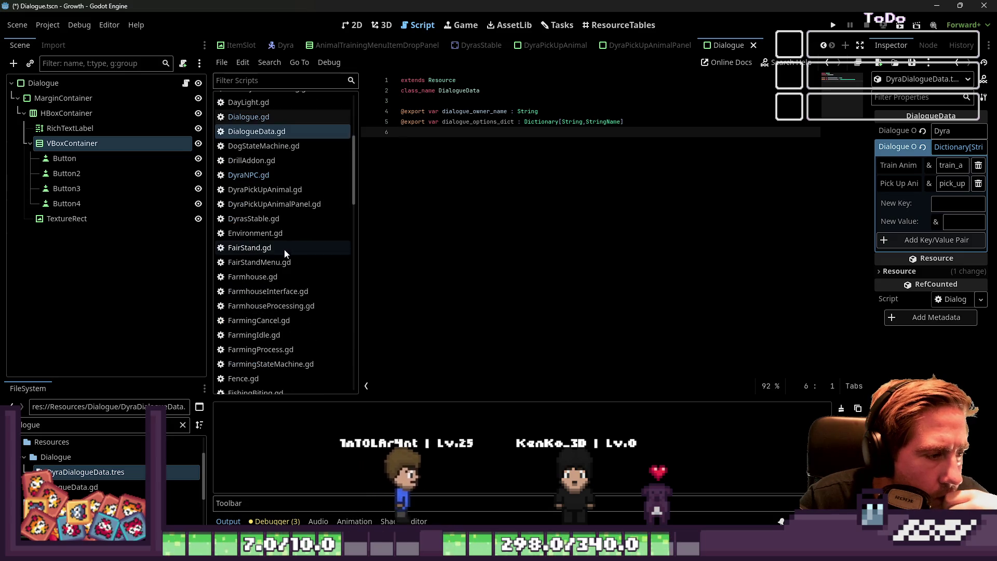
Step: In Dialogue.gd, pass CurrentDialogue instead of callable_name to create_option_button on line 6
left_click(254, 118)
left_click(559, 173)
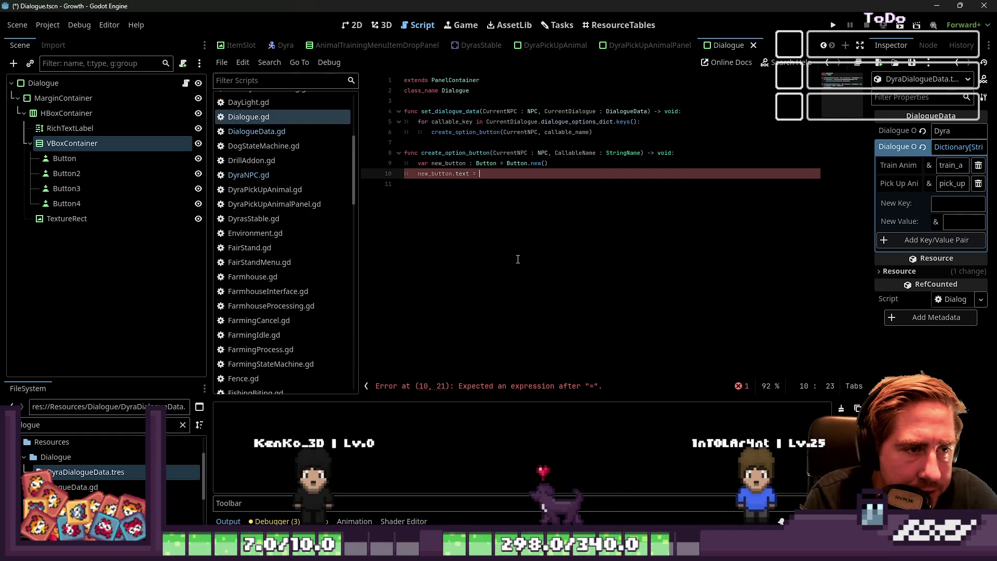
double_click(469, 122)
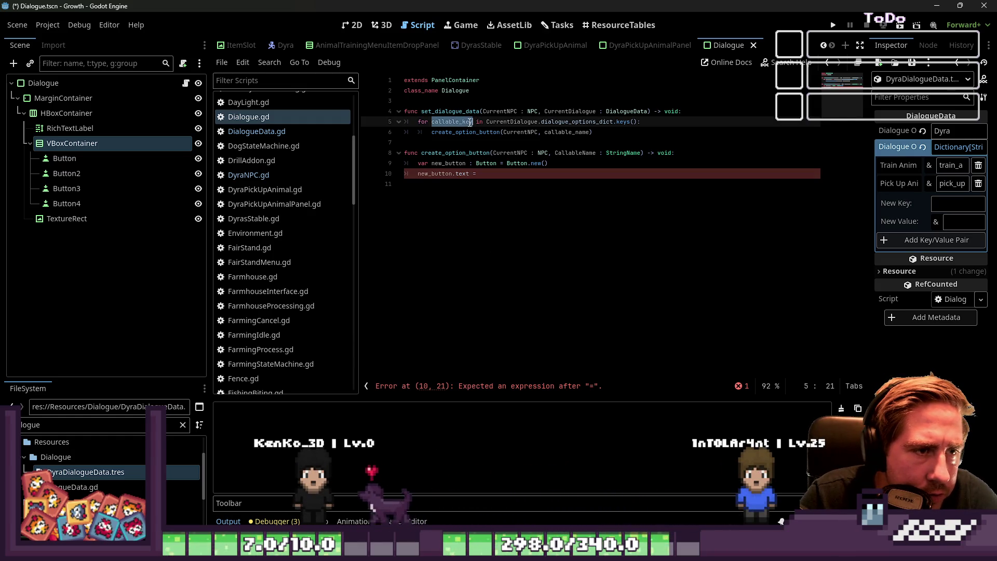
double_click(562, 112)
key("ctrl+c")
double_click(555, 131)
key("ctrl+v")
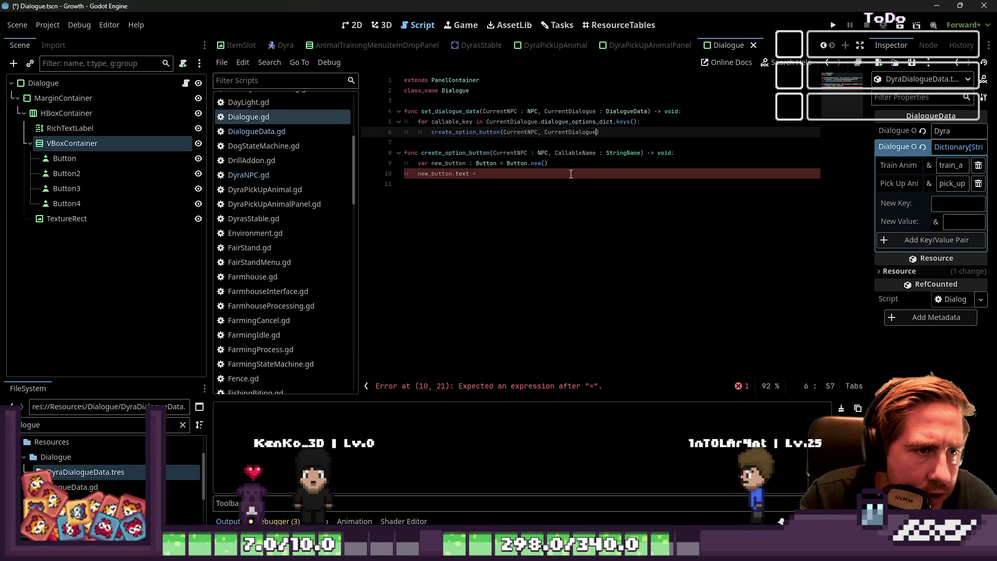
left_click(551, 173)
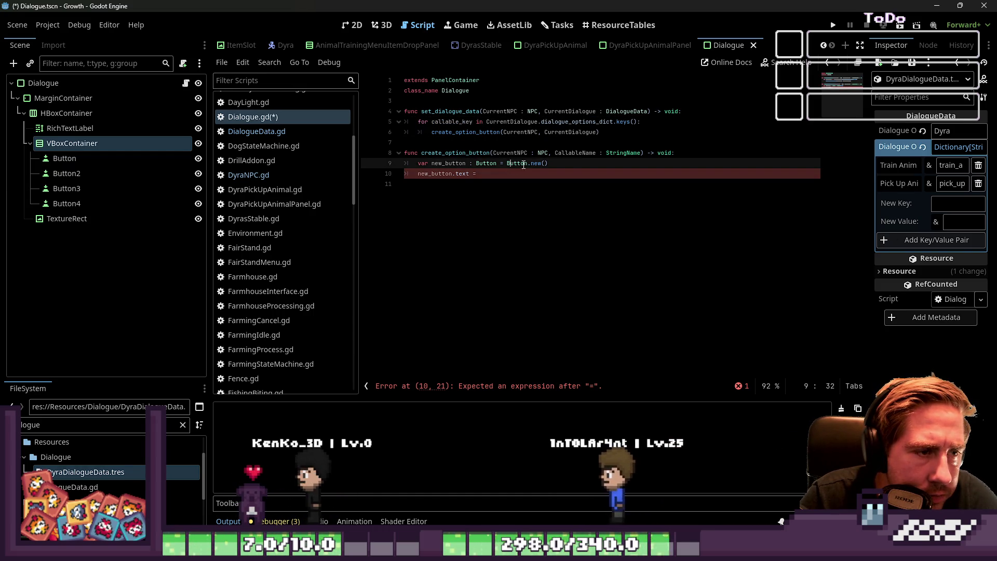
Step: Change the parameter CallableName : StringName on line 8 to CurrentDialogue : Dialogue
double_click(574, 153)
key("ctrl+v")
double_click(632, 153)
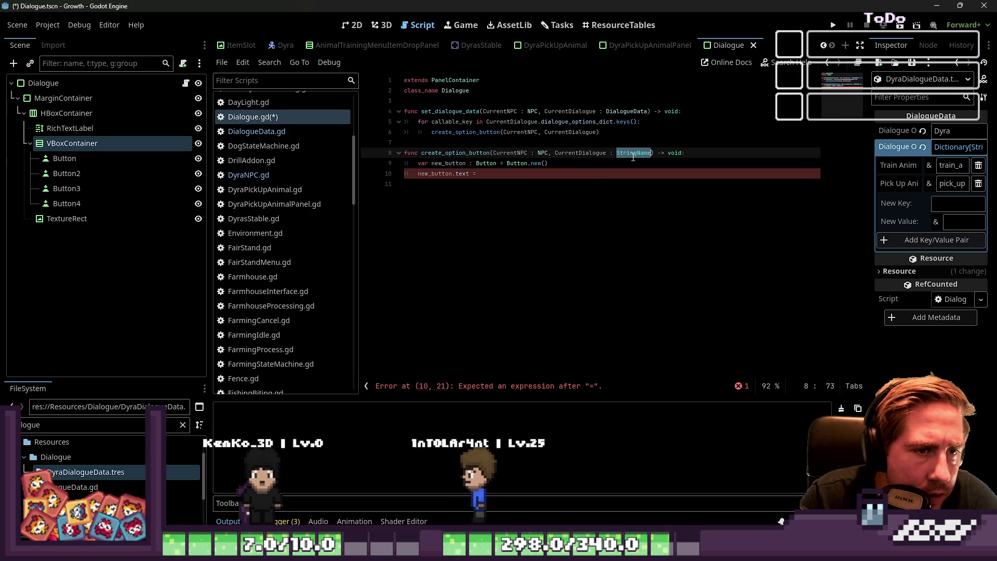
type("Dia")
key("Return")
key("Down")
key("Down")
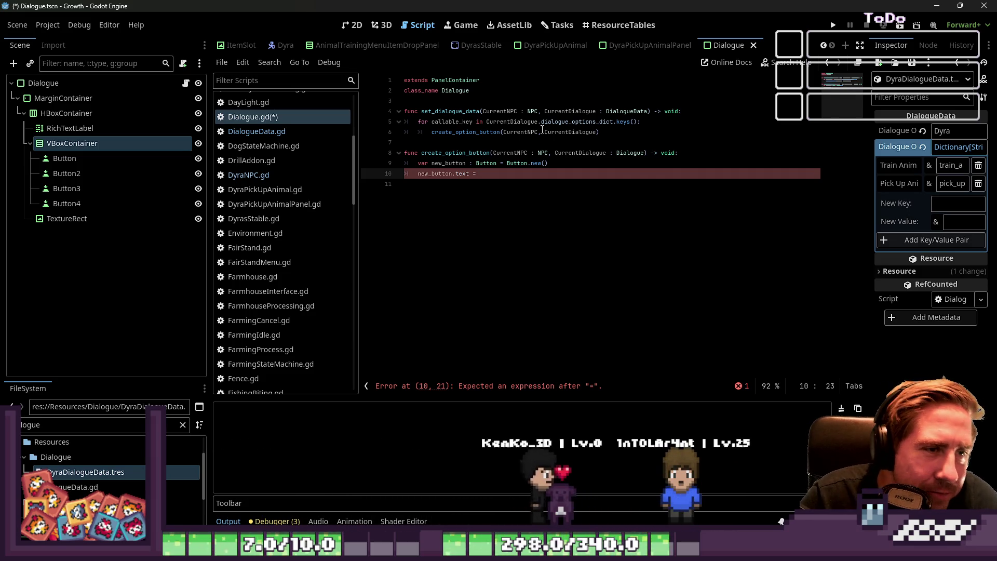
double_click(451, 122)
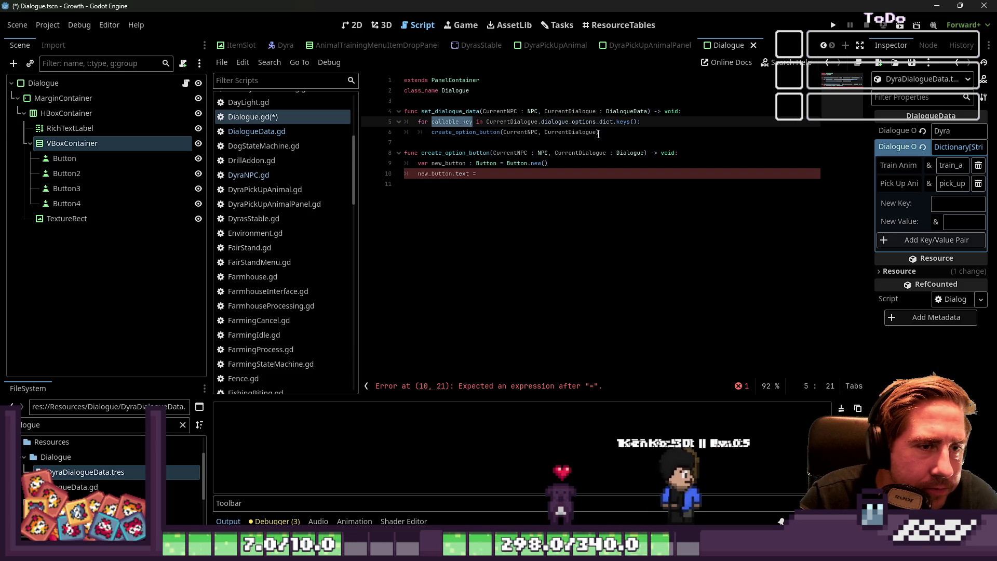
Step: Add a ButtonText : StringName parameter to create_option_button and use it as the button text
left_click(595, 133)
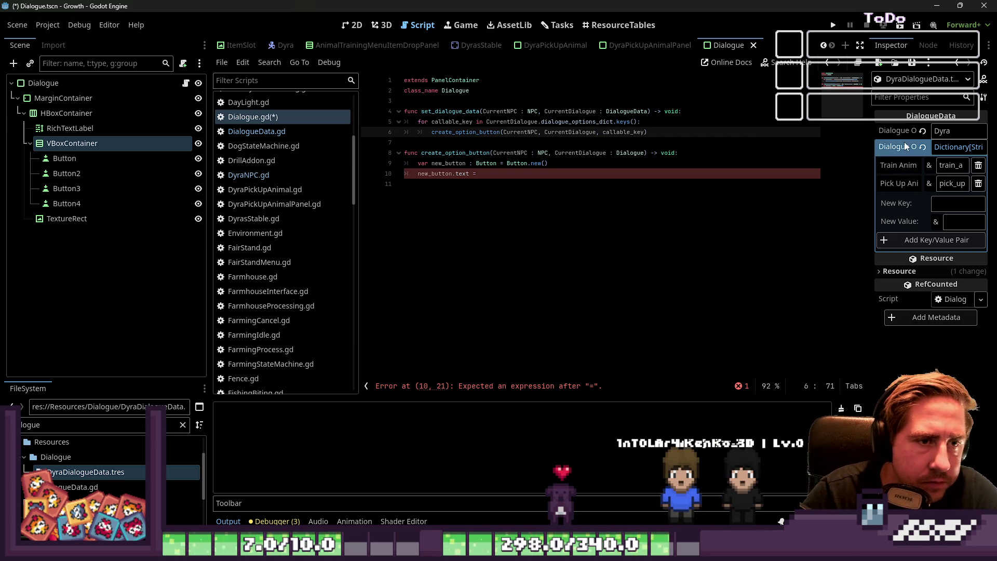
key("Down")
key("Down")
type(", Buttonname")
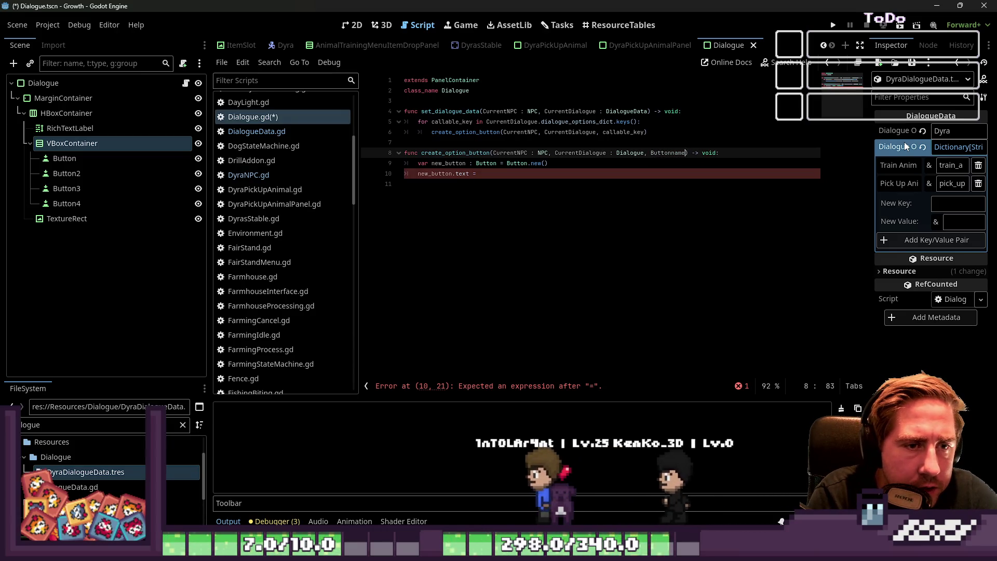
key("BackSpace")
key("BackSpace")
key("BackSpace")
type("Text : Stri")
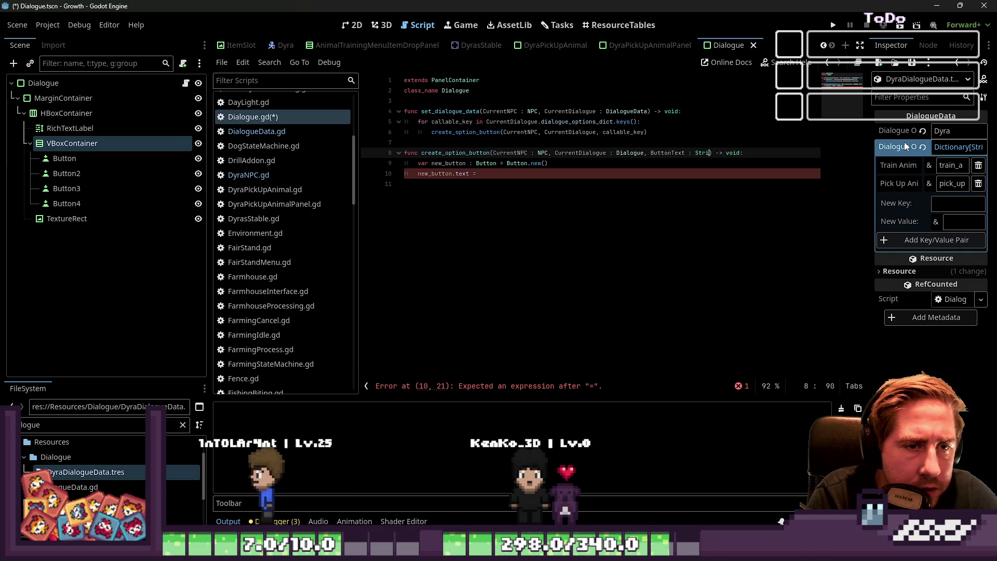
type("n")
key("Return")
key("Down")
key("Down")
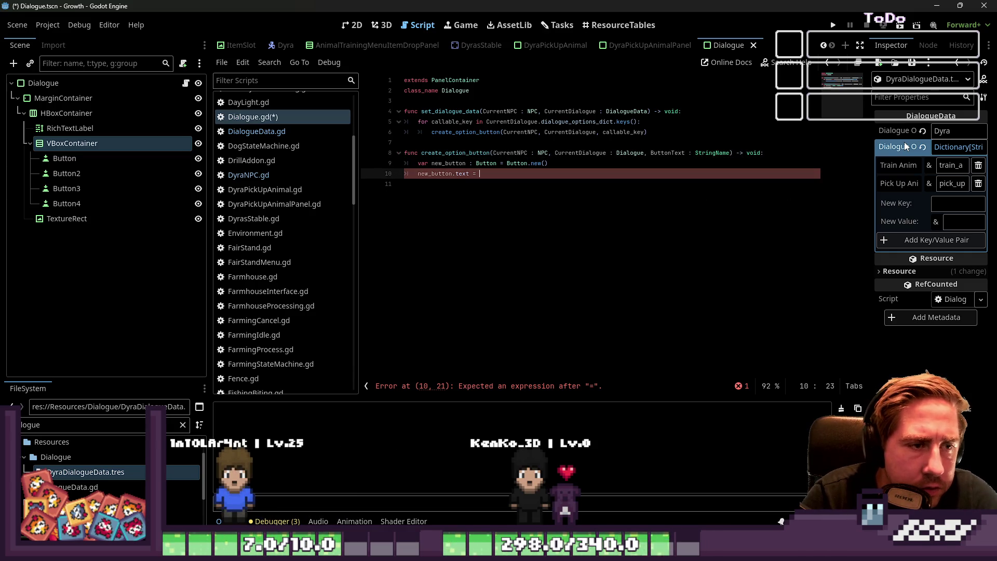
type("nTe")
key("Return")
key("Return")
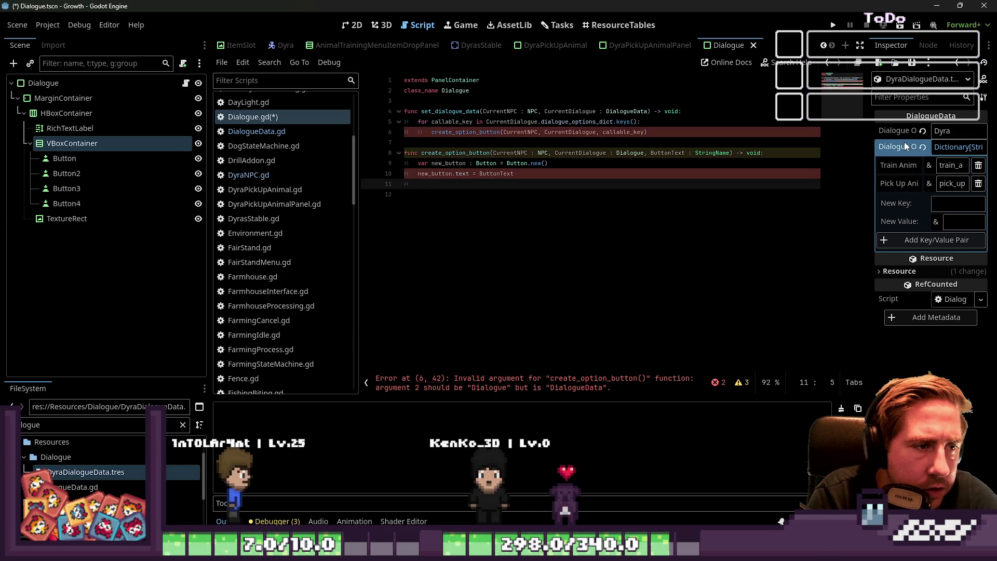
Step: Connect new_button.pressed to CurrentNPC.get(CurrentDialogue.get(ButtonText))
type("new_button.")
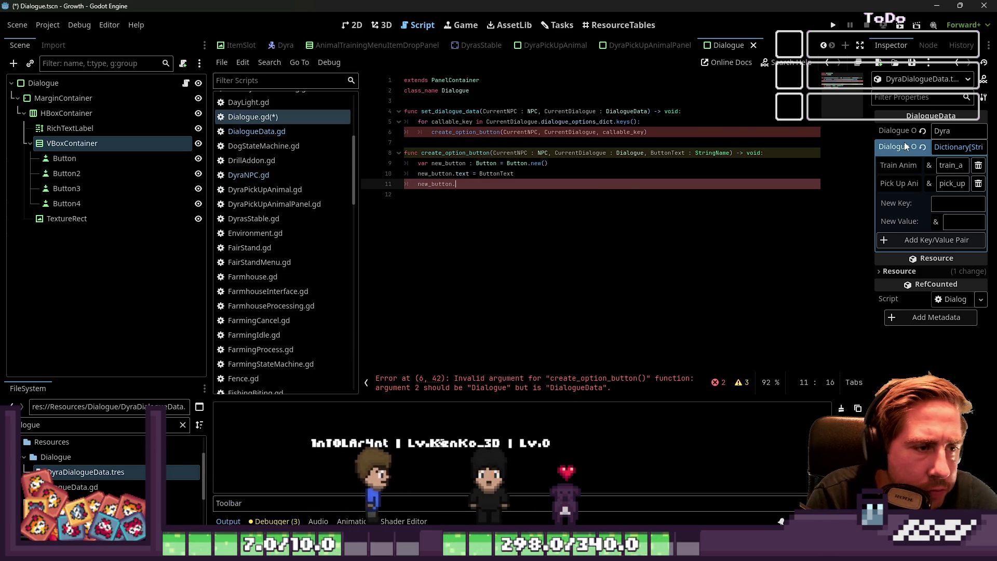
type("pr")
key("Return")
type(".con")
key("Return")
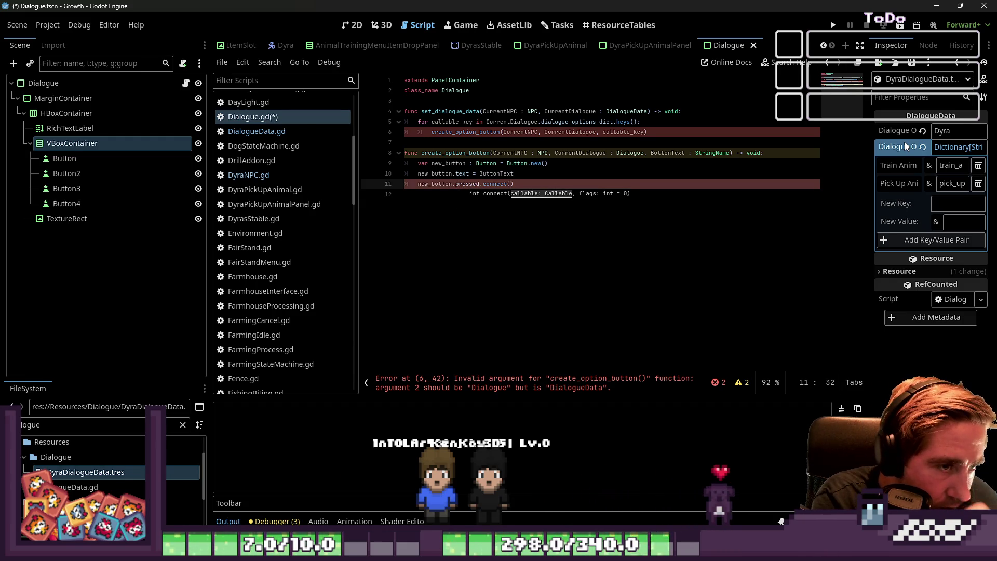
type("rren")
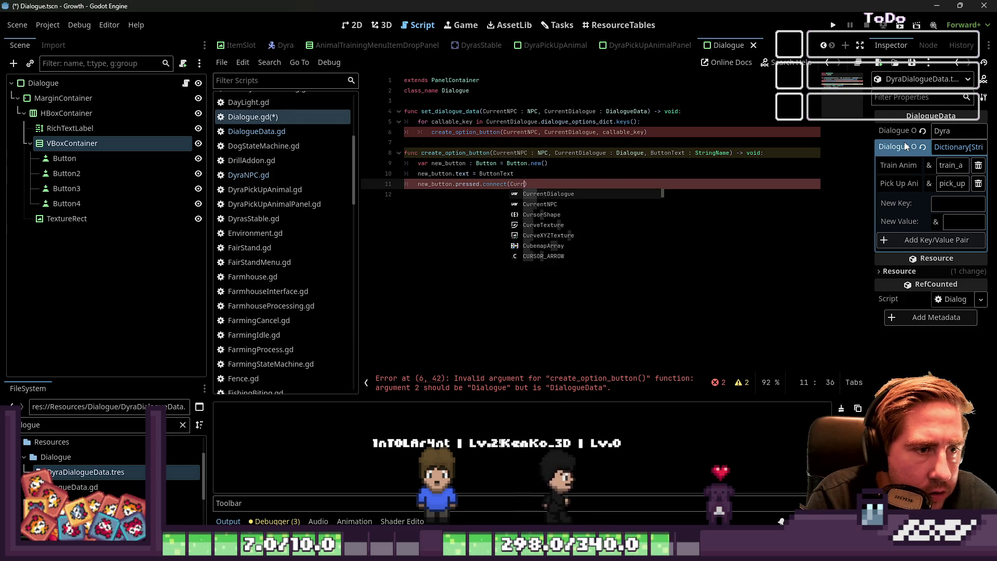
type("tNPC.")
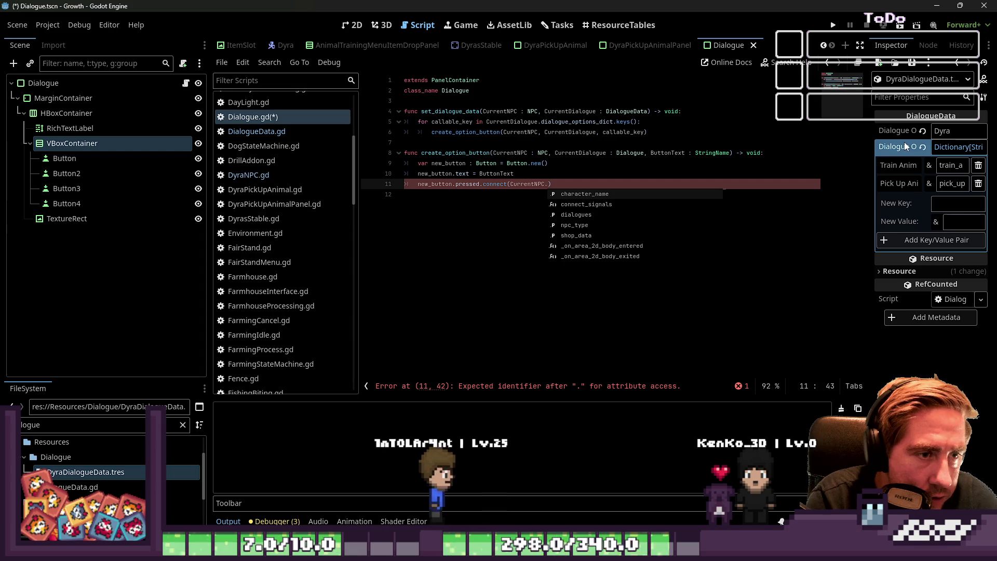
type("call")
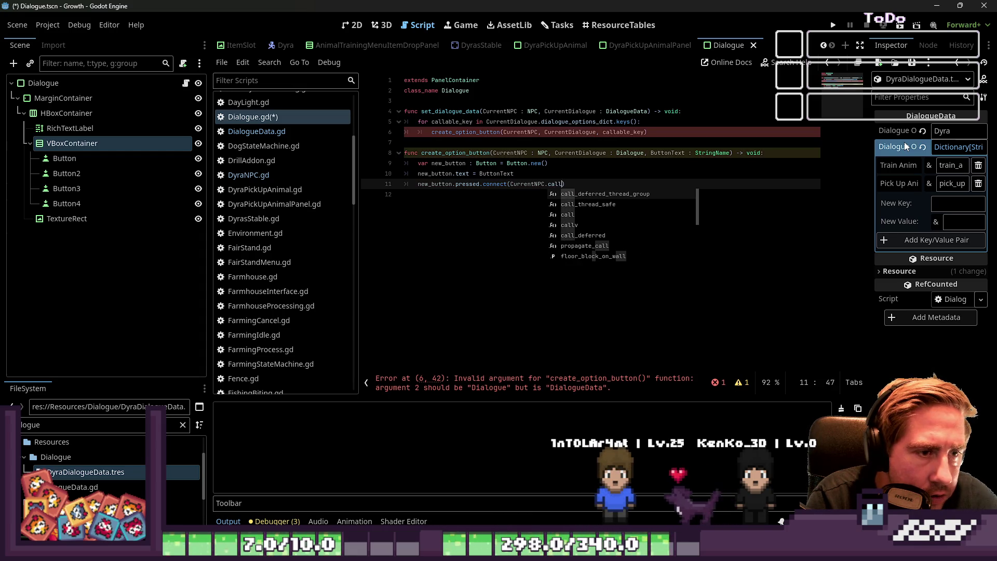
type("(")
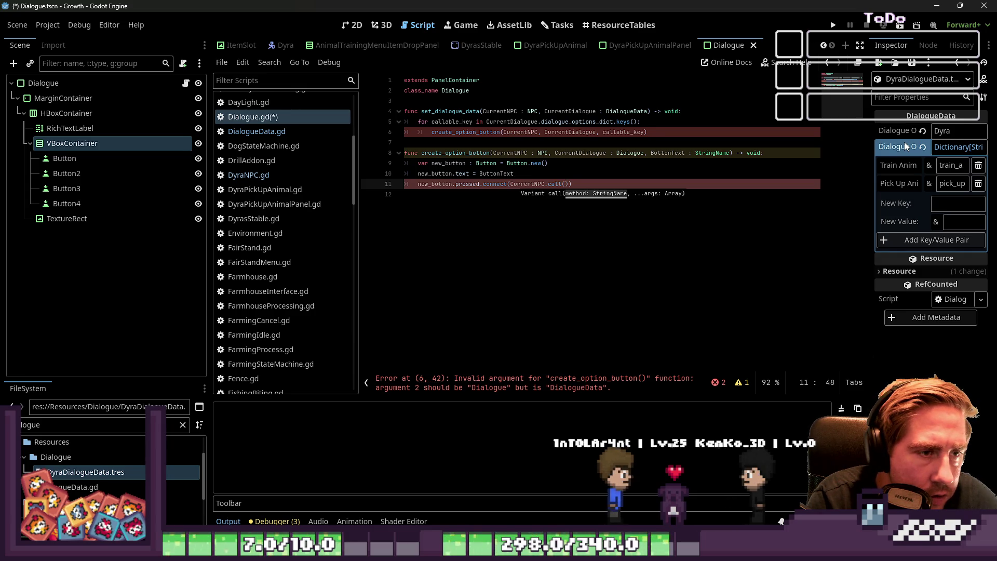
key("BackSpace")
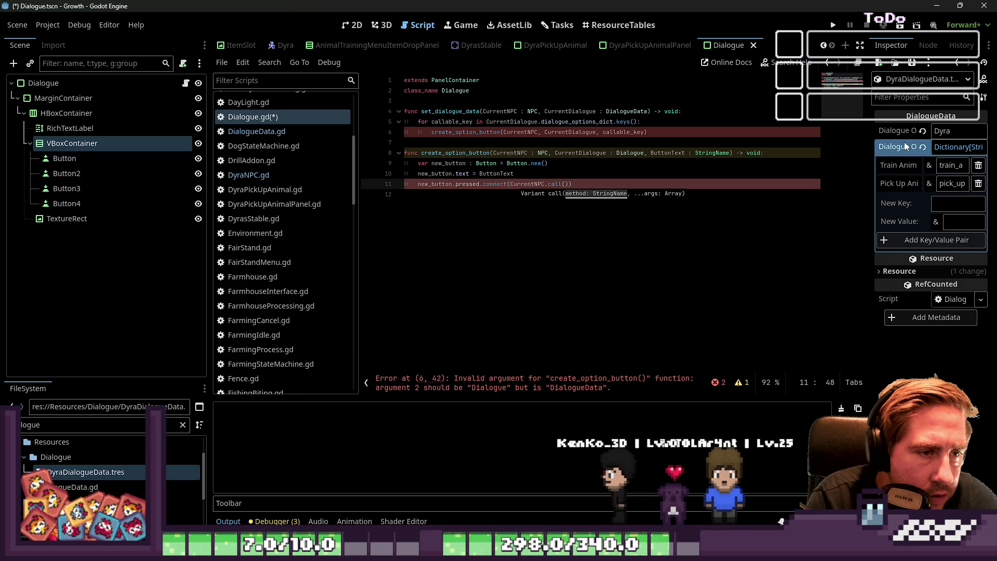
key("BackSpace")
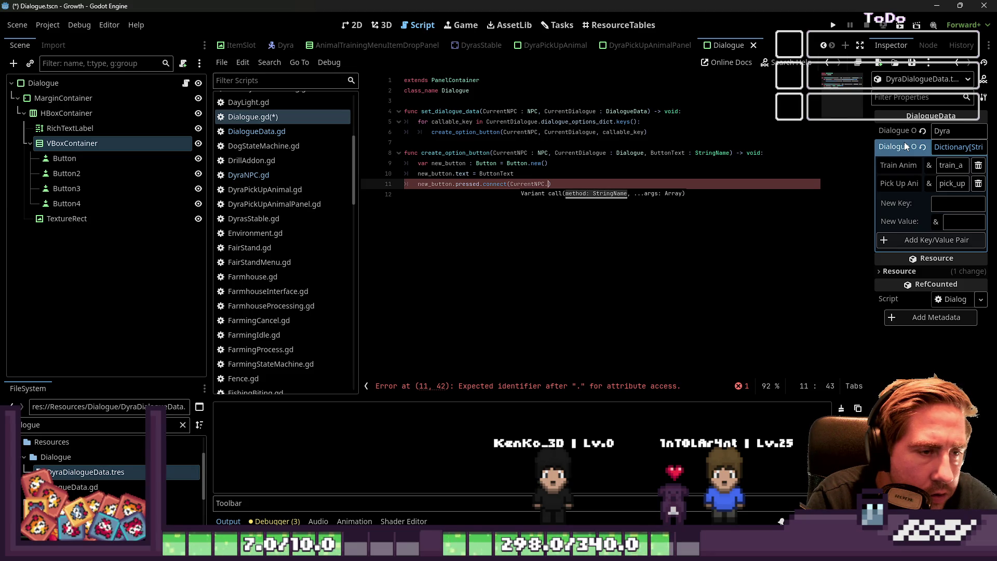
key("BackSpace")
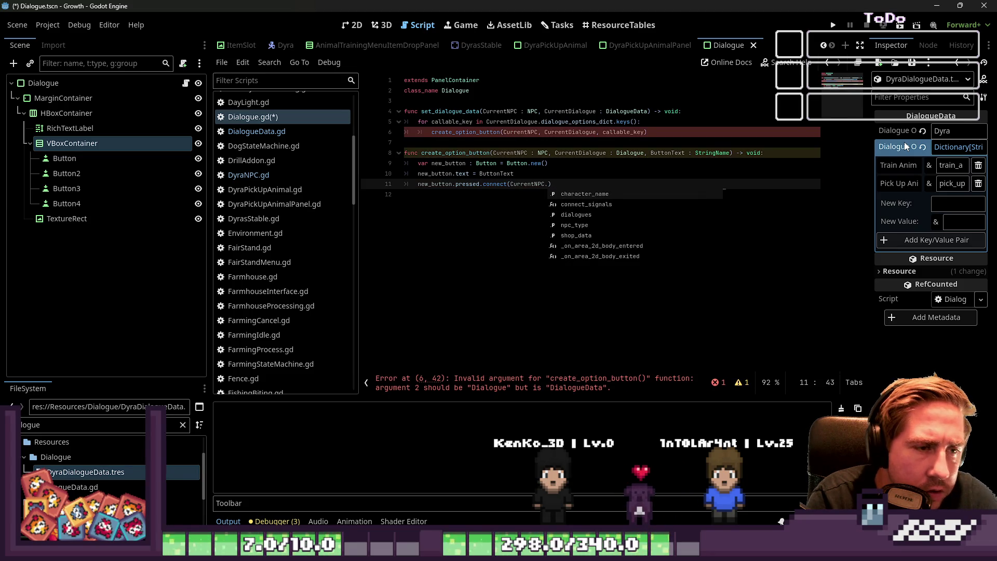
type("get")
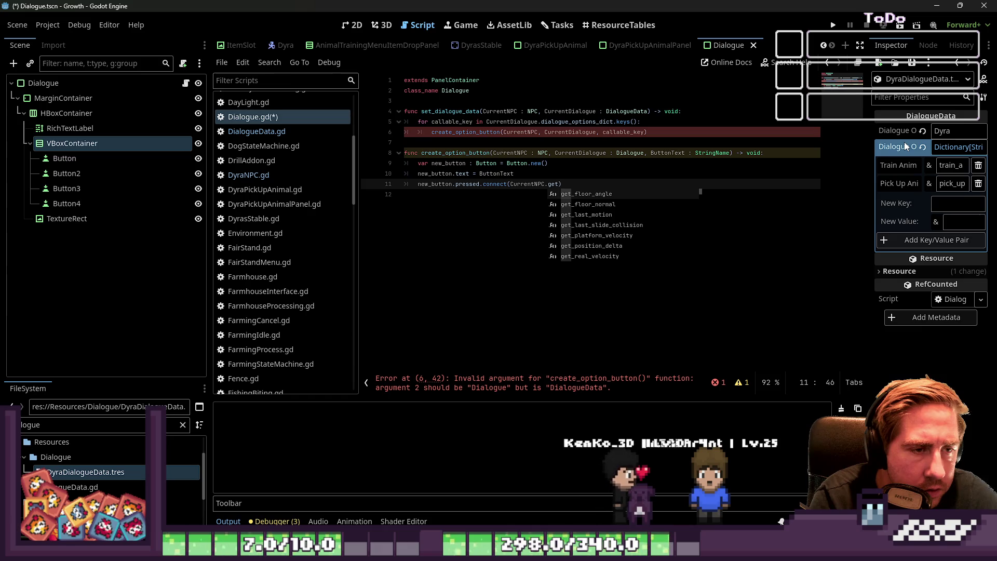
key("BackSpace")
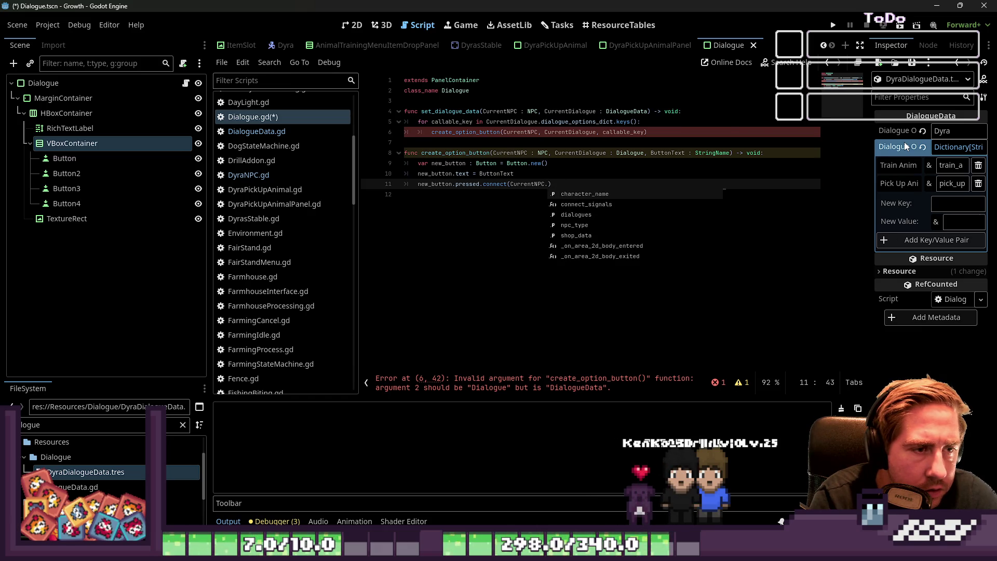
type("et")
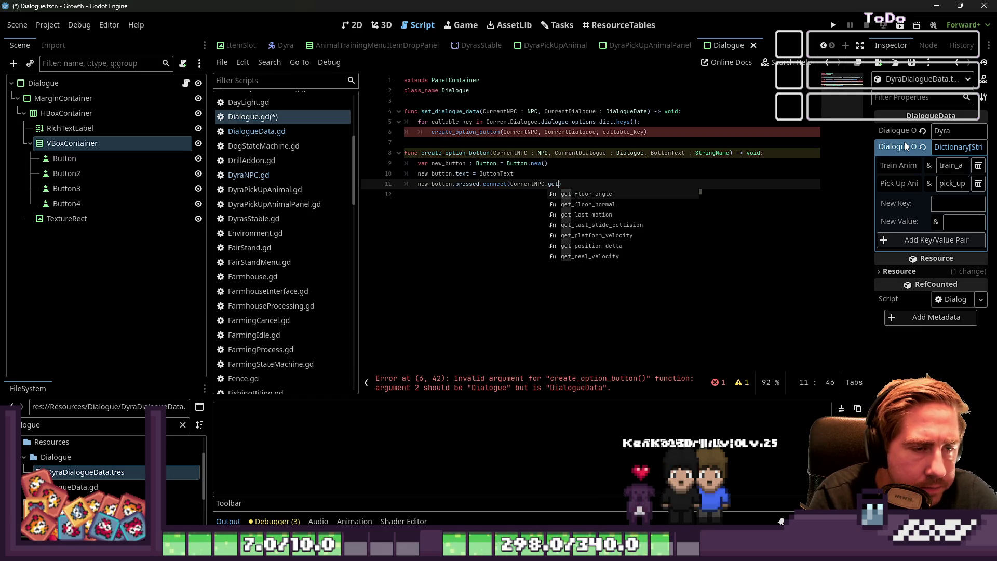
type("(C")
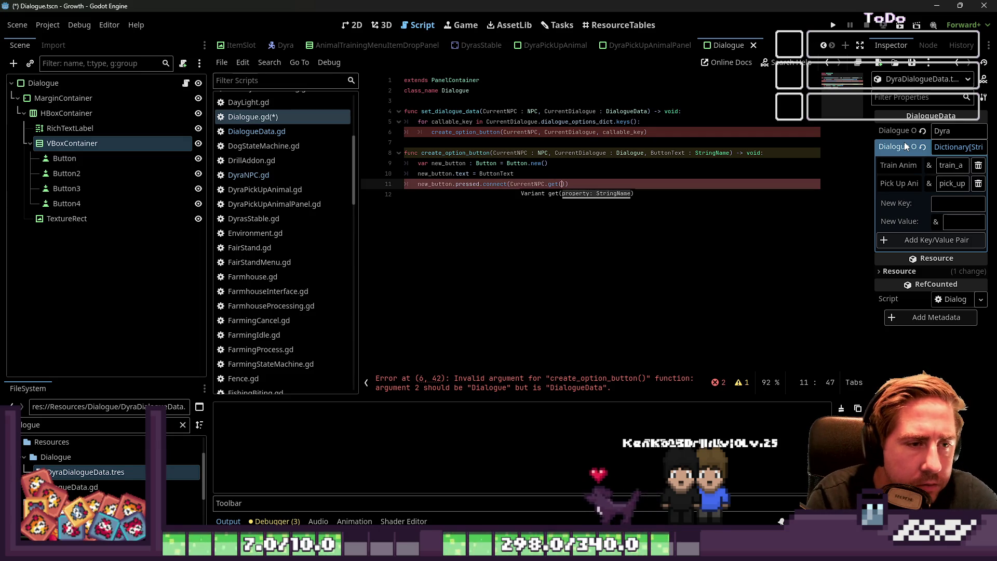
type("urrentDialo")
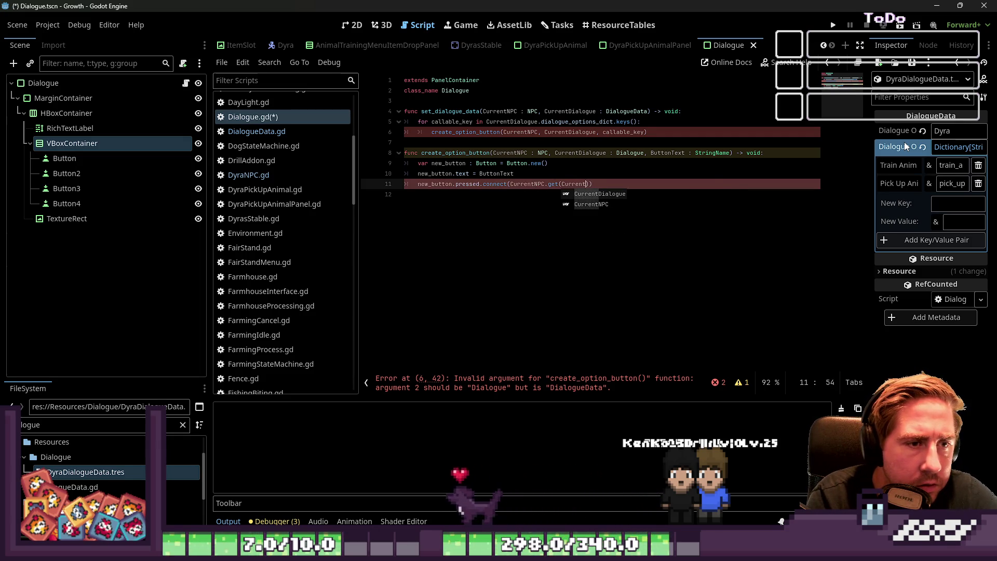
type("gue.get")
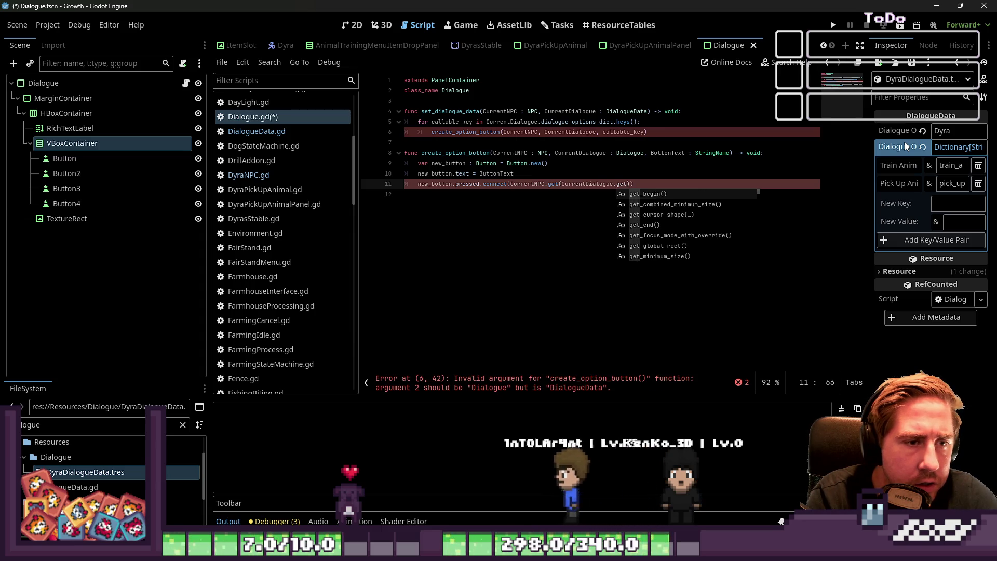
type("(")
type("ButtonT")
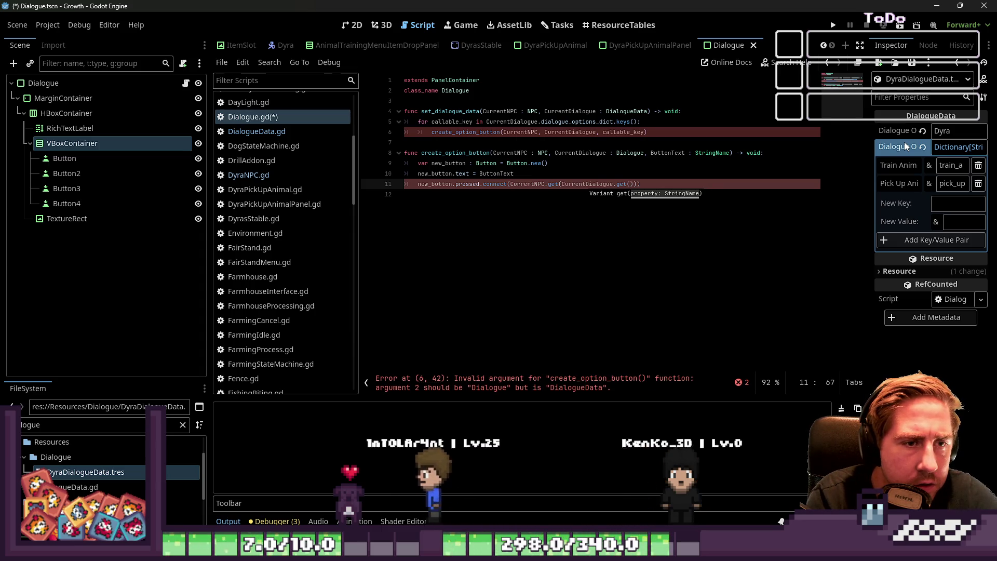
type("ext")
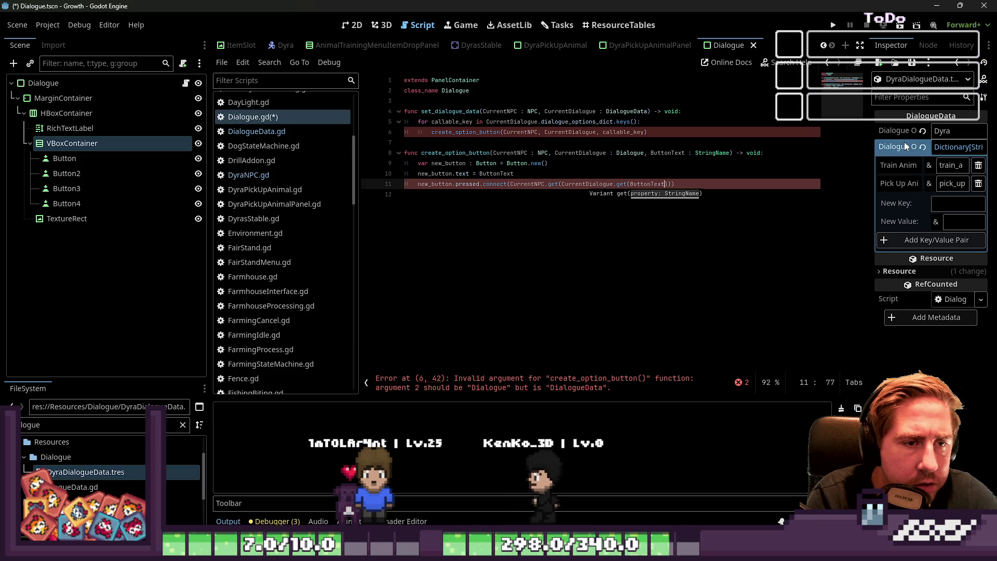
key("Down")
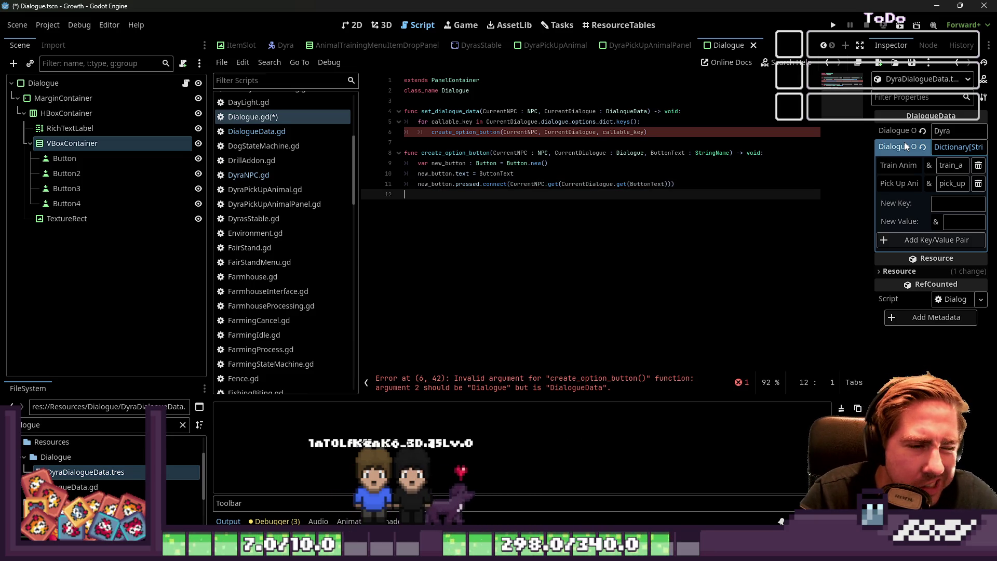
key("Up")
Step: Rename the ButtonText parameter and its uses to CallableName
double_click(667, 153)
type("Ca")
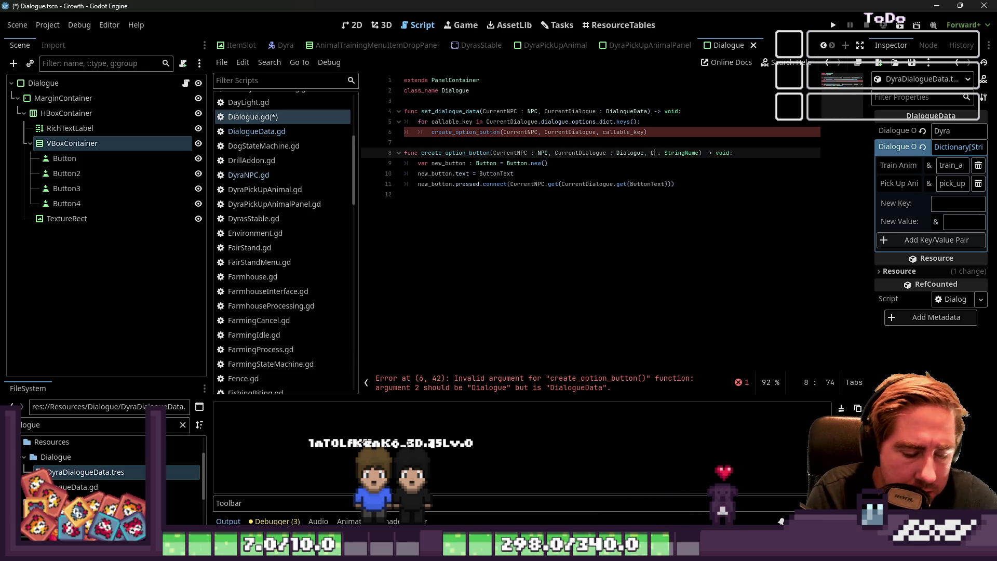
type("llable")
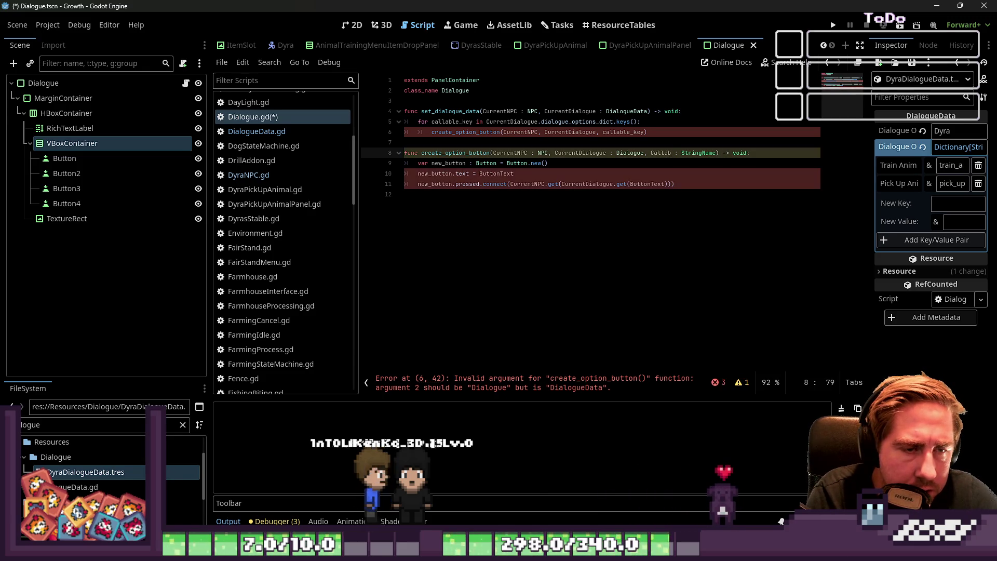
type("Name")
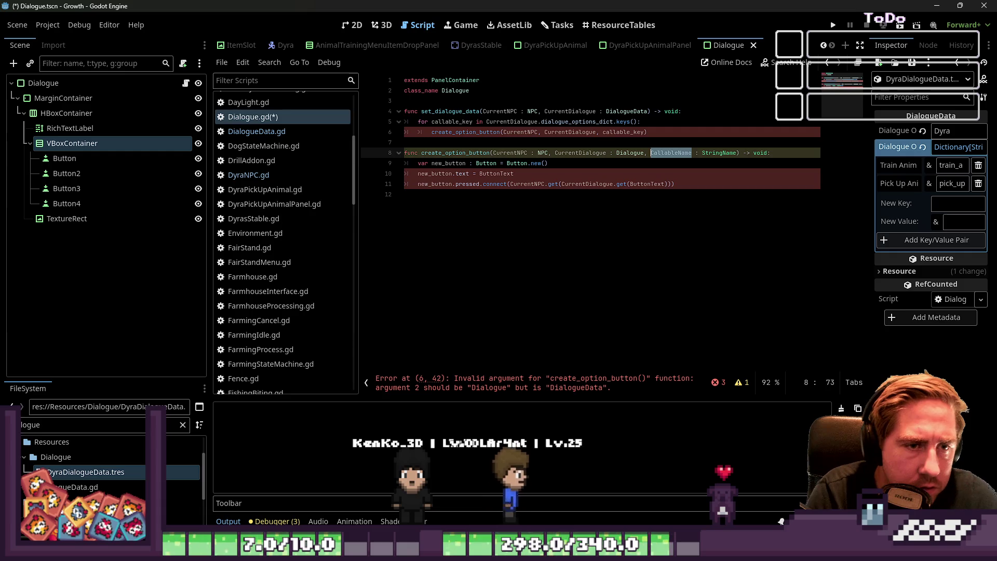
left_click(651, 184)
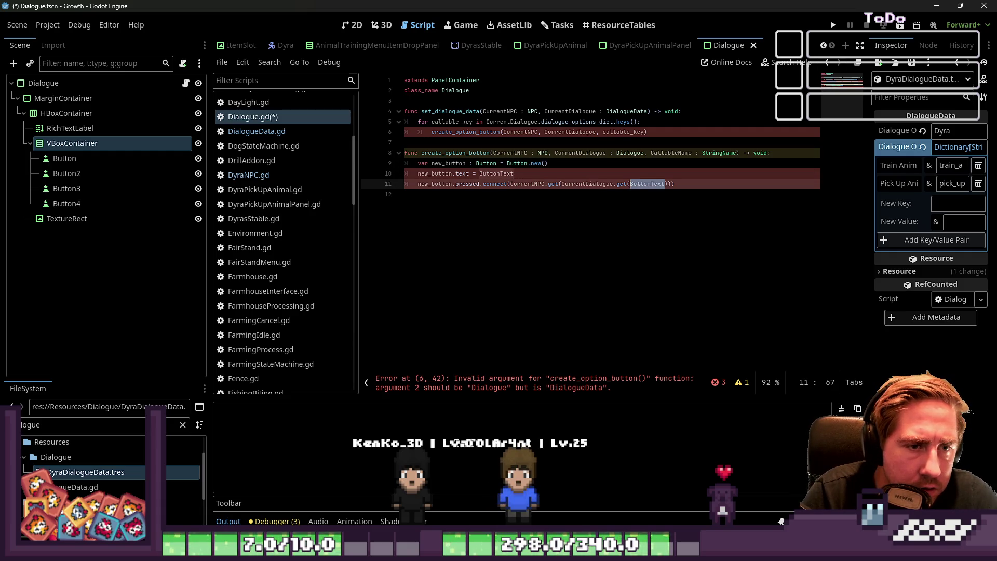
type("CallableName")
double_click(499, 173)
type("CallableName")
left_click(405, 195)
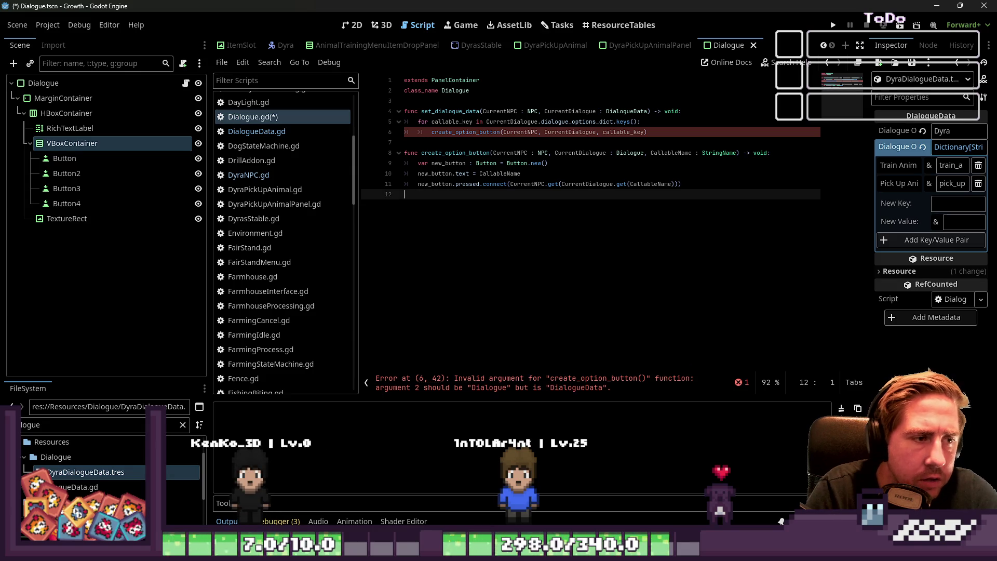
Step: Rename VBoxContainer to unique %ButtonGrp and add %ButtonGrp.add_child(new_button)
double_click(107, 148)
type("Button")
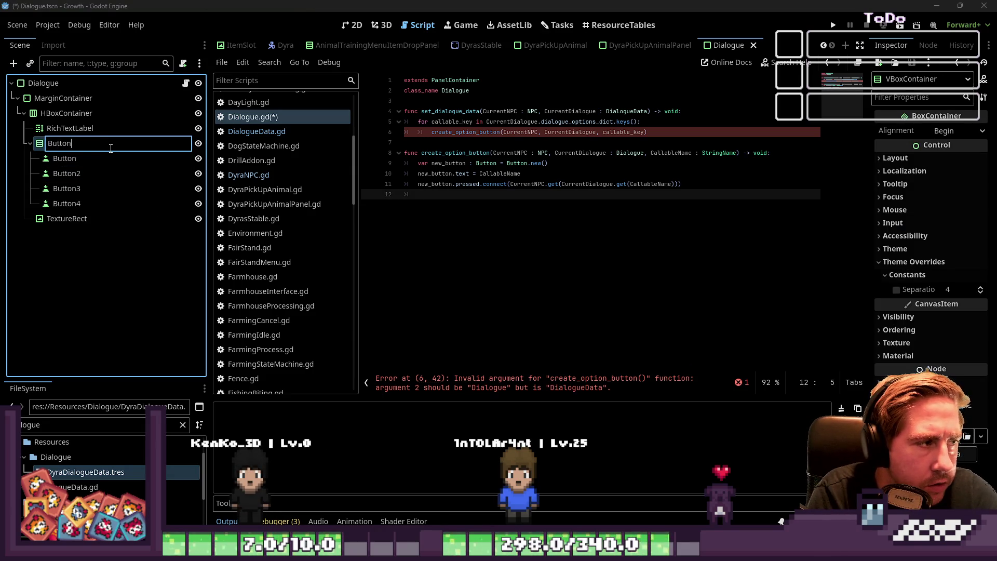
key("Return")
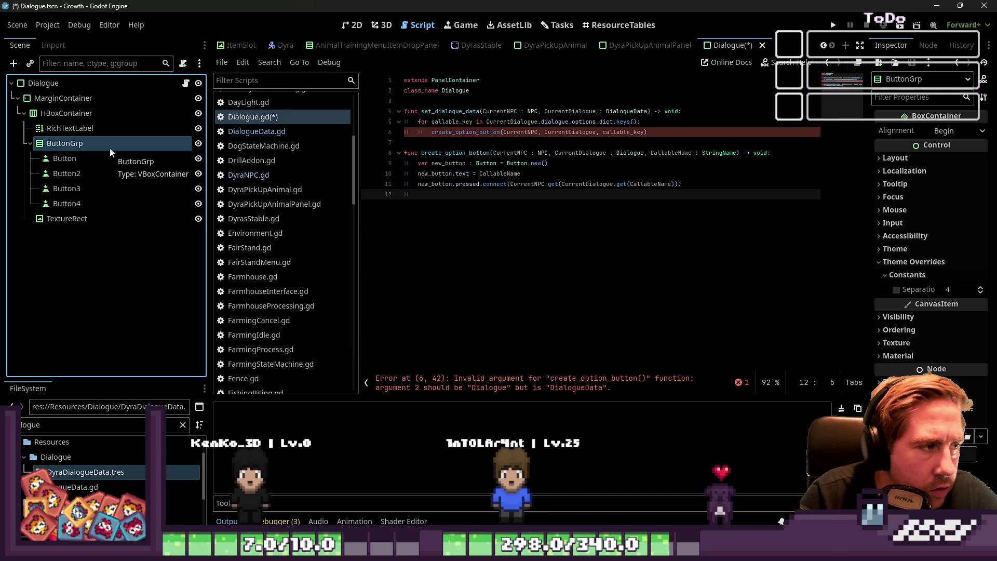
double_click(110, 148)
key("Return")
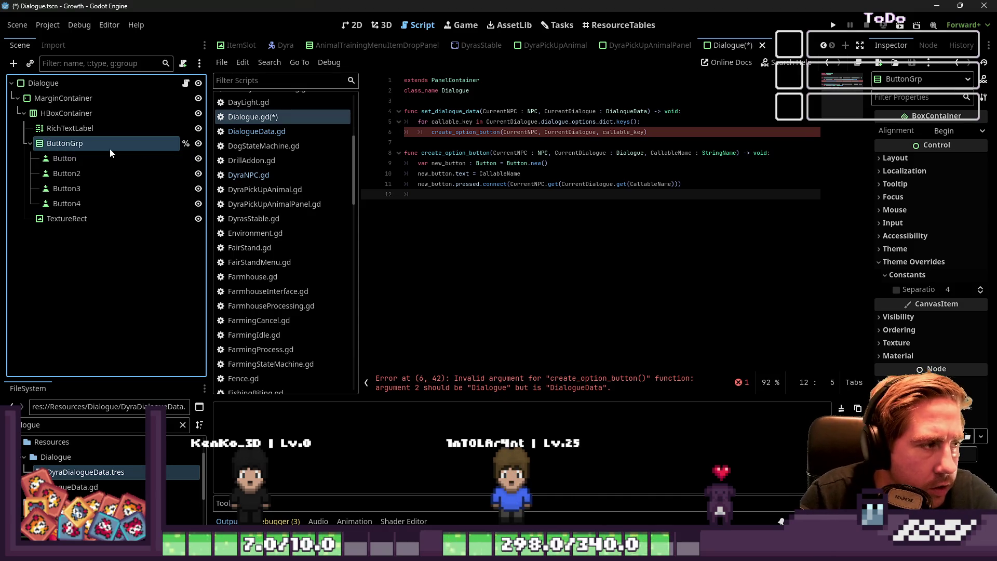
type("ButtonGr")
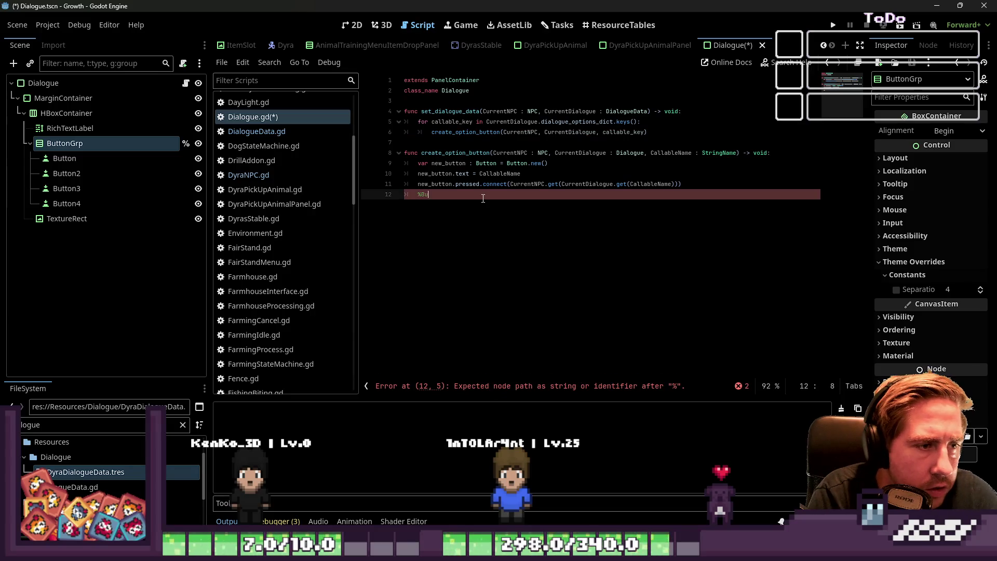
type("p.add")
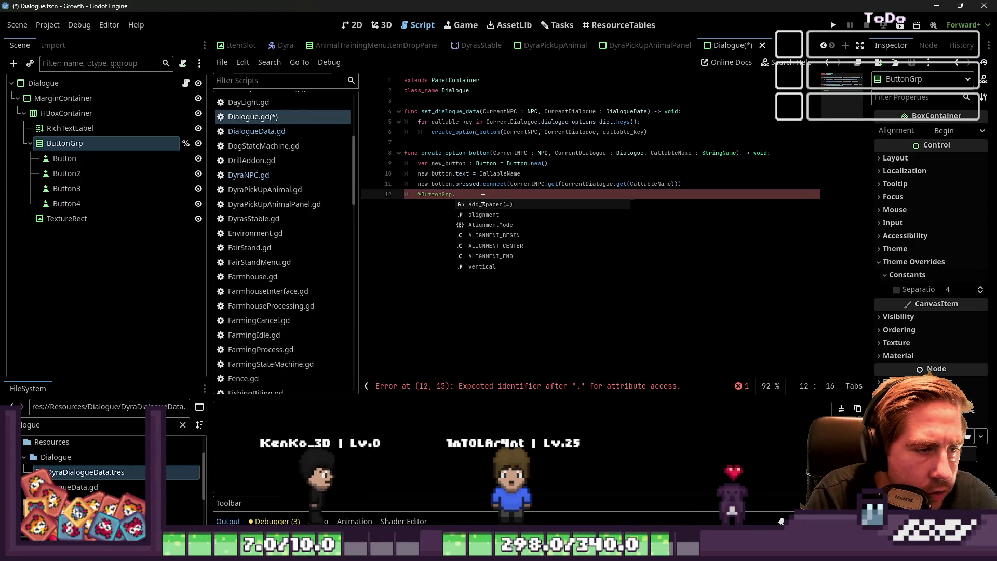
type("_child(new")
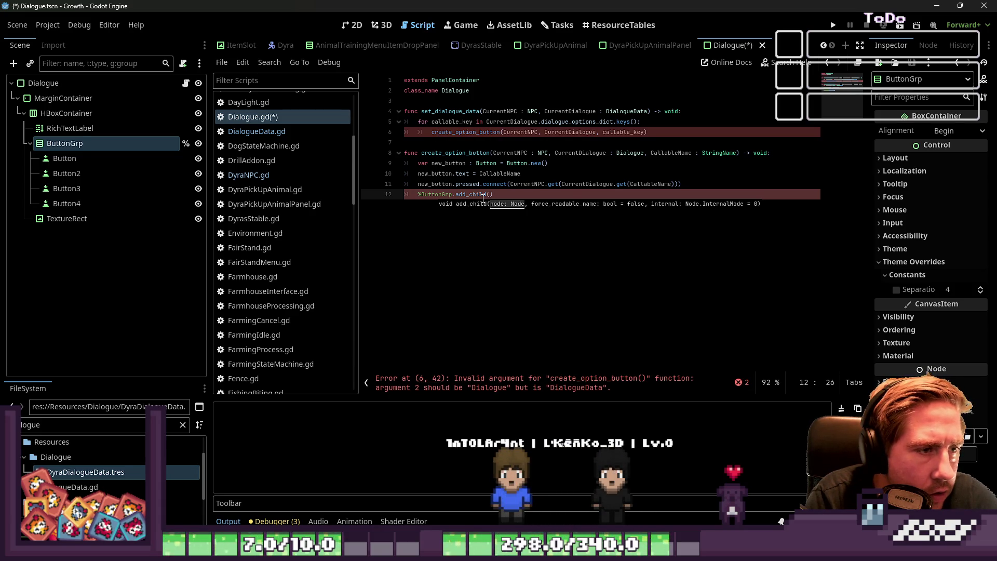
type("_button")
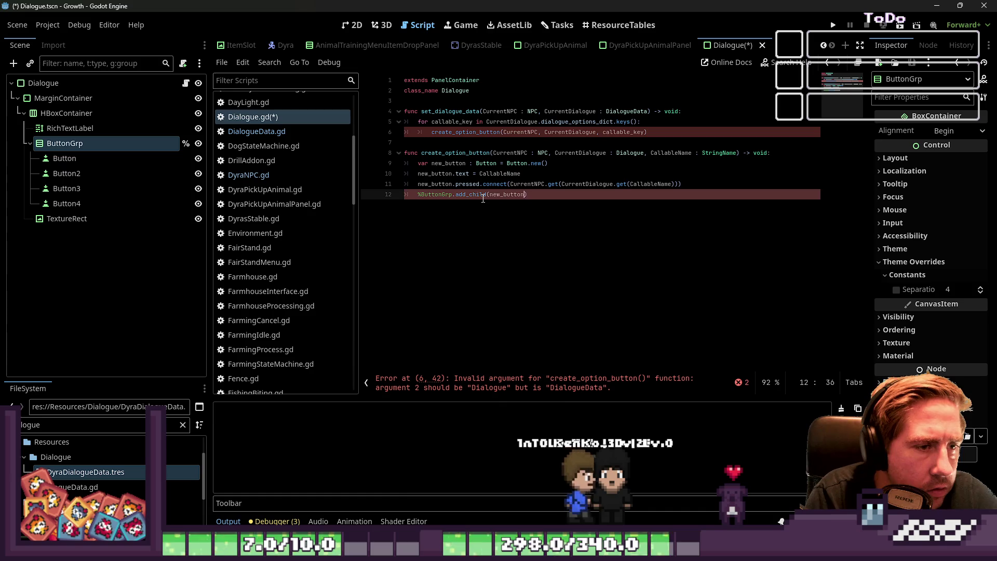
key("Up")
key("Up")
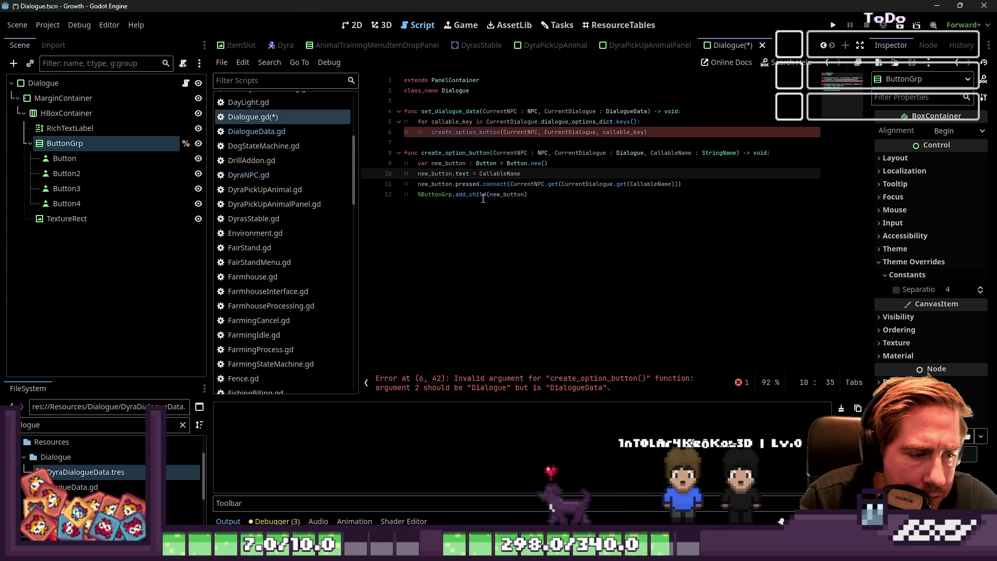
Step: Above the options loop, add 'for child in %ButtonGrp.get_children(): child.queue_free()'
key("Up")
key("Up")
key("Up")
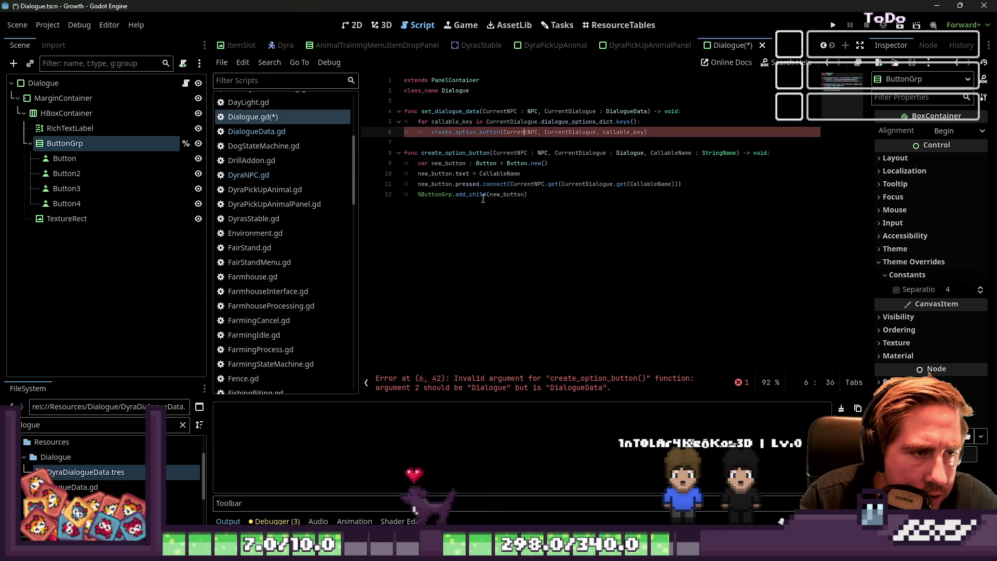
key("Down")
key("Down")
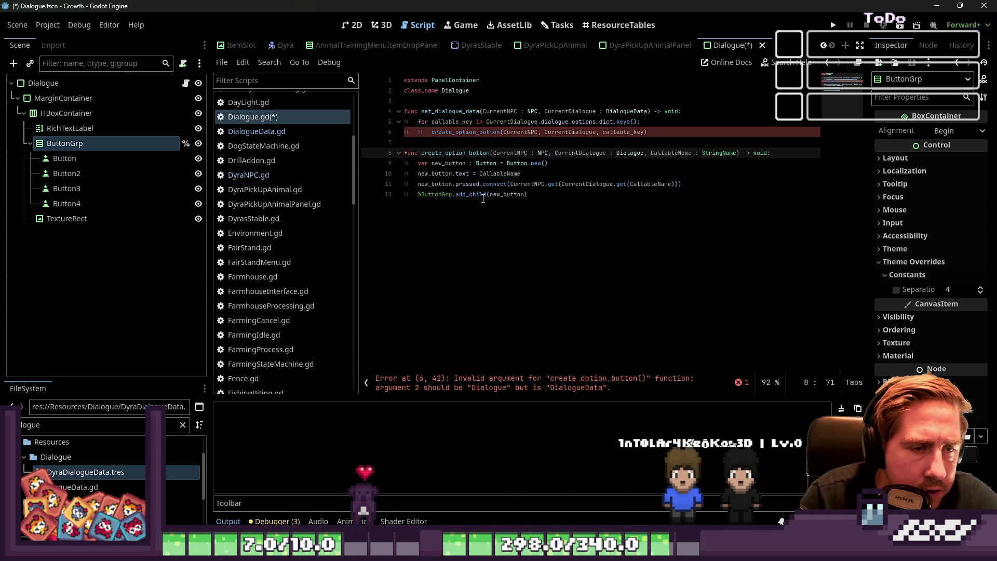
key("Up")
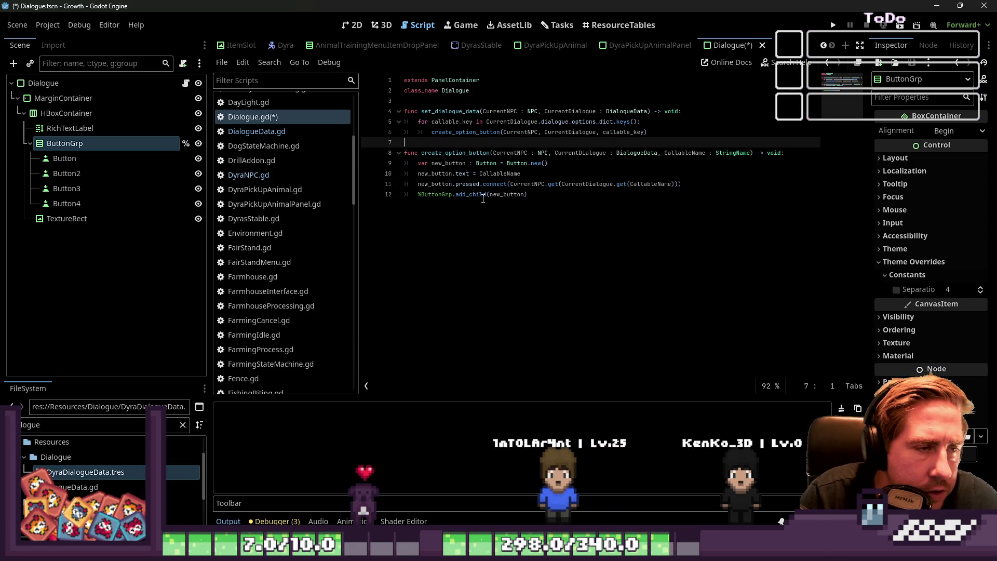
key("Return")
key("Up")
key("Up")
key("Up")
key("Return")
key("Return")
key("Up")
key("Up")
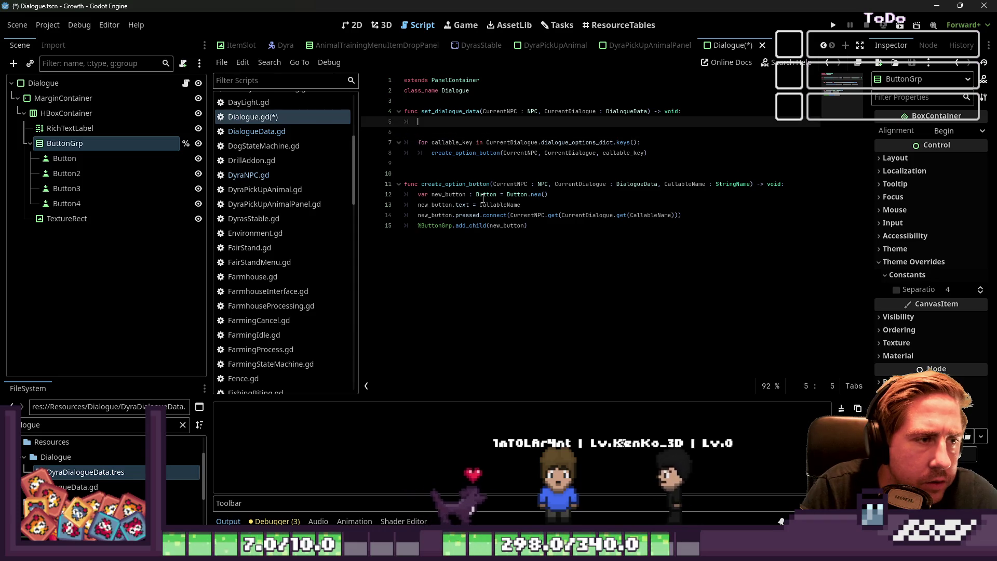
type("for chi")
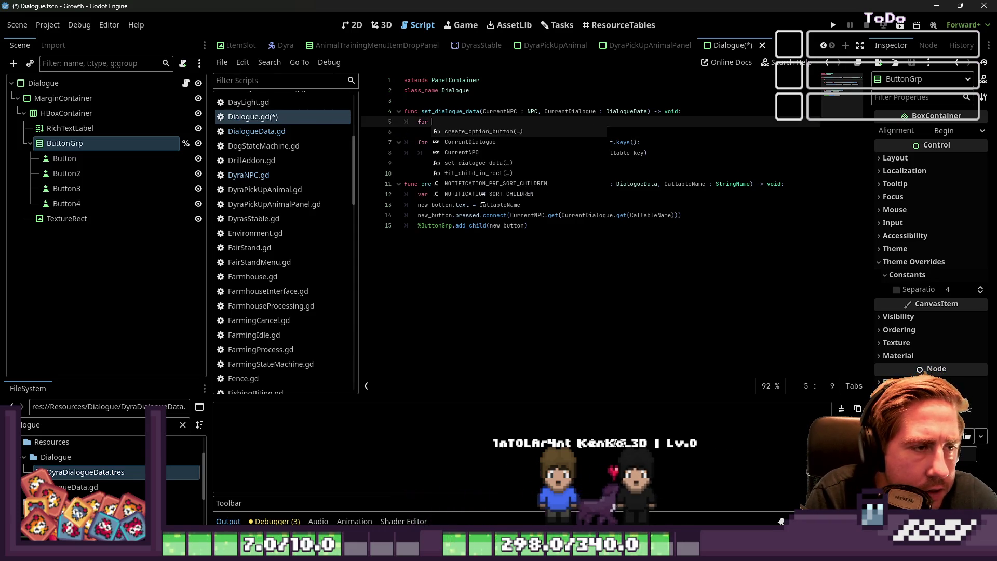
type("ld in ")
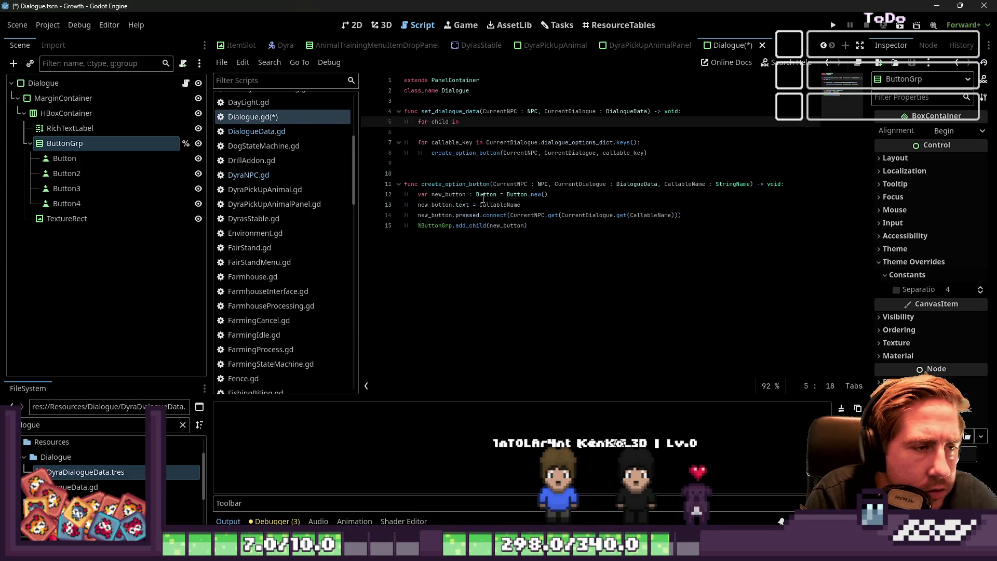
type("%ButtonGrp.")
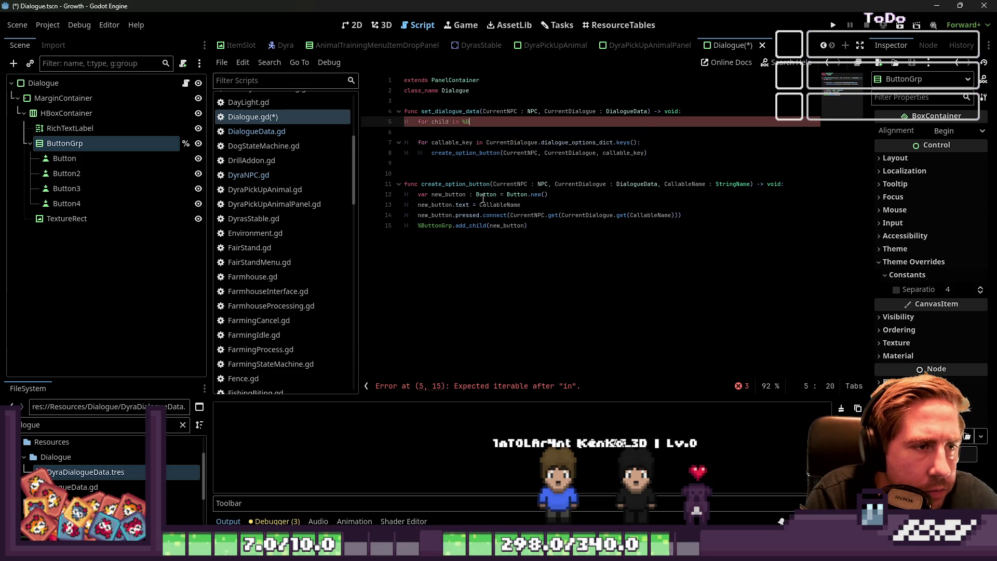
type("get_childr")
key("Return")
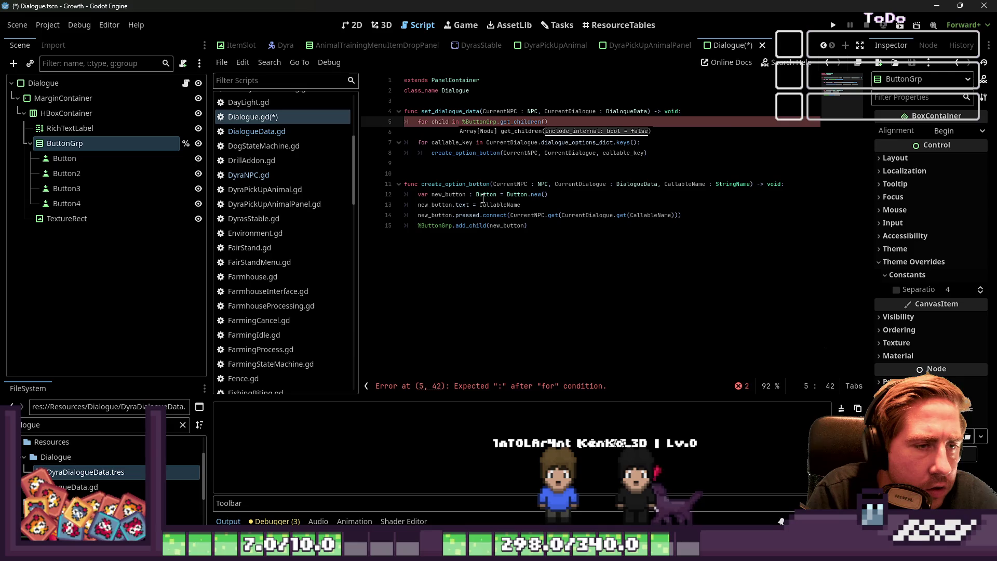
key("Return")
type("child.")
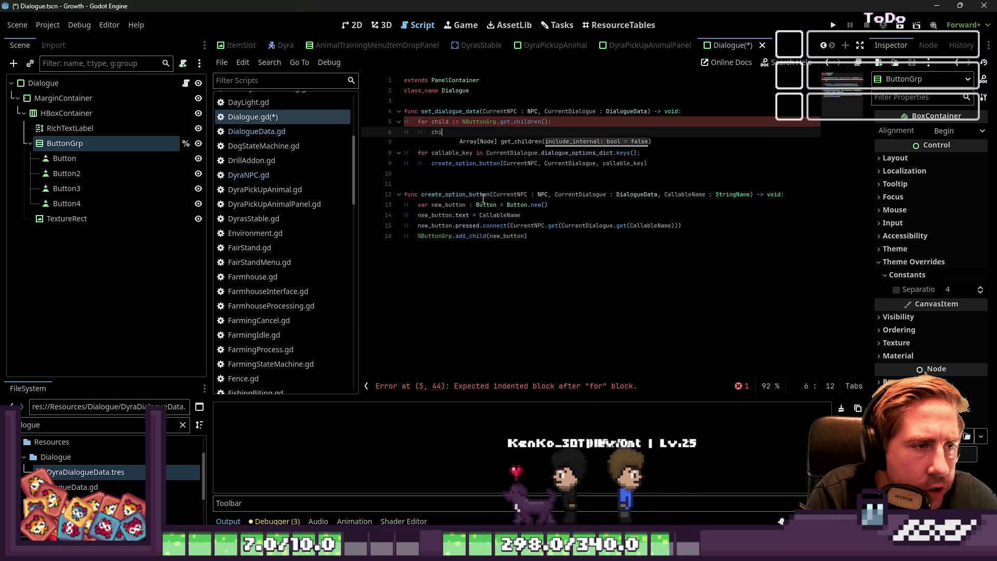
type("queue")
key("Return")
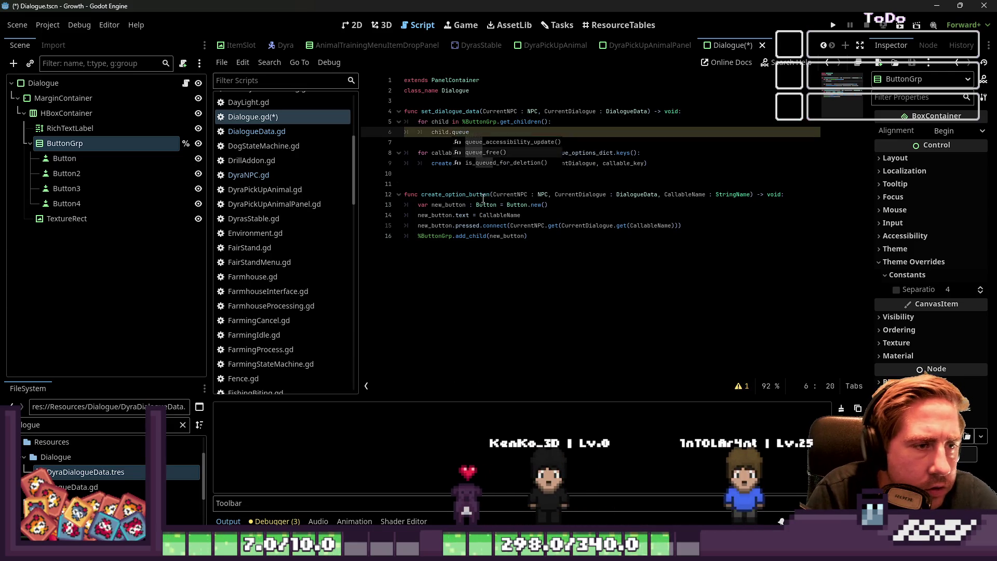
key("Down")
key("Down")
key("Down")
key("Down")
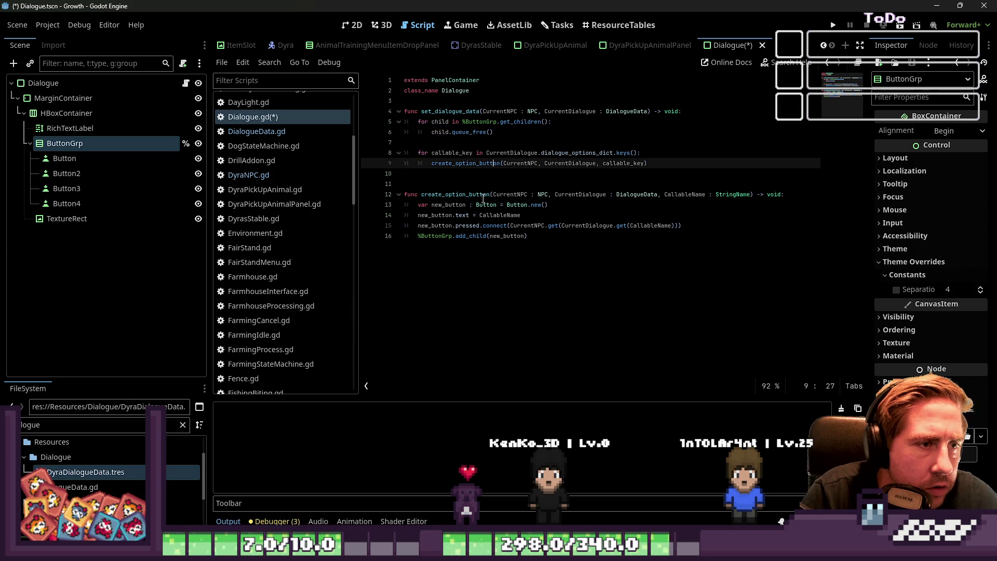
key("BackSpace")
Step: Save Dialogue.gd and open a new line in set_dialogue_data
key("ctrl+s")
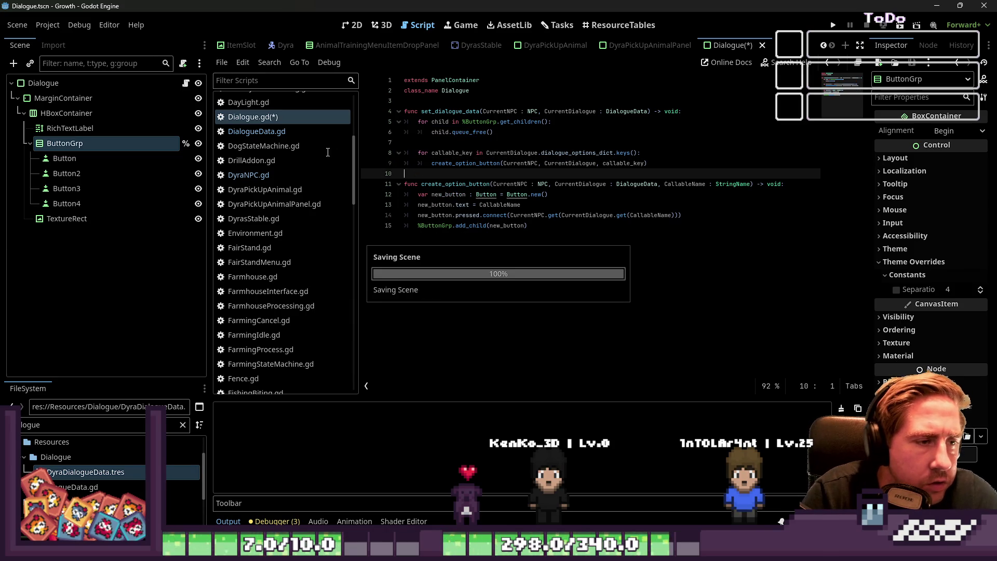
left_click(533, 242)
scroll(279, 173, "up", 3)
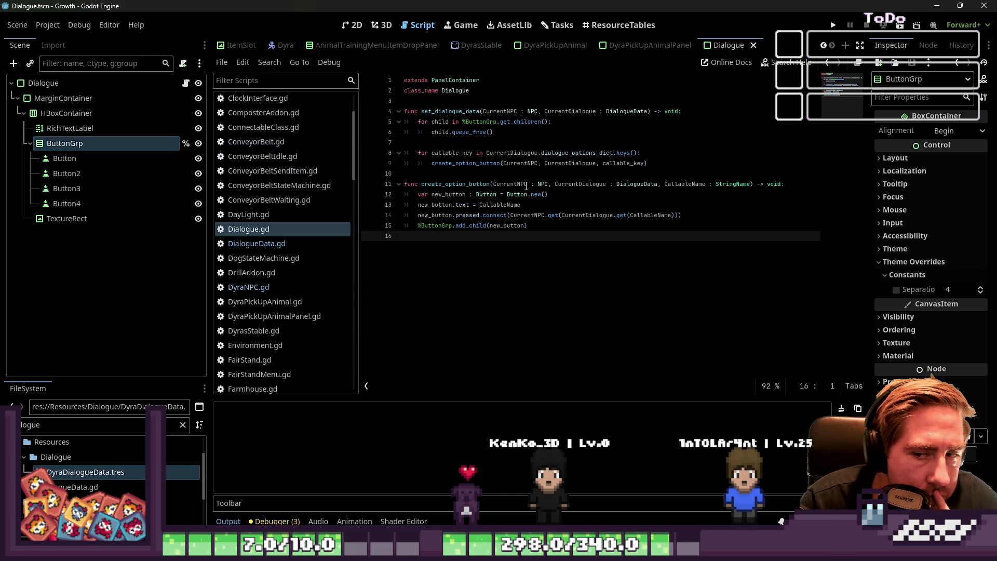
left_click(708, 115)
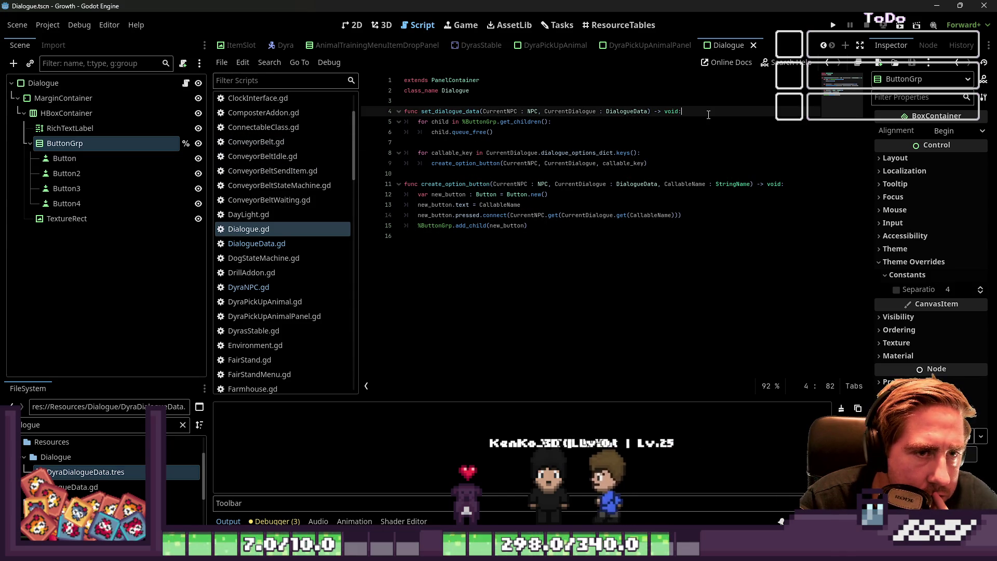
key("Return")
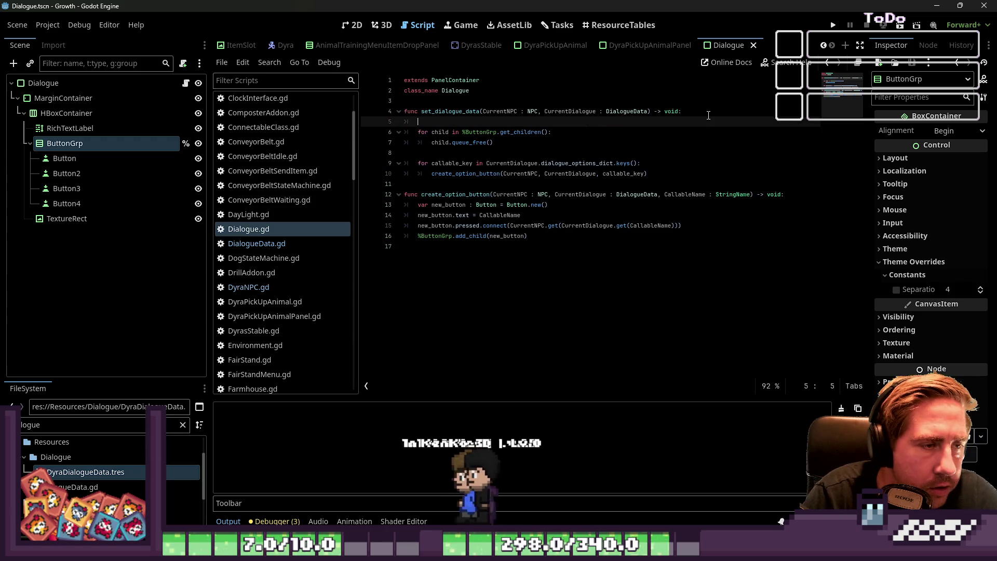
Step: Duplicate the pressed.connect line and change its argument to queue_free
key("Down")
key("Down")
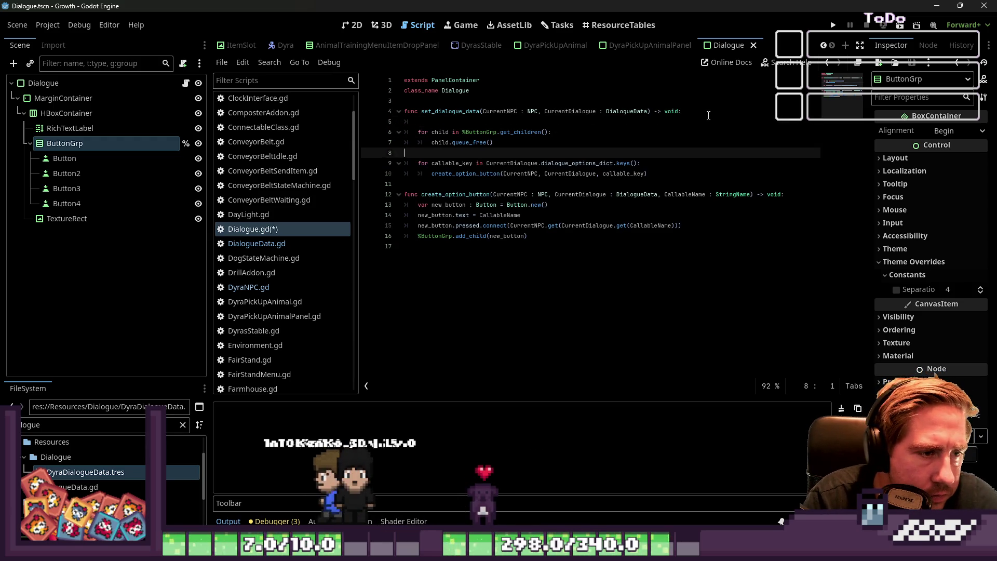
key("Down")
key("Down")
key("Down")
key("shift+End")
key("ctrl+c")
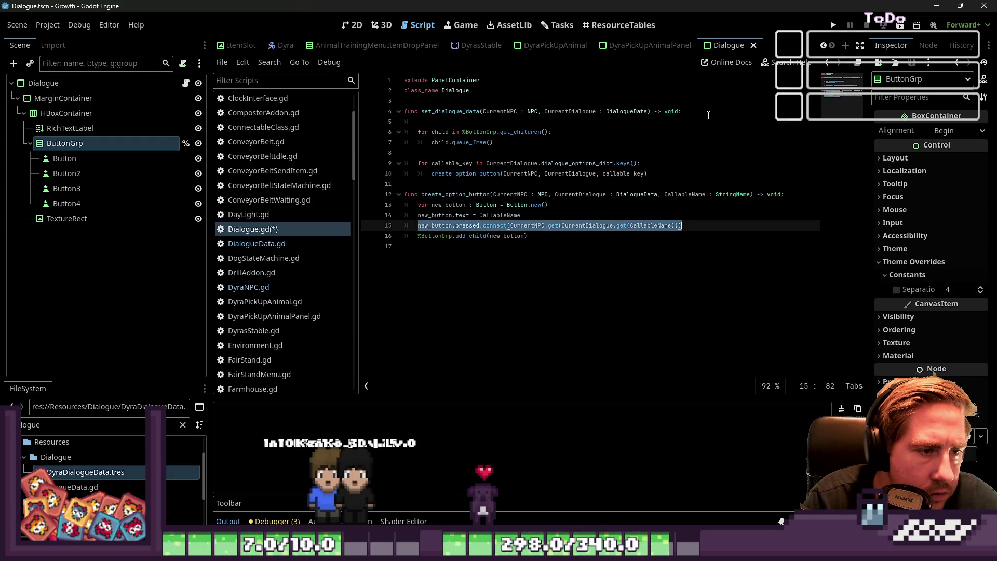
key("End")
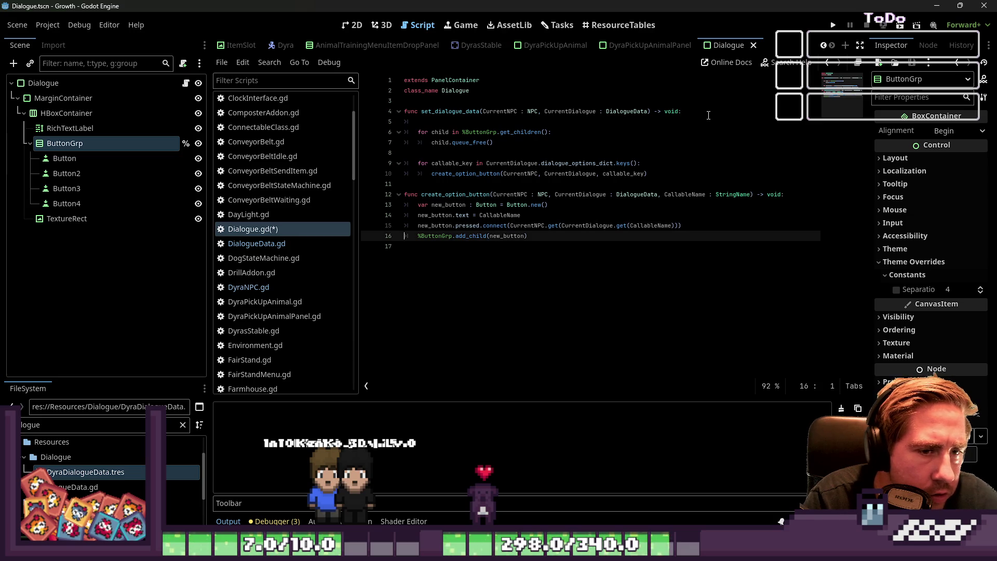
key("Return")
key("ctrl+v")
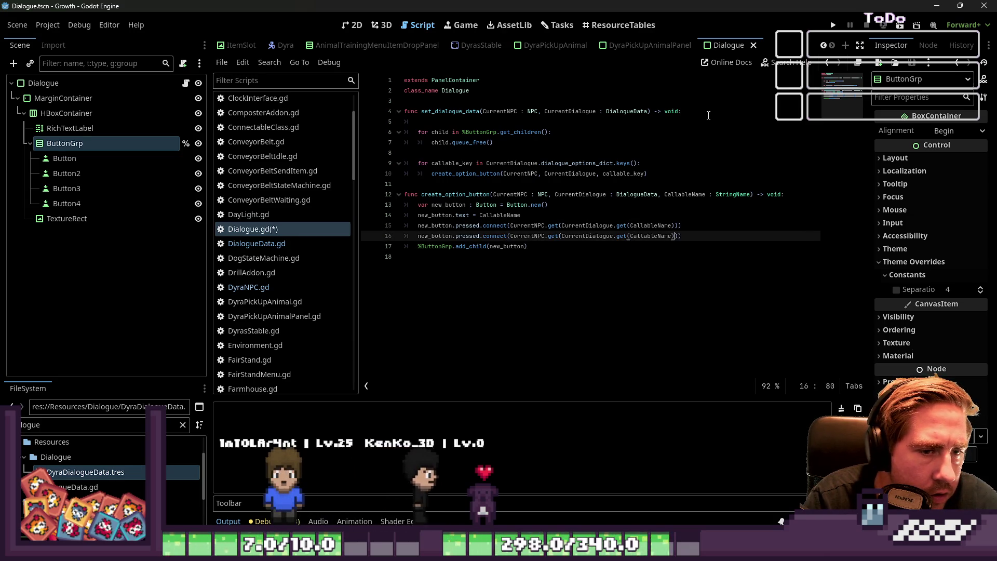
key("End")
key("Left")
key("Left")
key("ctrl+shift+Left")
key("ctrl+shift+Left")
key("ctrl+shift+Left")
type("que")
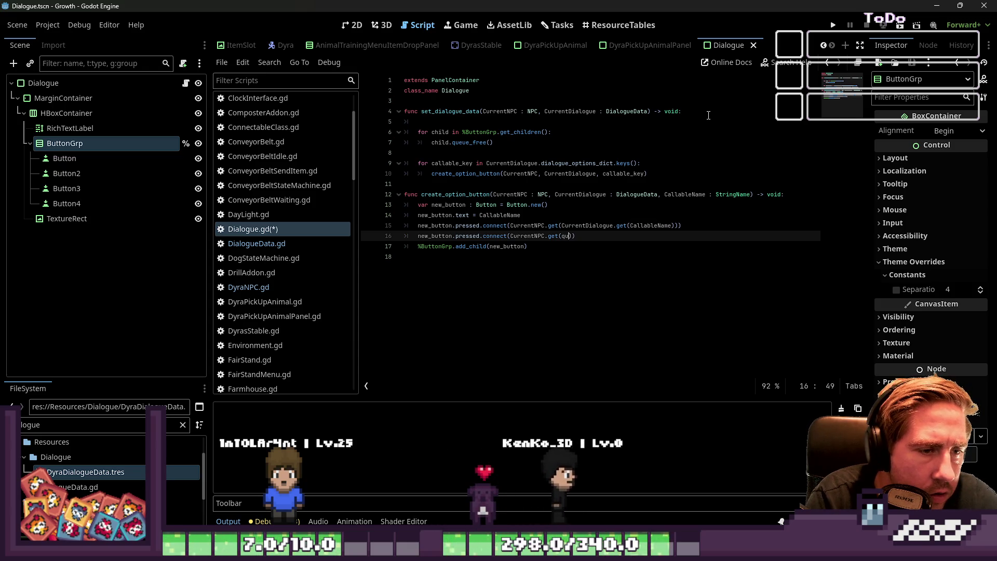
type("ue_f")
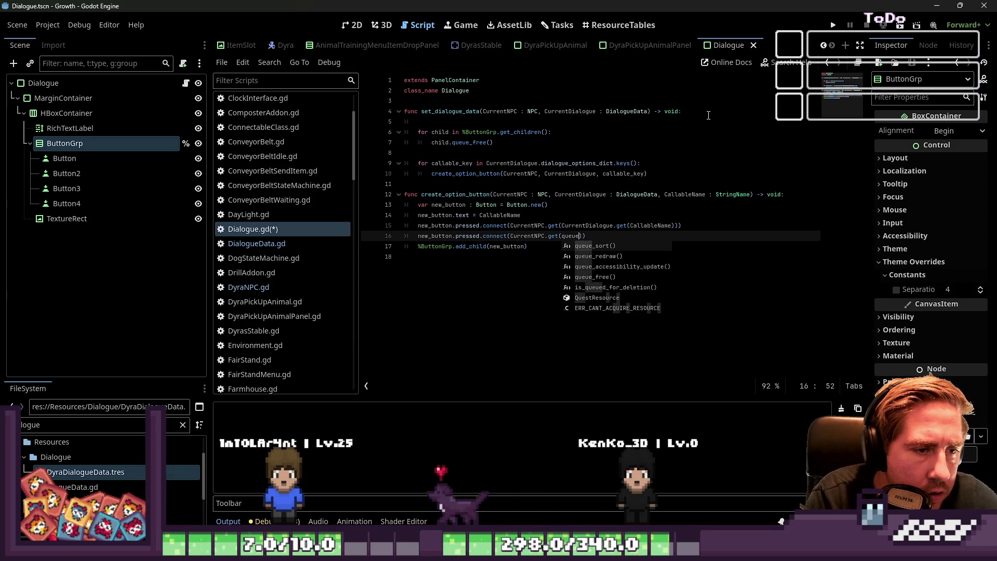
Step: Remove the leftover CurrentNPC.get( wrapper so the copy connects straight to queue_free, then save
key("Down")
key("Down")
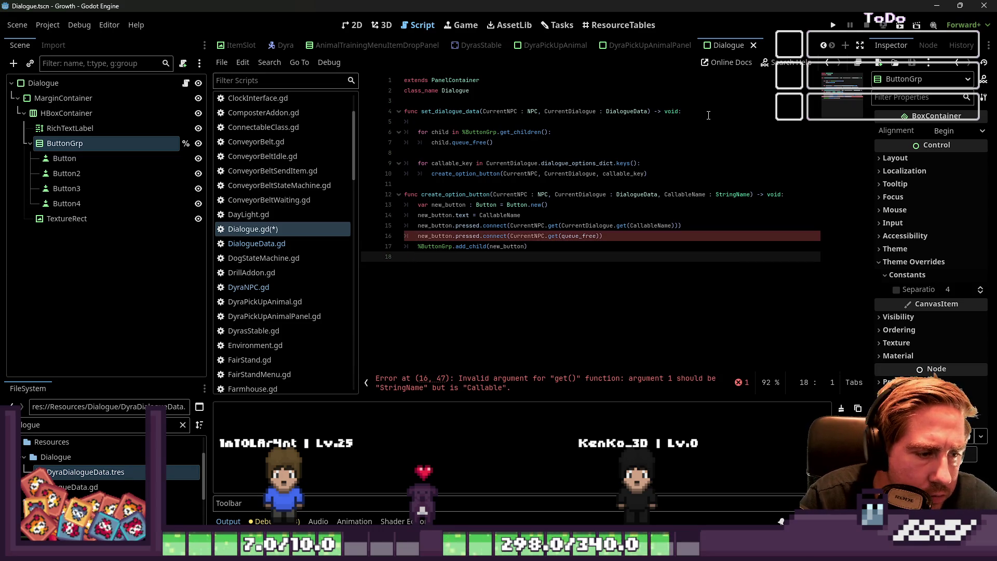
key("Up")
key("Up")
key("Up")
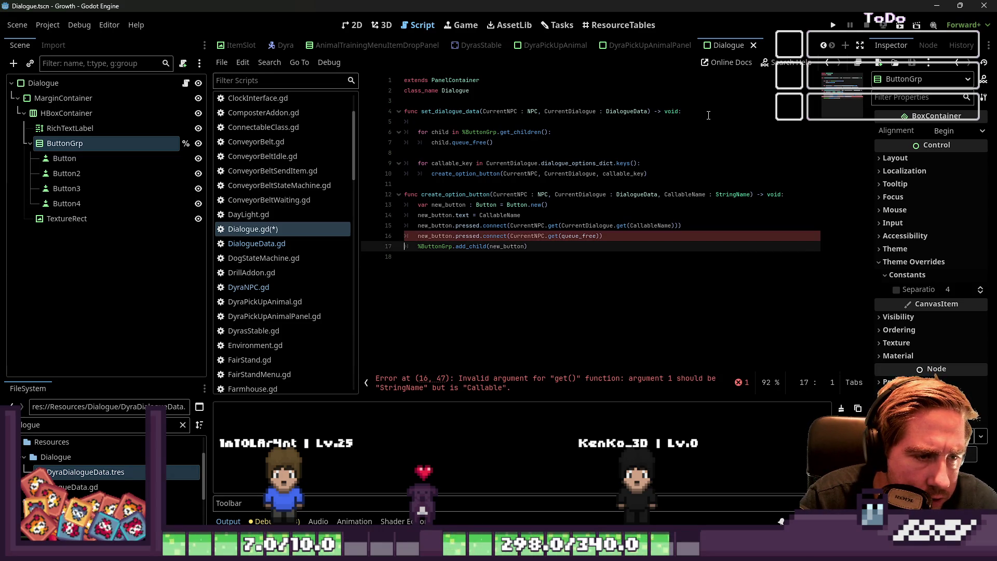
key("End")
key("Down")
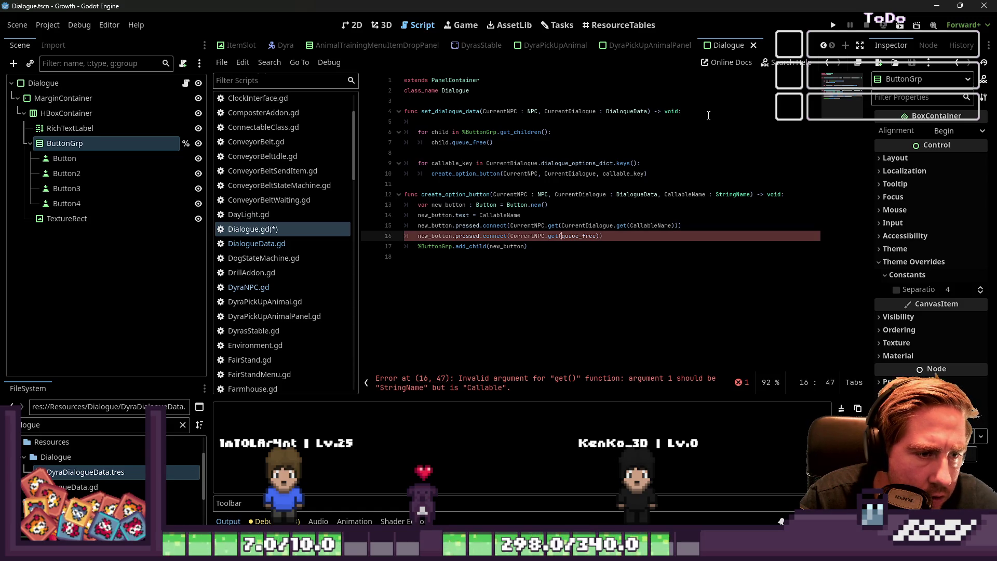
key("ctrl+shift+Left")
key("ctrl+shift+Left")
key("ctrl+shift+Left")
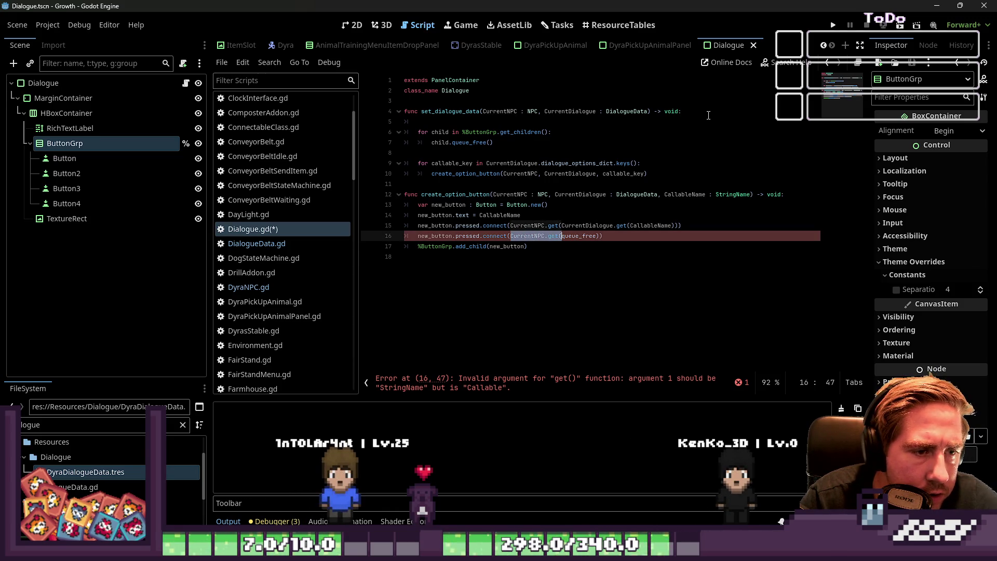
key("ctrl+Right")
key("Down")
key("Down")
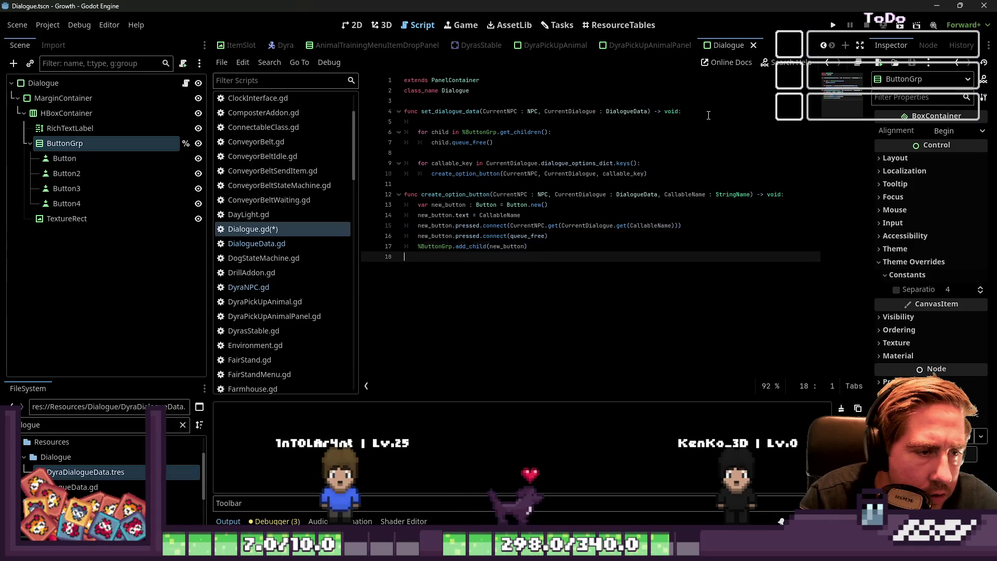
key("ctrl+s")
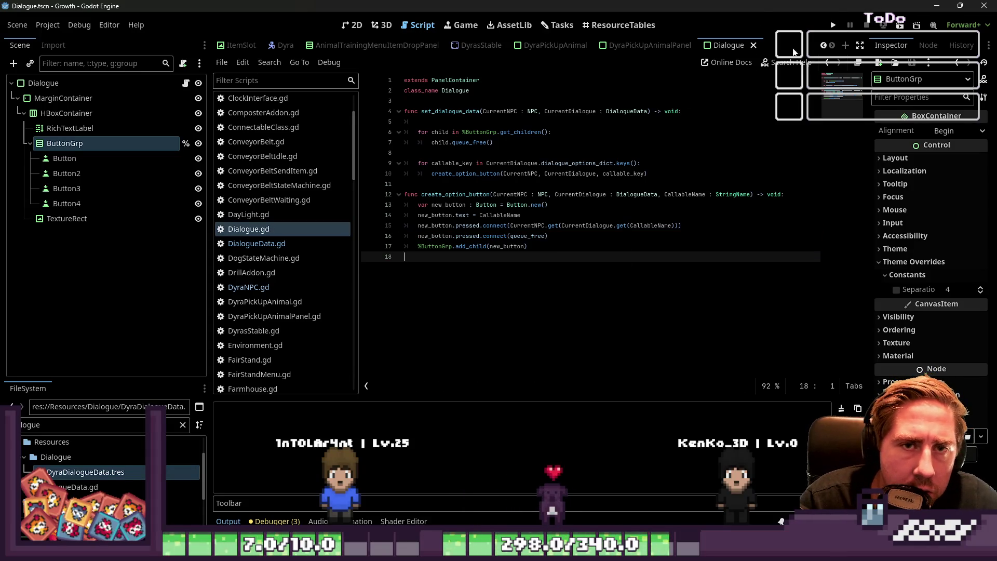
left_click(571, 243)
Step: Add new_button.pressed.connect(hide) below the queue_free connect line
left_click(572, 237)
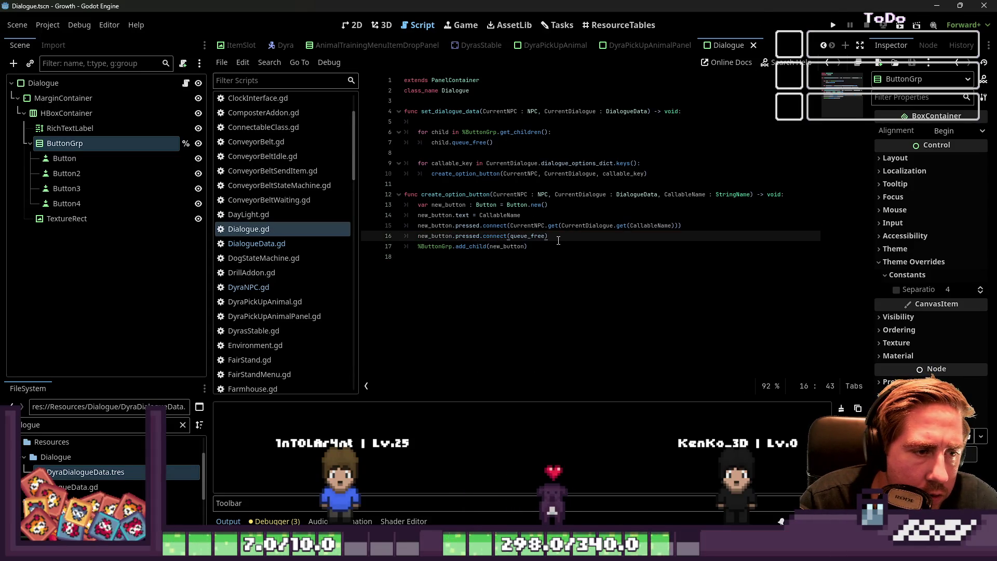
key("Return")
key("Up")
key("ctrl+shift+Right")
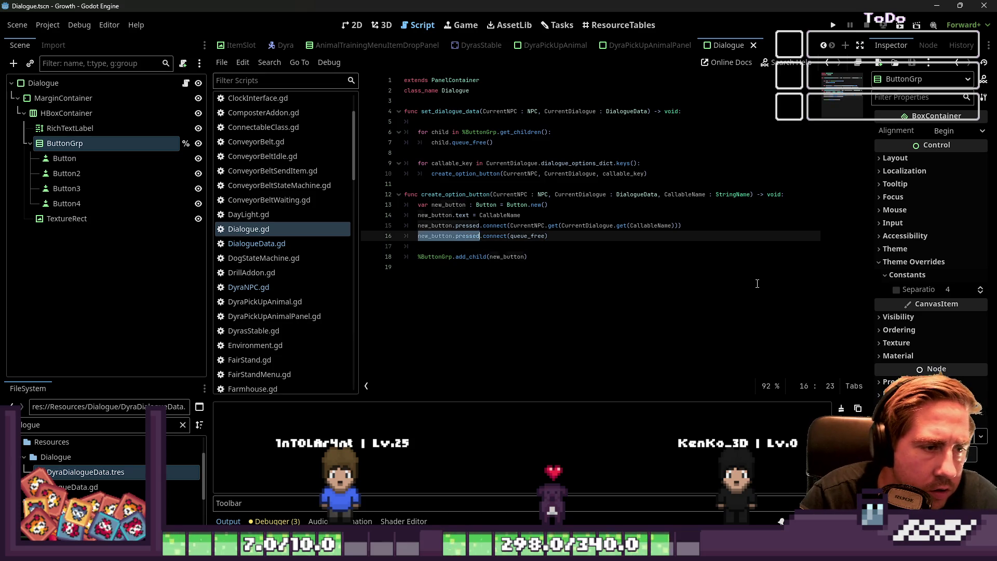
key("ctrl+c")
key("Down")
key("ctrl+v")
type("(")
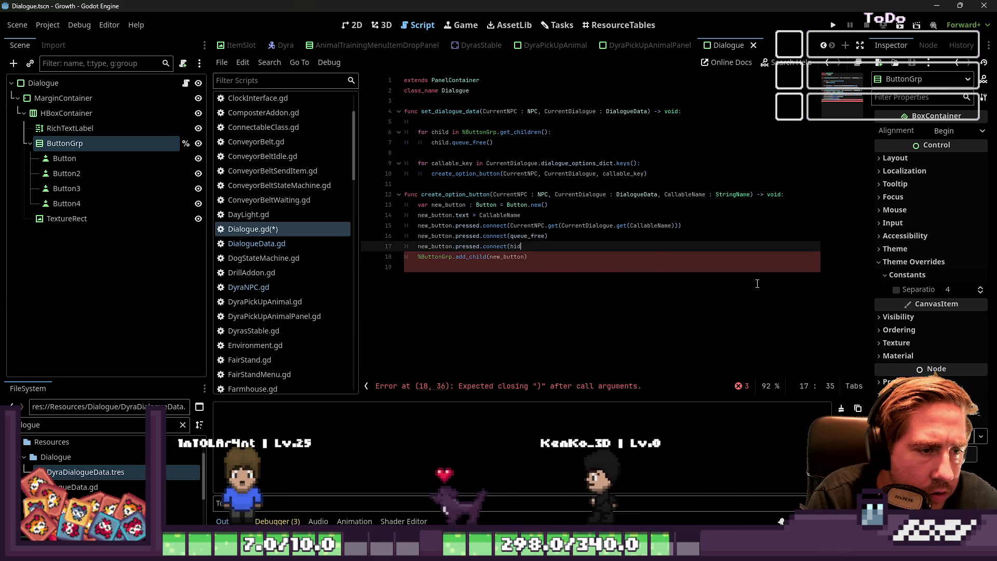
type("hide(")
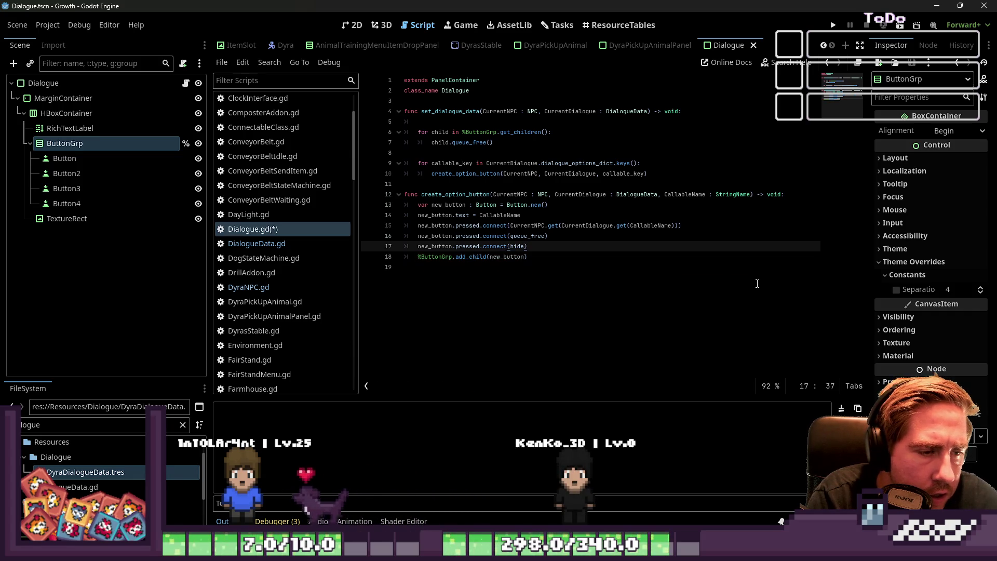
key("Up")
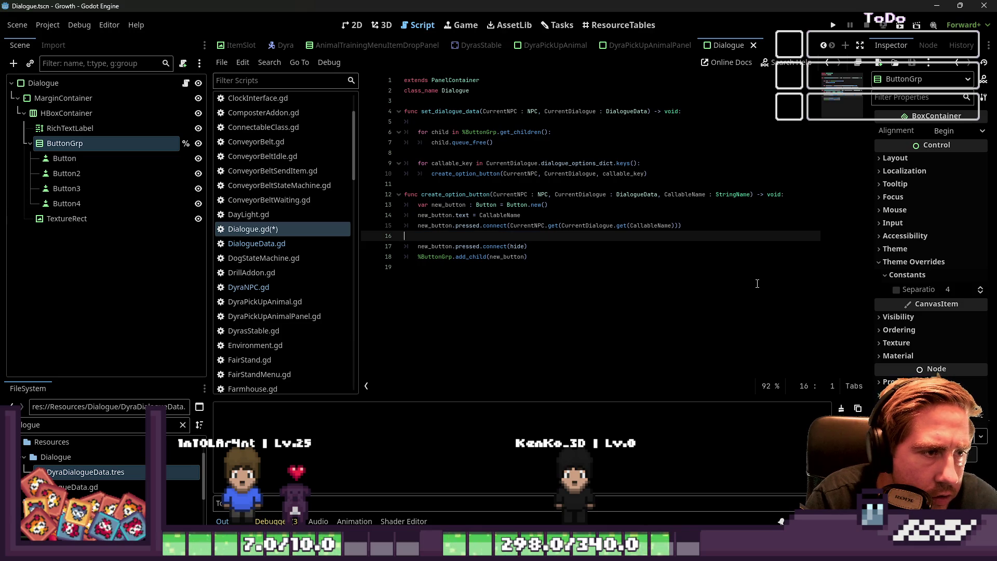
key("BackSpace")
key("Up")
key("Up")
key("Up")
Step: Insert show() as the first line of set_dialogue_data and save
key("Up")
key("Up")
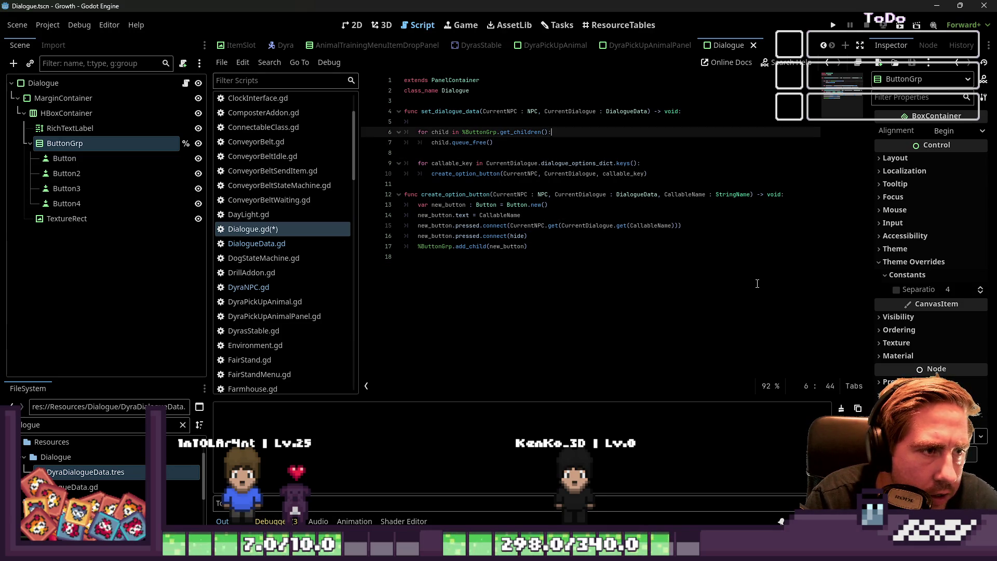
key("Up")
key("Return")
key("Up")
key("Tab")
type("show()")
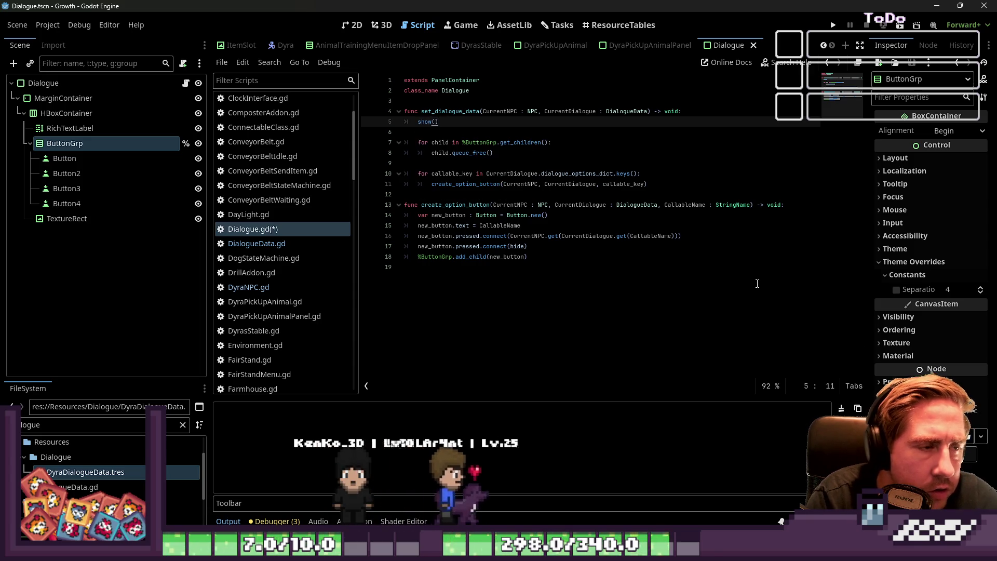
left_click(613, 173)
key("ctrl+s")
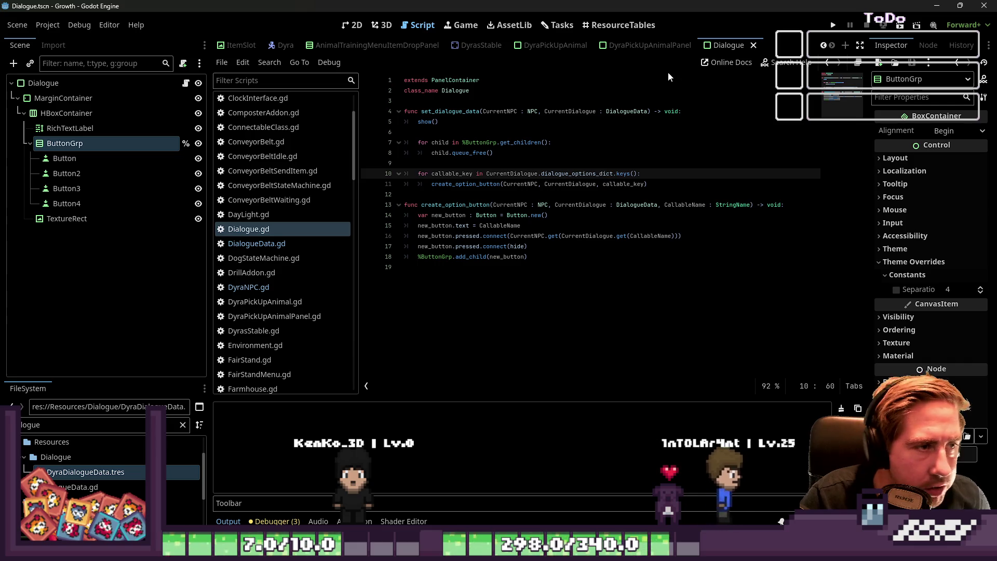
Step: Open the InventoryInterface scene in the 2D view and frame the whole interface
scroll(511, 45, "up", 1)
scroll(510, 46, "up", 1)
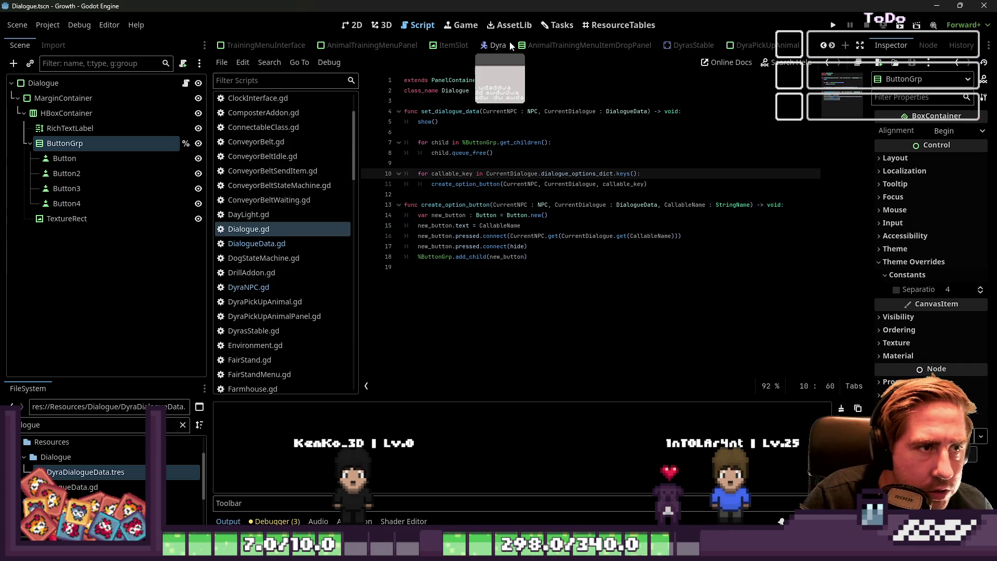
scroll(510, 42, "up", 2)
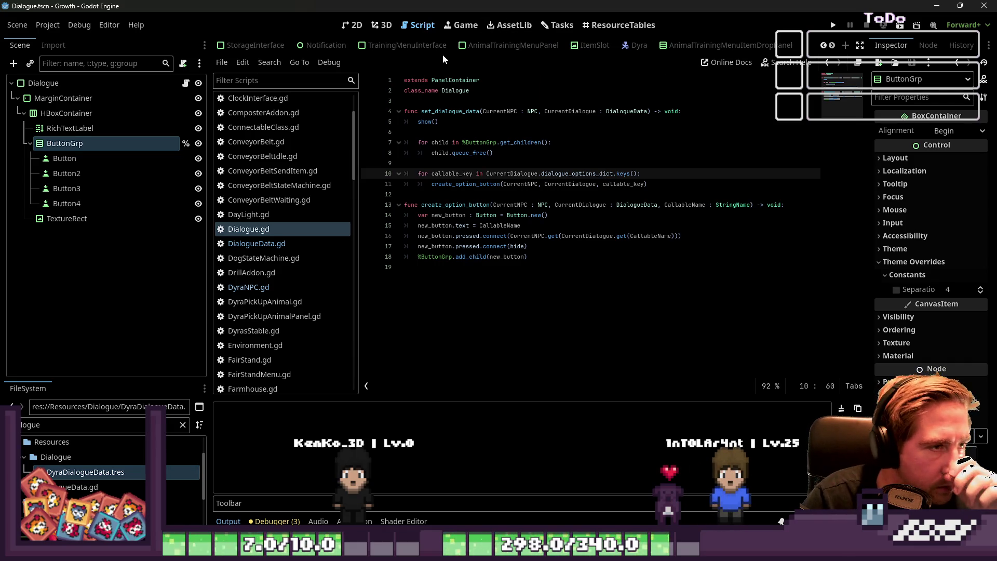
scroll(442, 51, "up", 10)
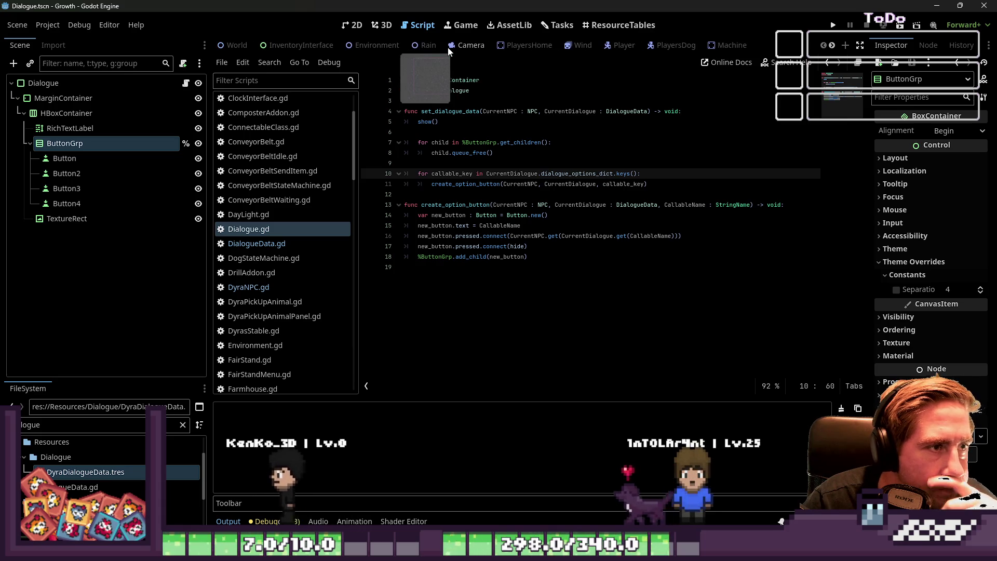
scroll(298, 49, "up", 4)
scroll(297, 49, "down", 15)
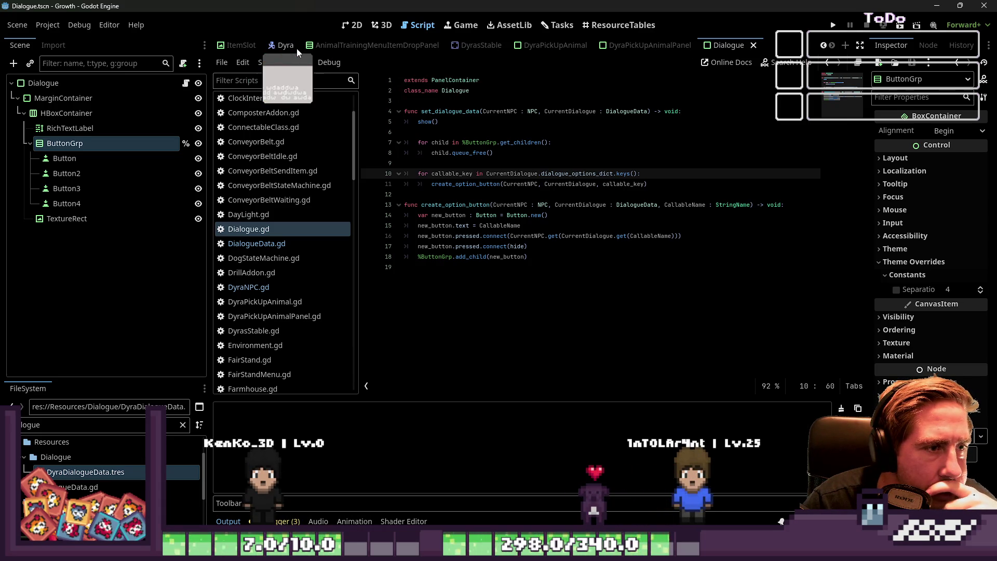
scroll(312, 47, "up", 7)
scroll(326, 45, "up", 8)
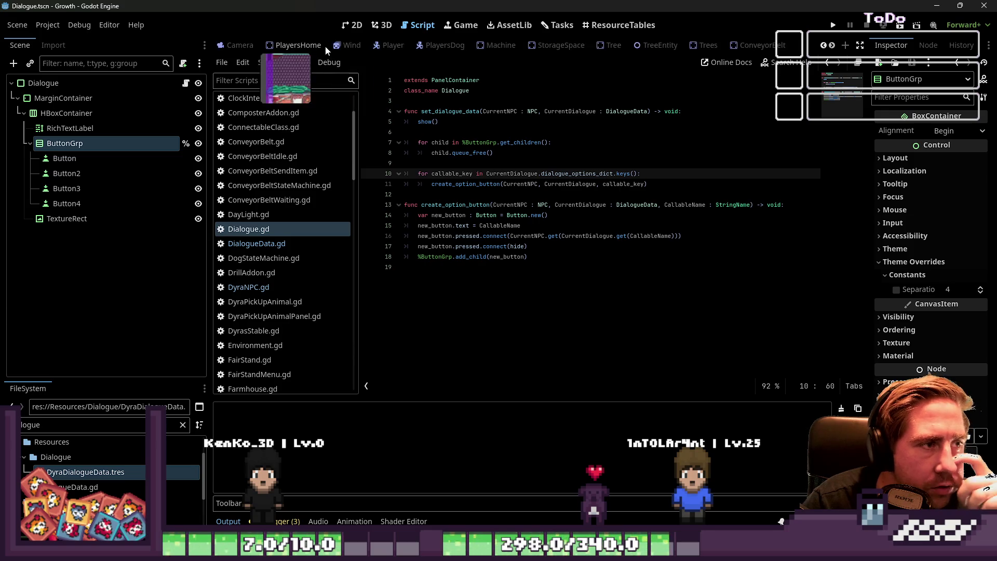
left_click(324, 47)
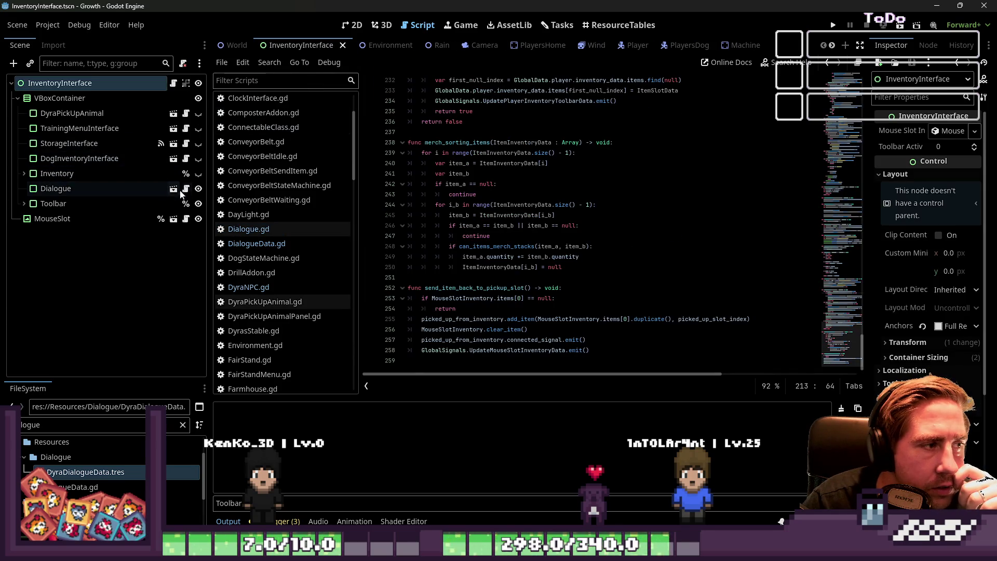
left_click(199, 189)
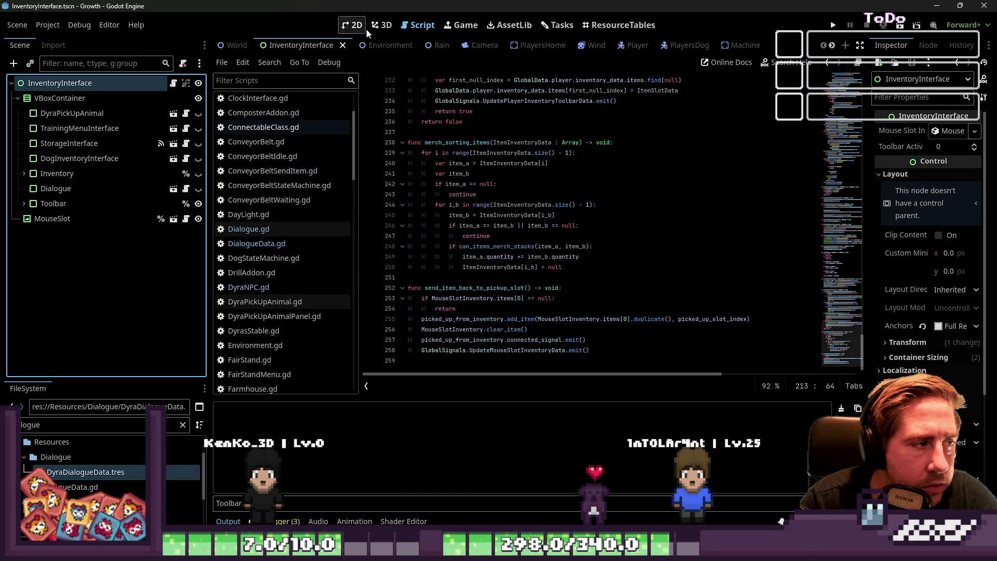
left_click(356, 26)
left_click(198, 188)
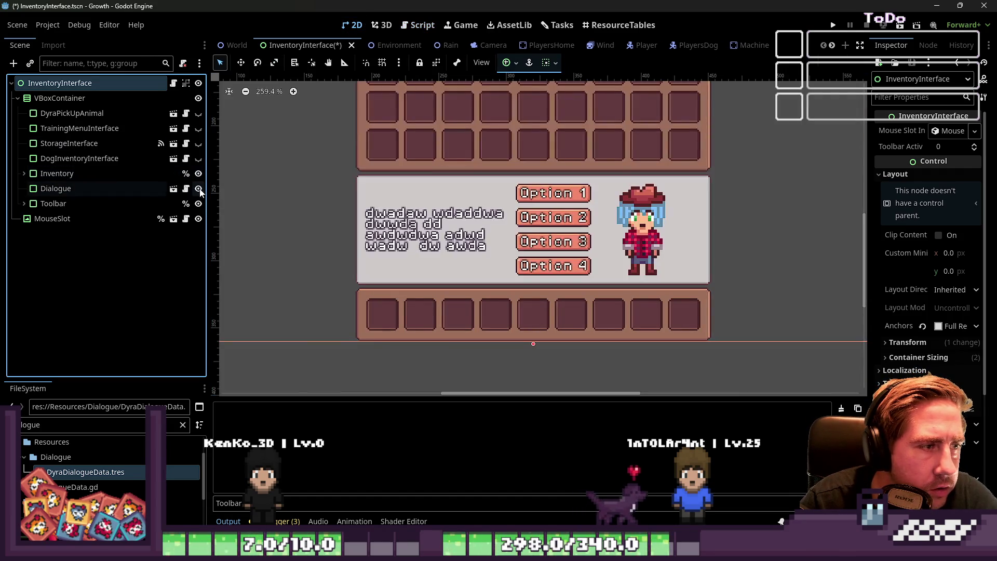
key("f")
Step: Move Dialogue above Inventory, hide it, save, and run; GlobalData.gd line 85 errors
left_click(60, 196)
left_click(60, 203)
left_click_drag(58, 189, 78, 168)
left_click(198, 174)
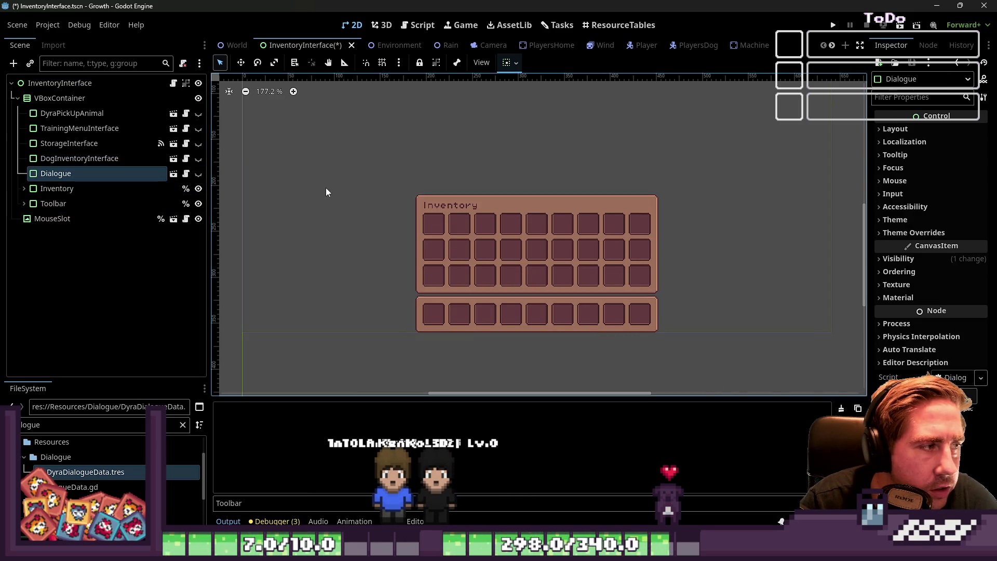
left_click(198, 188)
key("ctrl+s")
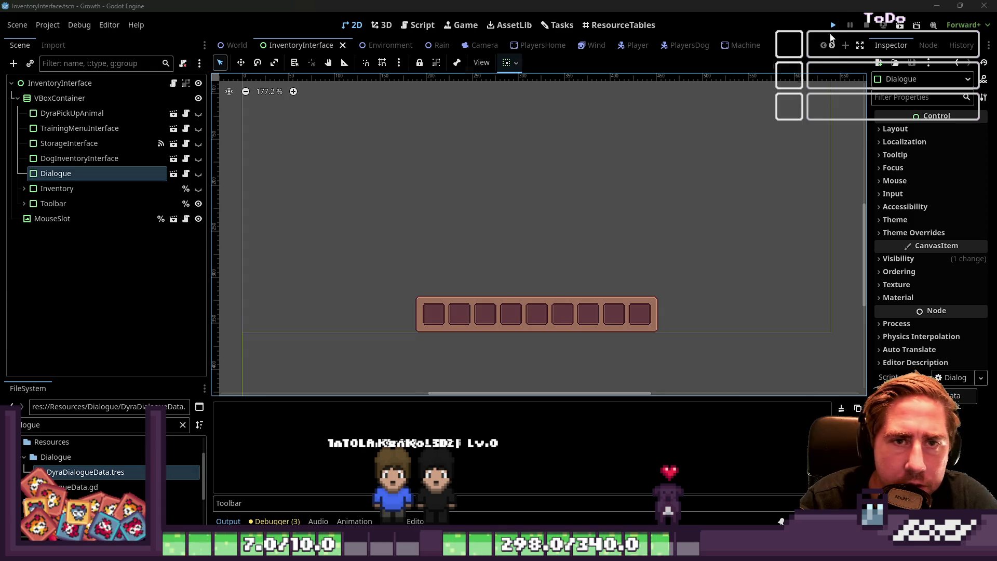
left_click(833, 25)
left_click(566, 236)
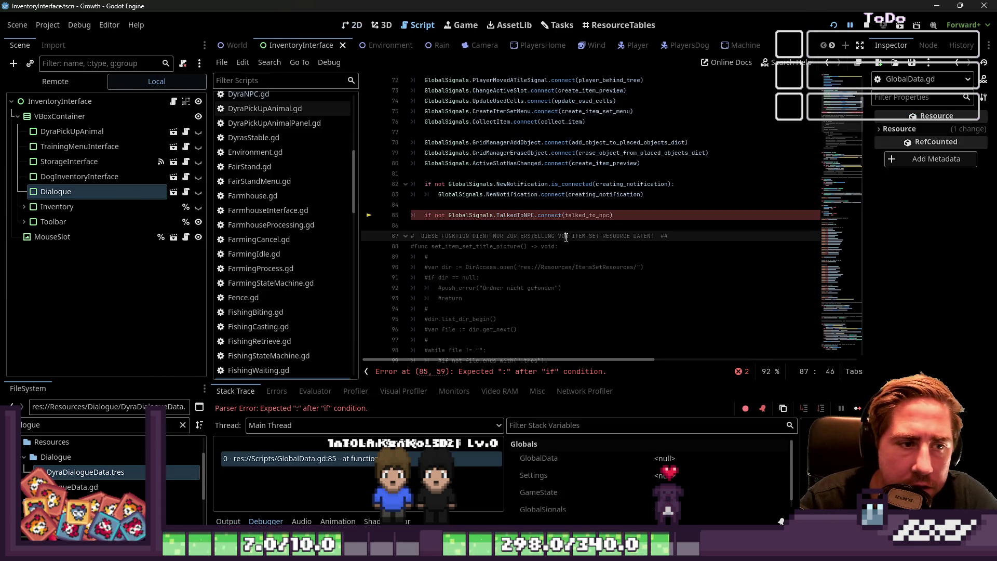
Step: Turn line 85 into an is_connected check on GlobalSignals.TalkedToNPC ending with a colon
left_click(491, 224)
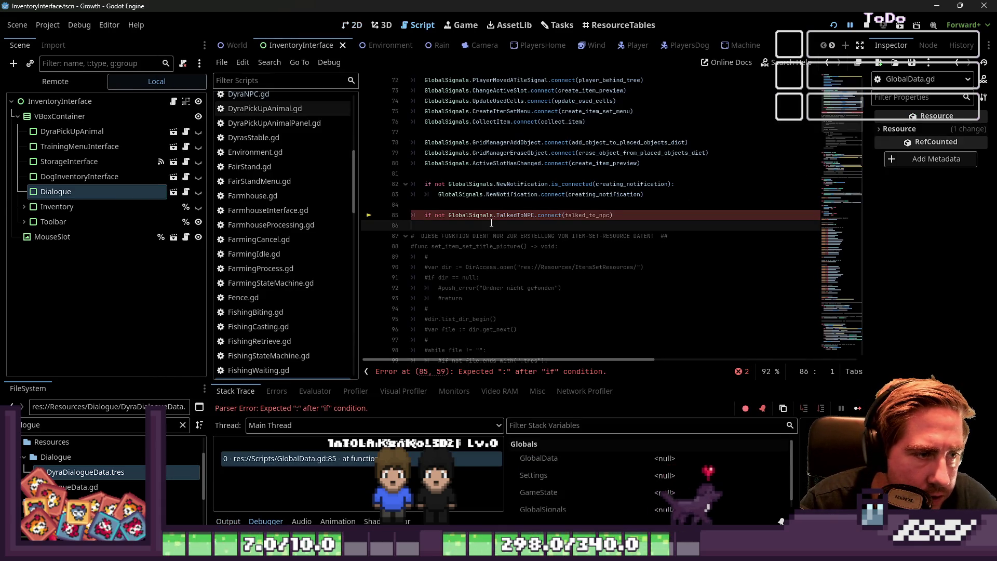
scroll(491, 223, "up", 2)
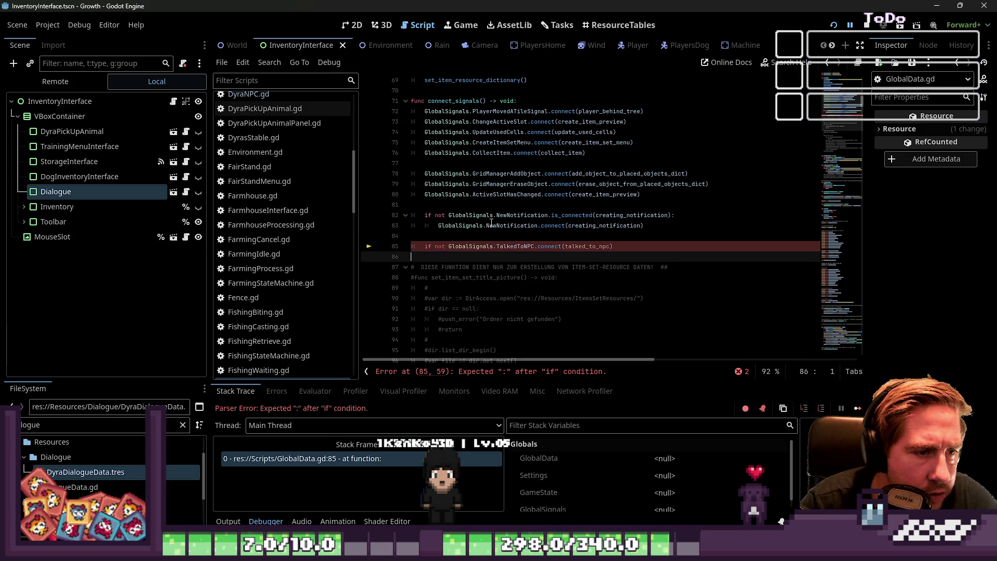
scroll(492, 223, "up", 1)
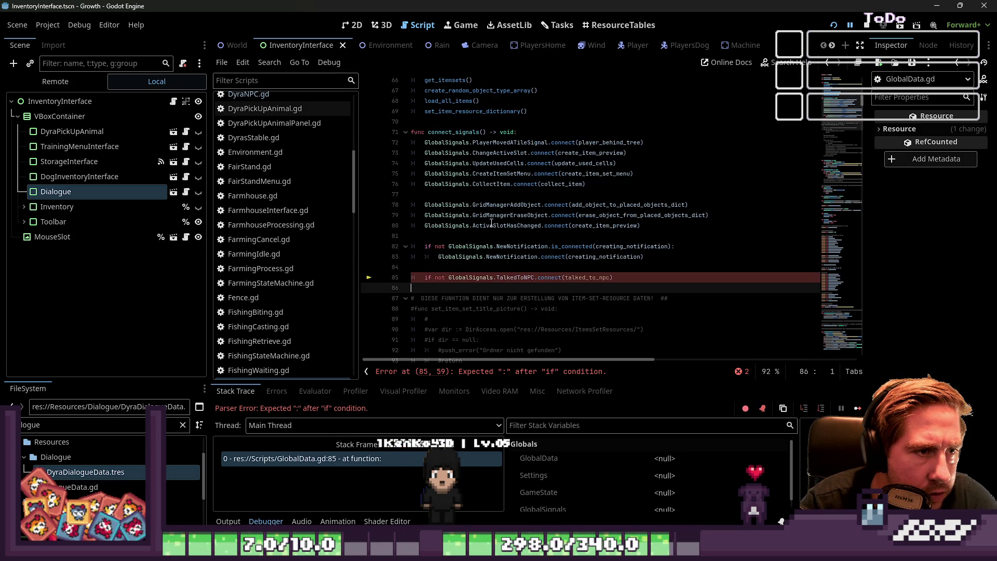
scroll(491, 223, "down", 1)
left_click(593, 248)
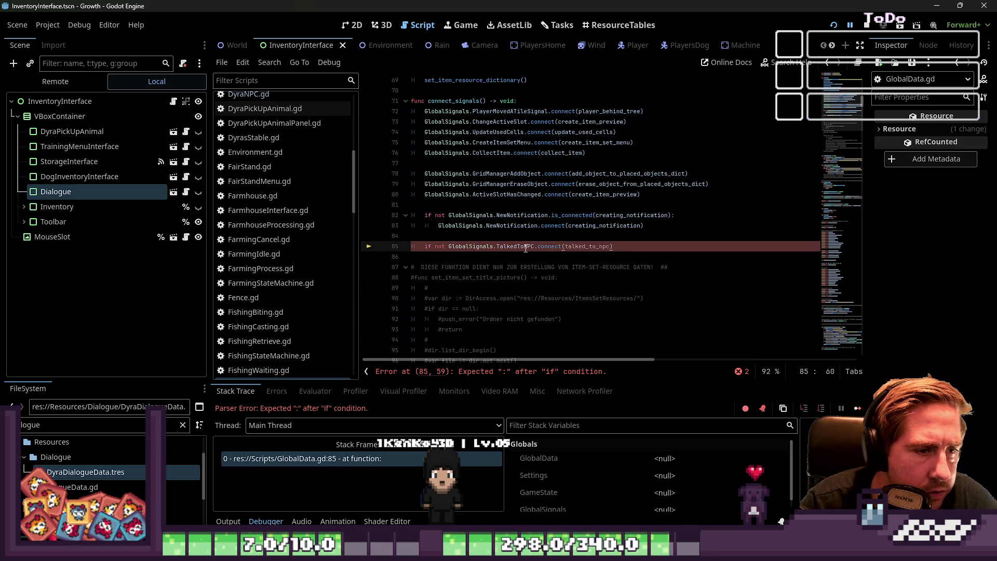
type("_")
key("ctrl+Right")
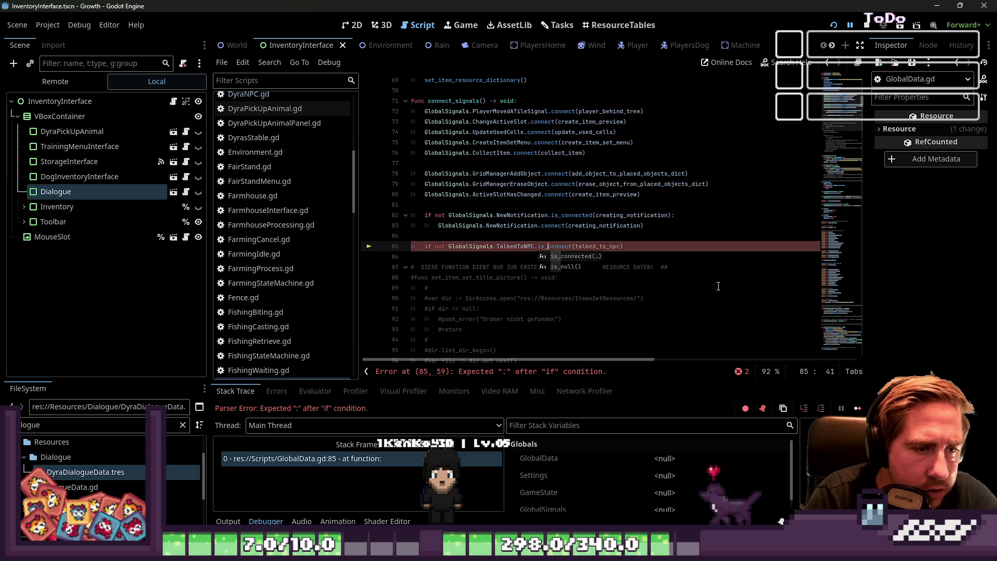
type("ed")
type(":")
key("Return")
Step: Add an indented line 86 that connects GlobalSignals.TalkedToNPC, then save GlobalData.gd
key("Up")
key("ctrl+shift+Right")
key("ctrl+shift+Right")
key("ctrl+shift+Right")
key("ctrl+shift+Right")
key("ctrl+shift+Right")
key("ctrl+shift+Right")
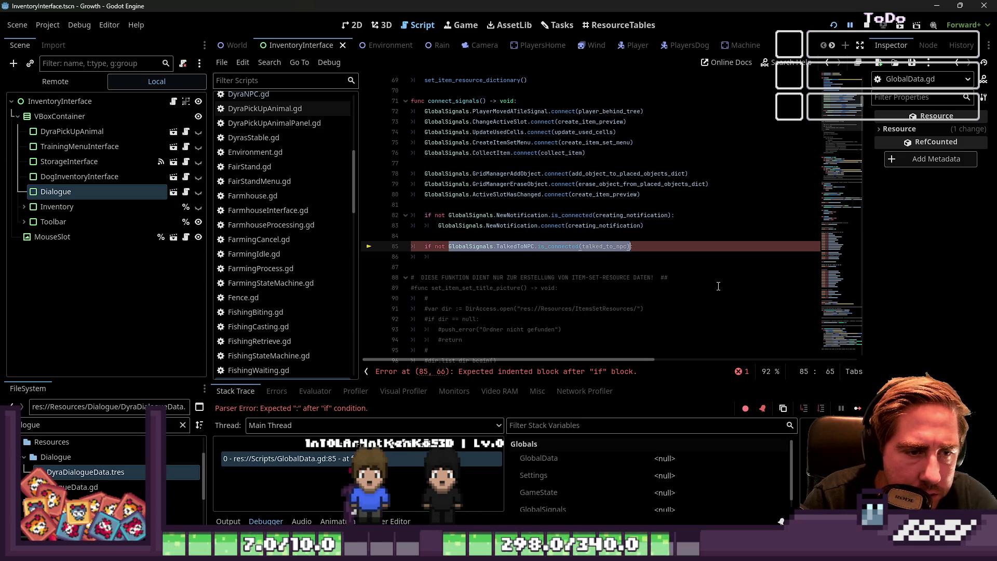
key("ctrl+c")
key("Down")
key("ctrl+v")
key("ctrl+Left")
key("ctrl+Left")
key("ctrl+Left")
key("ctrl+shift+Right")
type("connect")
left_click(713, 247)
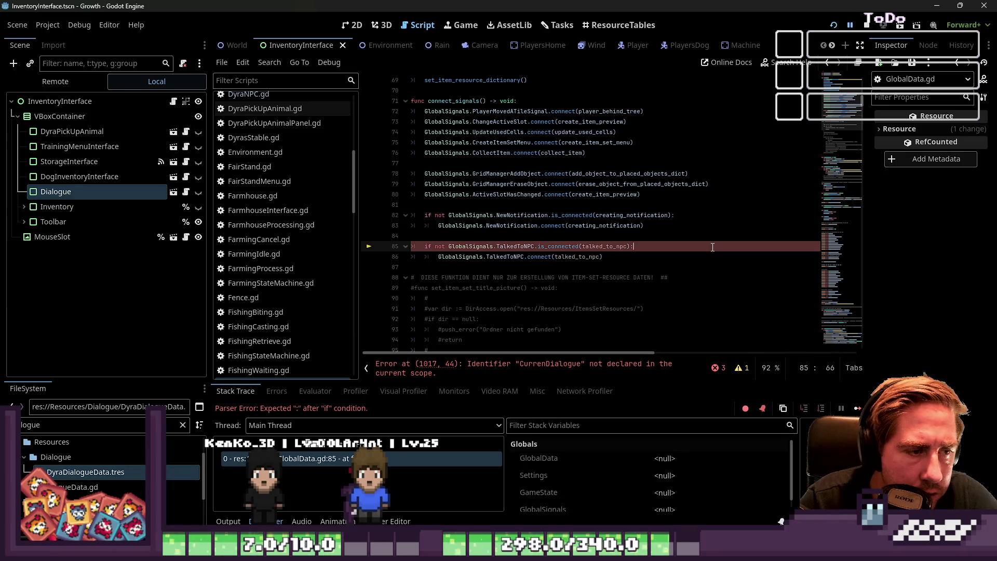
left_click(710, 233)
key("ctrl+s")
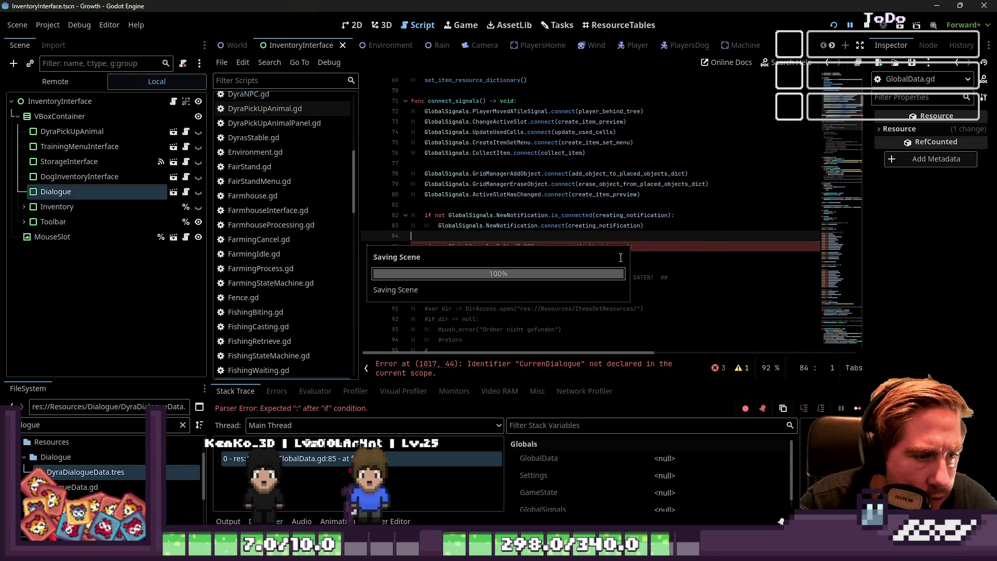
Step: Locate the talked_to_npc function and its set_dialogue_data call near the end of the script
double_click(611, 247)
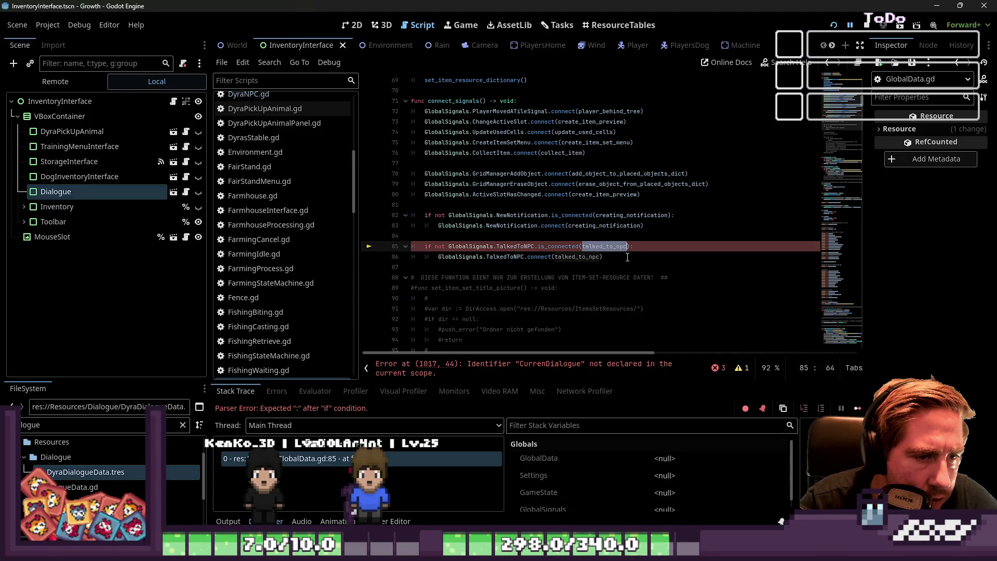
scroll(627, 257, "down", 15)
left_click_drag(863, 119, 852, 380)
left_click(515, 288)
left_click(449, 308)
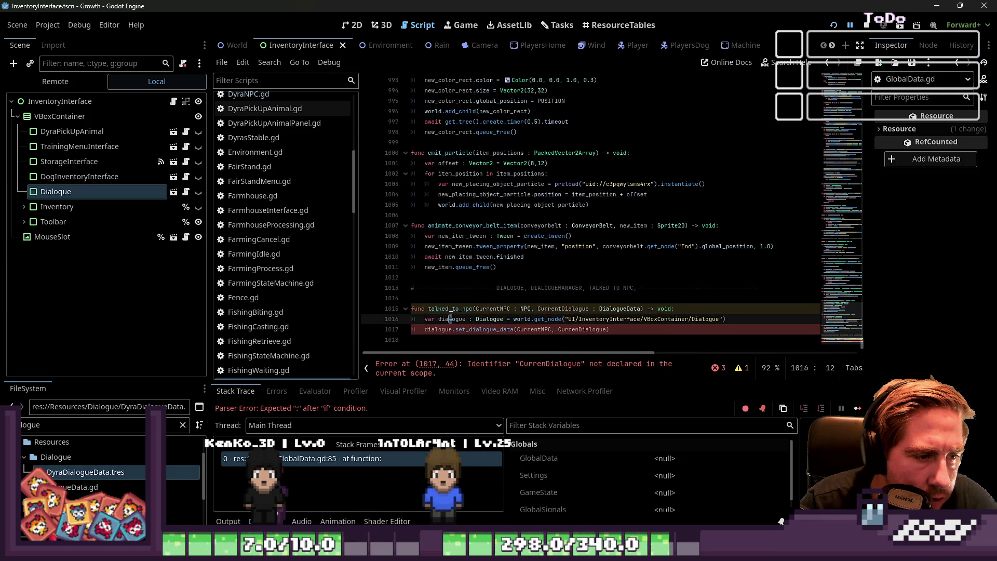
left_click(522, 267)
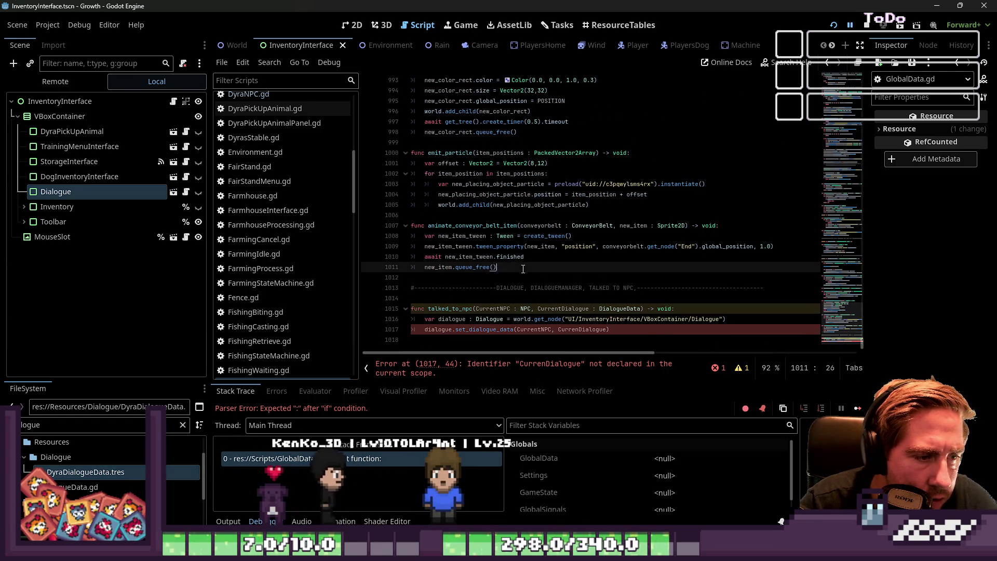
Step: Correct CurrenDialogue to CurrentDialogue on line 1017 and save the script
left_click(447, 330)
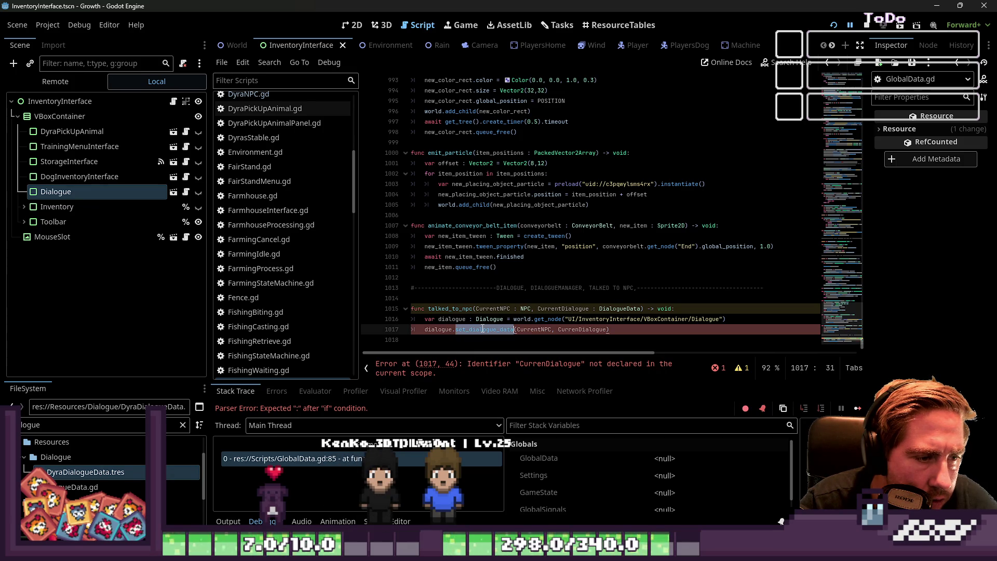
mouse_move(482, 329)
left_click(493, 276)
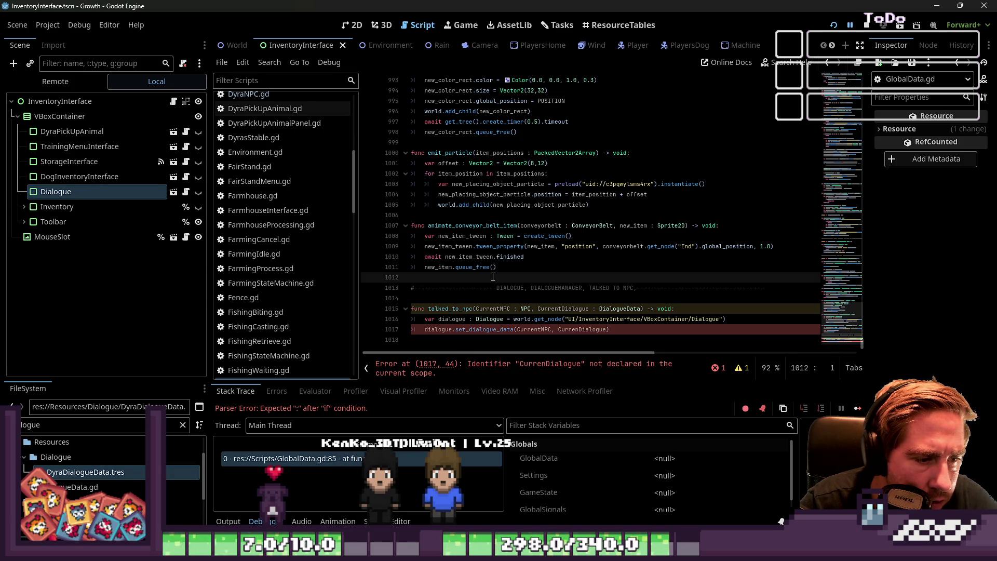
left_click(562, 309)
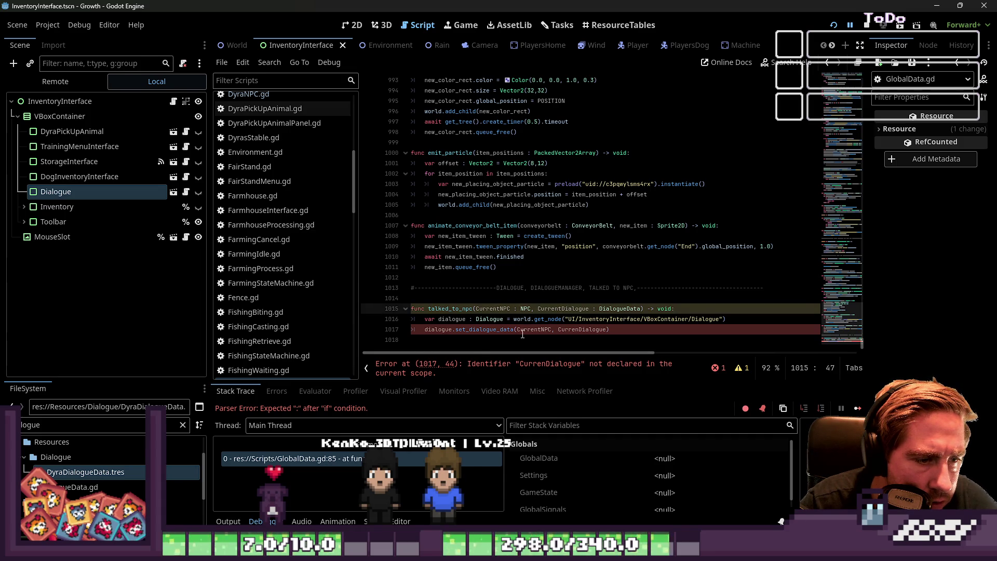
left_click(578, 329)
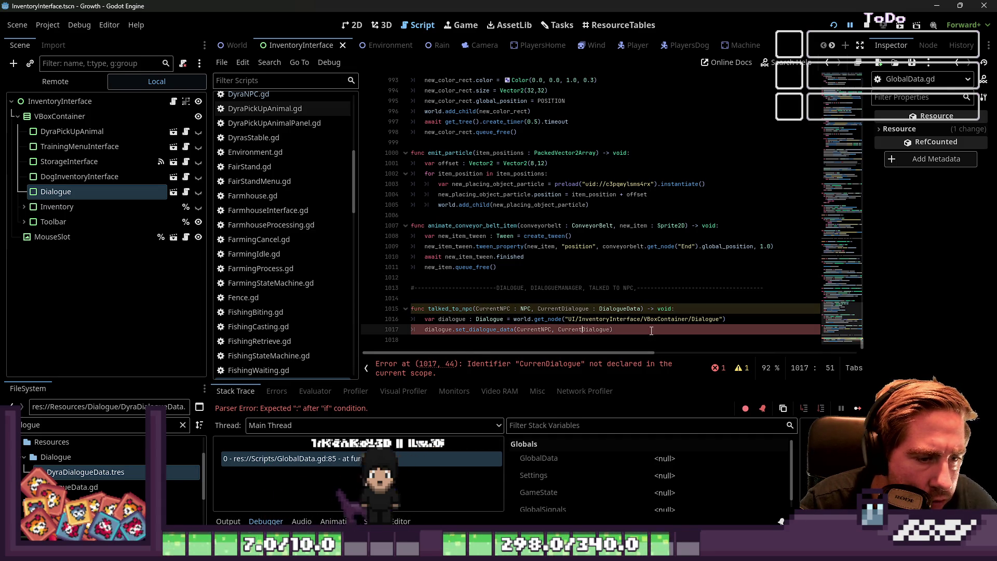
type("t")
key("End")
key("ctrl+s")
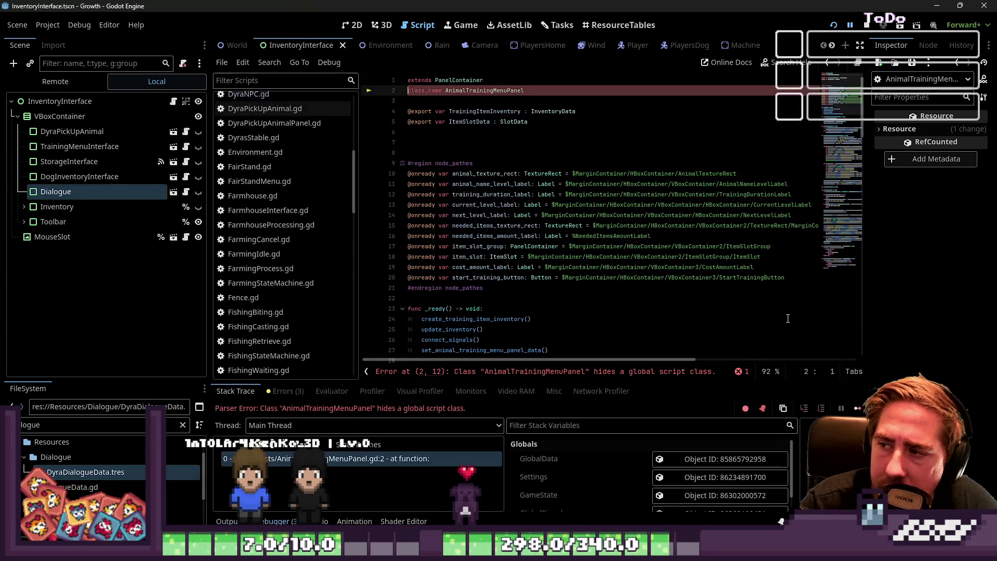
Step: Stop the running game and search all files for the AnimalTrainingMenuPanel class name
left_click(563, 225)
double_click(477, 93)
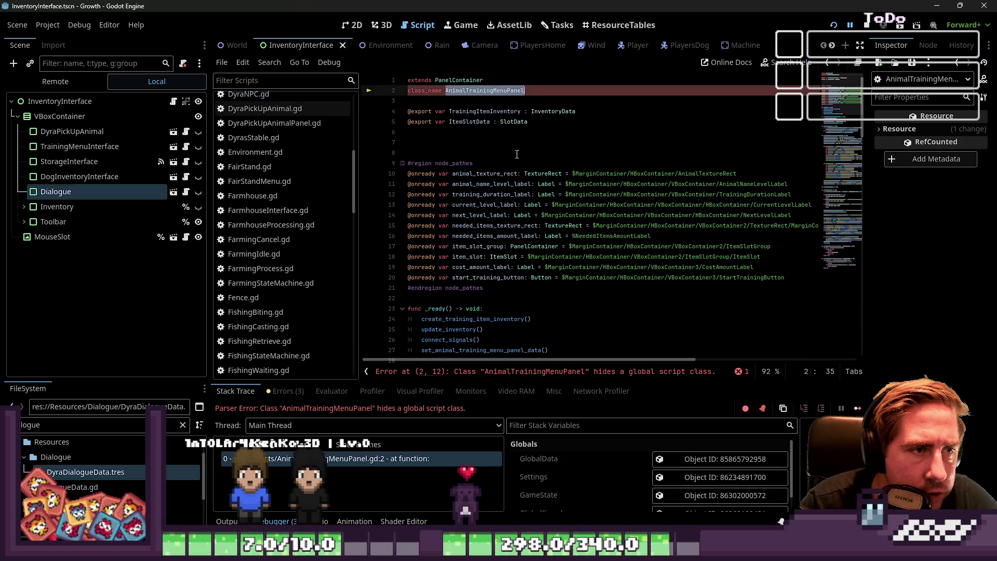
scroll(526, 172, "down", 15)
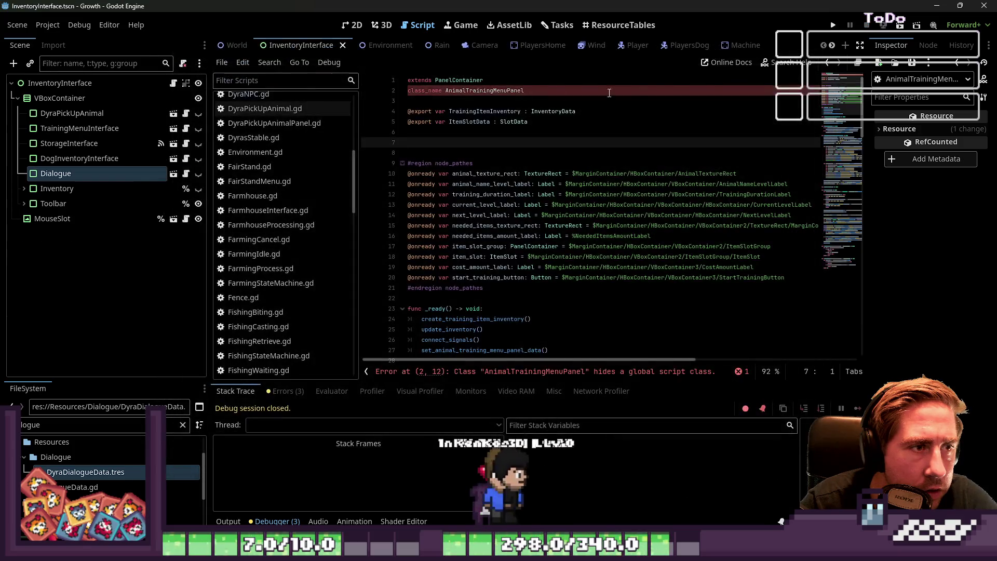
left_click(280, 152)
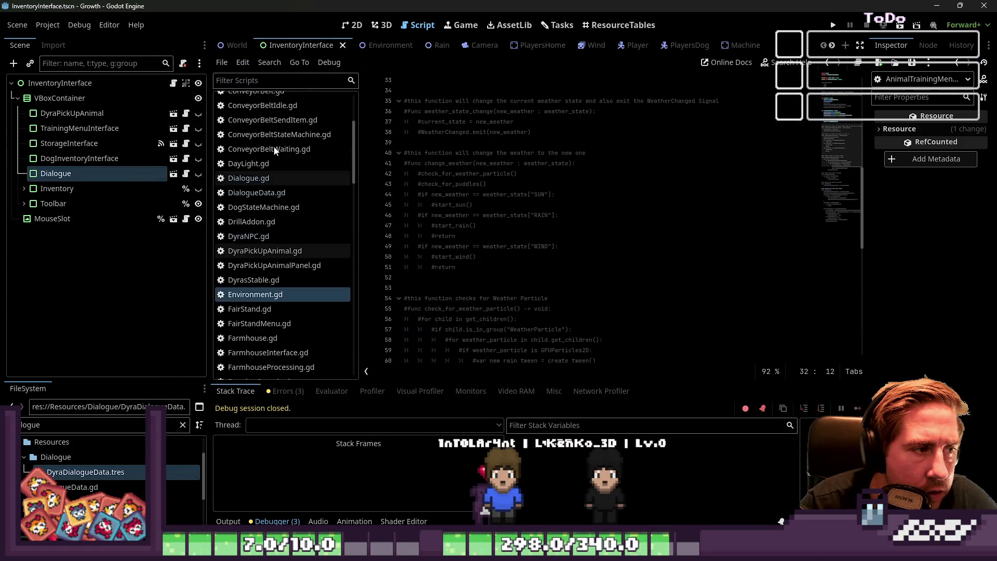
scroll(281, 208, "up", 10)
left_click(291, 100)
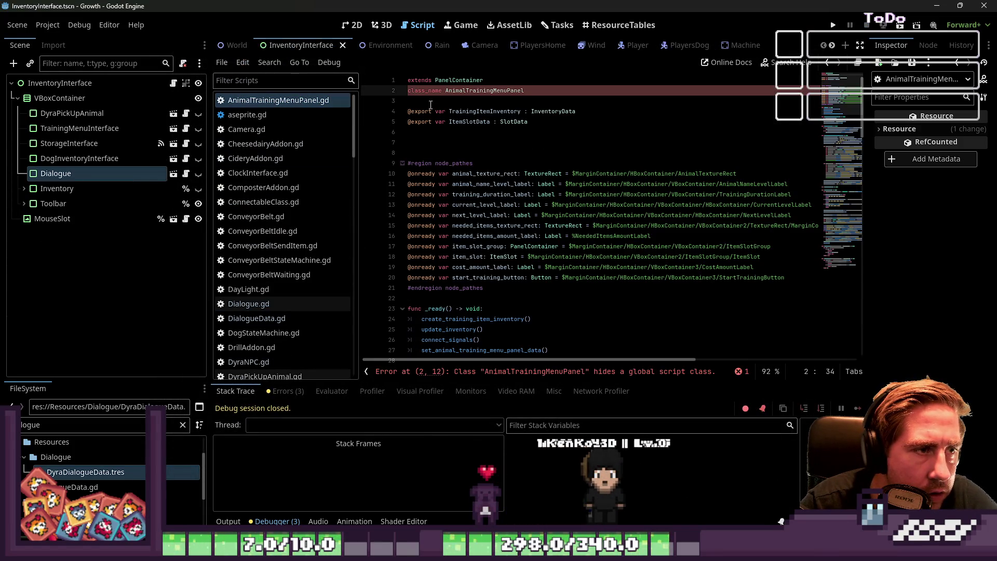
double_click(459, 89)
key("ctrl+shift+f")
left_click(488, 333)
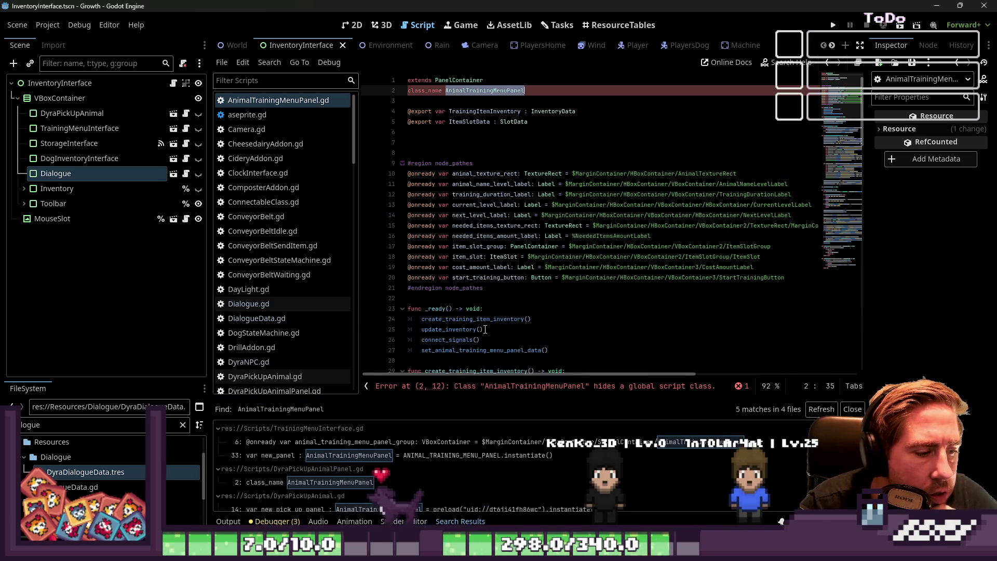
Step: Open DyraPickUpAnimalPanel.gd from the search results, which duplicates class_name AnimalTrainingMenuPanel
left_click(319, 482)
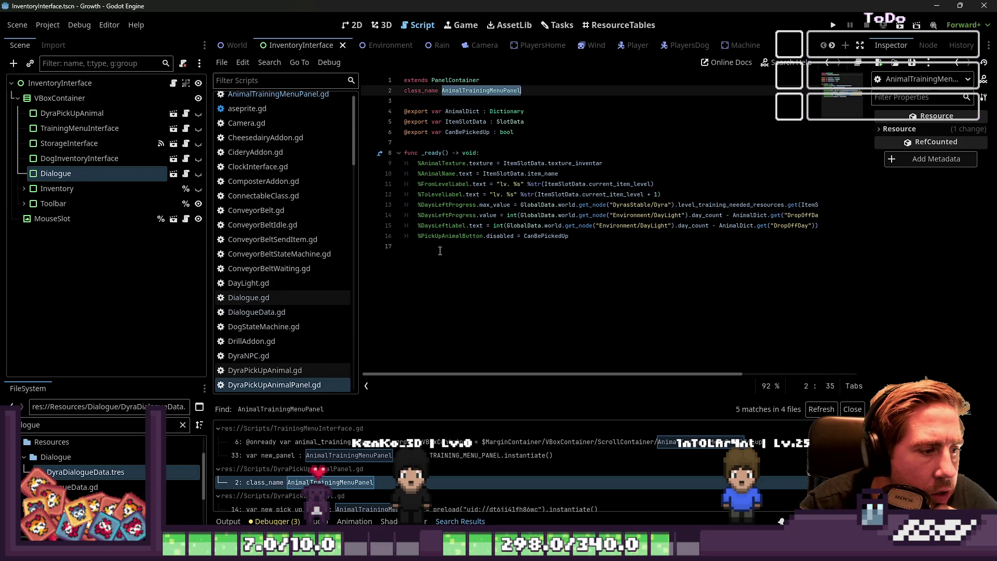
left_click(353, 26)
left_click(418, 25)
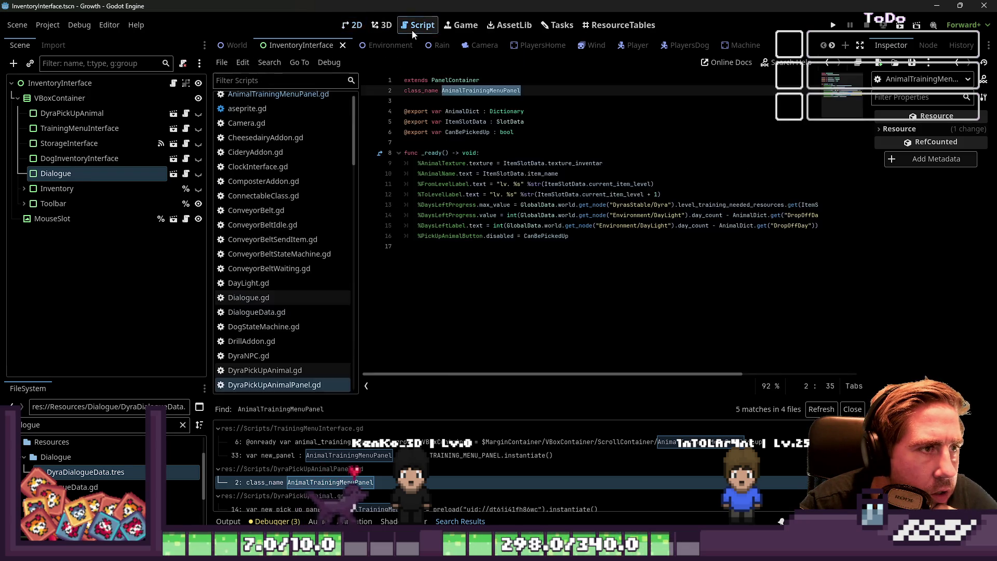
scroll(320, 326, "down", 3)
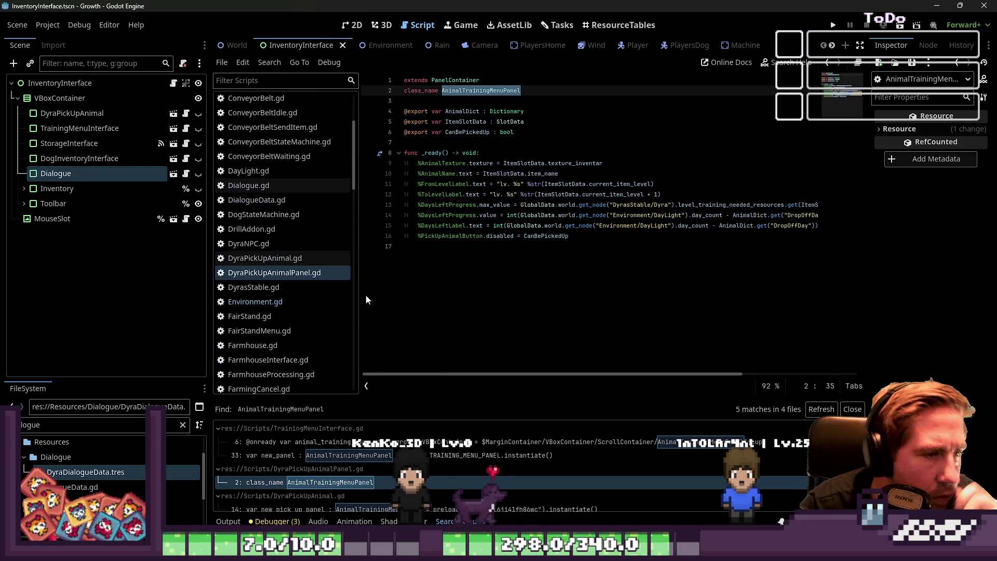
scroll(376, 488, "down", 2)
left_click(329, 498)
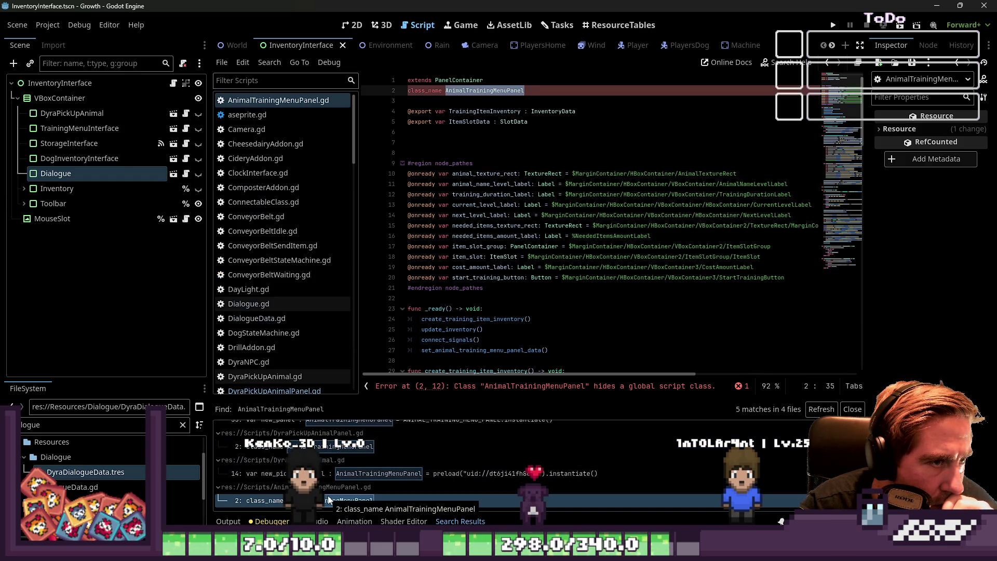
left_click(290, 97)
left_click(333, 446)
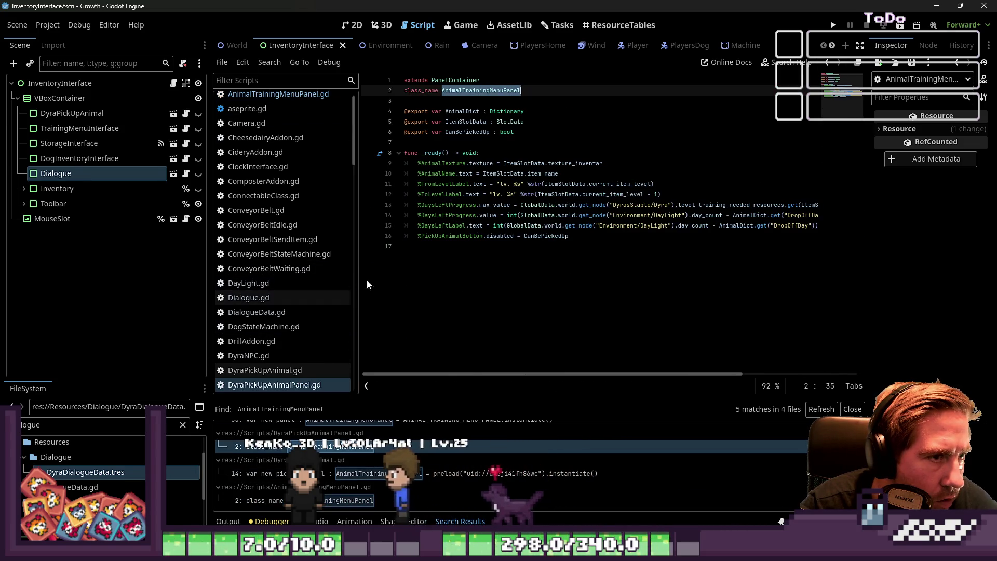
scroll(289, 362, "down", 3)
left_click(280, 316)
left_click(285, 274)
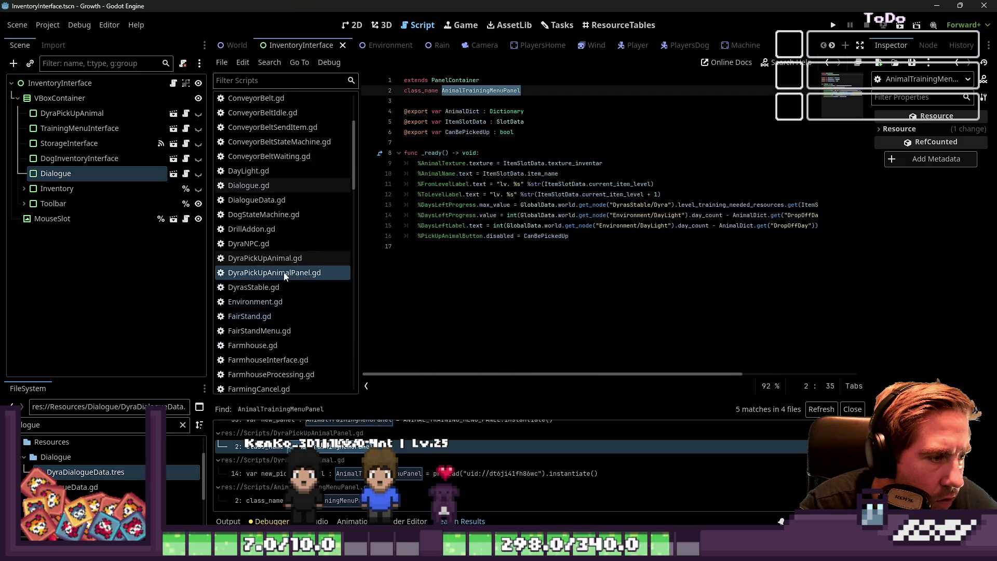
Step: Rename line 2's class_name to DyraPickUpAnimalPanel, save, and run the project
left_click(458, 91)
double_click(458, 91)
type("DyraP")
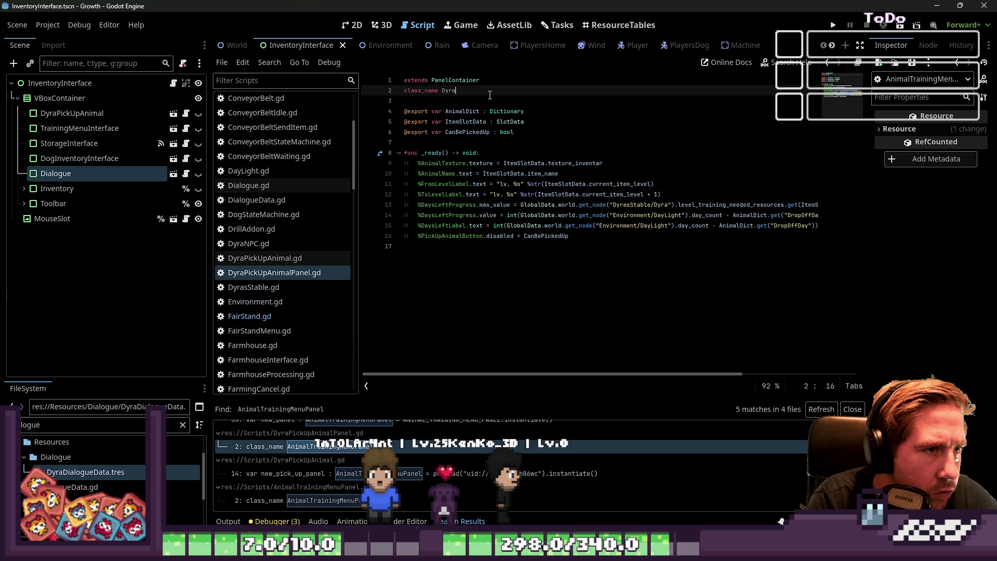
type("ickUp")
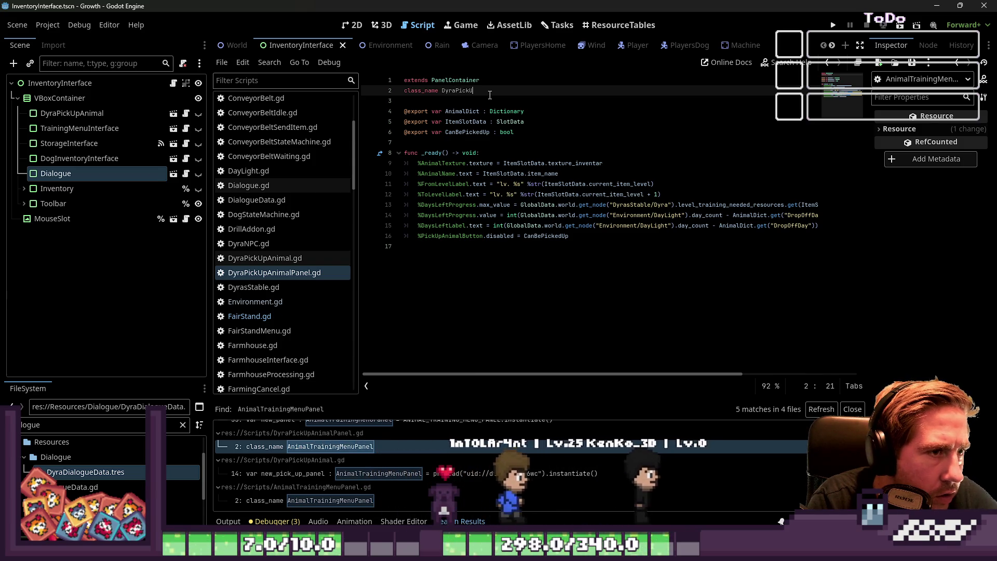
type("AnimalPanel")
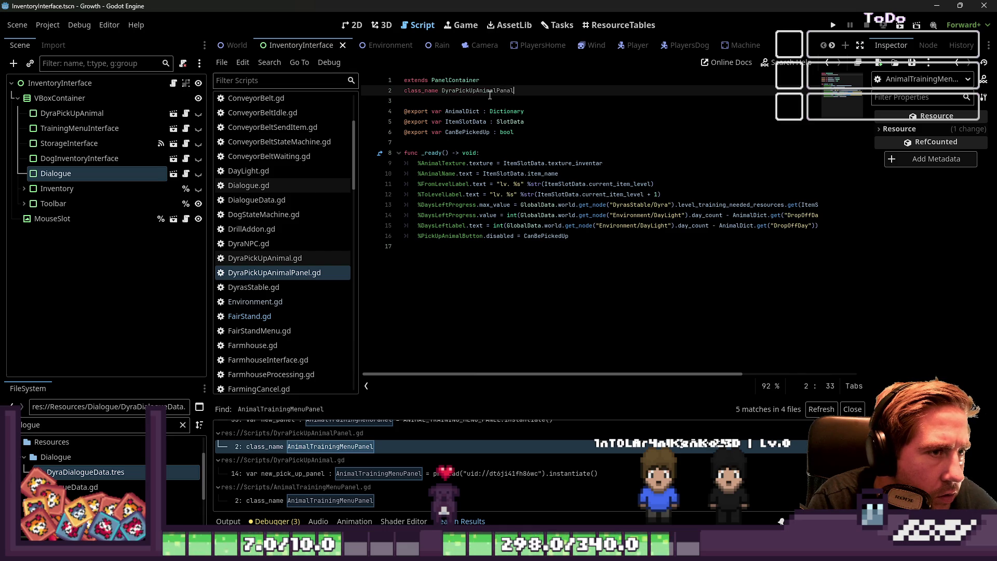
left_click(551, 122)
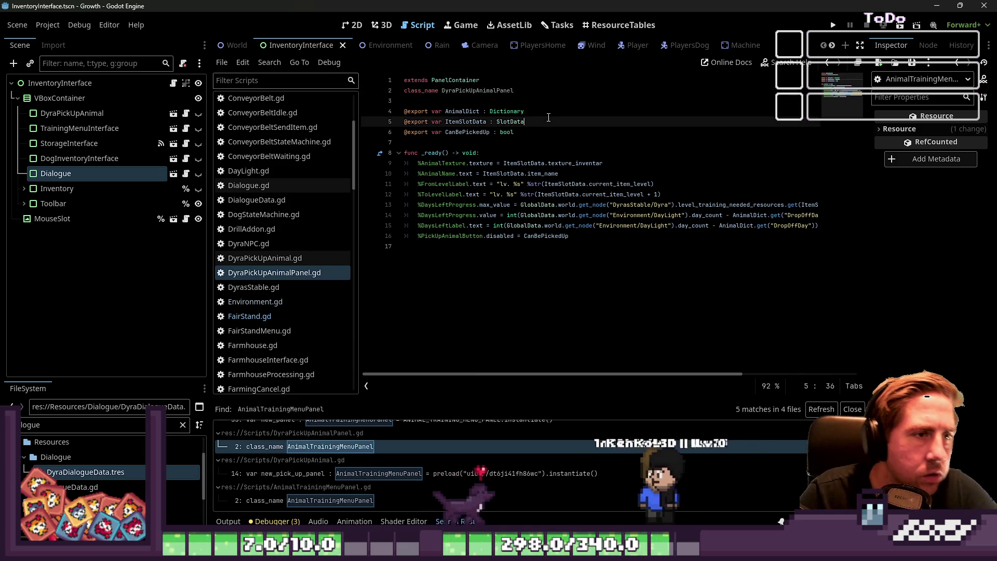
key("ctrl+s")
left_click(834, 27)
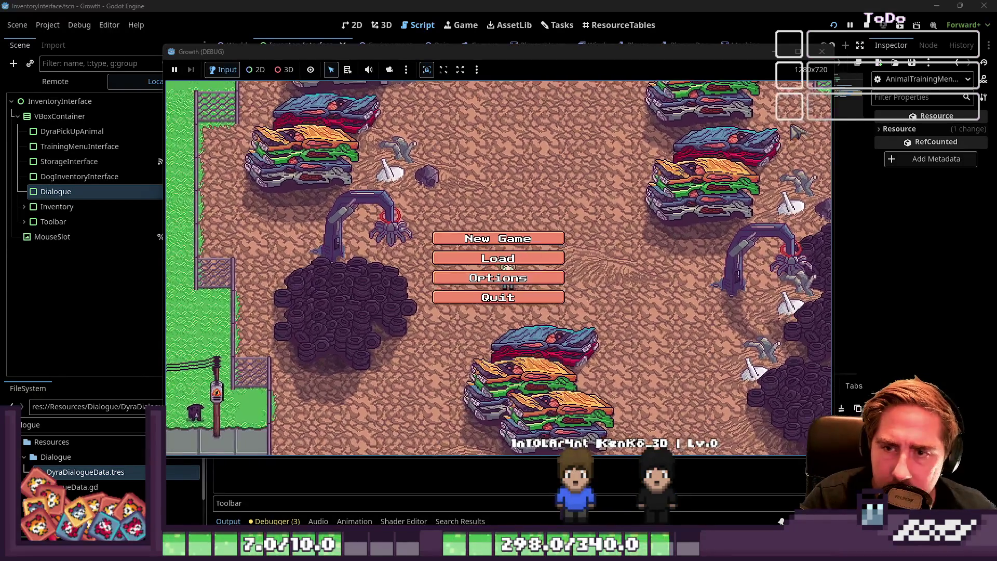
Step: Delete all five save slots from the game's Load menu
left_click(527, 260)
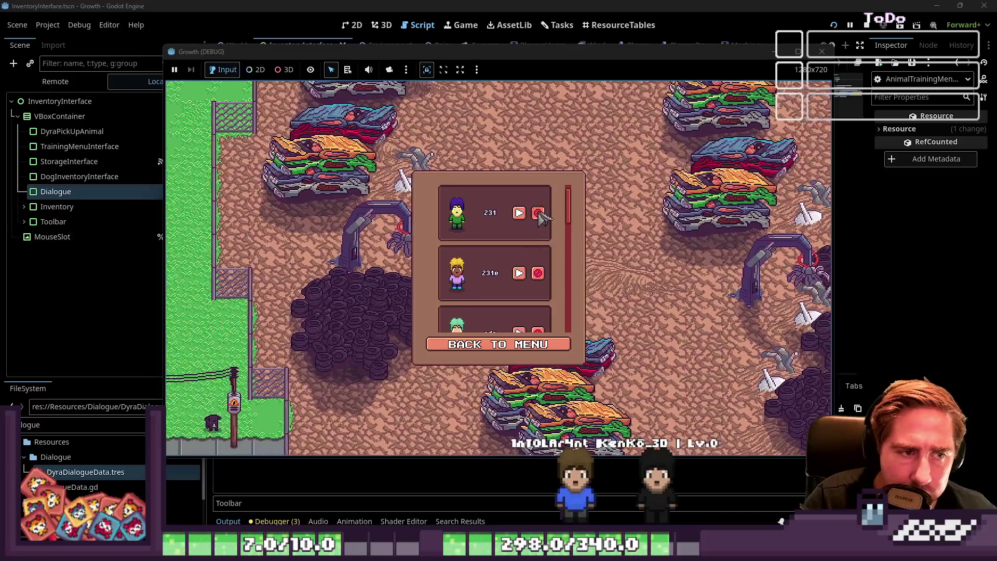
left_click(538, 214)
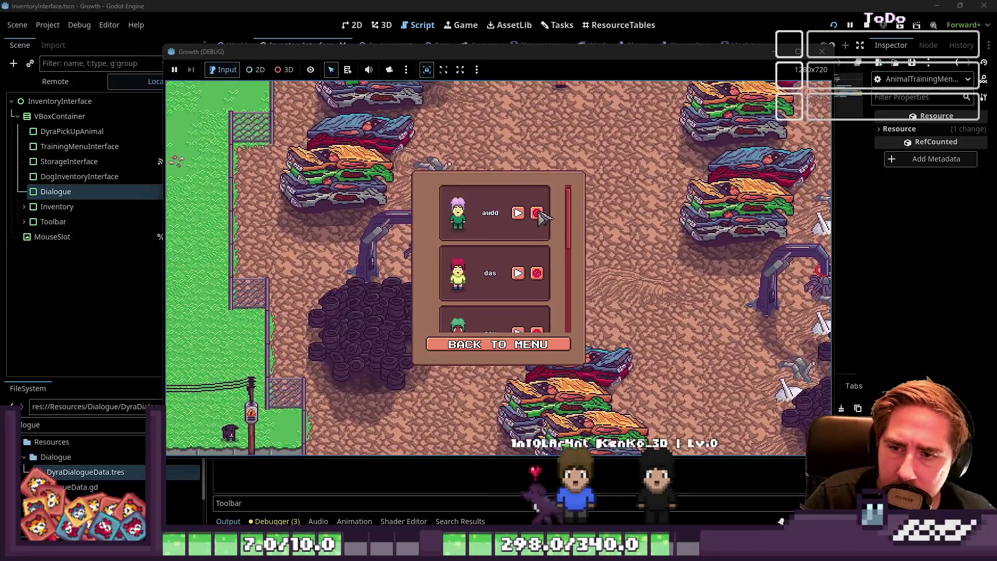
left_click(538, 213)
left_click(538, 213)
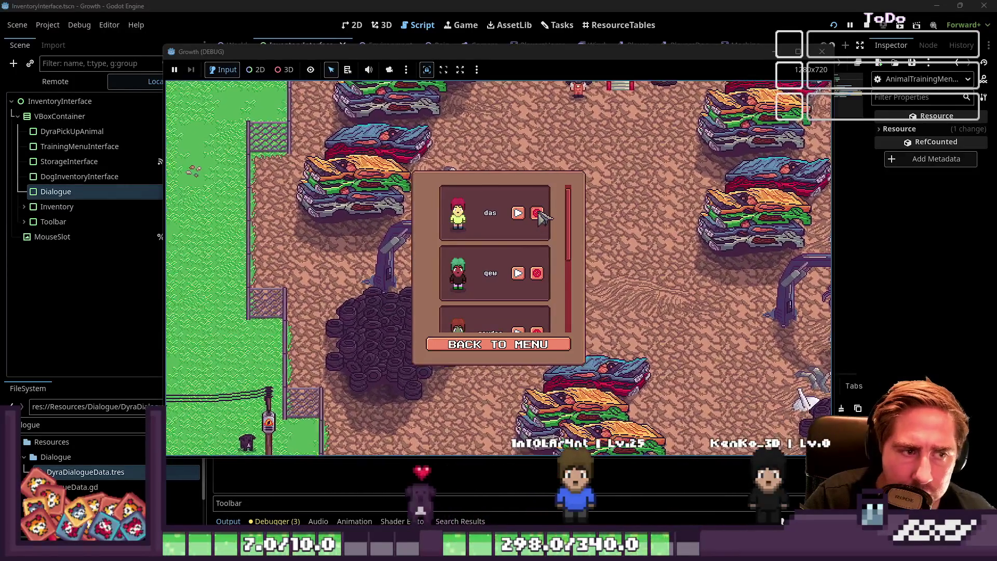
left_click(539, 214)
left_click(539, 213)
left_click(539, 213)
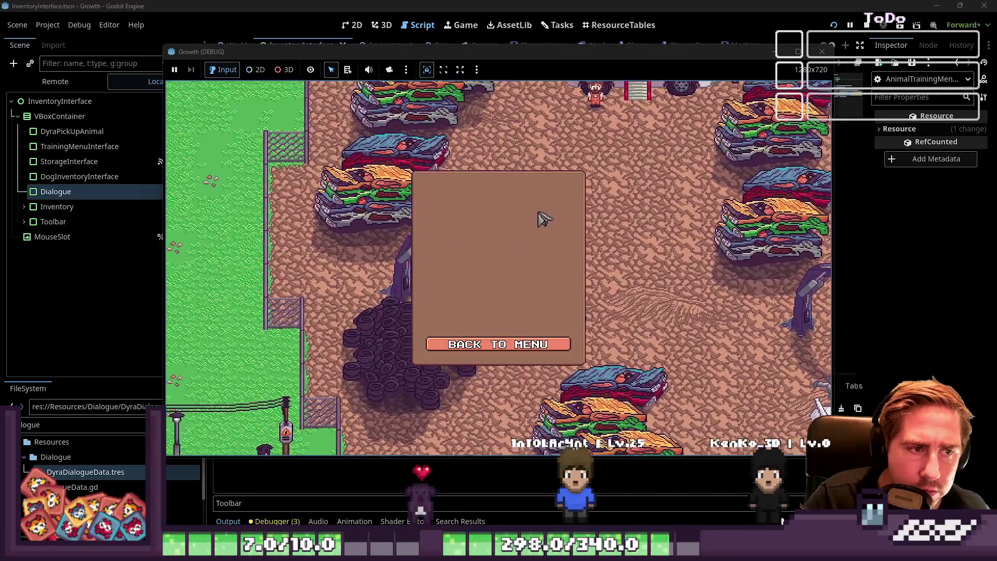
Step: Start a new game named 32 and inspect the TalkedToDyra crash on DyraNPC.gd line 23
left_click(499, 238)
type("32")
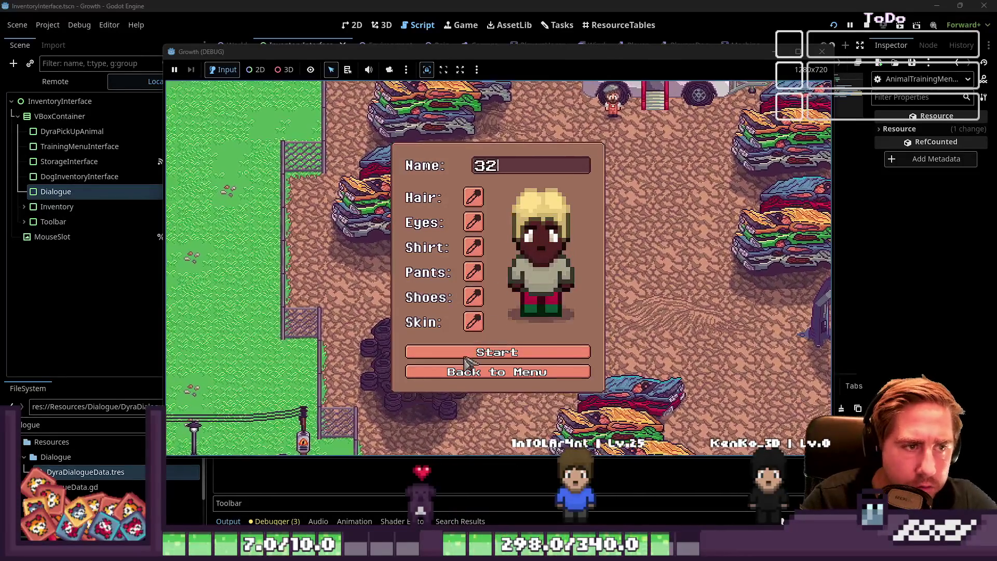
left_click(469, 353)
left_click(474, 245)
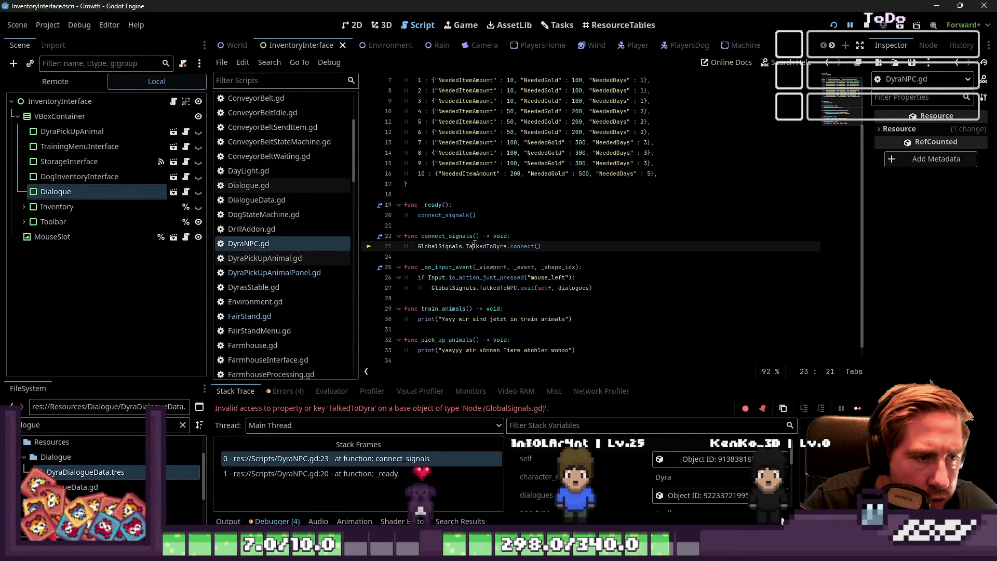
left_click(561, 256)
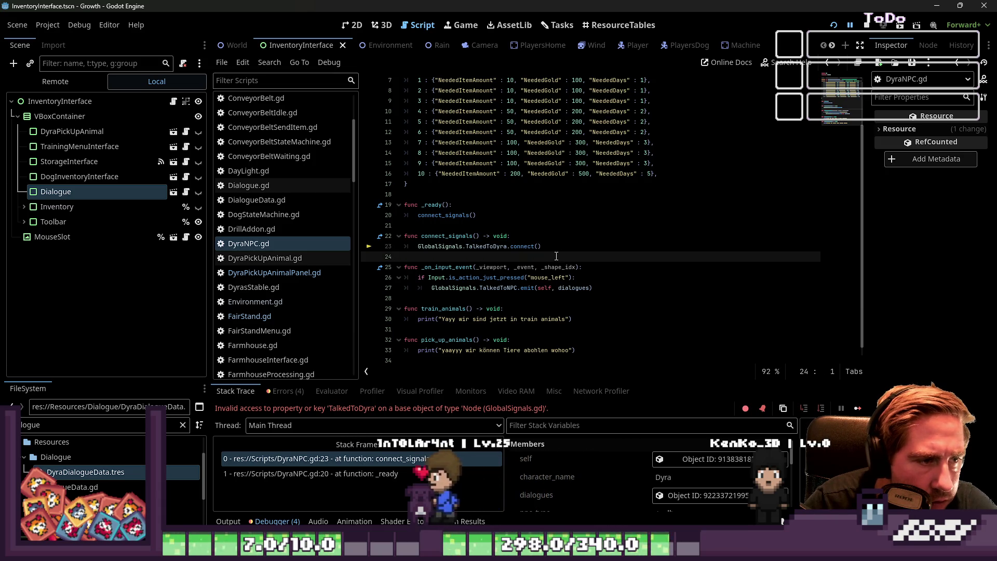
Step: Delete the connect_signals function from DyraNPC.gd
double_click(448, 236)
scroll(445, 259, "up", 2)
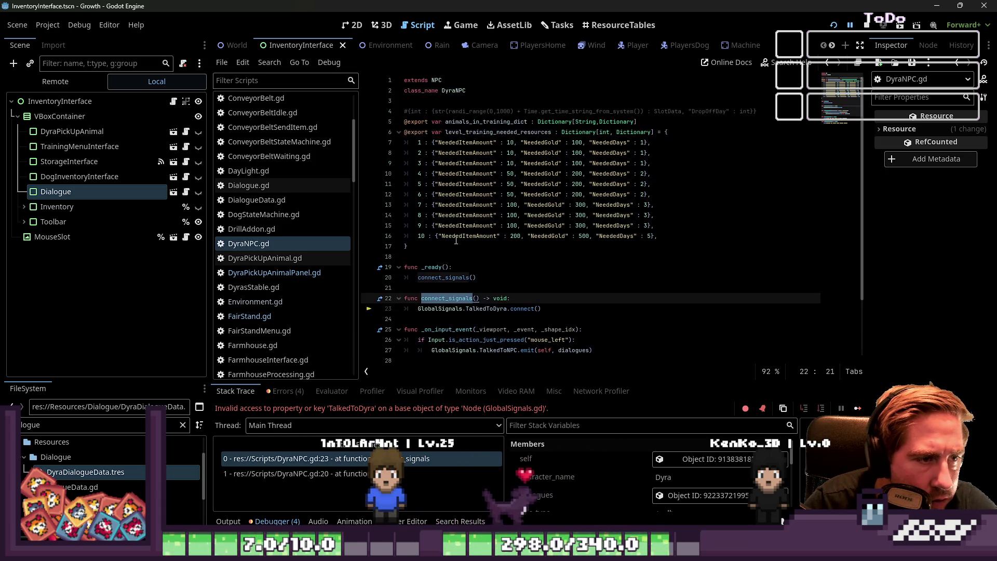
scroll(445, 271, "down", 1)
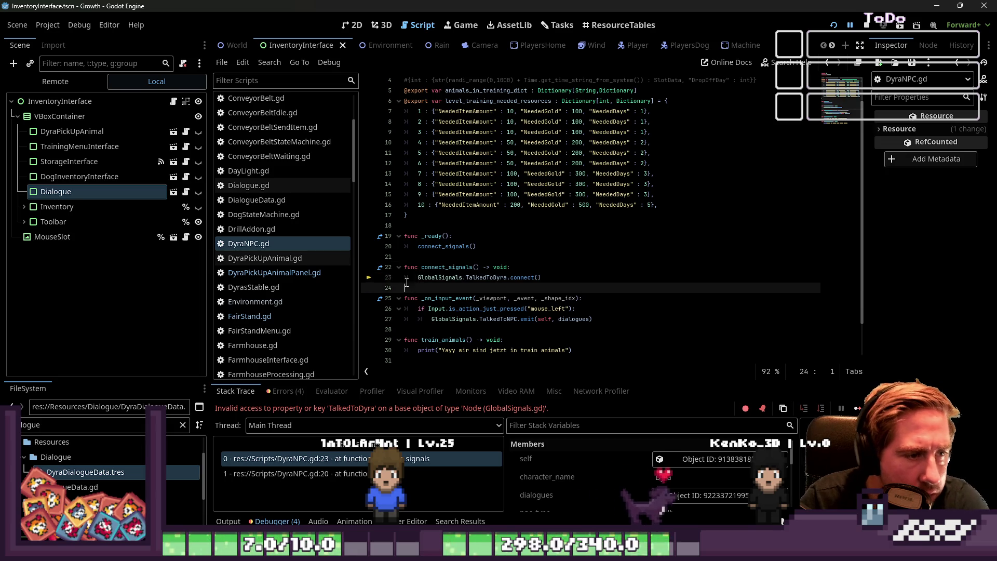
left_click_drag(543, 277, 395, 265)
scroll(519, 263, "down", 1)
key("BackSpace")
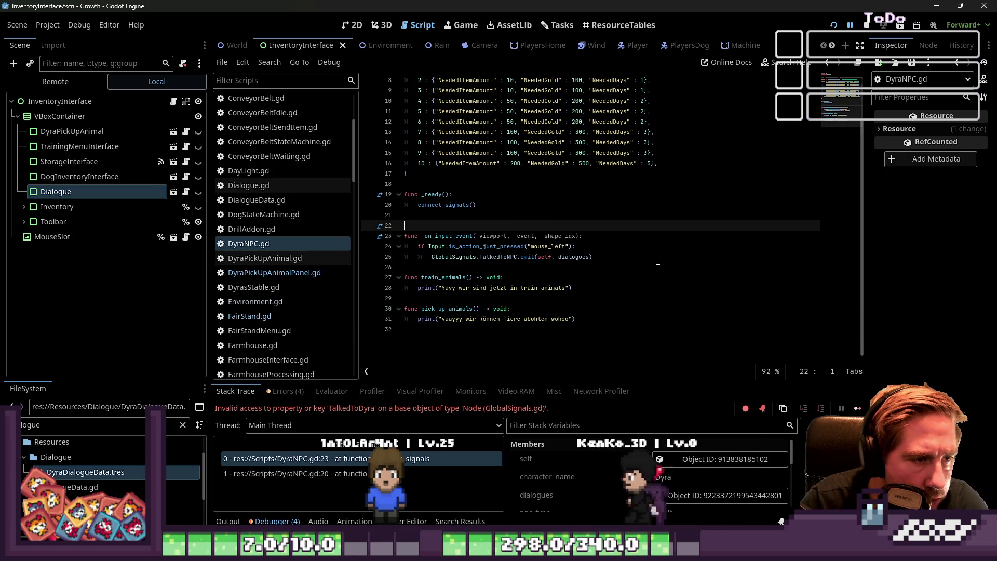
key("BackSpace")
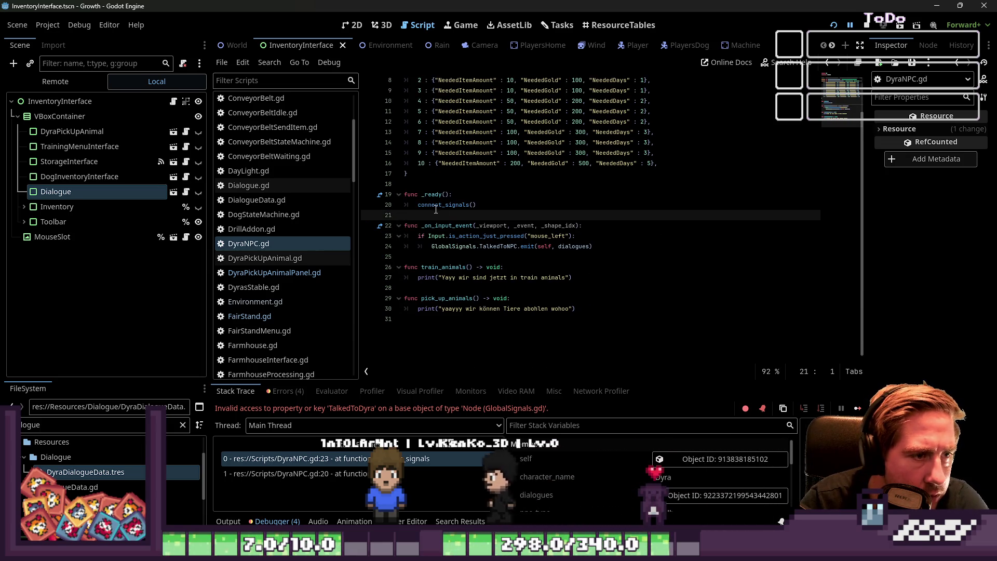
Step: Delete the _ready function as well, then relaunch the game
left_click_drag(431, 217, 404, 195)
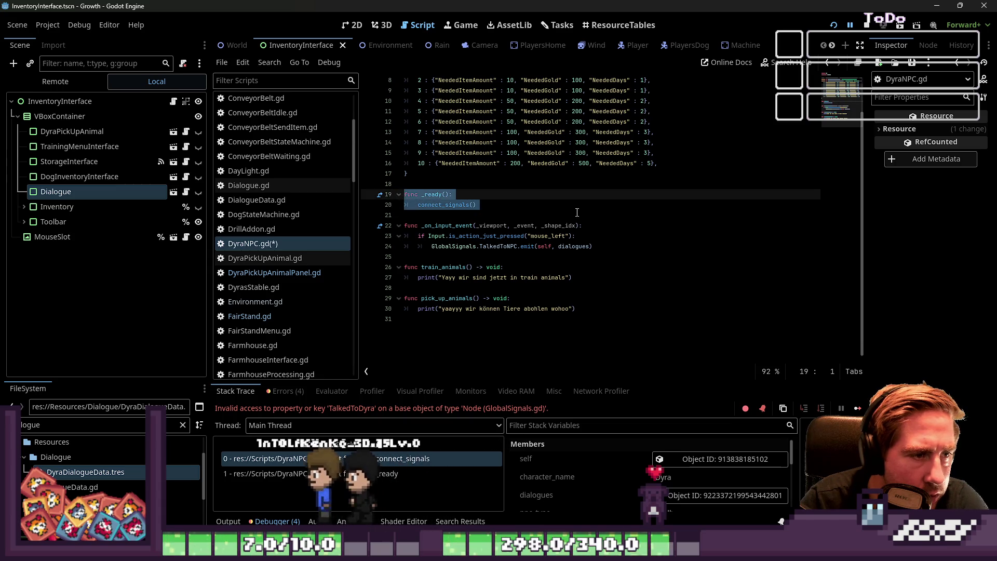
key("BackSpace")
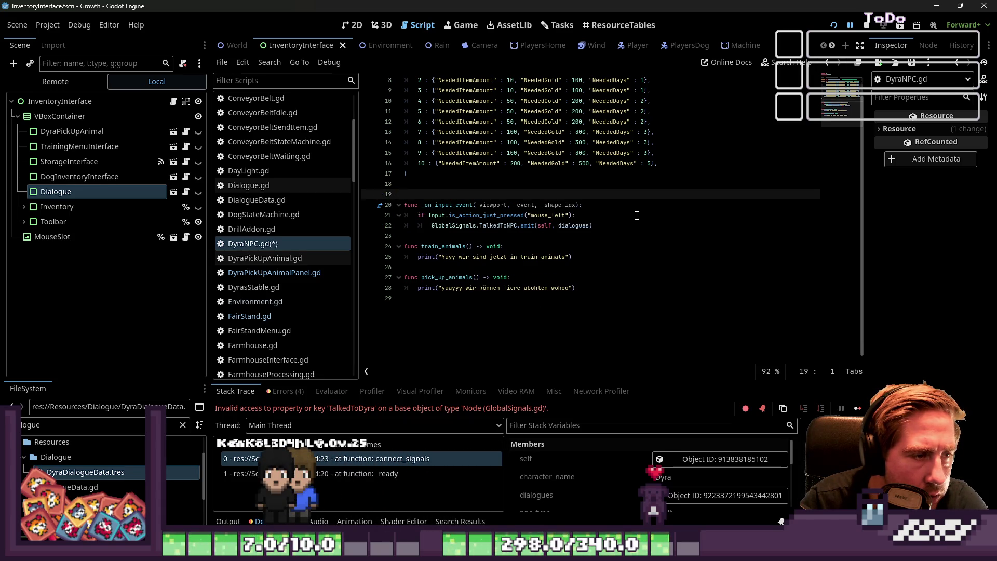
key("BackSpace")
left_click(833, 25)
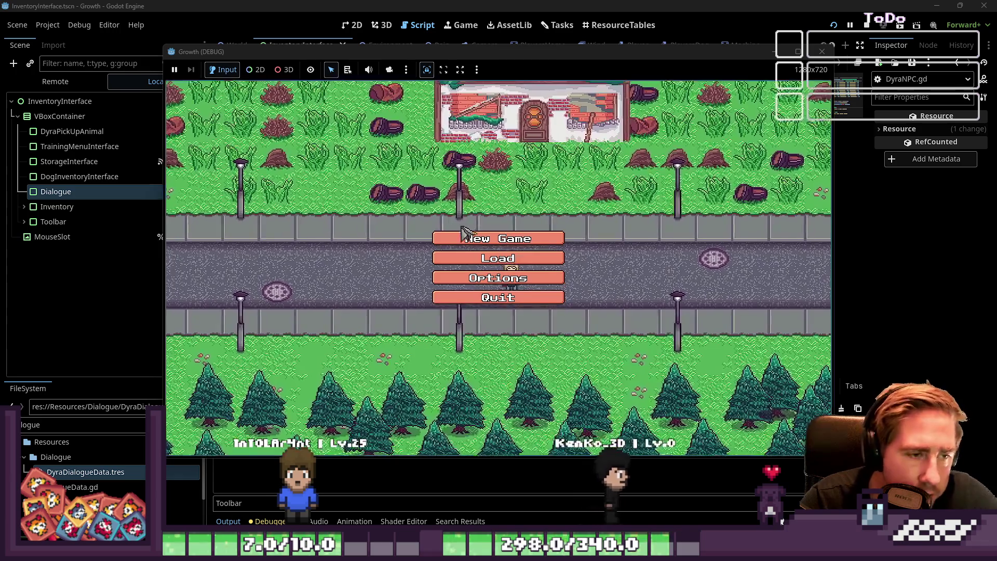
Step: Start a new game named 32, then highlight the null ItemSlotData on DyraPickUpAnimalPanel.gd line 9
left_click(462, 228)
type("32")
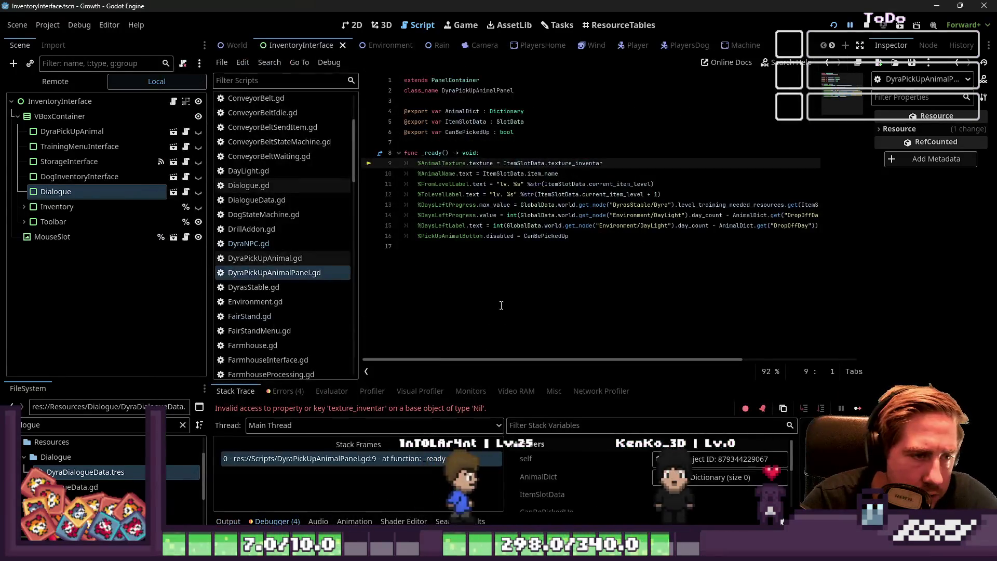
left_click(501, 272)
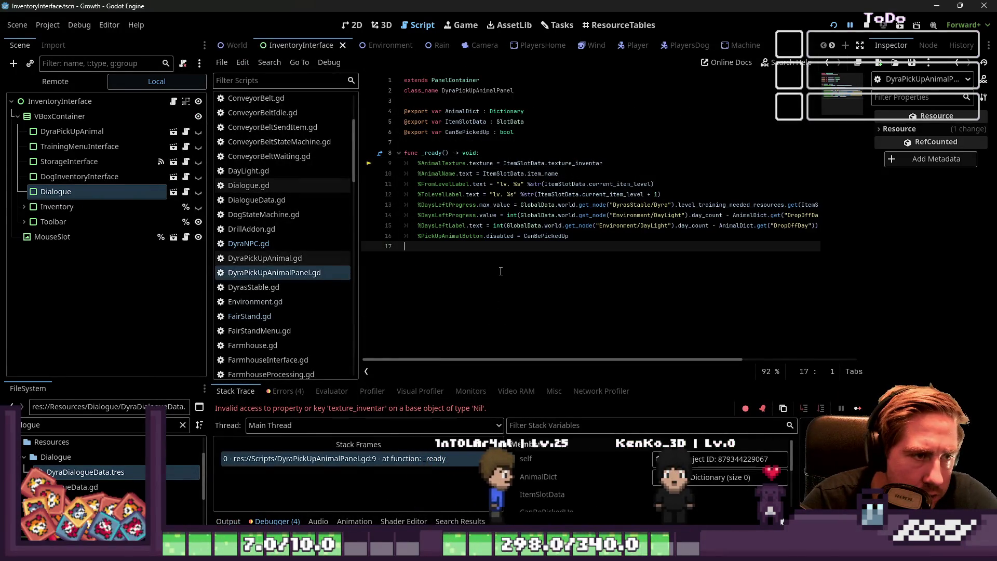
left_click(504, 195)
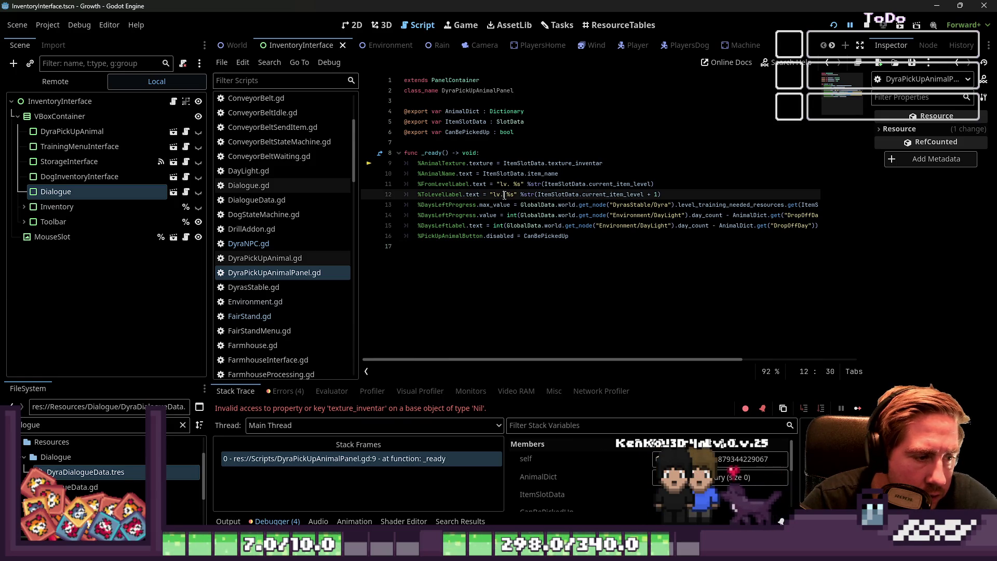
double_click(523, 163)
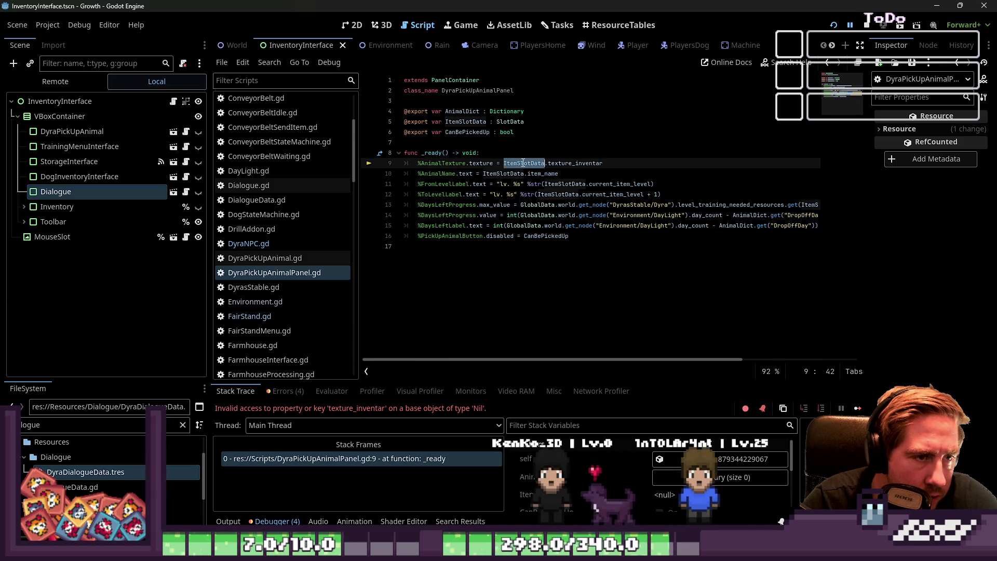
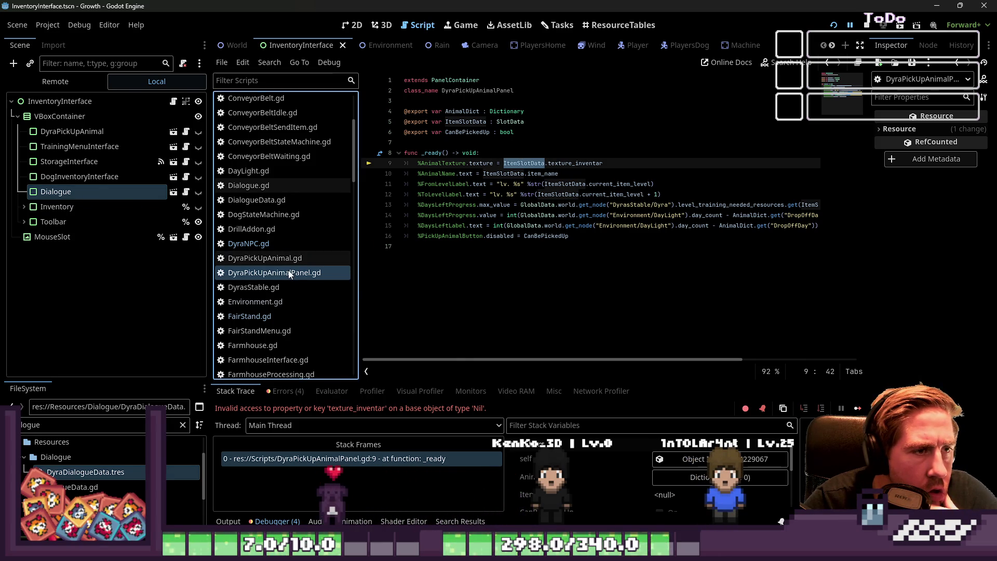
Step: Review _ready in DyraPickUpAnimalPanel.gd, then show the InventoryInterface scene in the 2D view
left_click(276, 263)
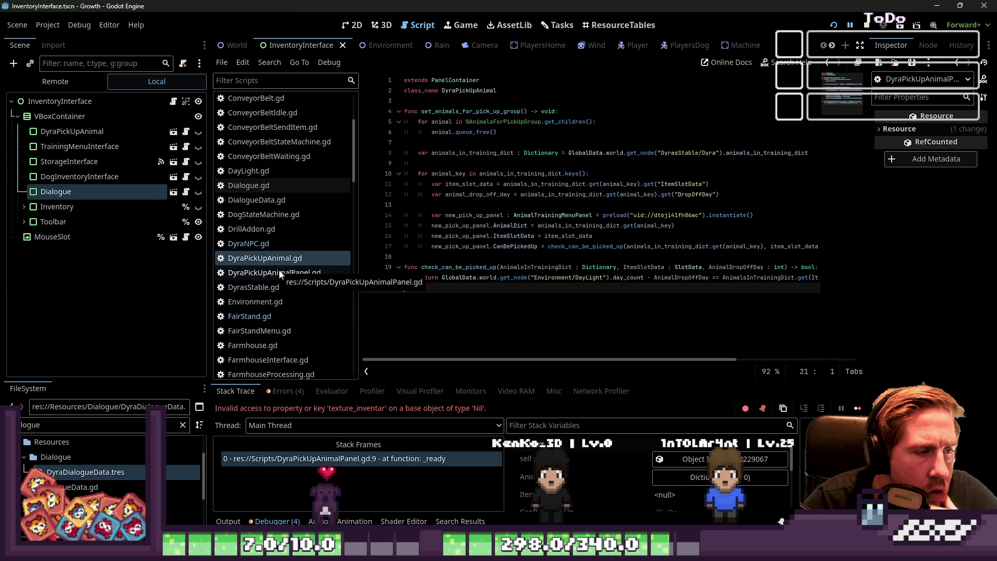
left_click(279, 273)
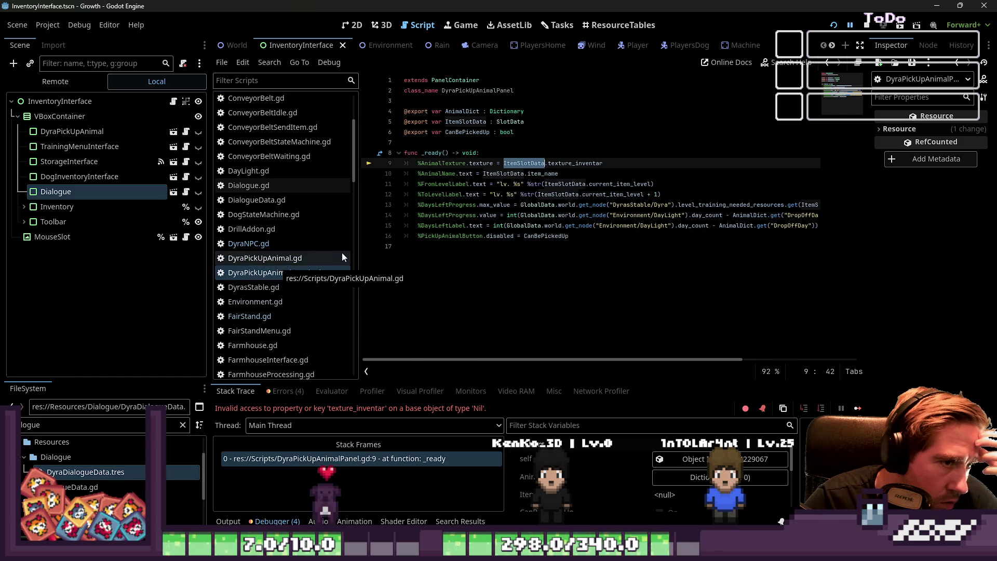
left_click_drag(439, 164, 440, 155)
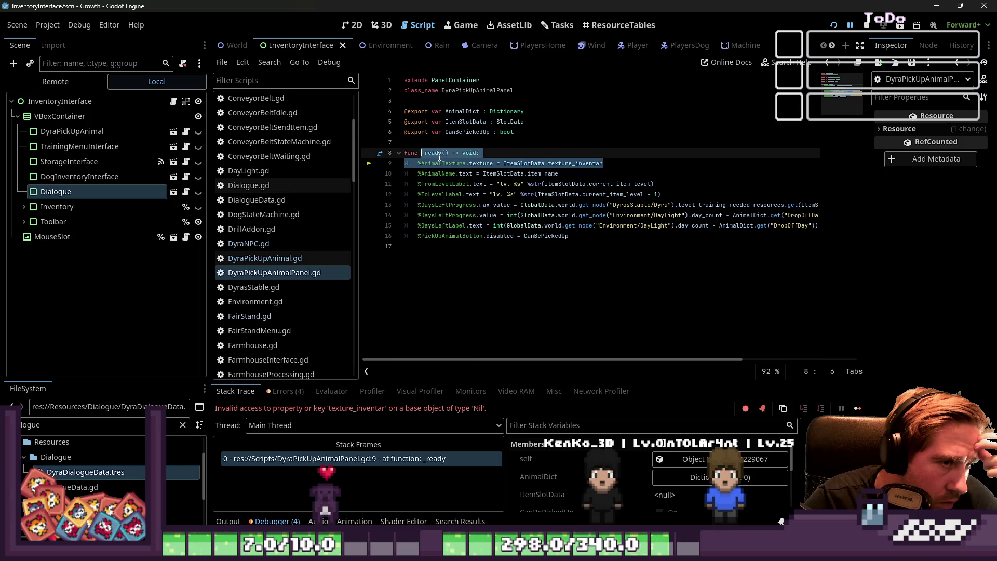
left_click(425, 154)
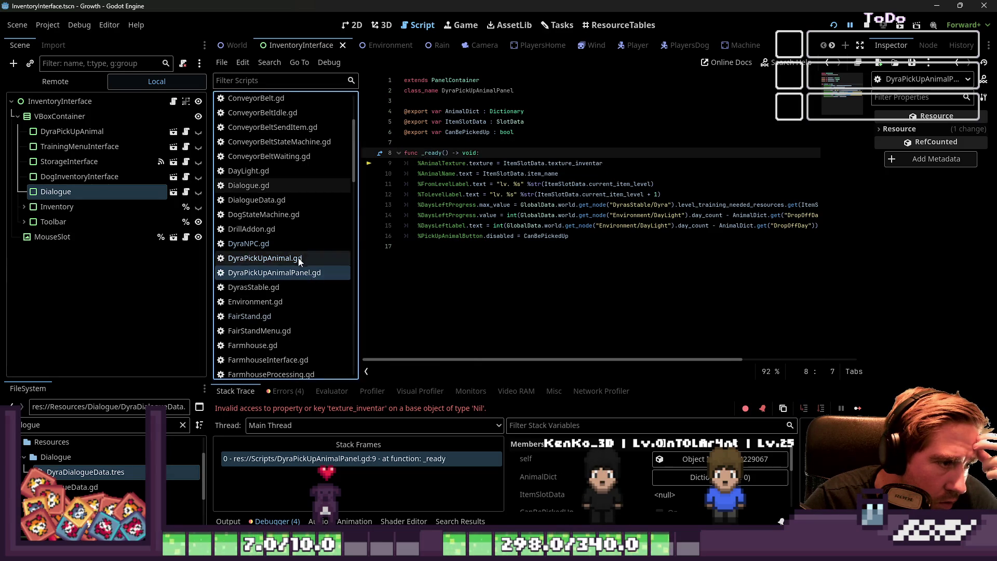
left_click(353, 25)
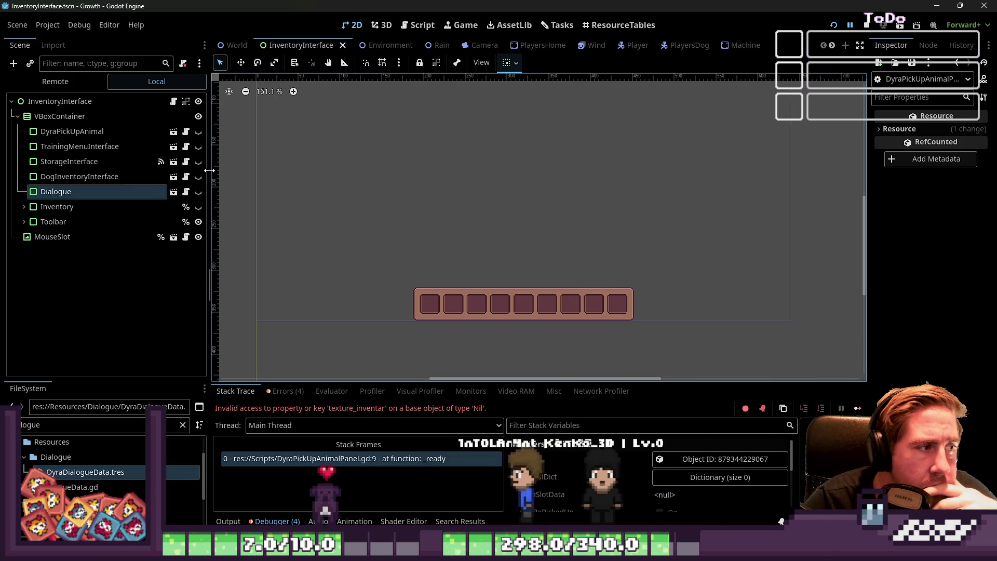
Step: Show the DyraPickUpAnimal panel in InventoryInterface and switch to the DyraPickUpAnimal scene tab
left_click(198, 132)
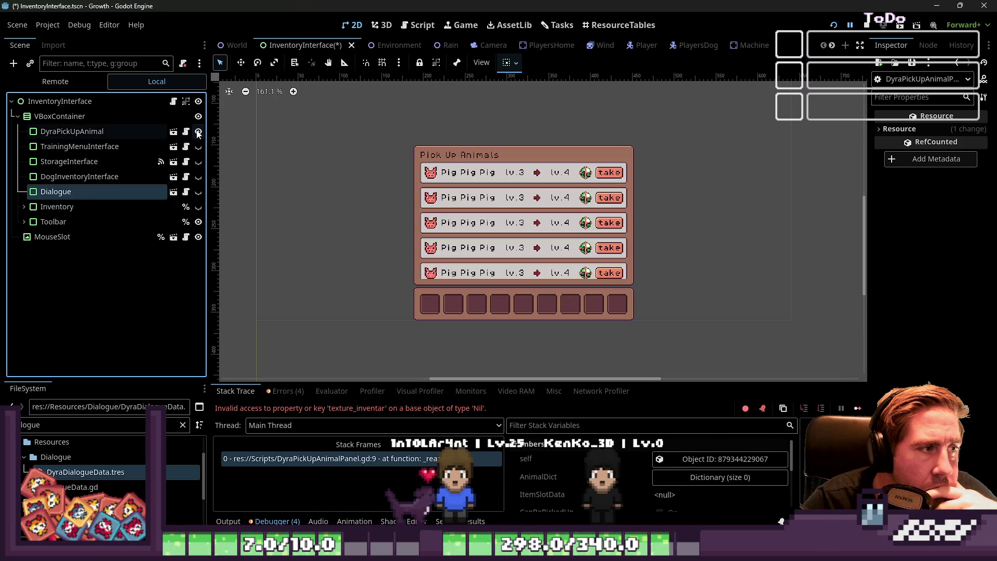
left_click(522, 157)
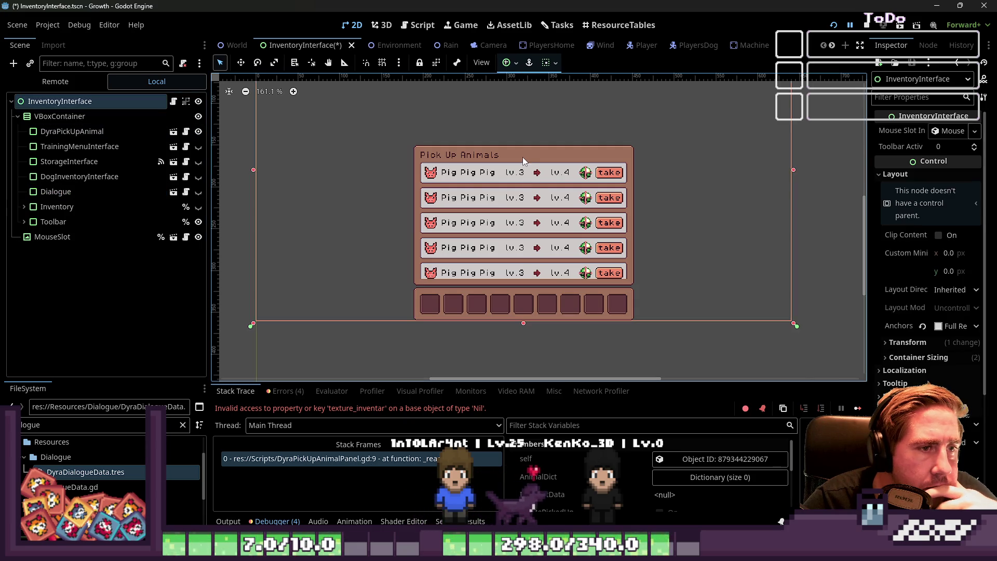
left_click(114, 131)
scroll(600, 46, "down", 8)
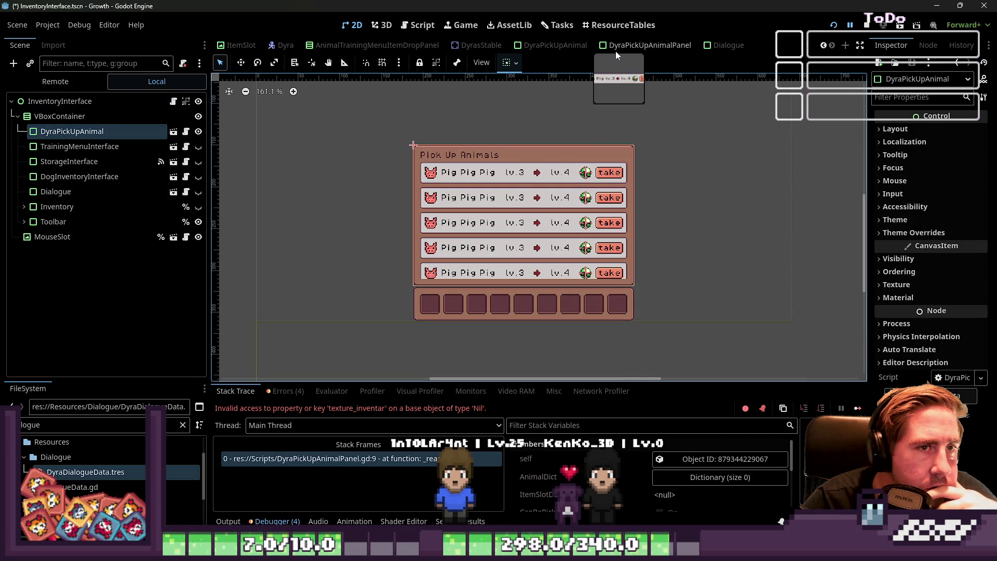
left_click(630, 46)
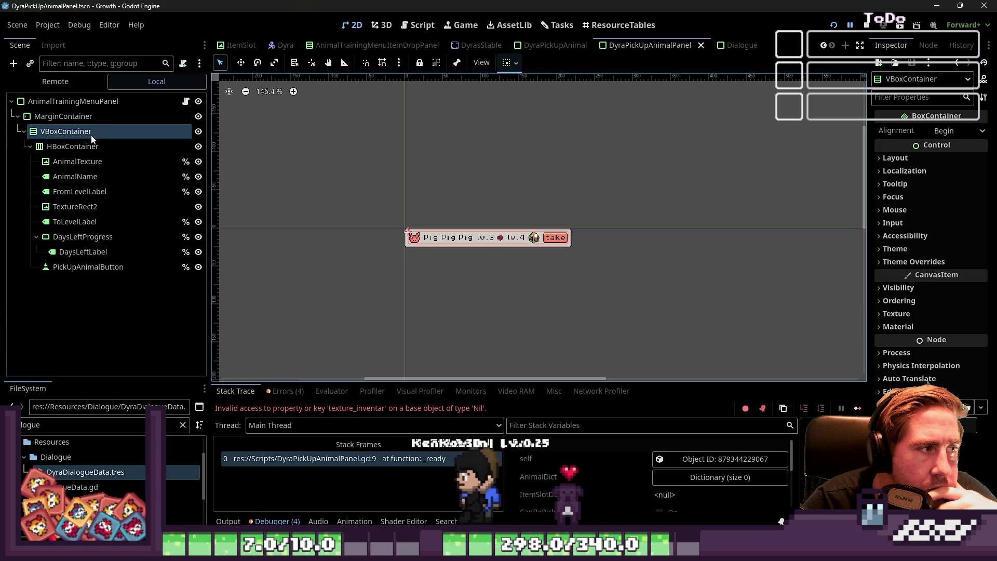
left_click(555, 45)
Step: Delete the seven placeholder AnimalTrainingMenuPanel nodes under AnimalsForPickUpGroup and save the scene
left_click(63, 147)
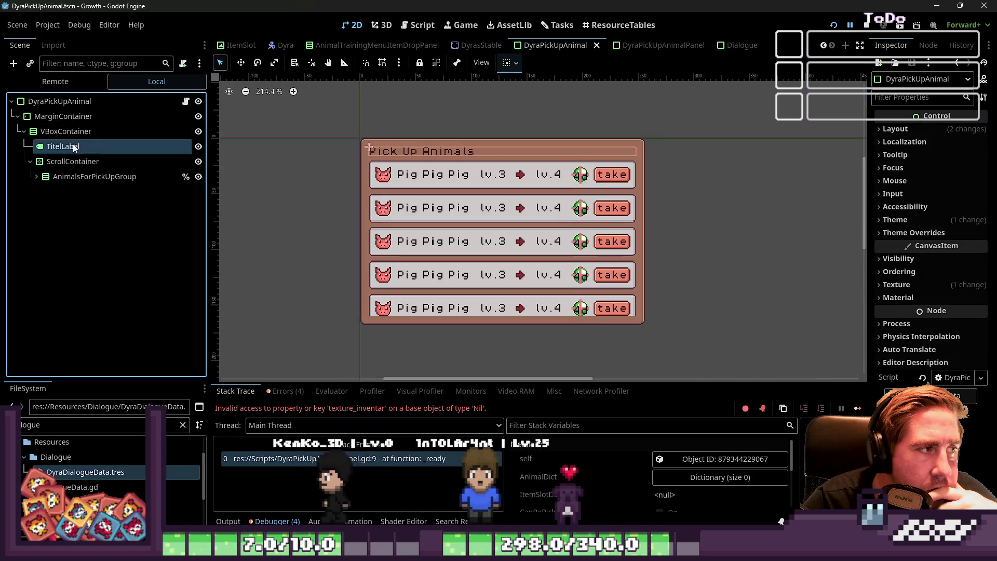
left_click(36, 176)
left_click(104, 192)
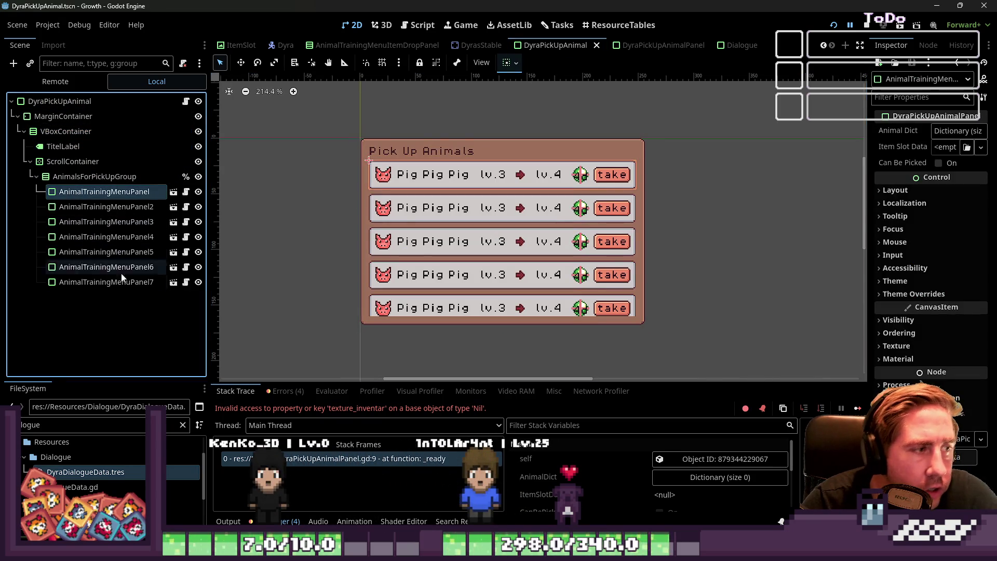
left_click(127, 287, "shift")
key("Delete")
key("Return")
key("ctrl+s")
Step: Hide the DyraPickUpAnimal panel in InventoryInterface, save, and relaunch the game with F5
scroll(315, 47, "up", 8)
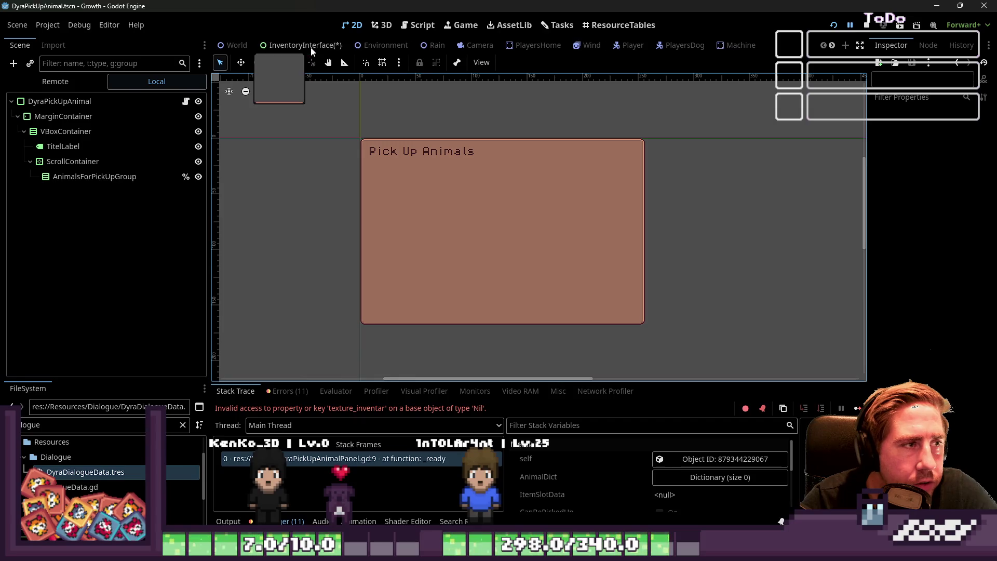
left_click(313, 47)
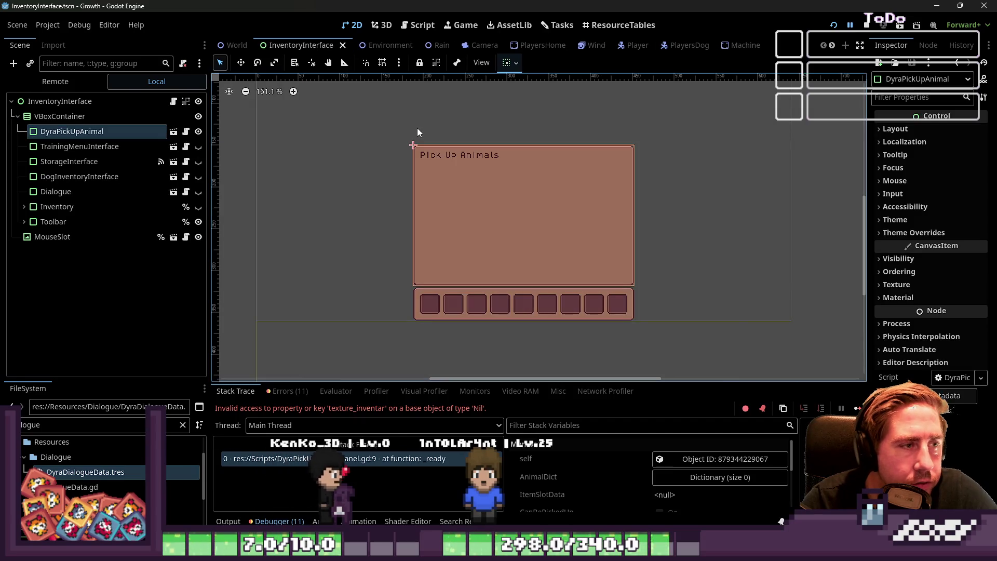
left_click(199, 131)
key("ctrl+s")
key("F5")
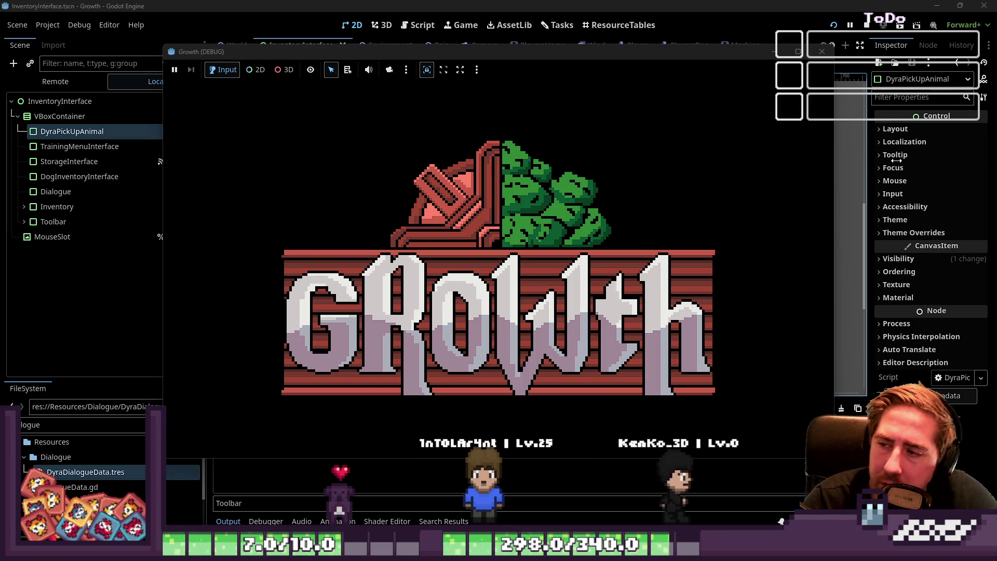
Step: Get past the title screen and start a new game named '23'
left_click(628, 200)
type("23")
left_click(473, 357)
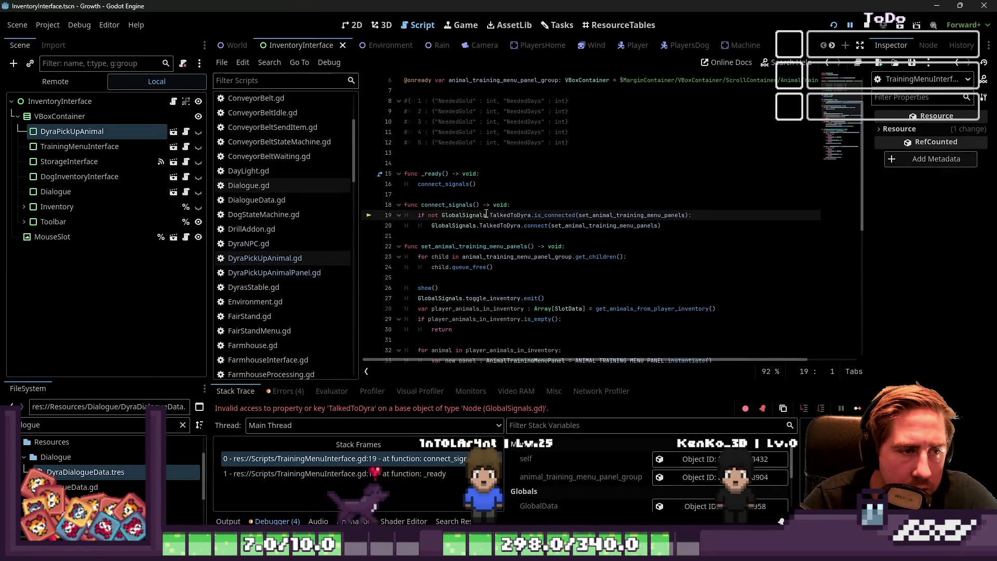
Step: Change the TalkedToDyra signal to TalkedToNPC, including on line 20, and save the script
left_click(473, 234)
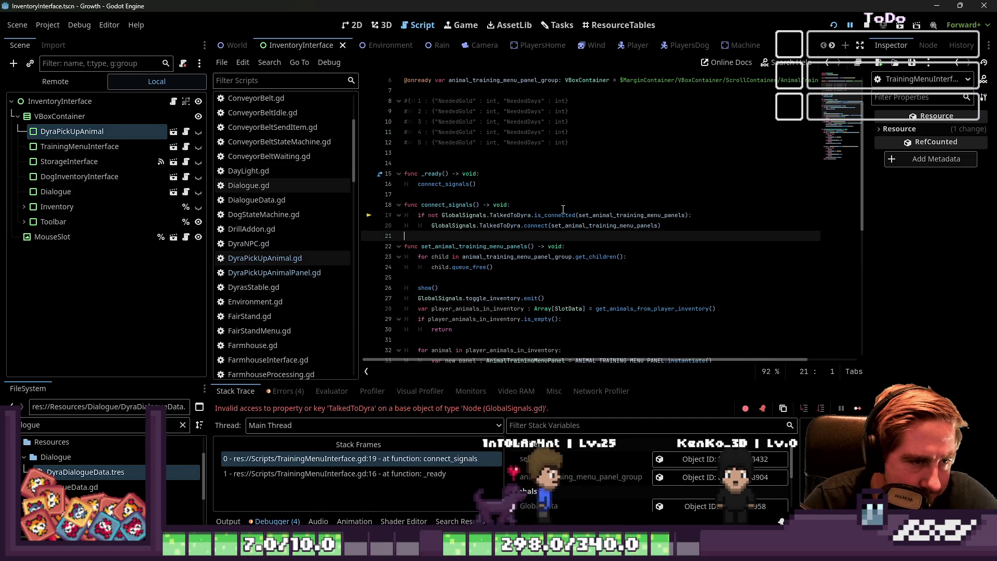
left_click(523, 216)
key("Return")
key("ctrl+shift+Left")
key("ctrl+c")
key("Down")
key("ctrl+shift+Right")
key("ctrl+v")
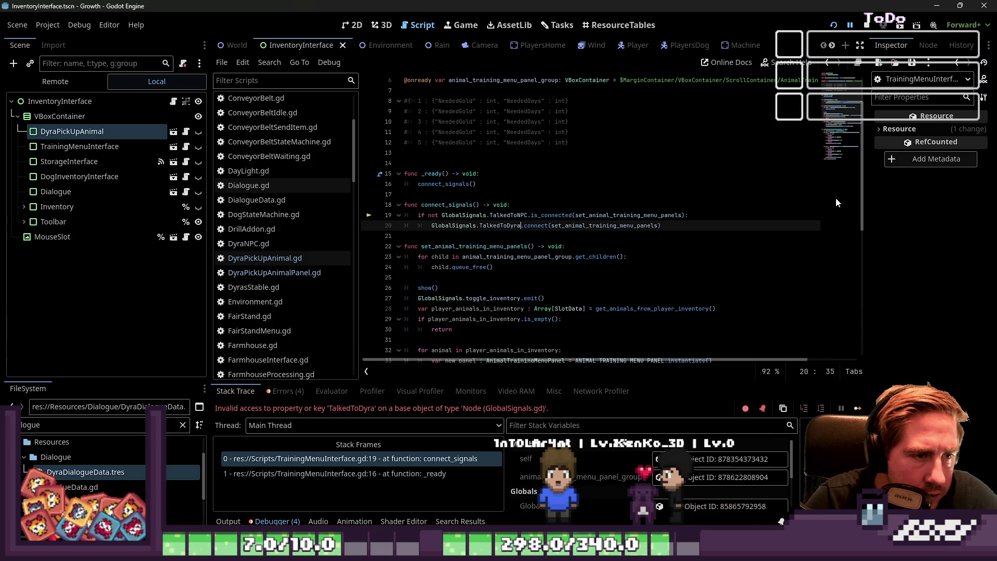
key("ctrl+s")
Step: Trace the error through the stack frames to _ready and connect_signals in TrainingMenuInterface.gd
left_click(537, 143)
double_click(461, 204)
scroll(537, 198, "up", 2)
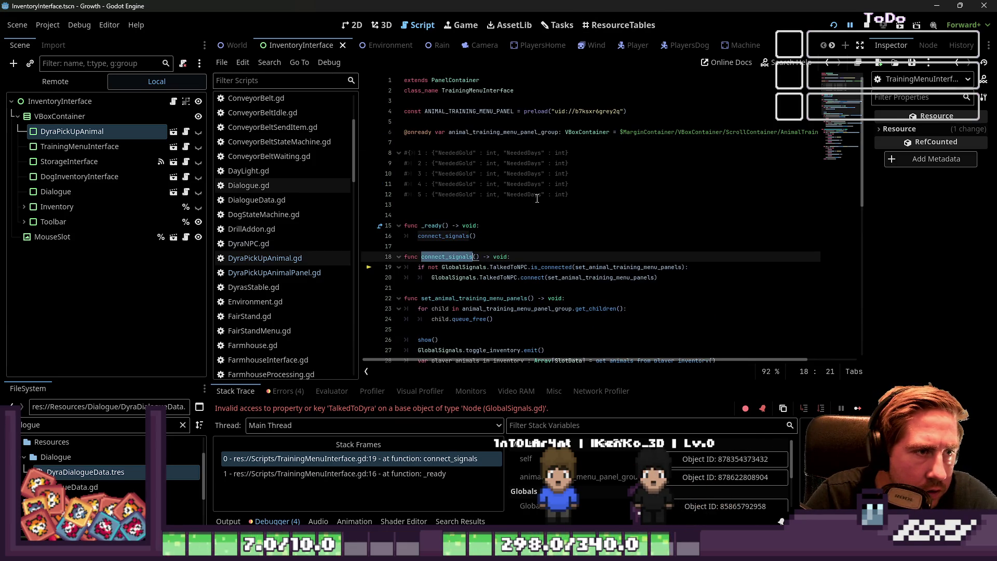
left_click(249, 186)
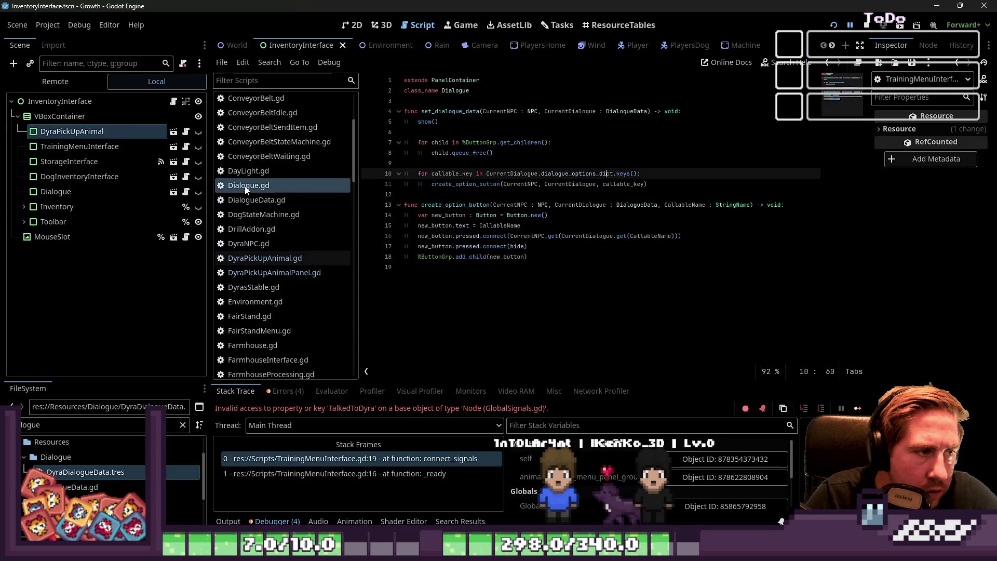
scroll(283, 234, "down", 3)
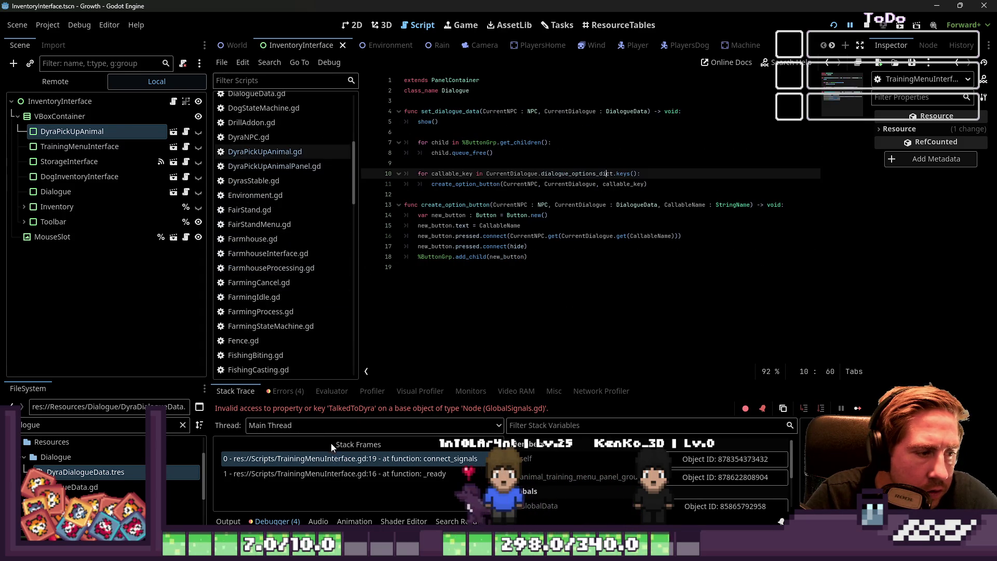
left_click(336, 474)
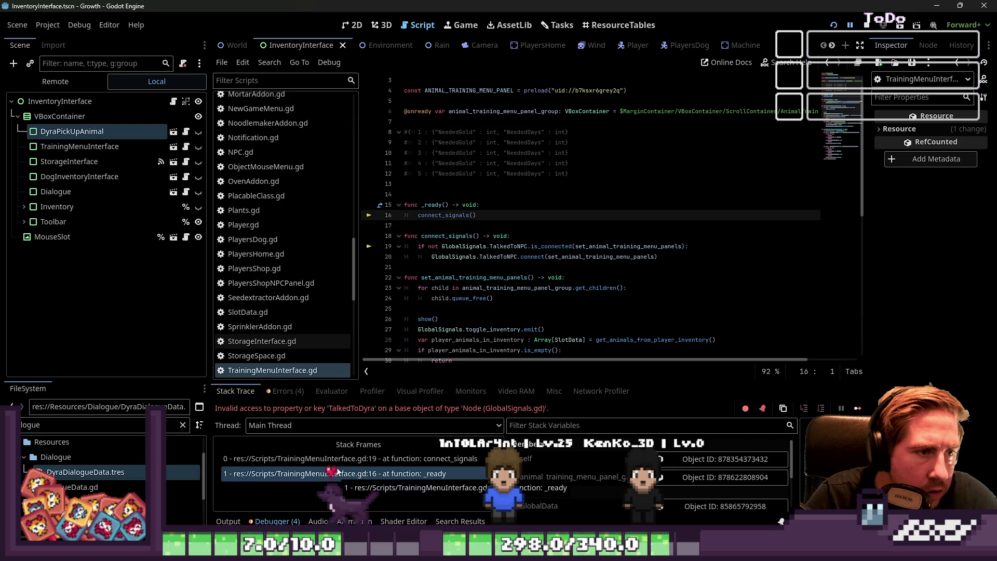
scroll(437, 321, "up", 1)
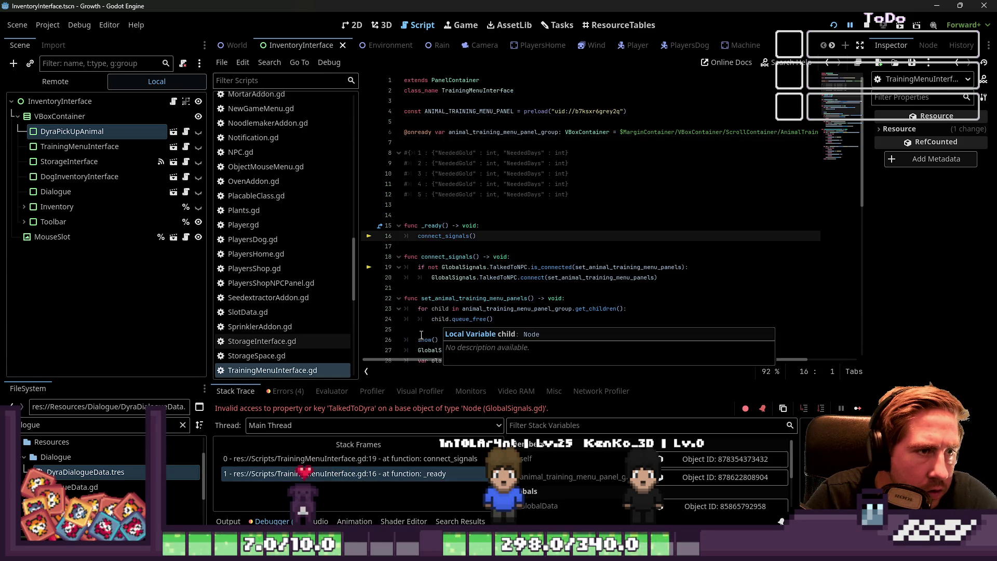
left_click(333, 473)
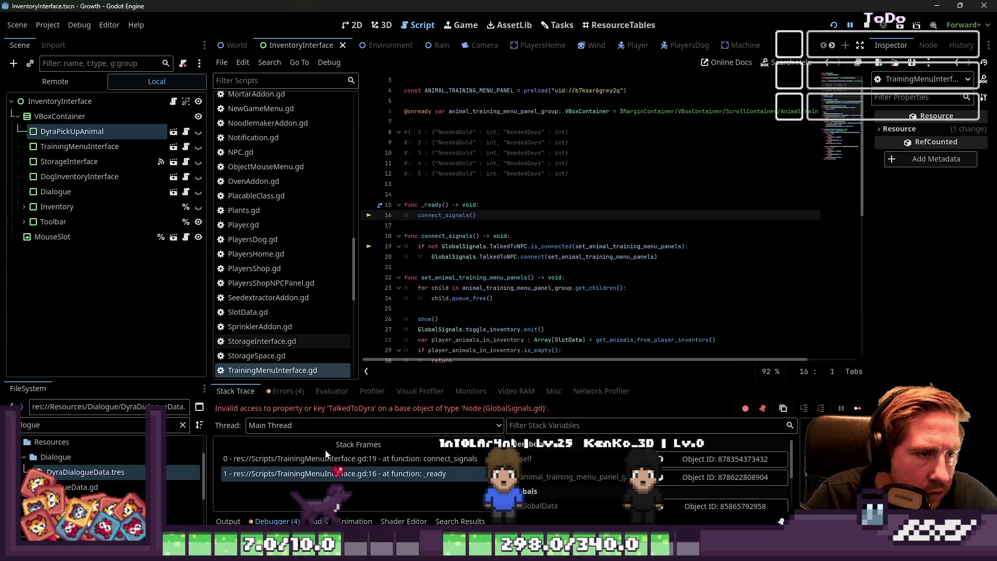
left_click(326, 458)
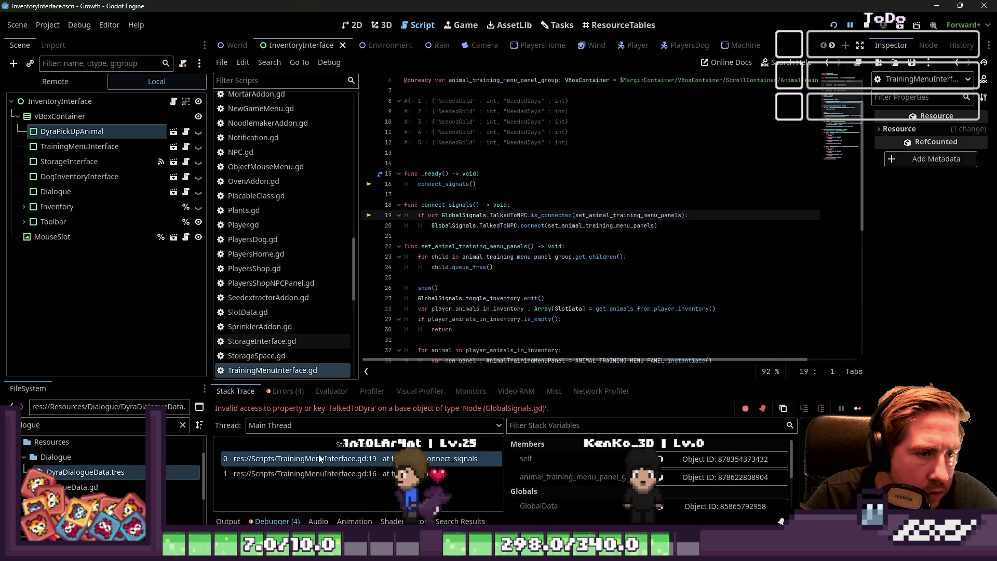
left_click(300, 481)
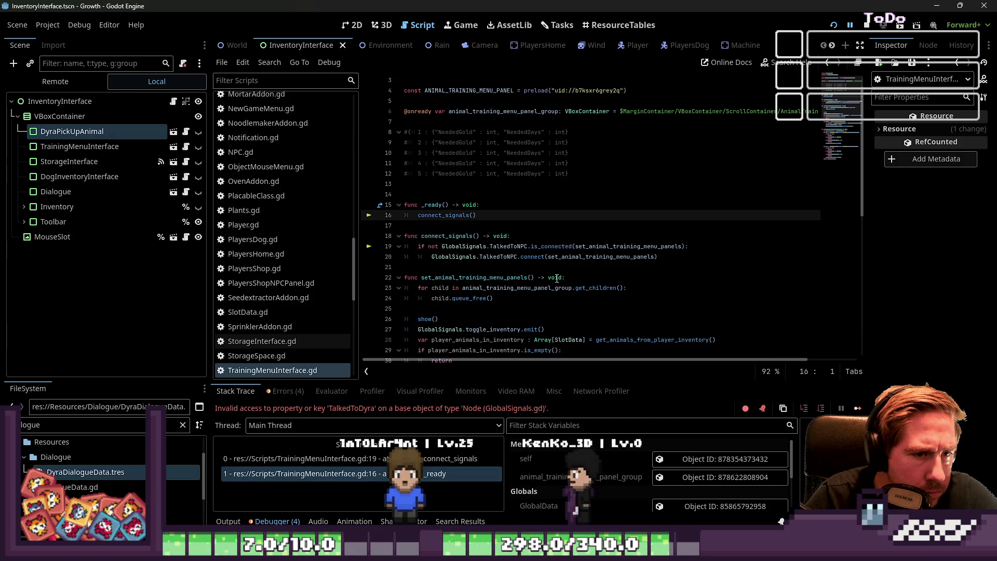
Step: Inspect the set_animal_training_menu_panels references in TrainingMenuInterface.gd
double_click(575, 257)
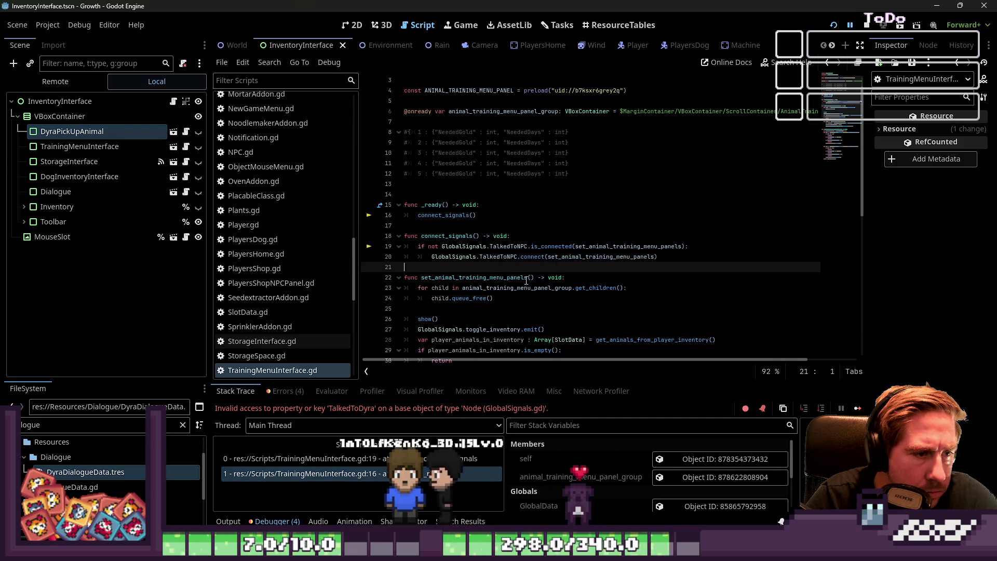
left_click(508, 298)
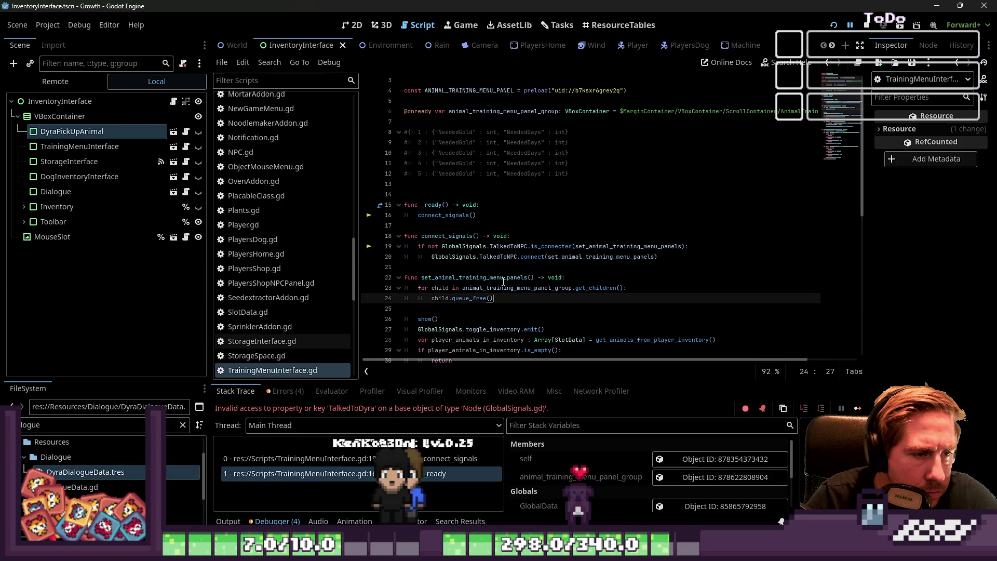
double_click(503, 280)
scroll(504, 282, "down", 2)
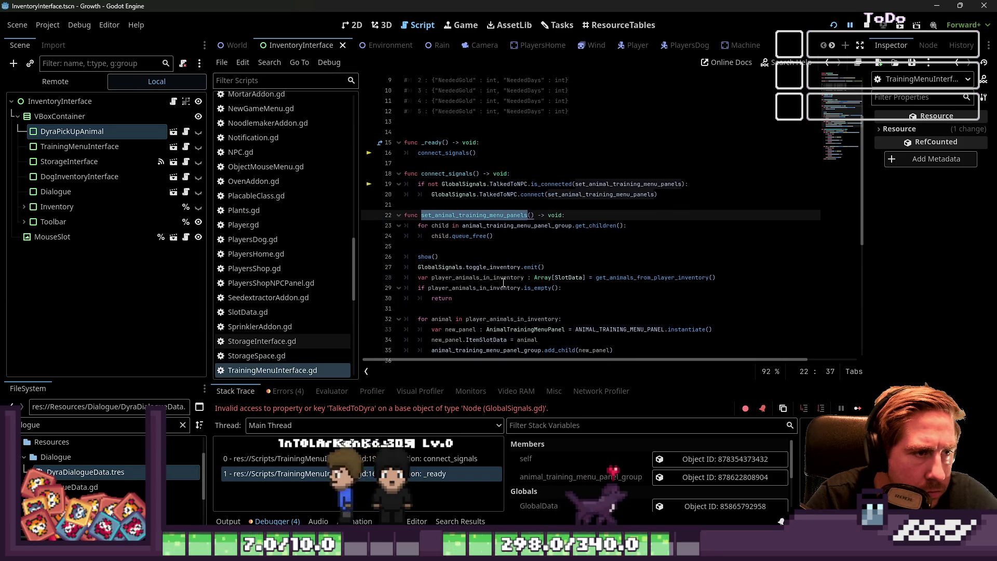
scroll(503, 283, "up", 2)
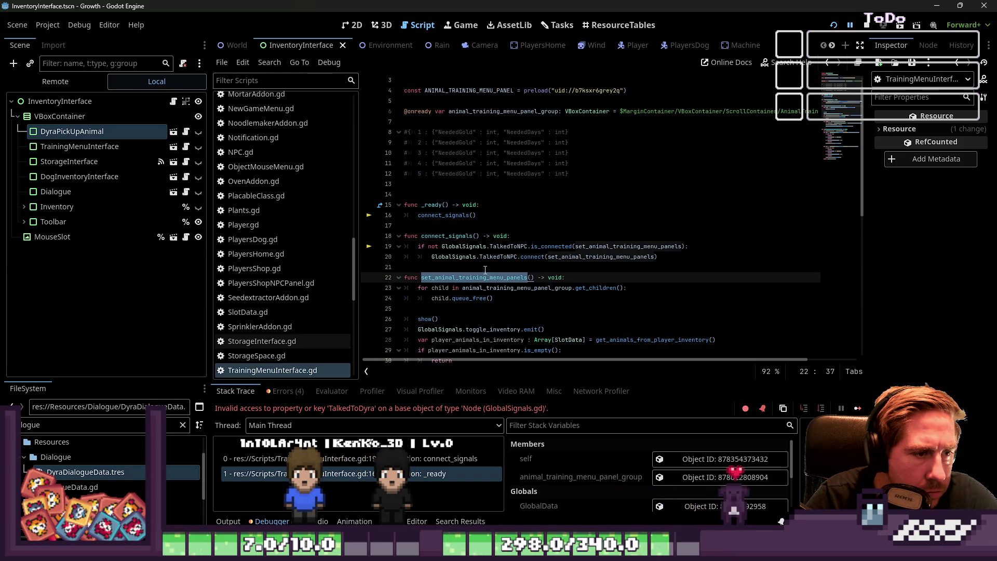
left_click(501, 267)
Step: Delete the _ready and connect_signals functions and leftover blank lines, save, and run the project
left_click_drag(689, 260, 318, 235)
key("shift+Up")
key("shift+Up")
key("shift+Up")
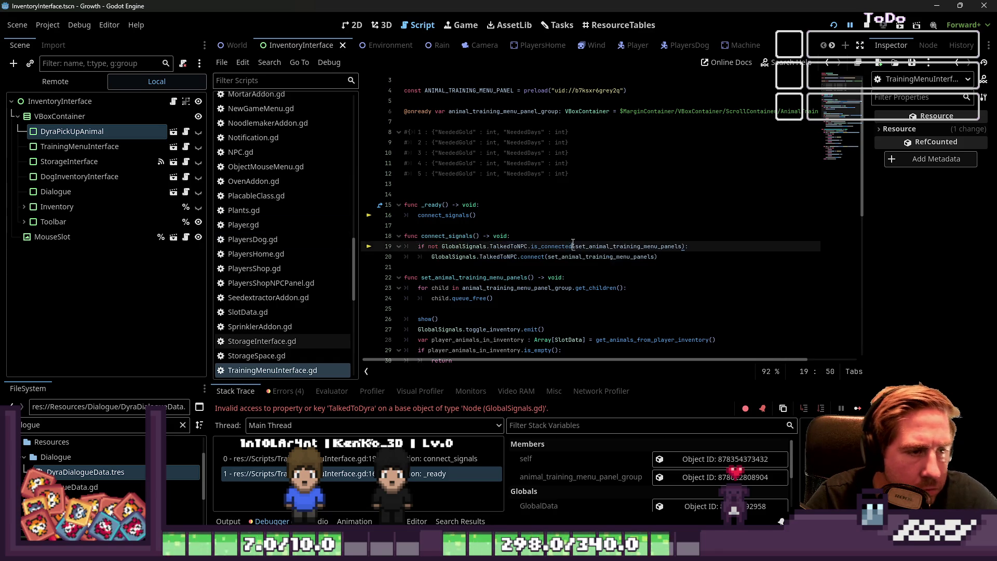
key("BackSpace")
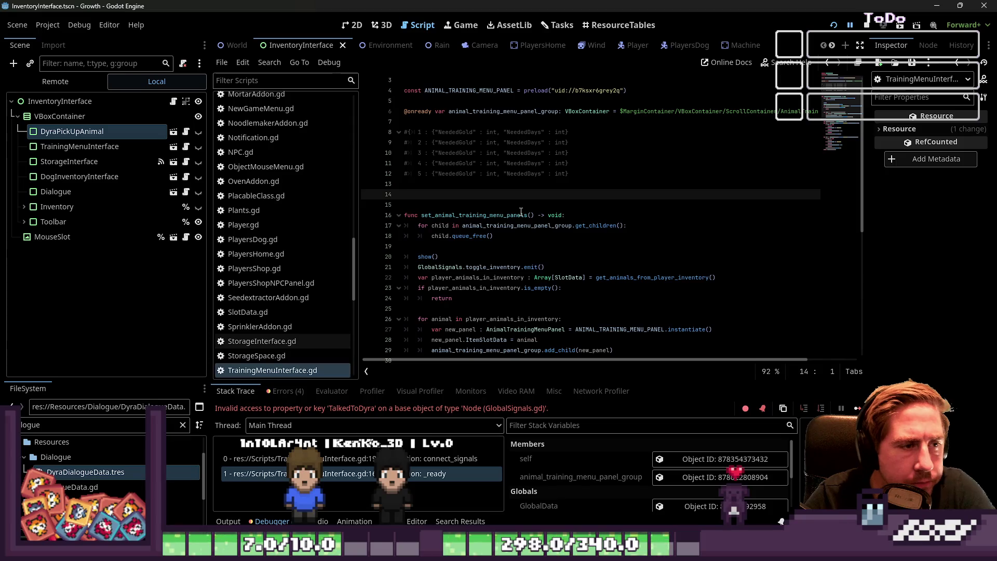
key("BackSpace")
key("BackSpace")
key("ctrl+s")
key("Down")
key("Down")
key("Down")
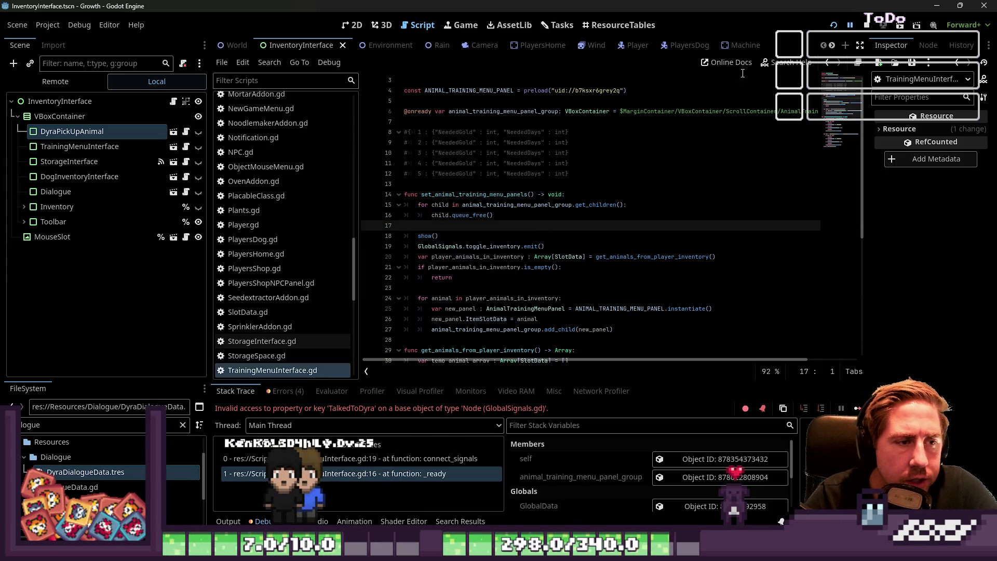
left_click(833, 26)
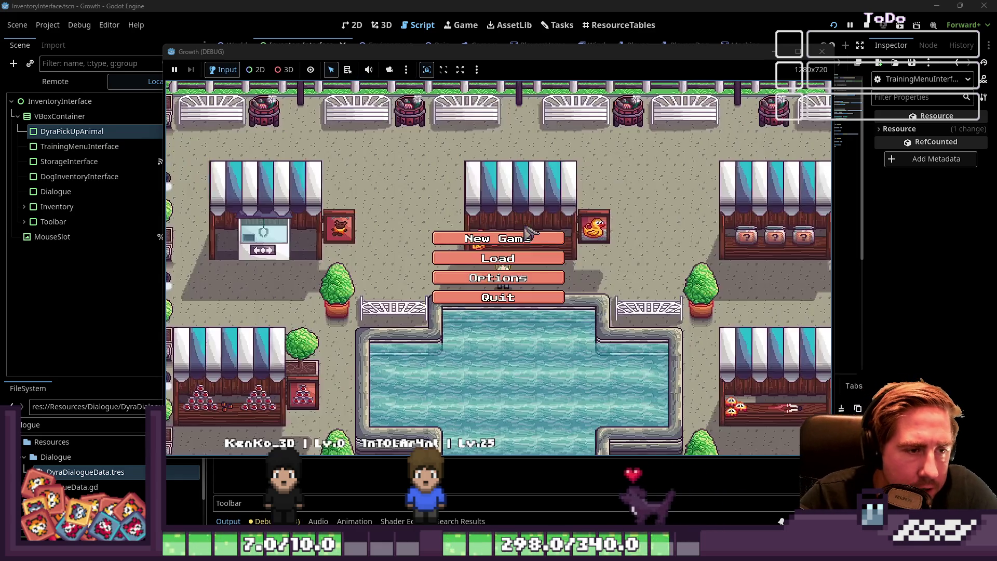
Step: Start a new game as 'sad', walk into the barn, toggle the inventory, and interact with the NPC
left_click(483, 234)
type("sad")
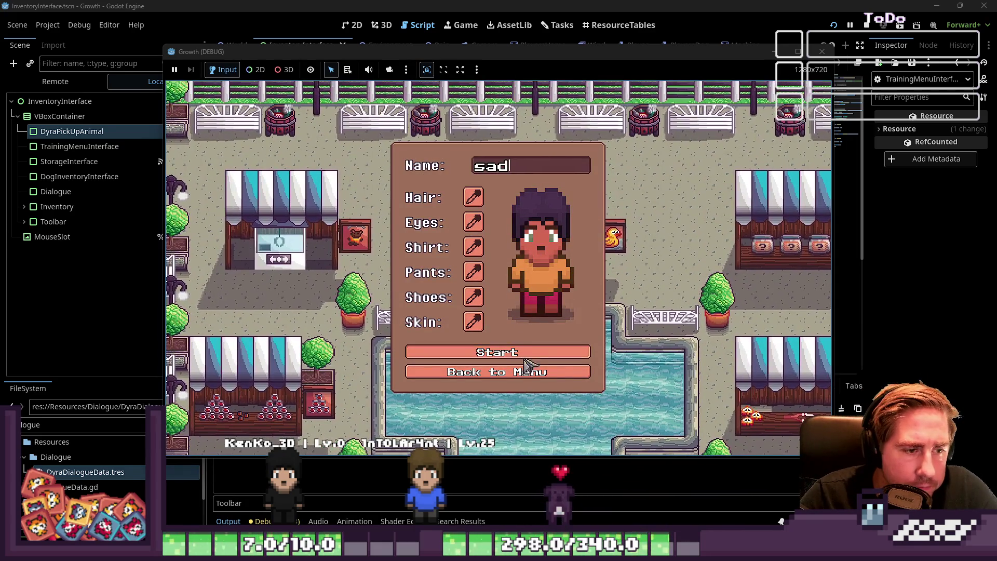
left_click(516, 352)
key("s")
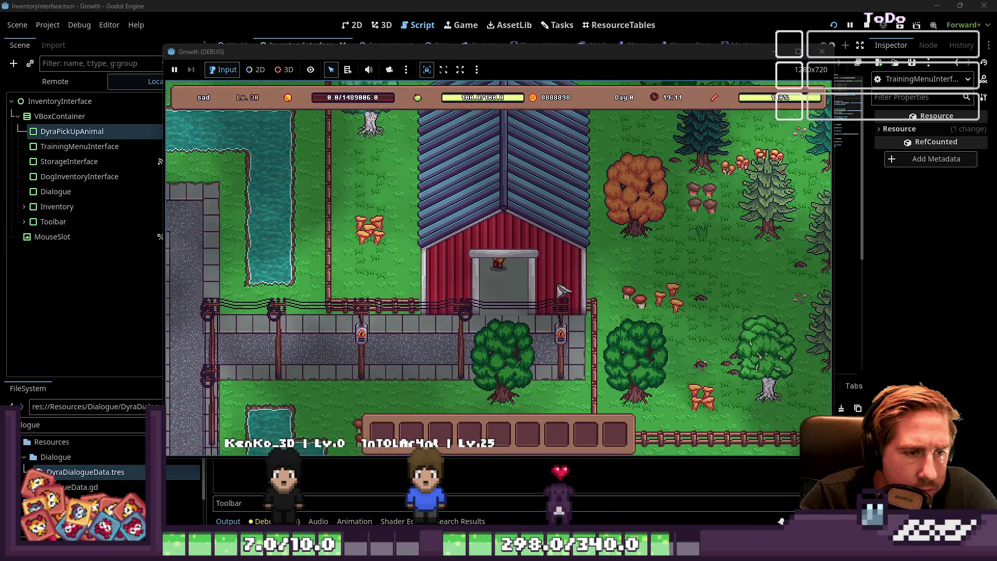
key("w")
key("i")
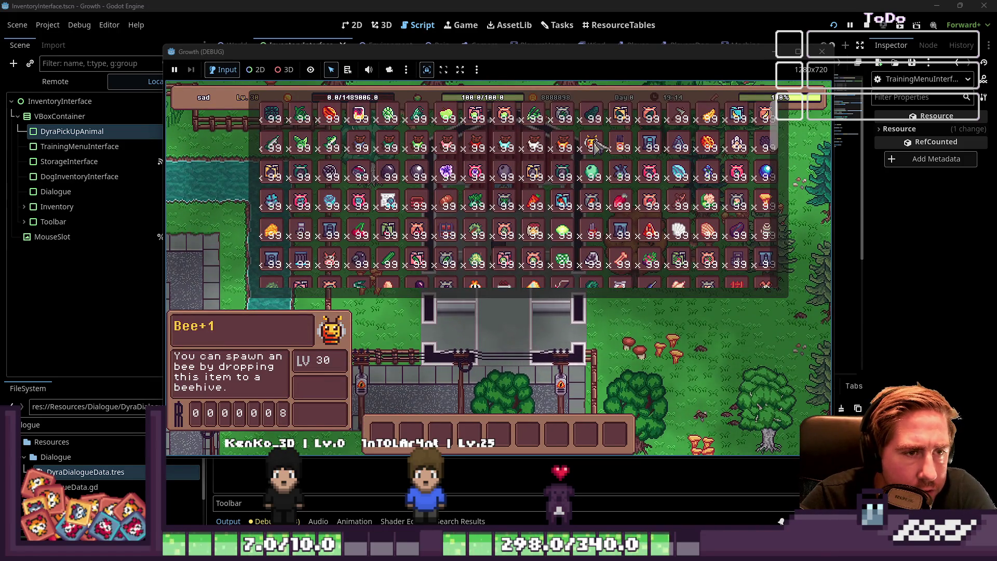
key("i")
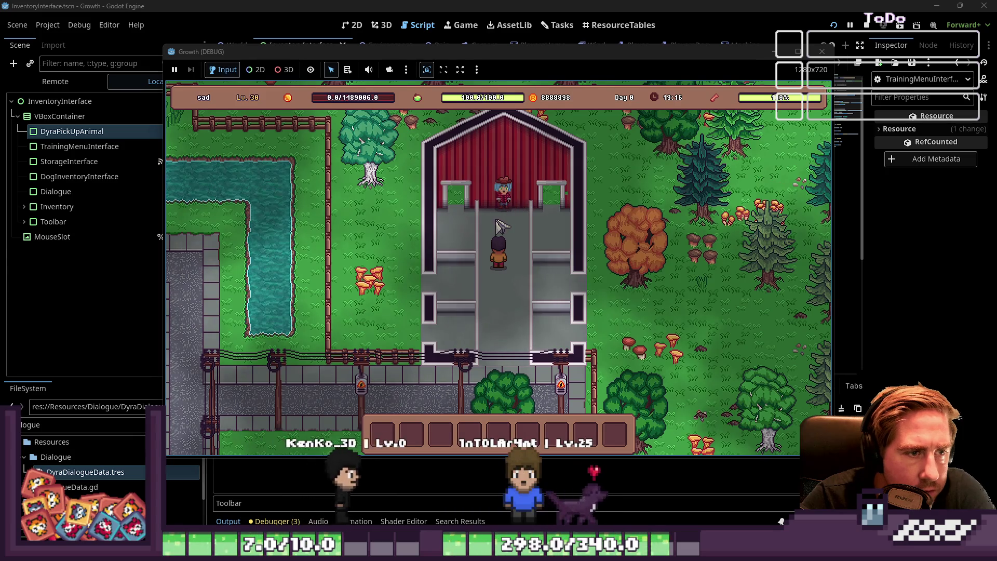
key("w")
left_click(507, 228)
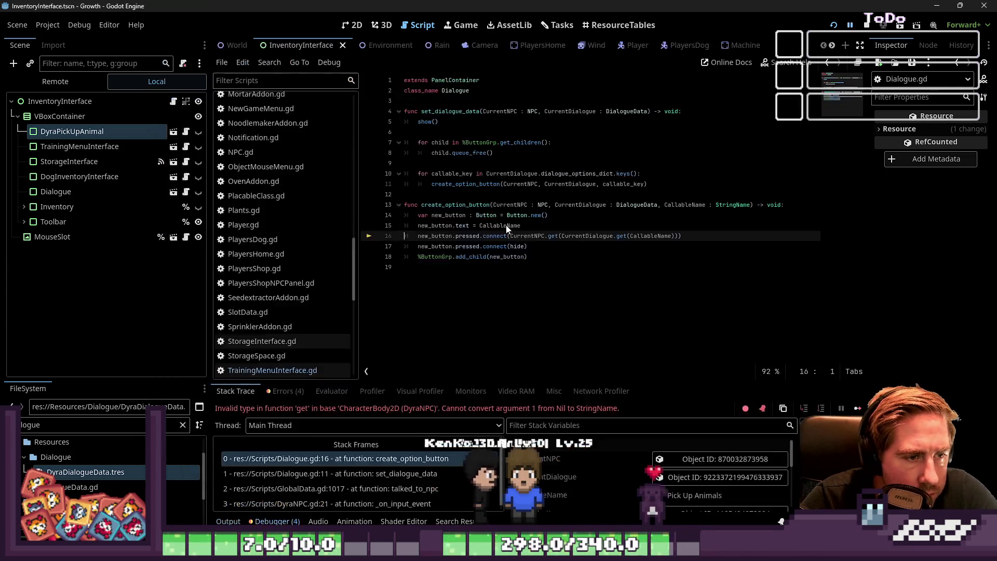
Step: Examine the failing CurrentDialogue.get(CallableName) expression on line 16 of Dialogue.gd
left_click(497, 263)
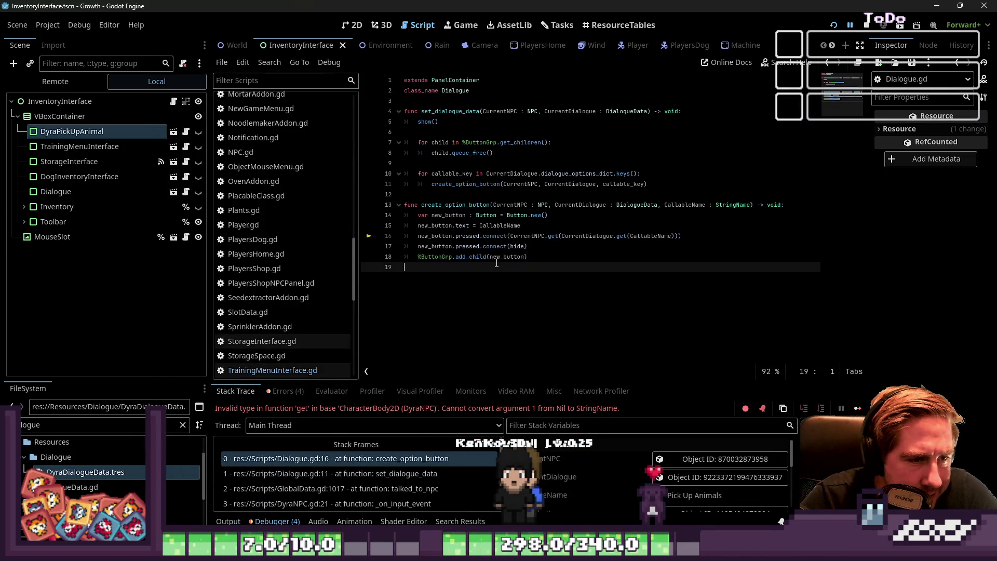
mouse_move(496, 262)
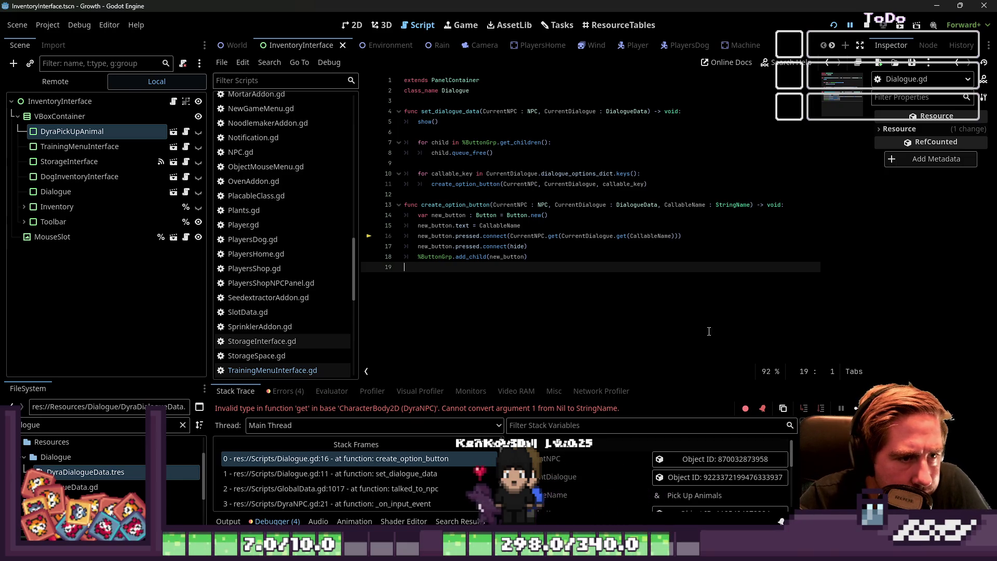
double_click(587, 235)
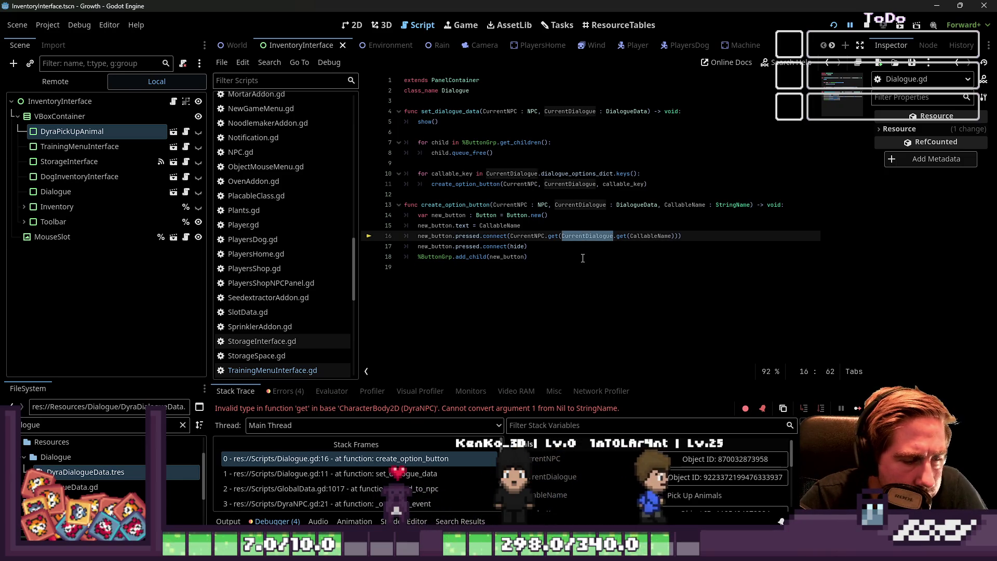
left_click(578, 257)
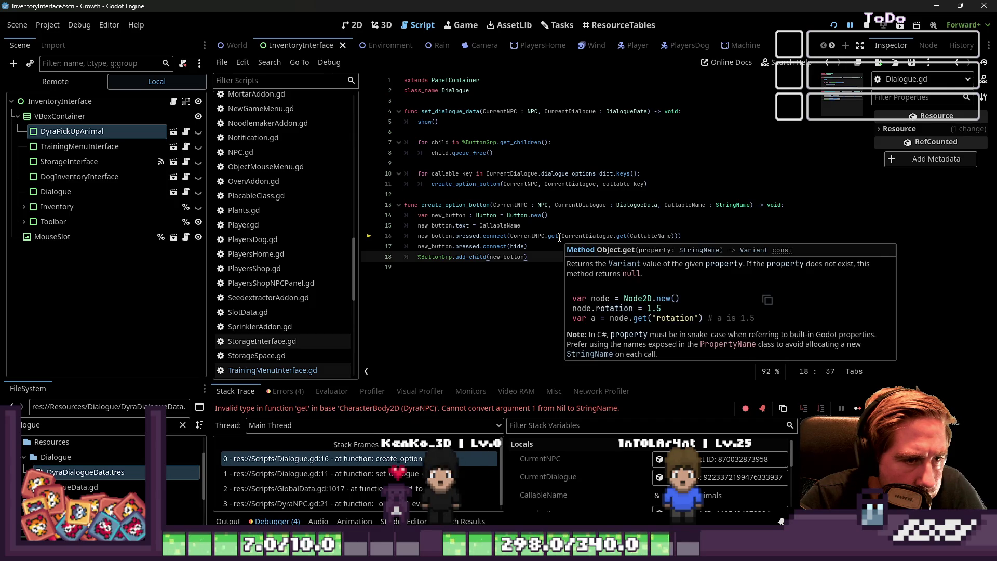
left_click(527, 246)
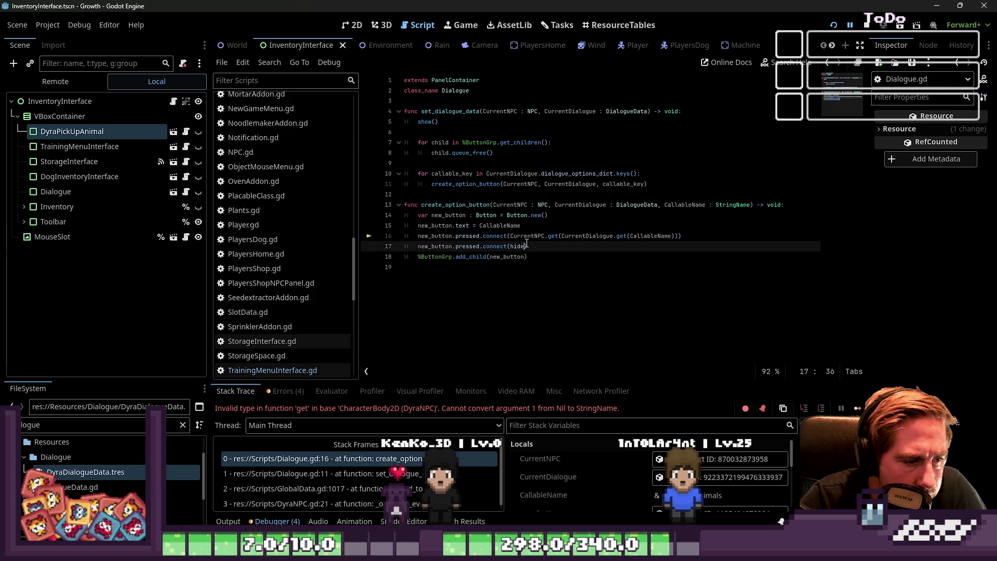
left_click(469, 301)
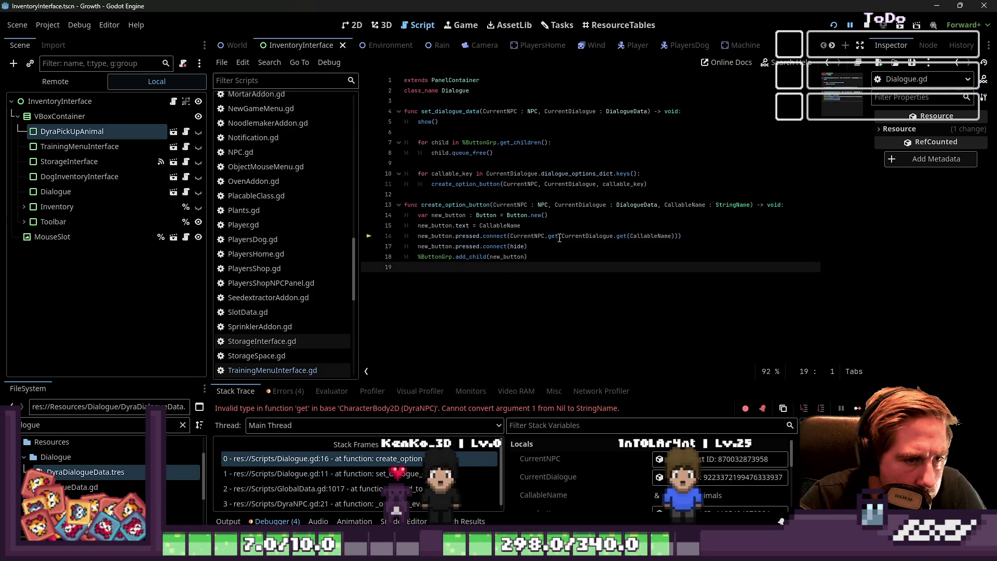
left_click_drag(563, 239, 660, 240)
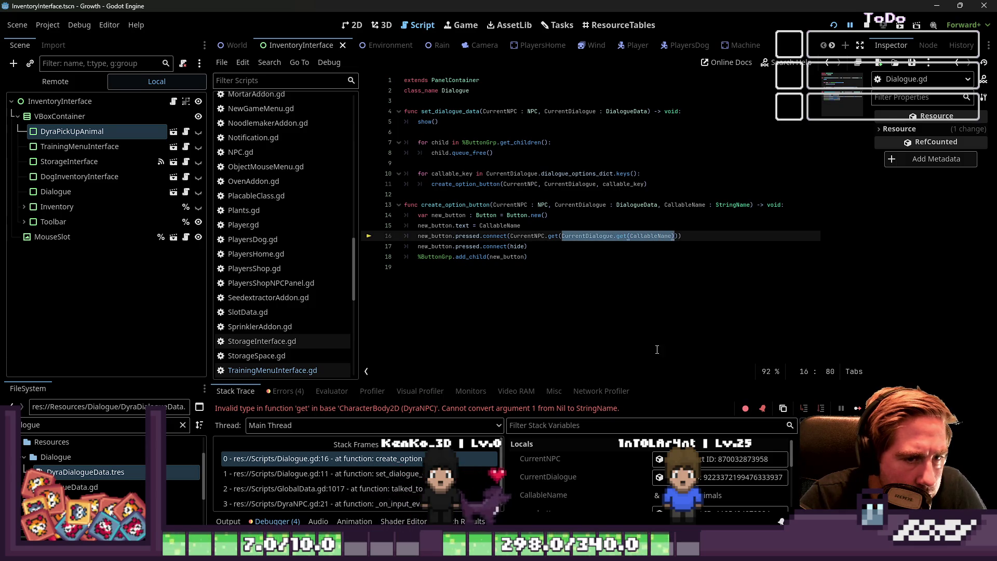
key("Down")
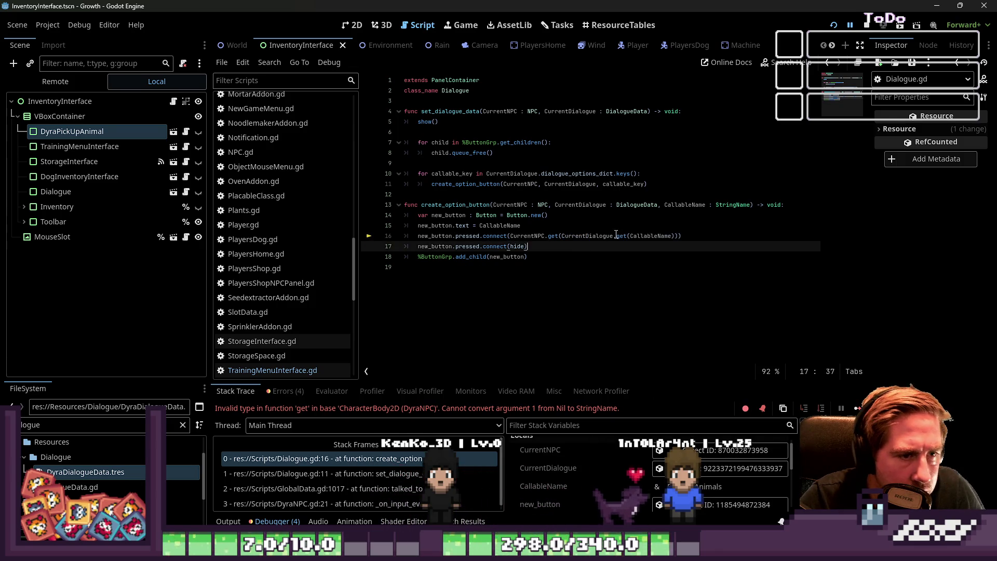
left_click_drag(630, 236, 563, 240)
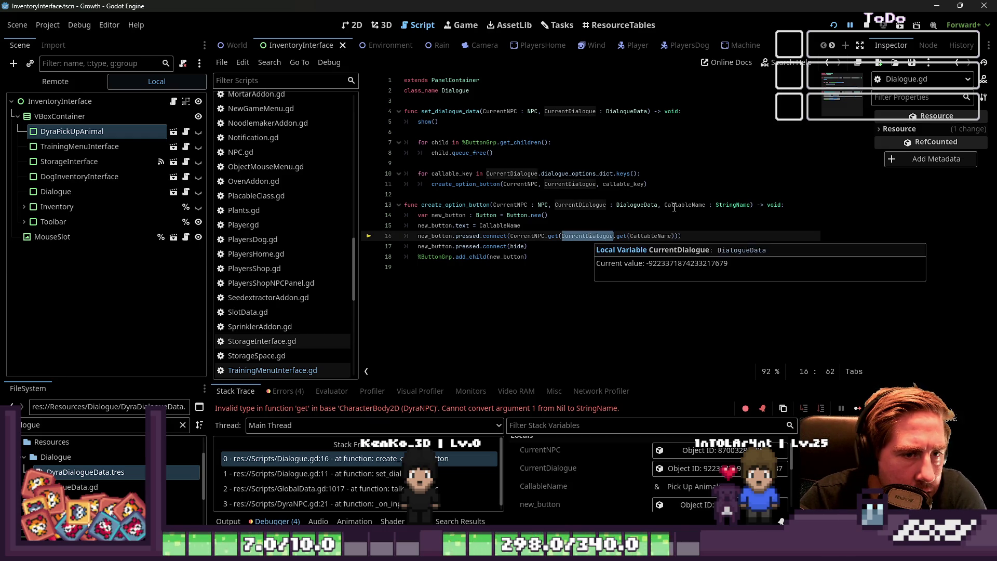
double_click(693, 204)
left_click_drag(674, 237, 562, 240)
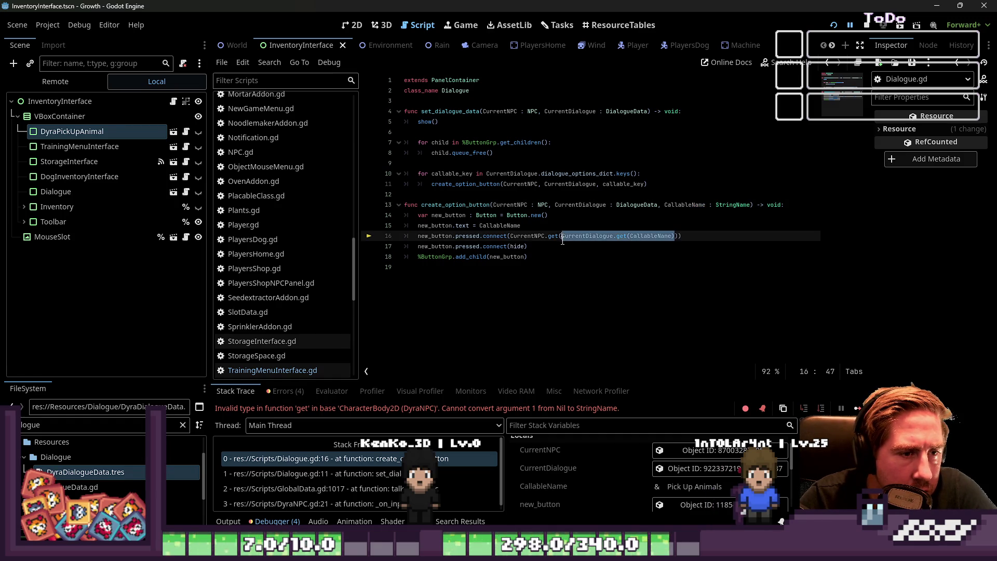
left_click(616, 236)
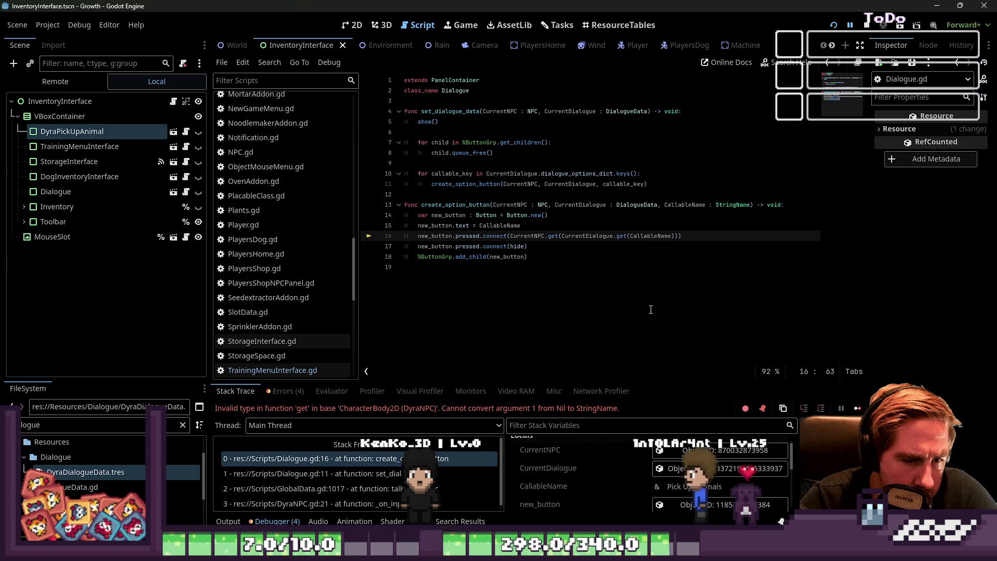
Step: Inspect the CallableName value 'Pick Up Animals' and CurrentDialogue's properties in Stack Variables
left_click(695, 477)
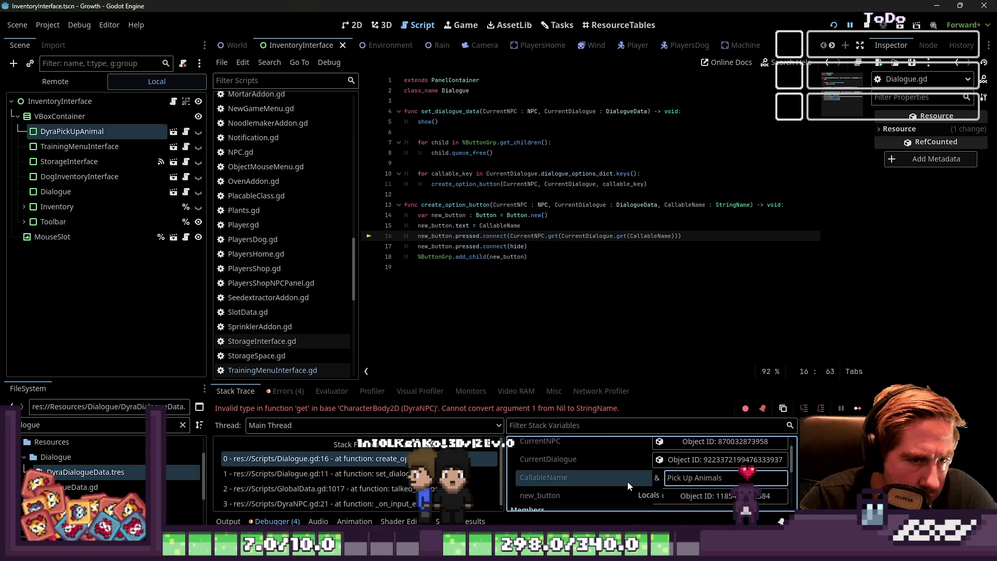
scroll(628, 482, "up", 1)
left_click(675, 469)
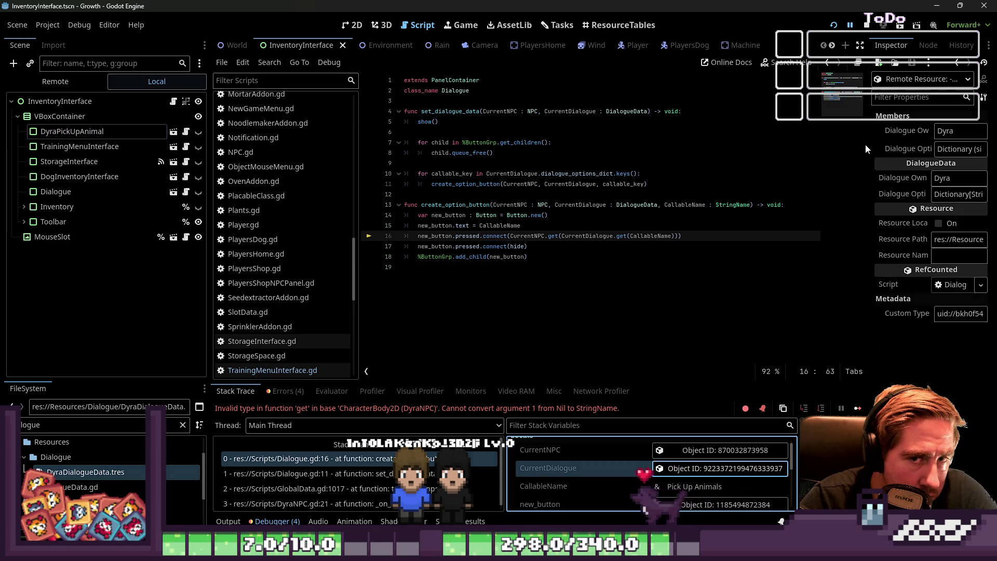
left_click_drag(868, 148, 770, 186)
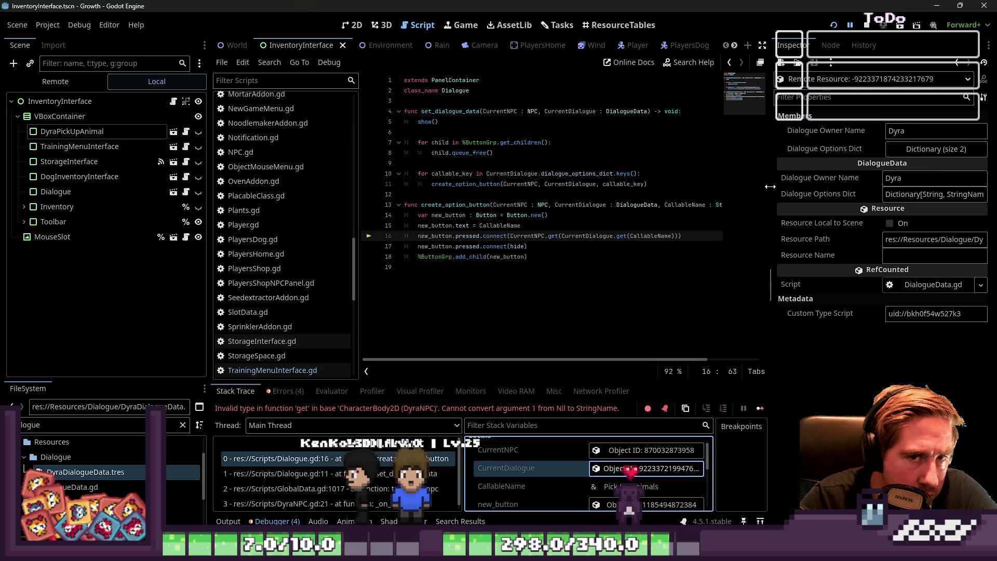
Step: Change line 16 to CurrentDialogue.dialogue_options_dict.get(CallableName) and rerun the game
left_click(611, 240)
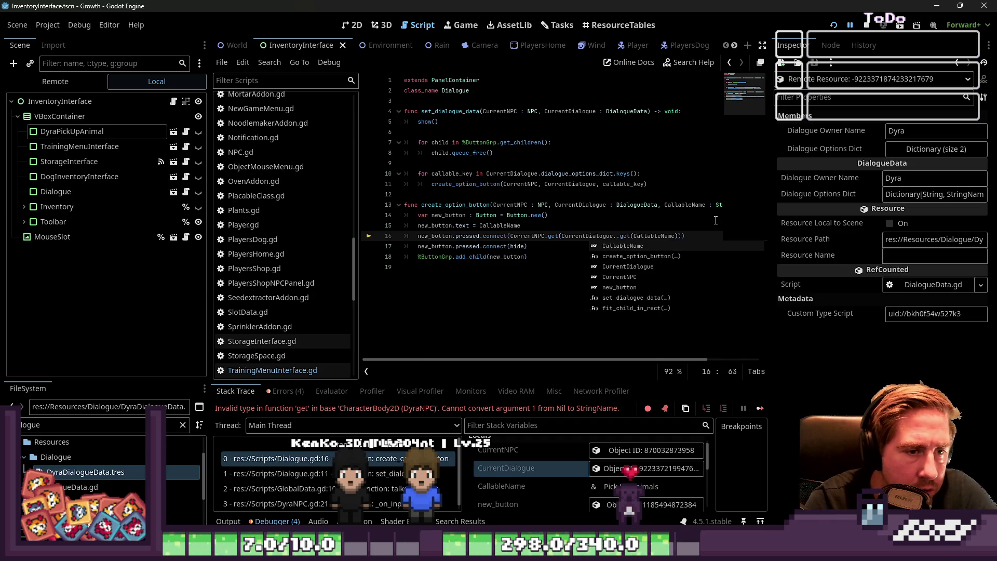
type("current_")
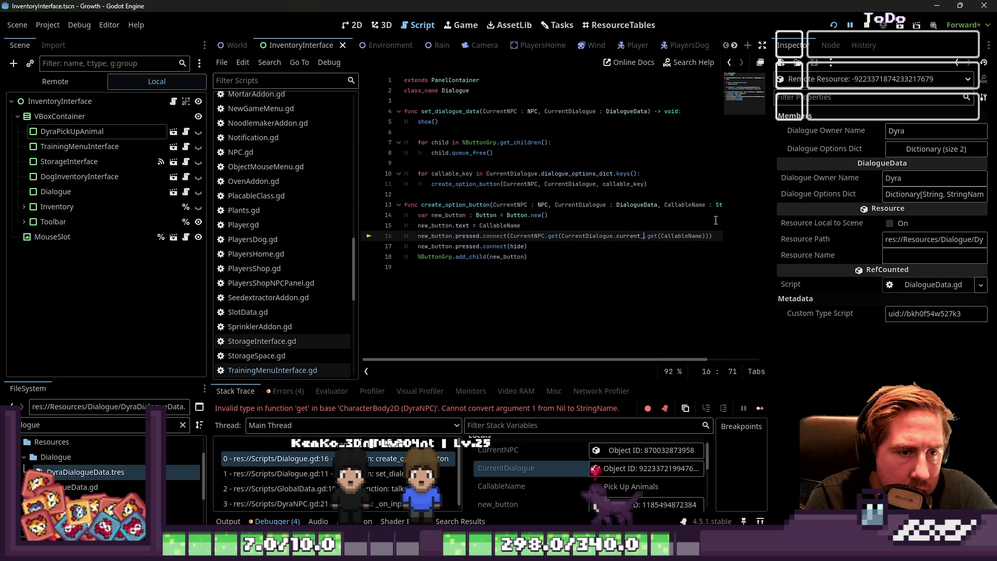
key("BackSpace")
key("BackSpace")
type("dialo")
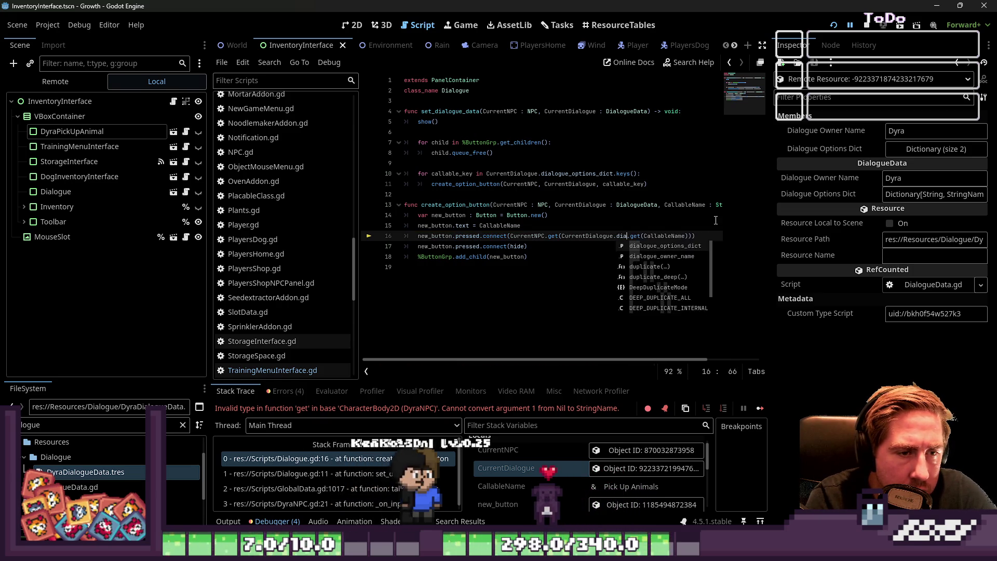
key("Return")
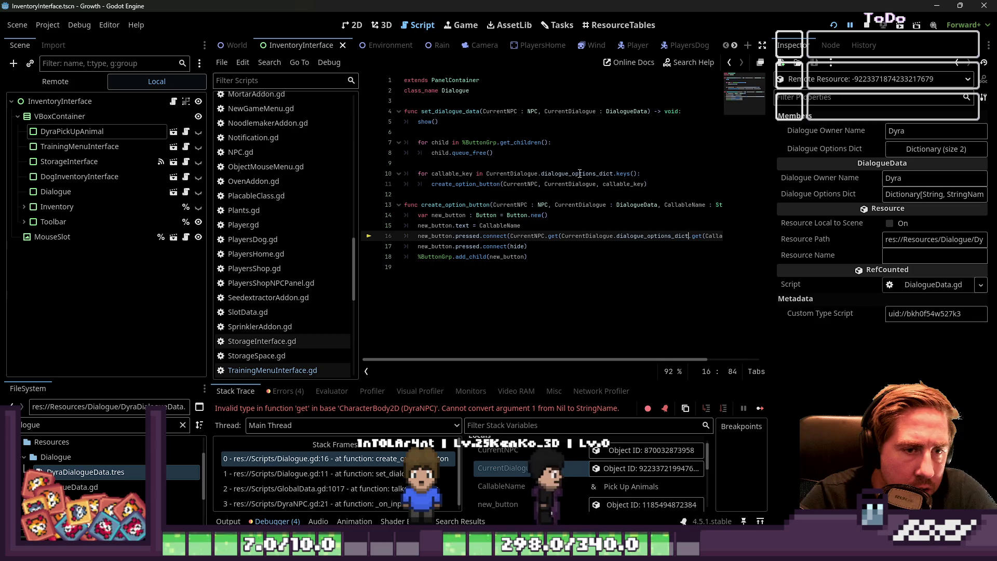
left_click(834, 24)
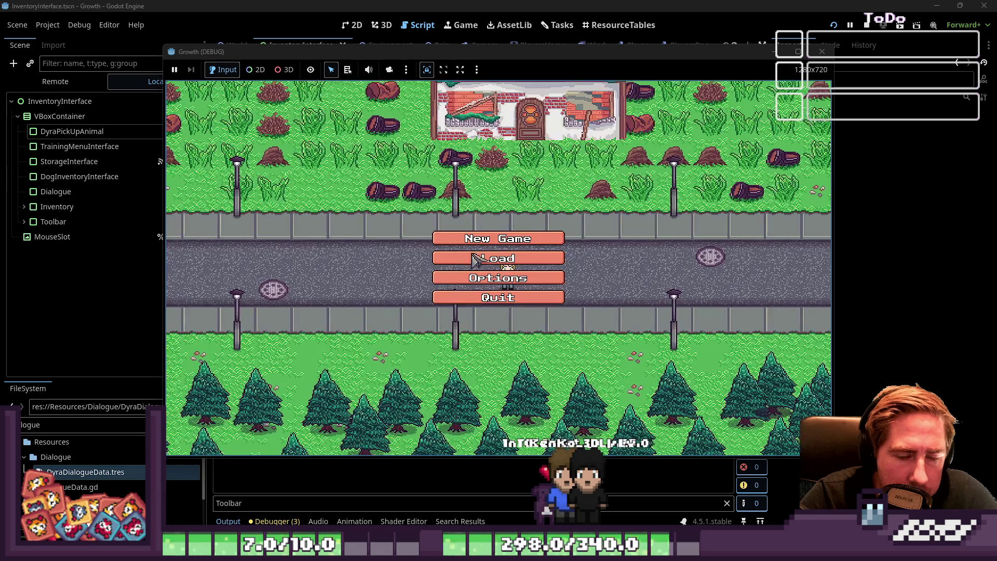
Step: Start a new game as '323', walk to Dyra, open her dialogue, and close it
left_click(473, 269)
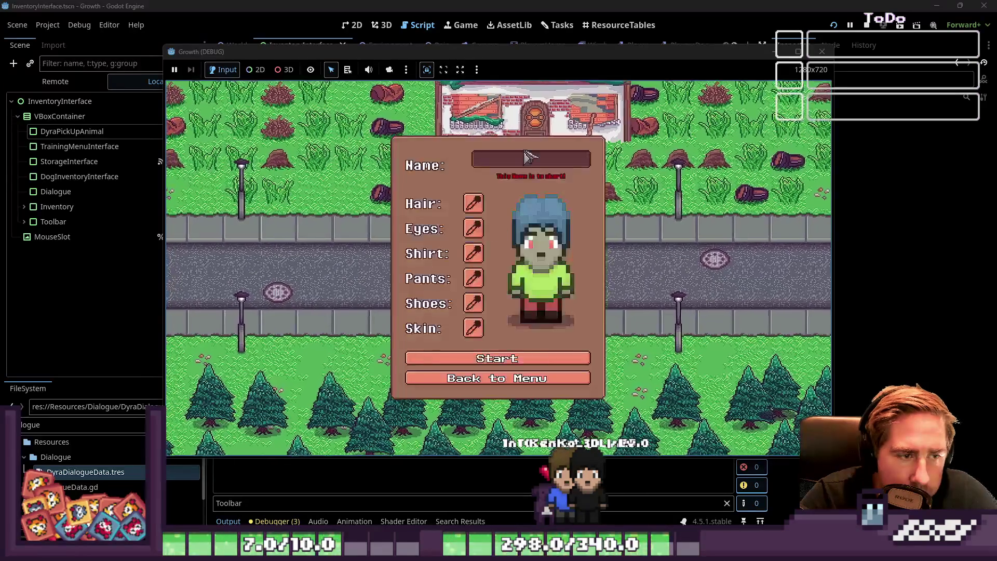
type("323")
left_click(481, 352)
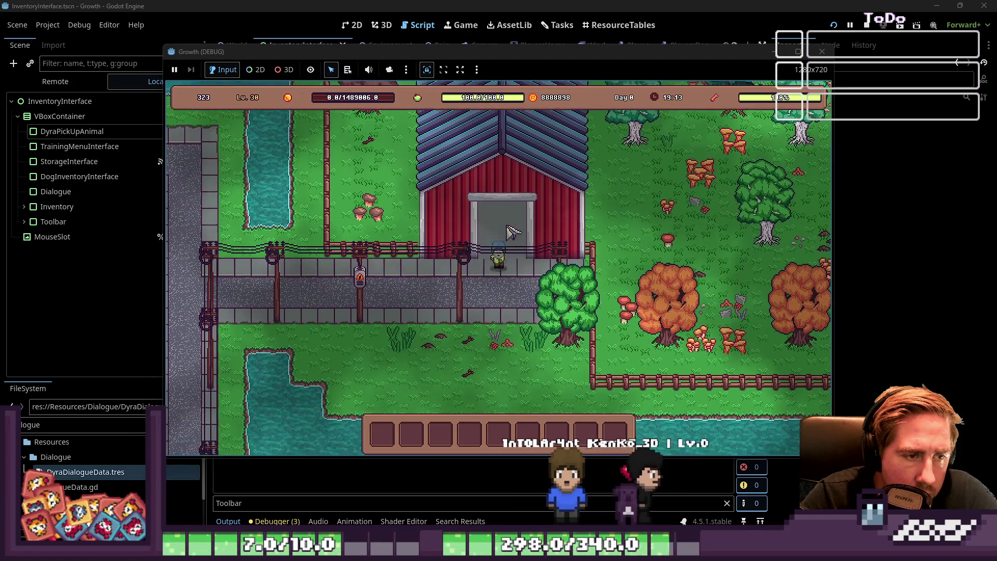
key("w")
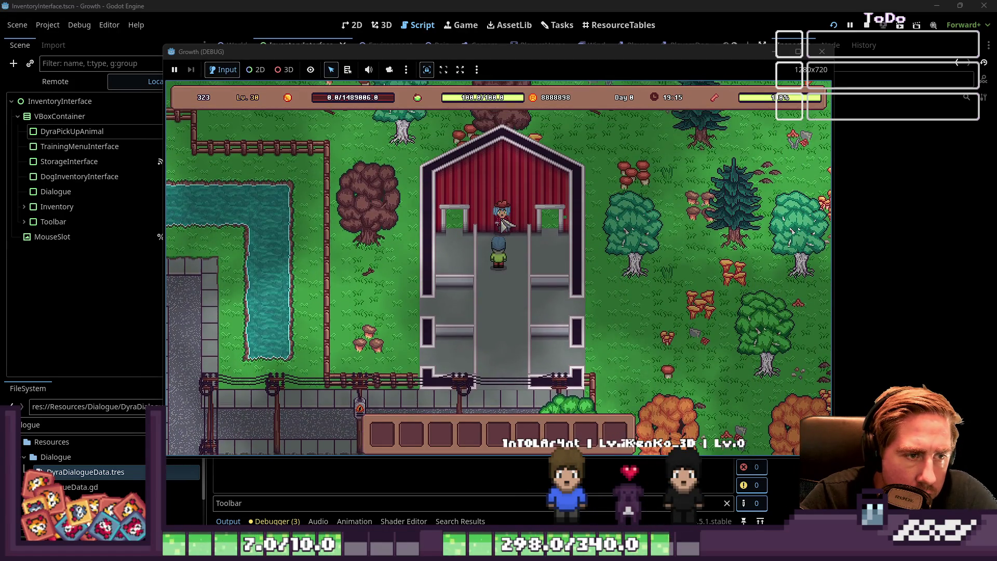
left_click(506, 224)
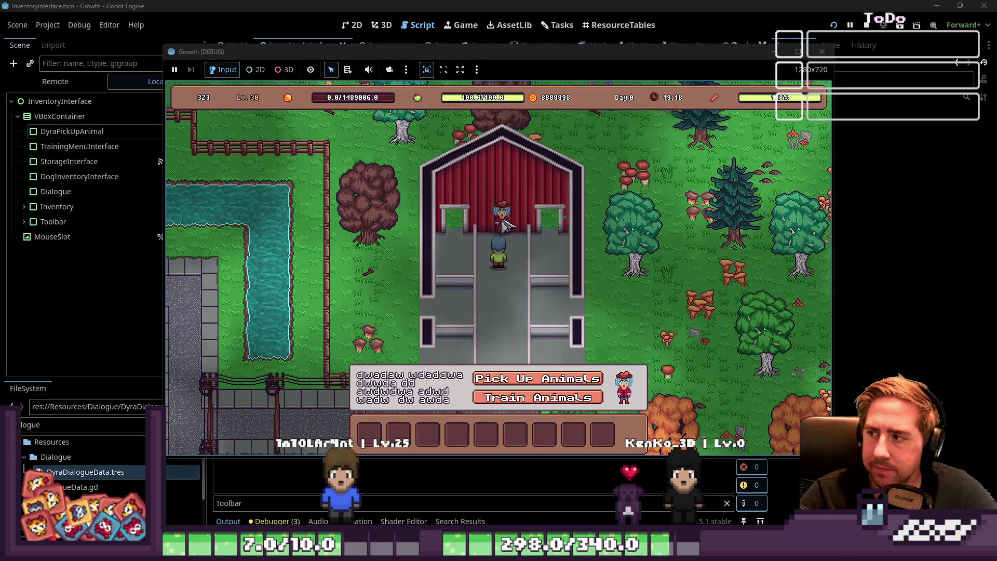
left_click(496, 382)
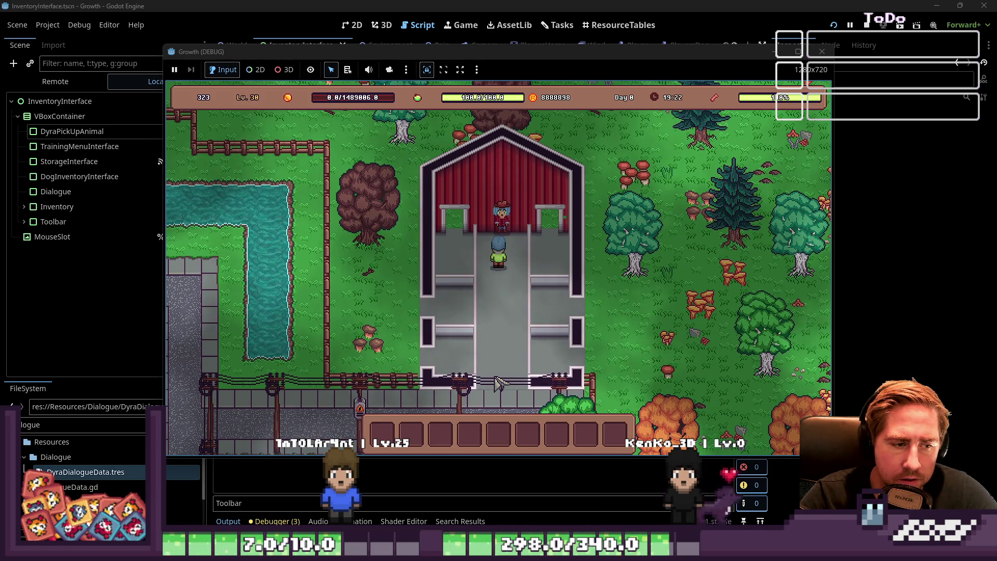
Step: Move the game window aside to check the editor's Output log, then return to the game
mouse_move(471, 61)
left_mouse_down()
mouse_move(549, 28)
mouse_move(662, 25)
left_mouse_up()
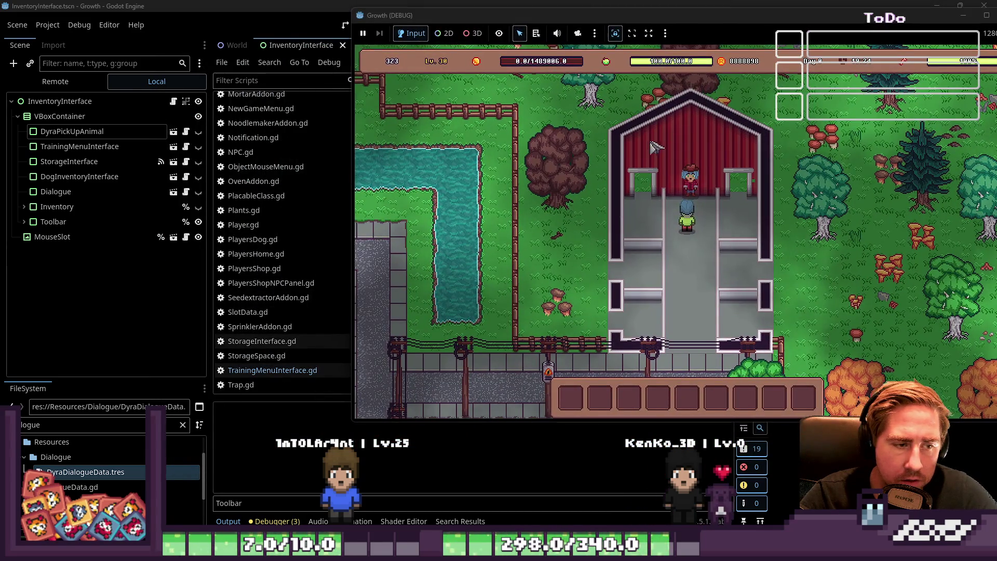
left_click(306, 482)
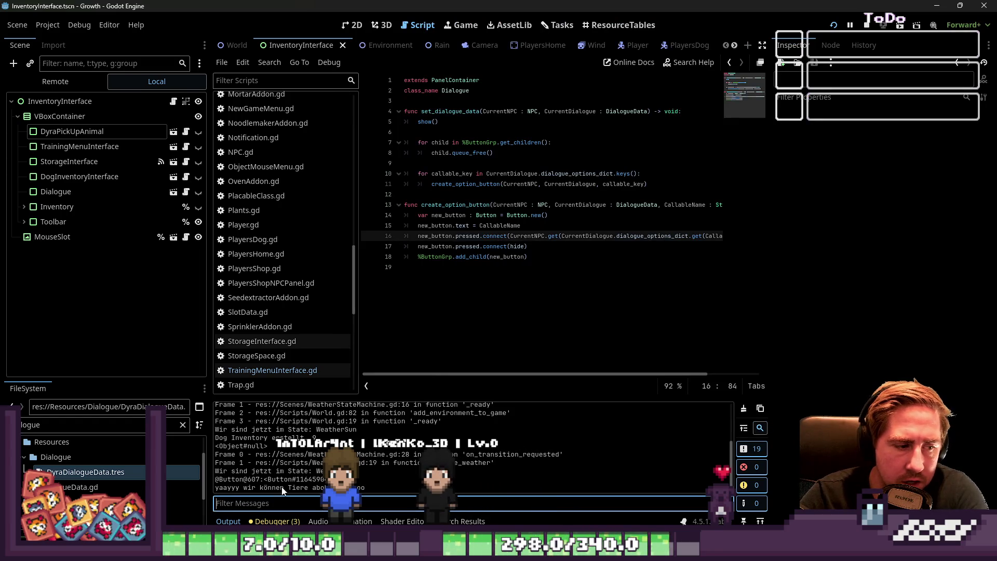
mouse_move(624, 551)
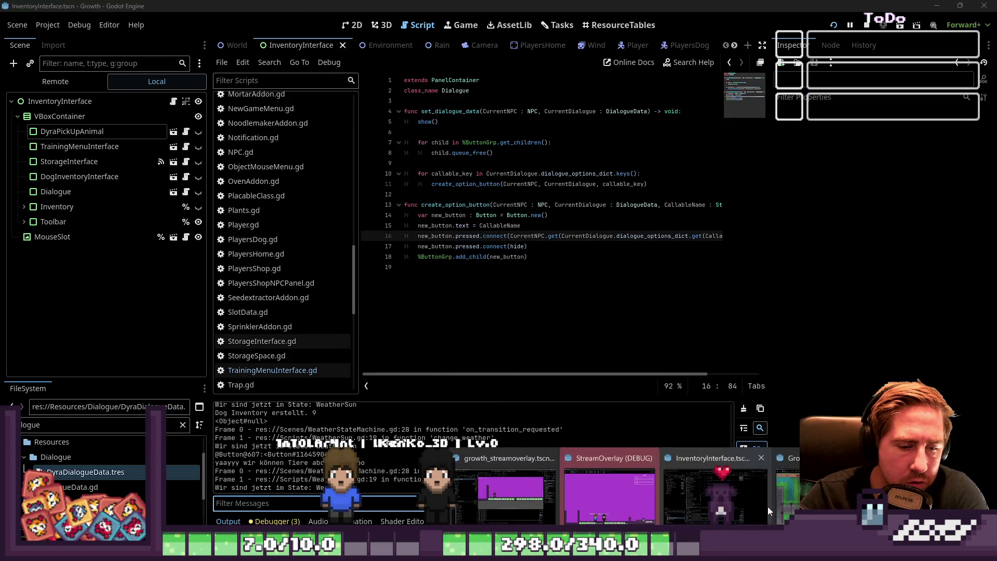
left_click(716, 485)
Step: Choose Train Animals from Dyra's dialogue, reopen her options, then stop the game with F8
key("w")
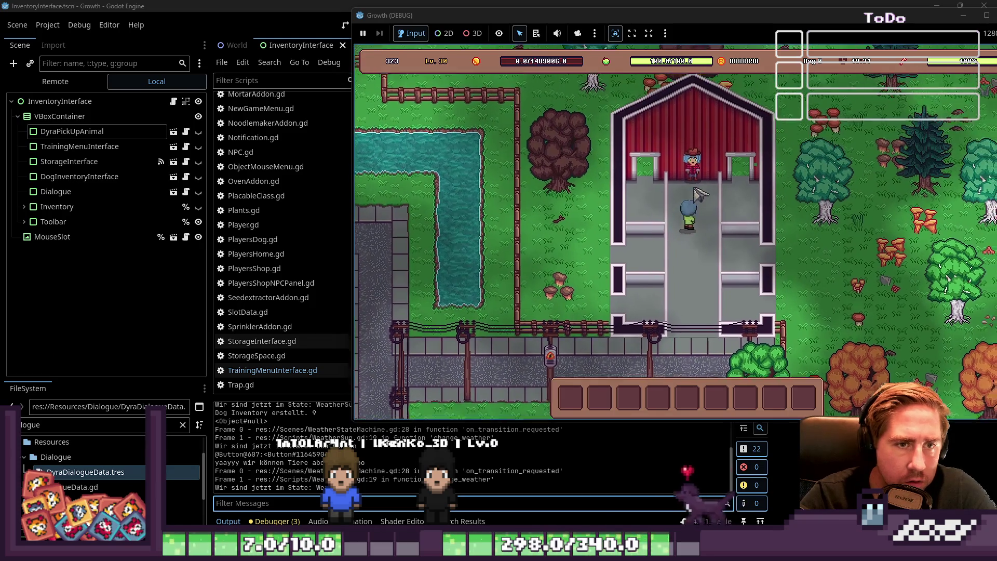
left_click(698, 361)
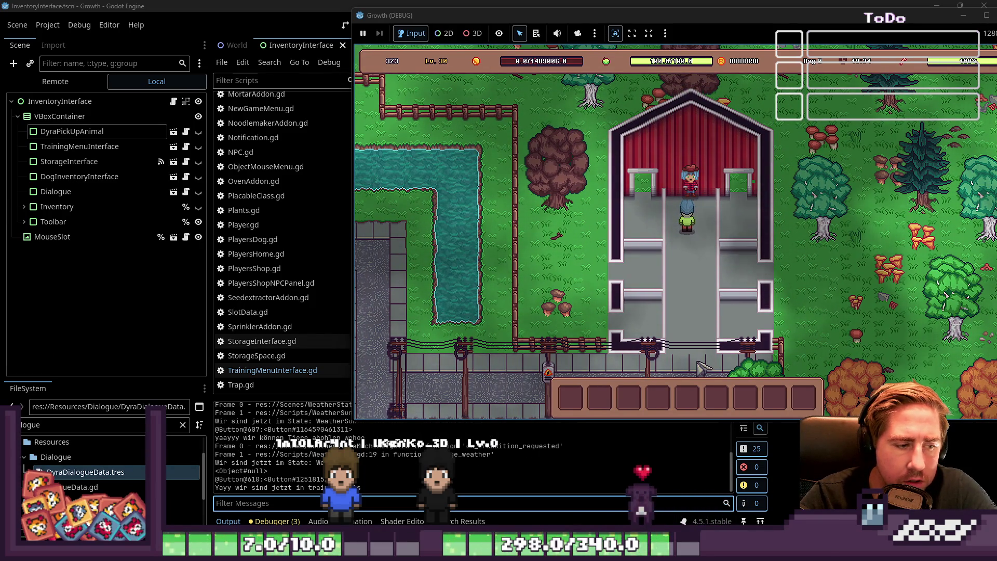
key("s")
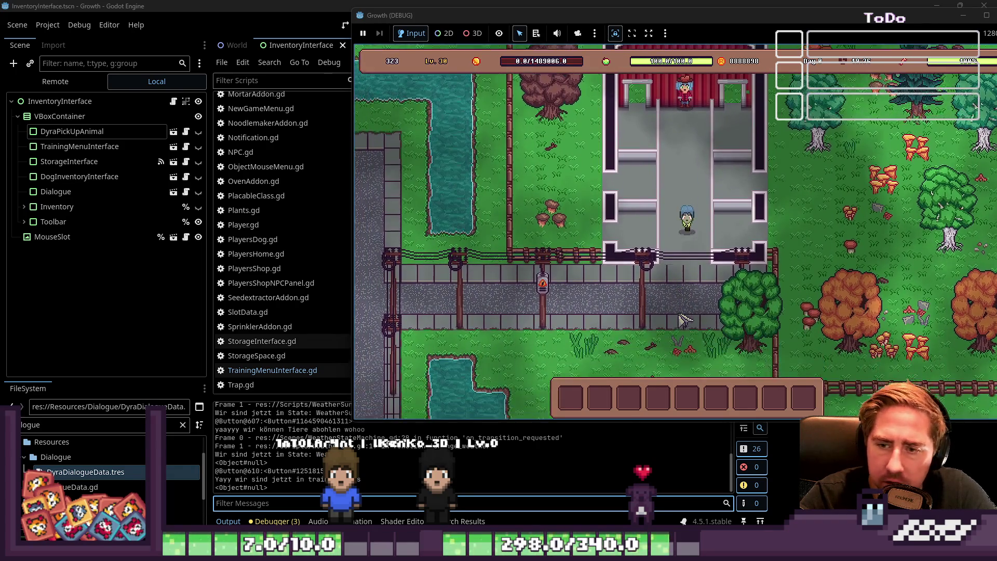
key("w")
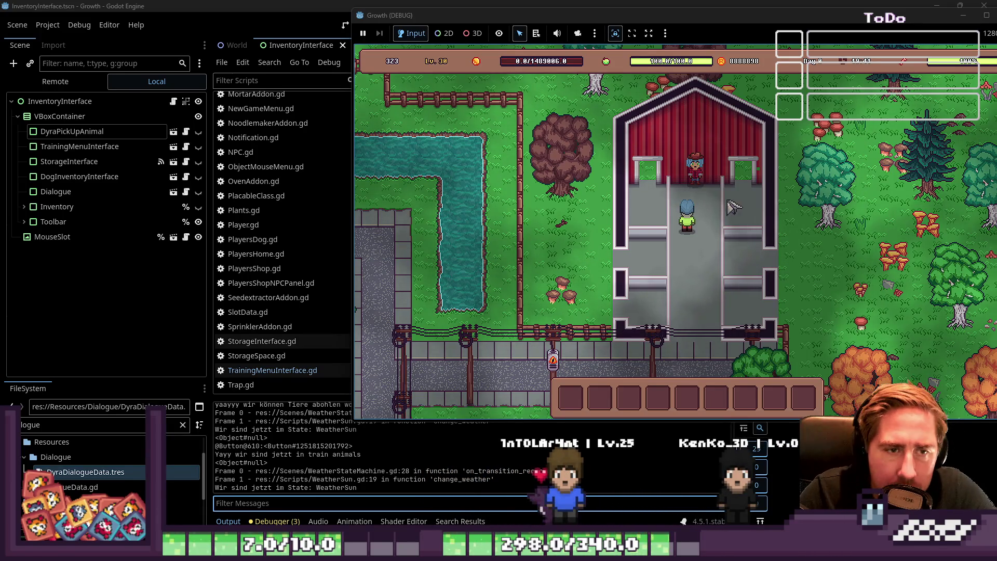
left_click(702, 182)
key("d")
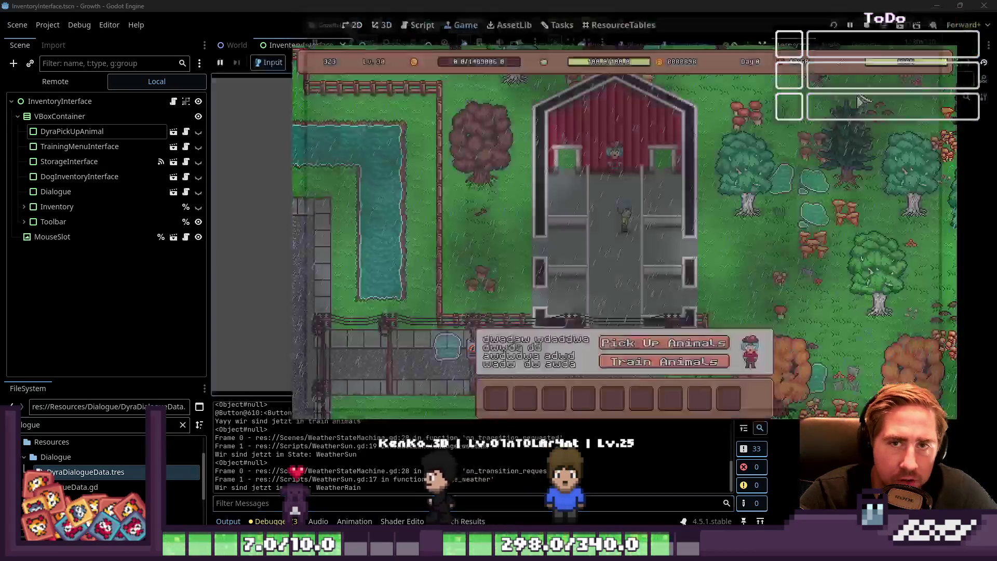
key("F8")
left_click(54, 204)
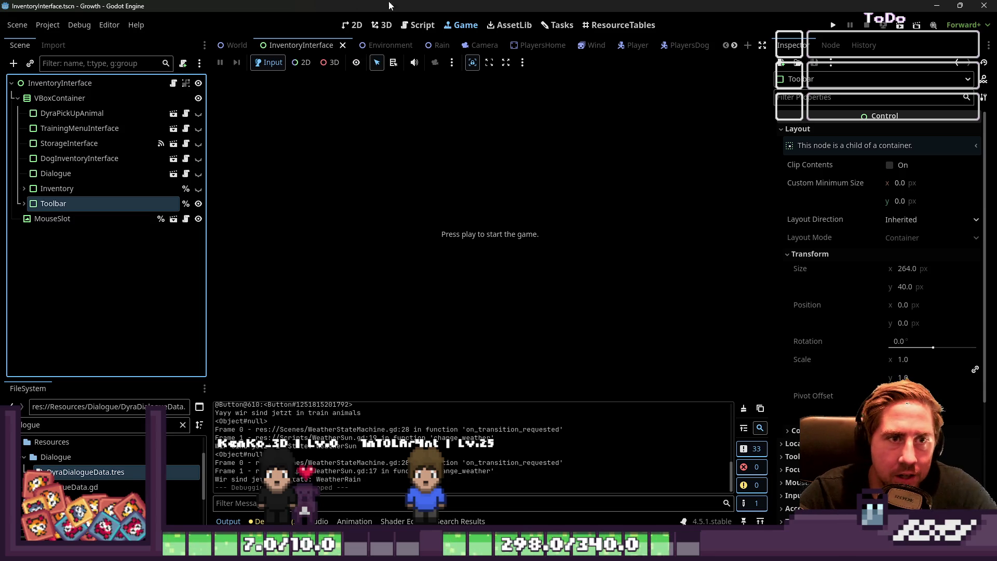
Step: Switch to the Script workspace and open DyraNPC.gd from the script list
left_click(635, 26)
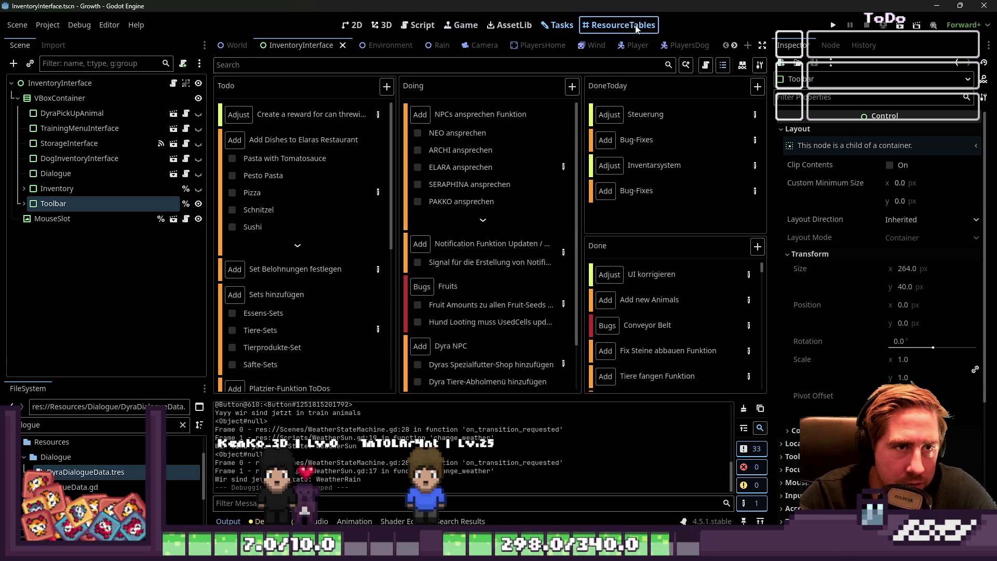
left_click(431, 19)
scroll(270, 252, "up", 3)
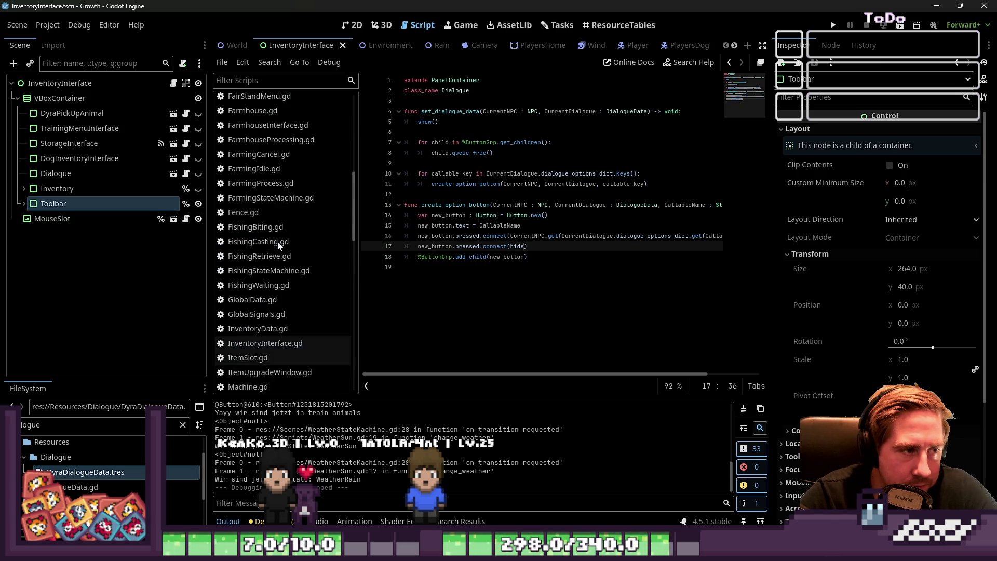
scroll(277, 244, "down", 6)
scroll(254, 253, "up", 10)
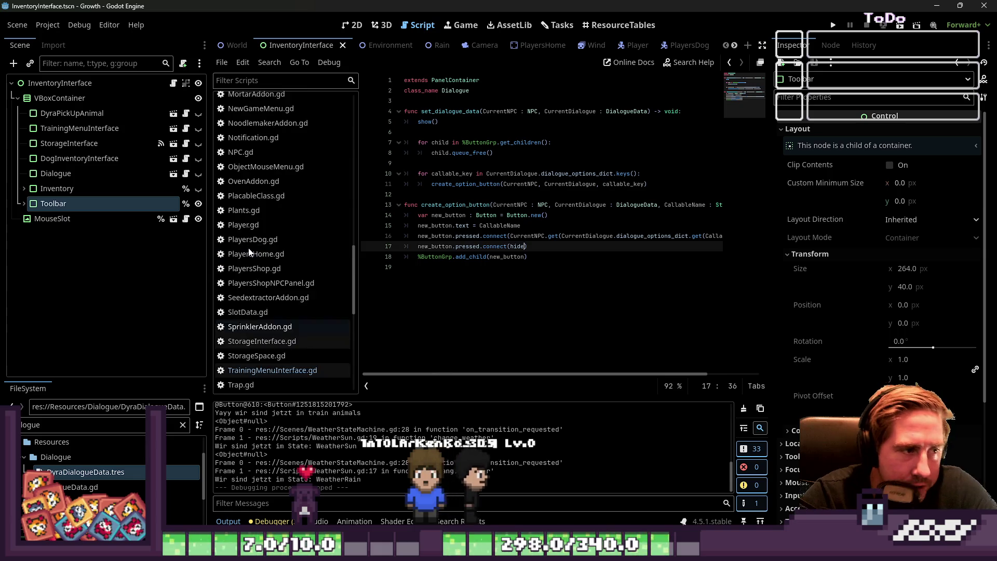
scroll(278, 225, "up", 4)
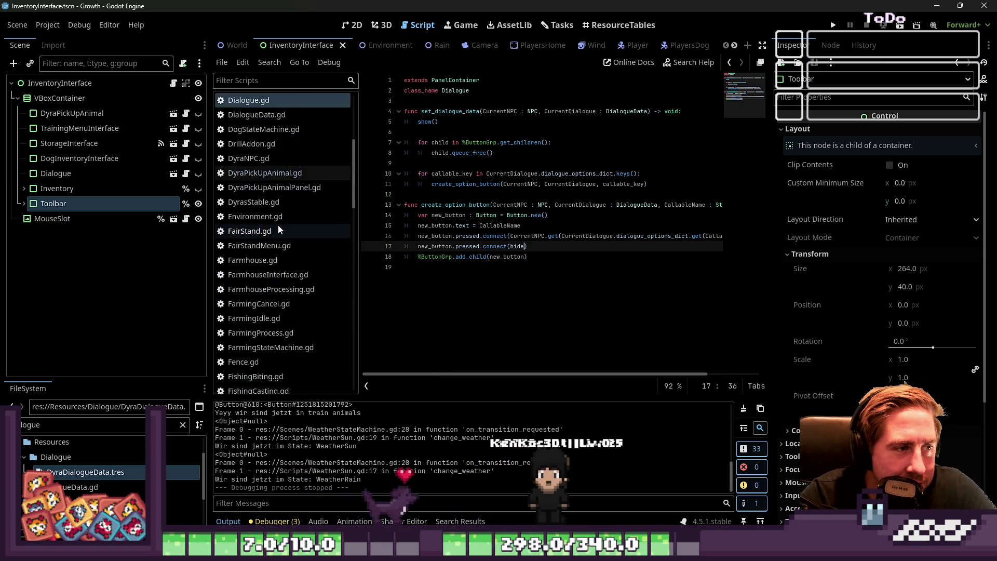
left_click(276, 210)
left_click(275, 224)
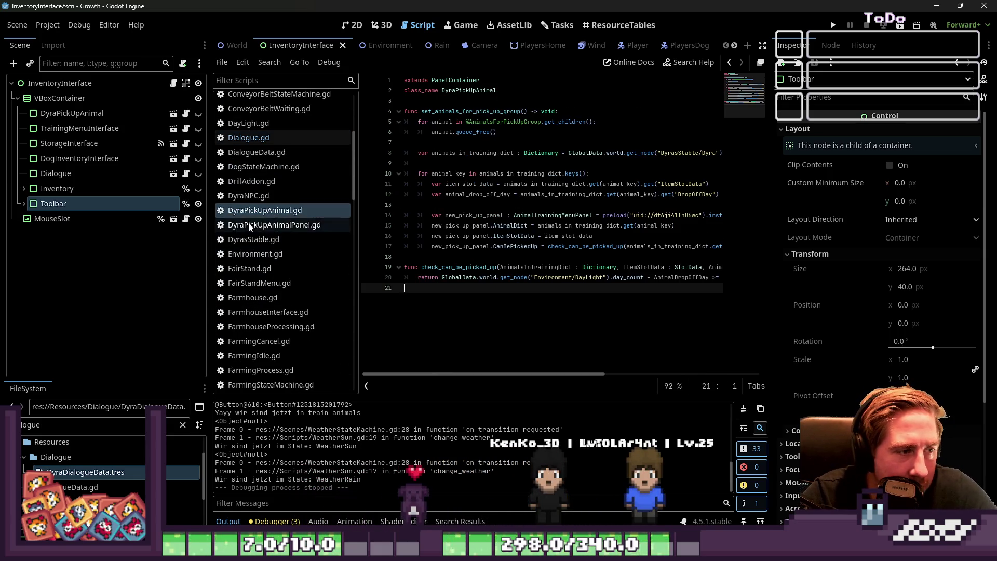
left_click(257, 195)
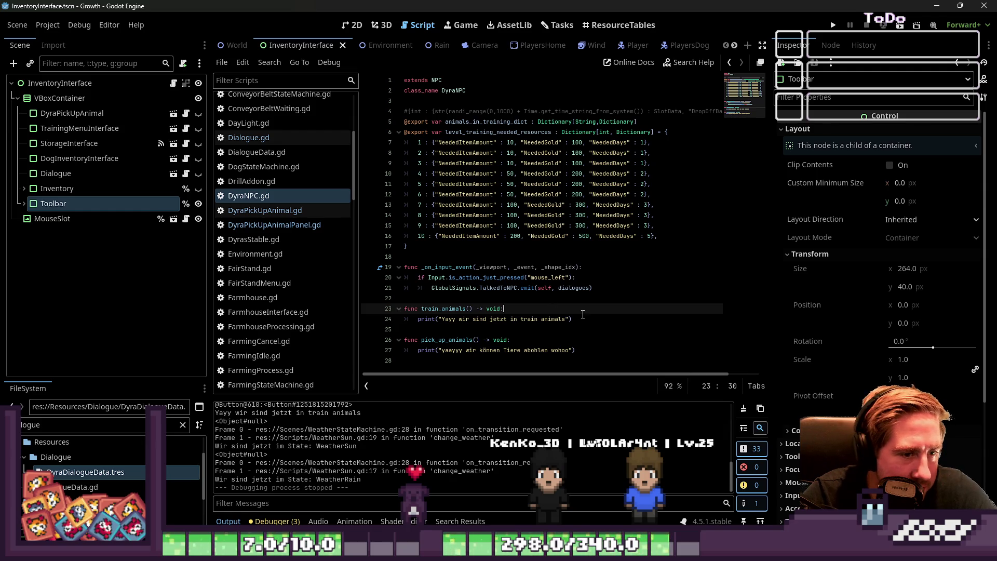
Step: Review the print stubs in DyraNPC.gd and select the train_animals function name
left_click(580, 317)
left_click(417, 319, "shift")
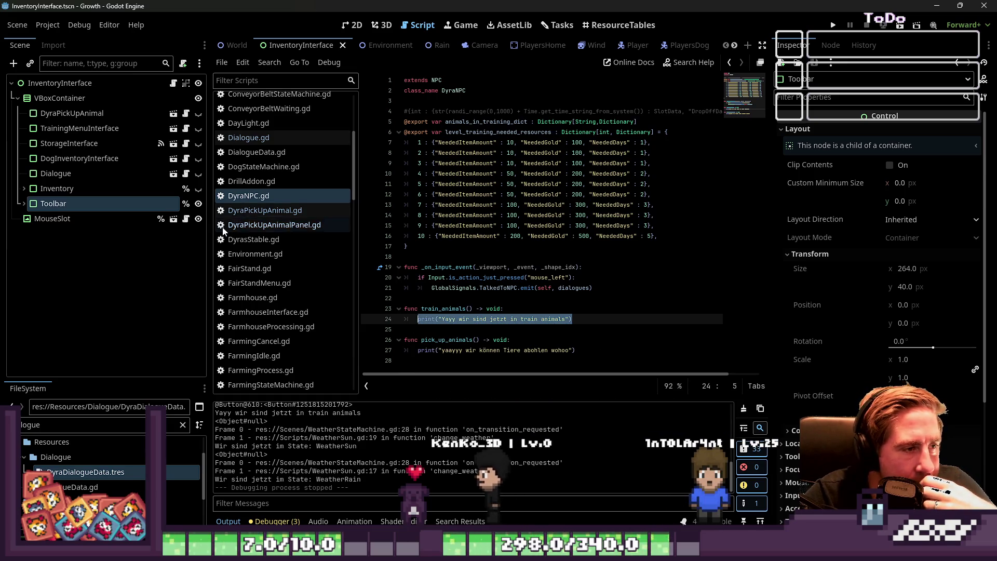
scroll(244, 239, "down", 10)
scroll(267, 249, "down", 10)
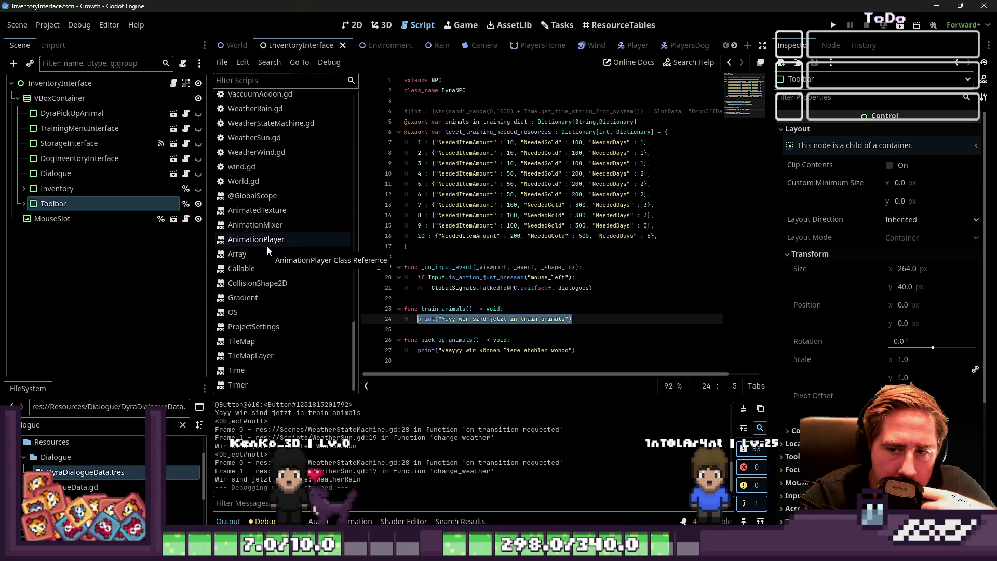
scroll(268, 276, "up", 3)
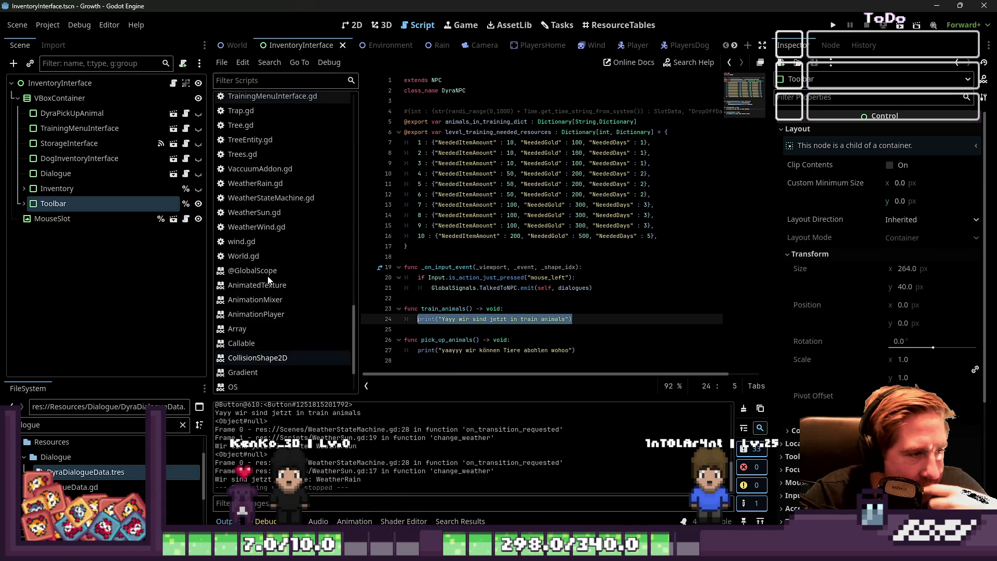
scroll(267, 277, "up", 2)
left_click(453, 308)
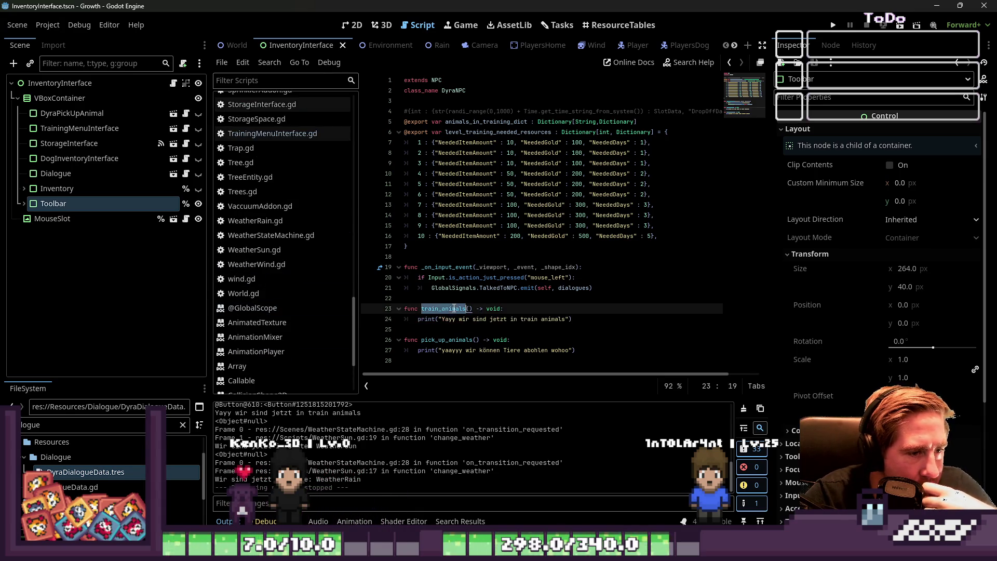
double_click(453, 308)
scroll(357, 309, "up", 3)
scroll(289, 252, "up", 15)
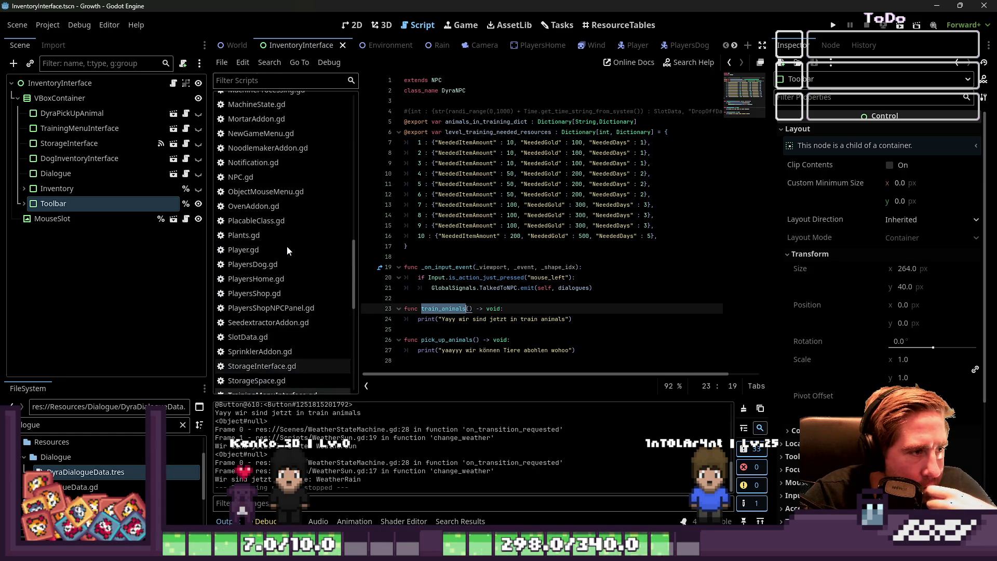
scroll(287, 248, "down", 15)
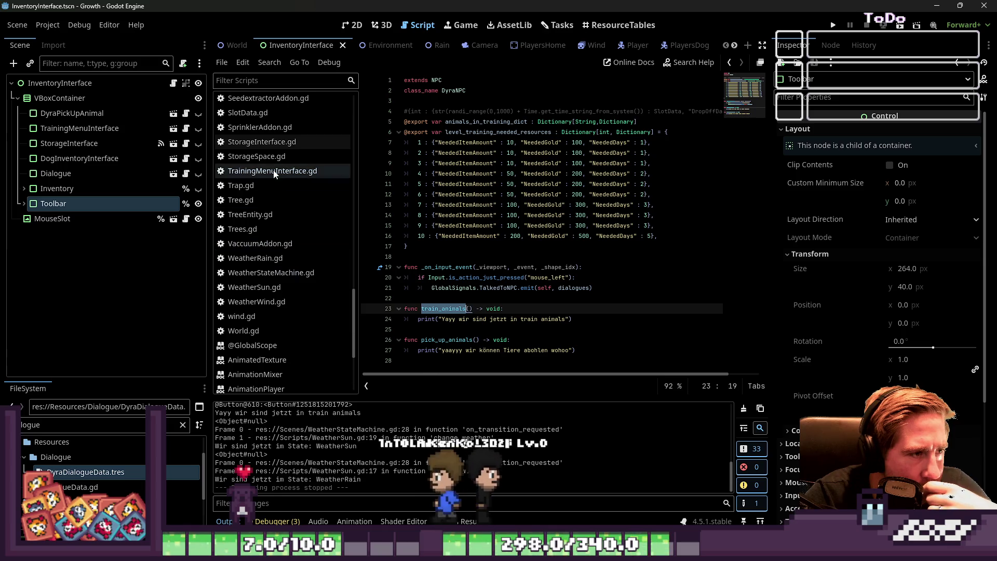
Step: Review the set_animal_training_menu_panels function and animal_training_menu_panel_group variable in TrainingMenuInterface.gd
left_click(271, 170)
left_click_drag(421, 215, 527, 215)
scroll(519, 260, "down", 7)
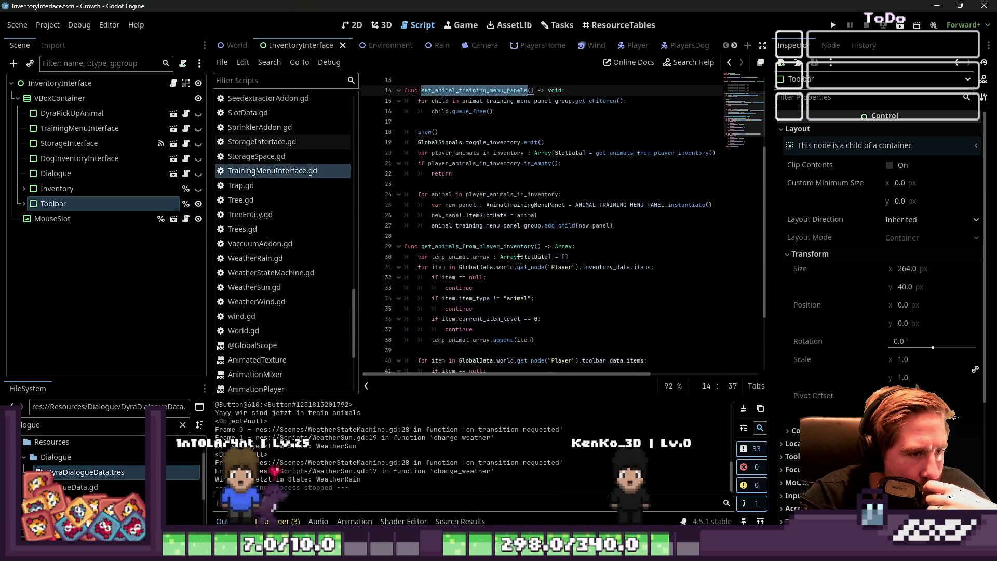
scroll(517, 261, "up", 3)
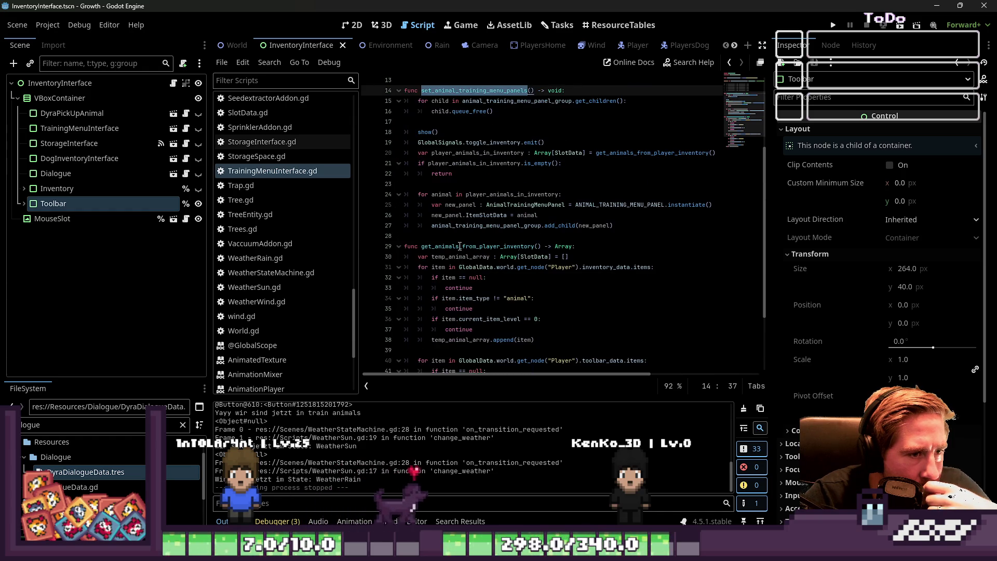
scroll(460, 246, "up", 2)
left_click(444, 153)
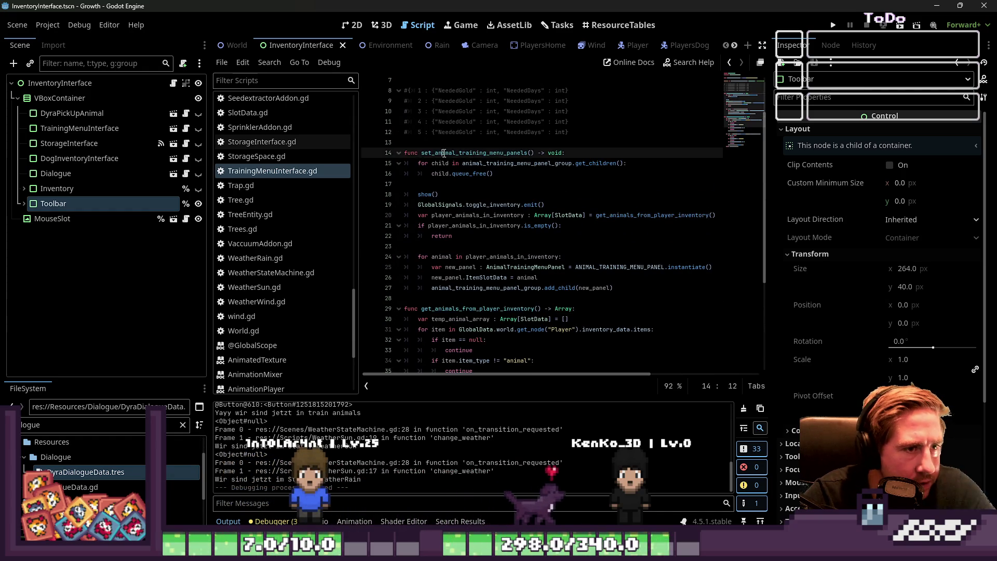
double_click(444, 153)
scroll(476, 164, "up", 2)
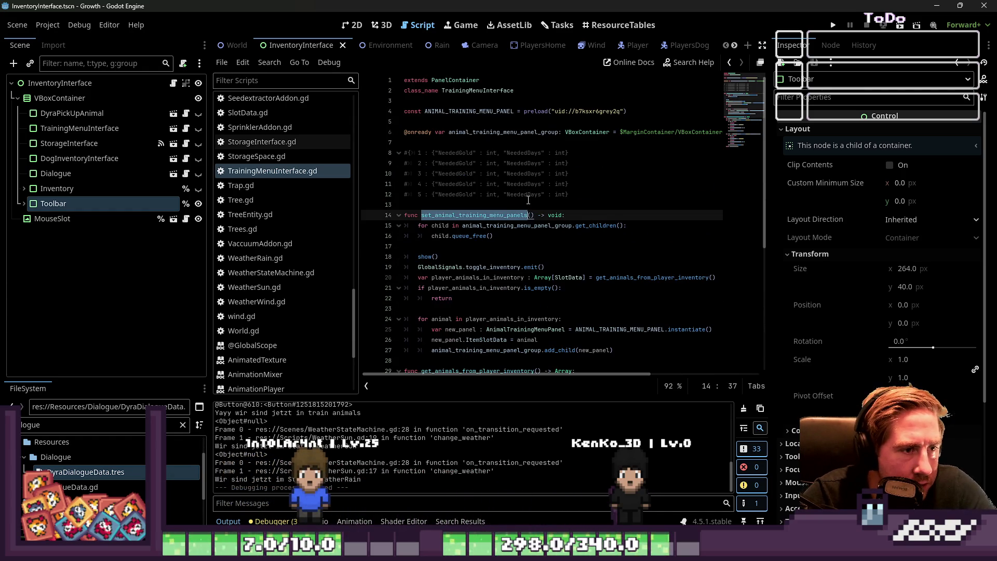
left_click(482, 247)
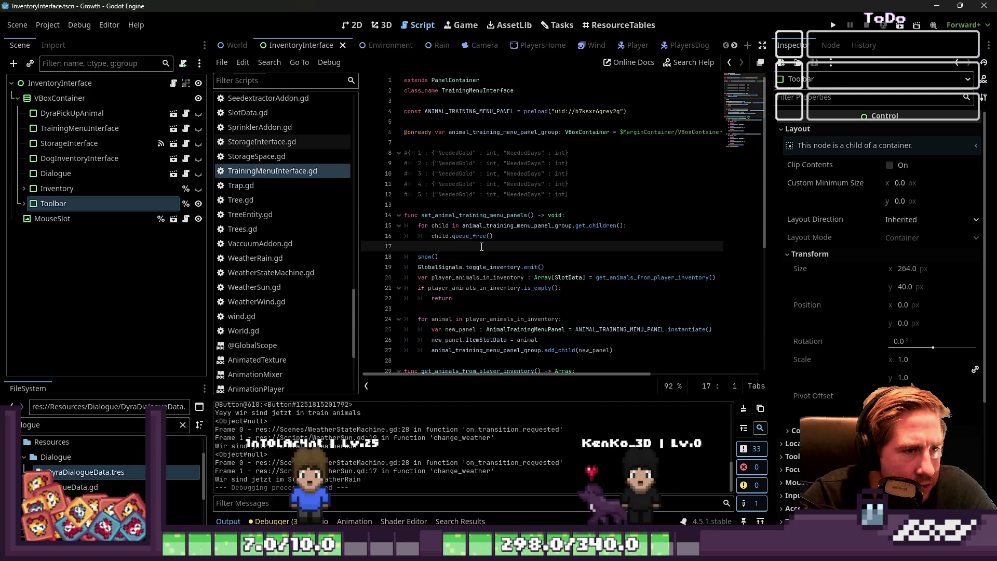
scroll(310, 193, "up", 15)
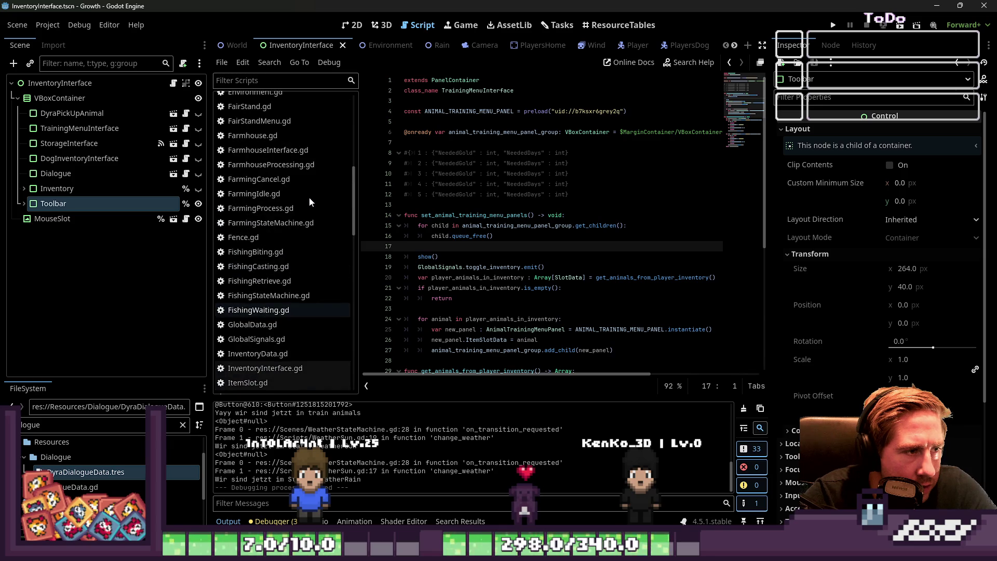
double_click(463, 215)
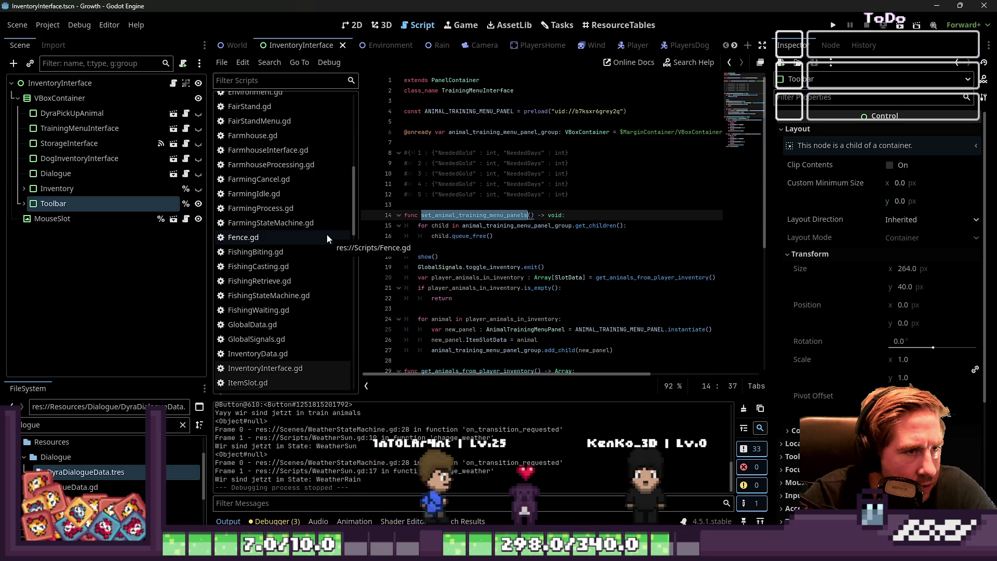
double_click(482, 131)
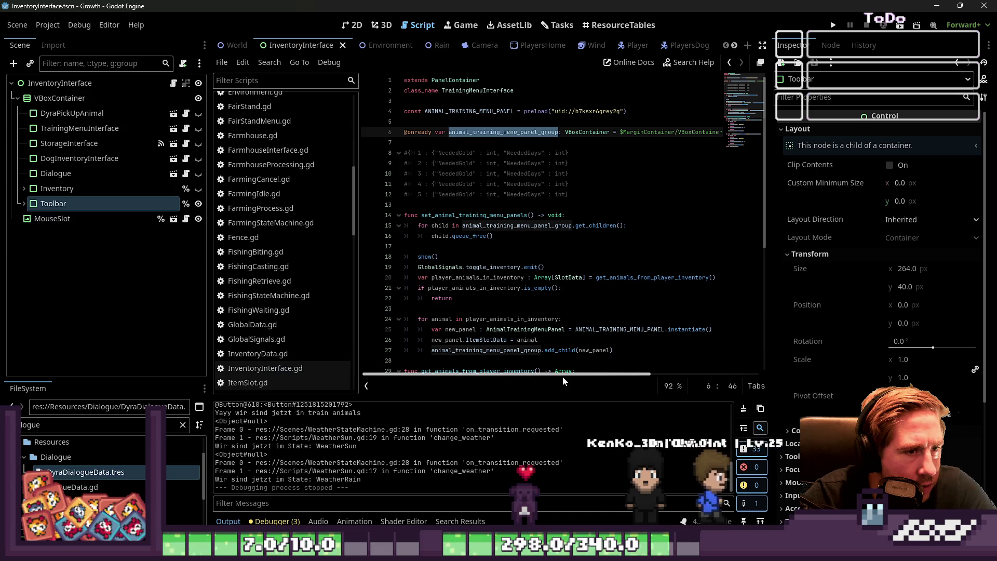
mouse_move(554, 376)
left_mouse_down()
mouse_move(667, 384)
mouse_move(517, 394)
left_mouse_up()
double_click(466, 216)
key("ctrl+c")
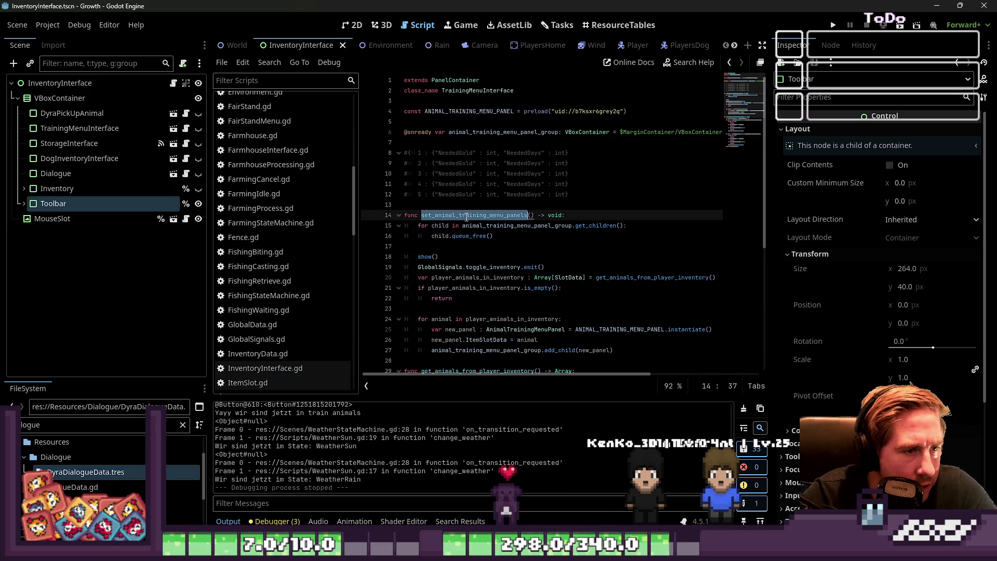
Step: Open DyraNPC.gd and select the placeholder print line in train_animals
scroll(306, 283, "down", 10)
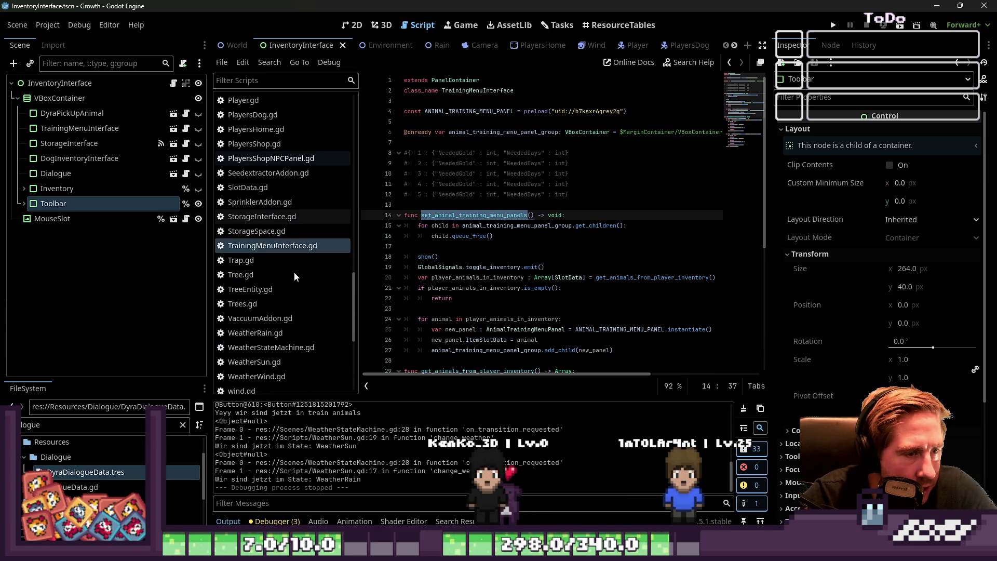
scroll(294, 274, "up", 8)
scroll(294, 275, "up", 3)
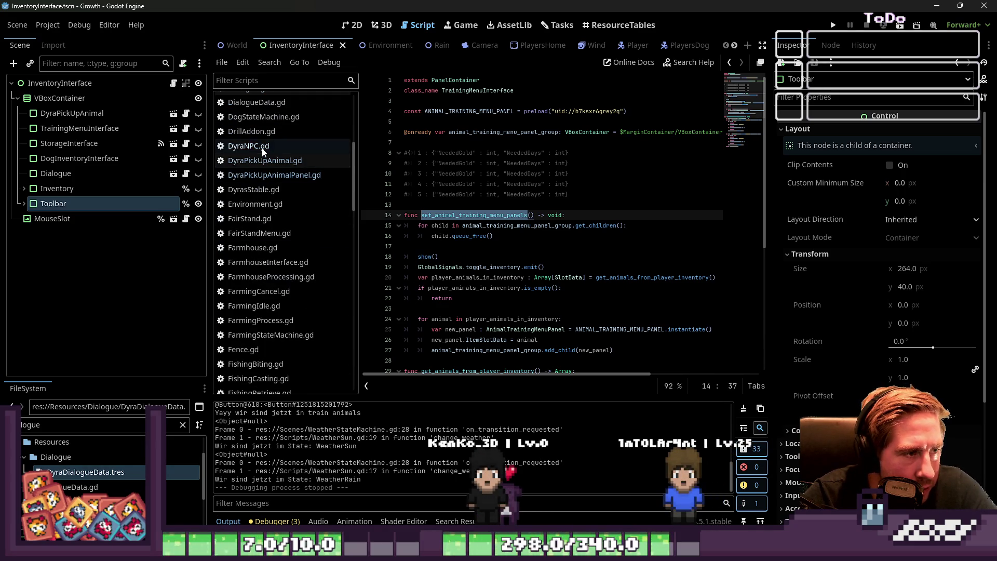
left_click(248, 146)
left_click_drag(589, 321, 415, 324)
Step: Replace the print with GlobalData.world.get_node("UI/InventoryInterface/VBoxContainer/...")
key("BackSpace")
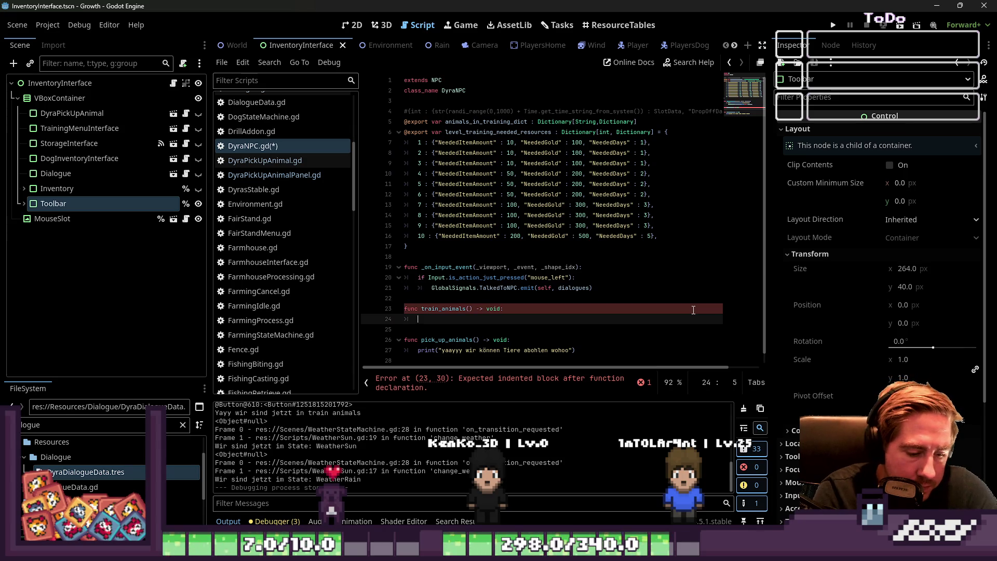
type("Global")
key("Return")
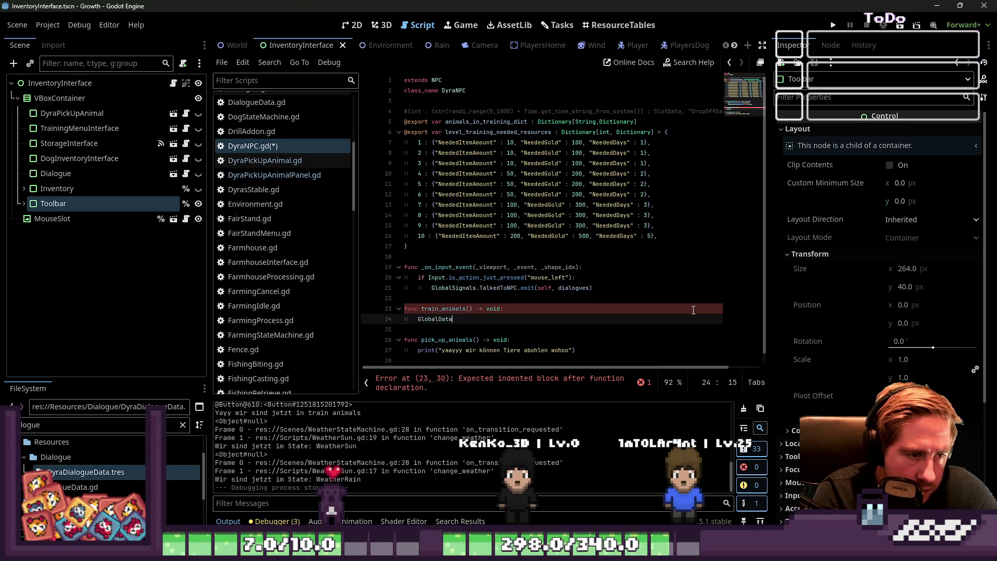
type(".")
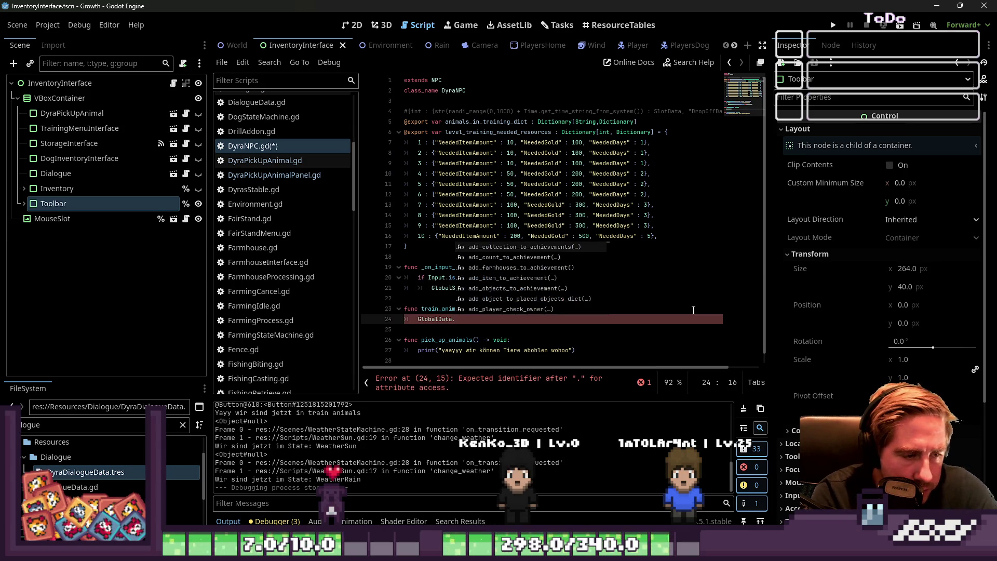
type("world.get_node(\"UI")
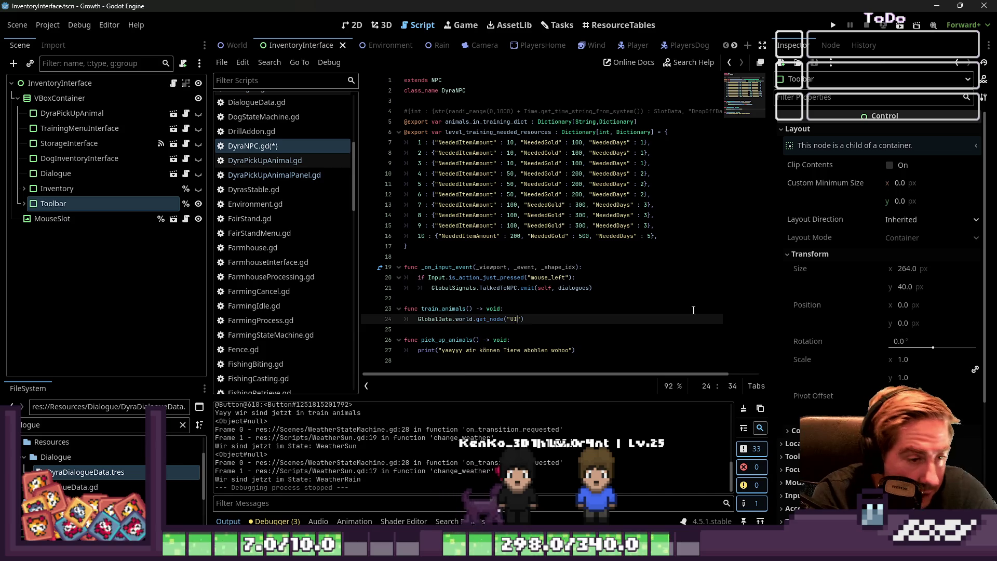
type("/InventoryInterface")
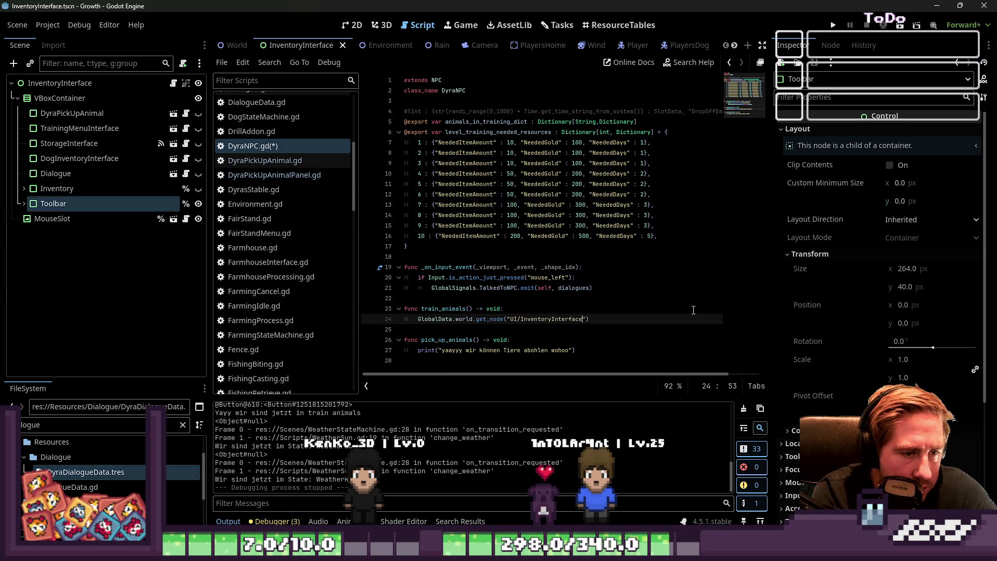
type("VBox")
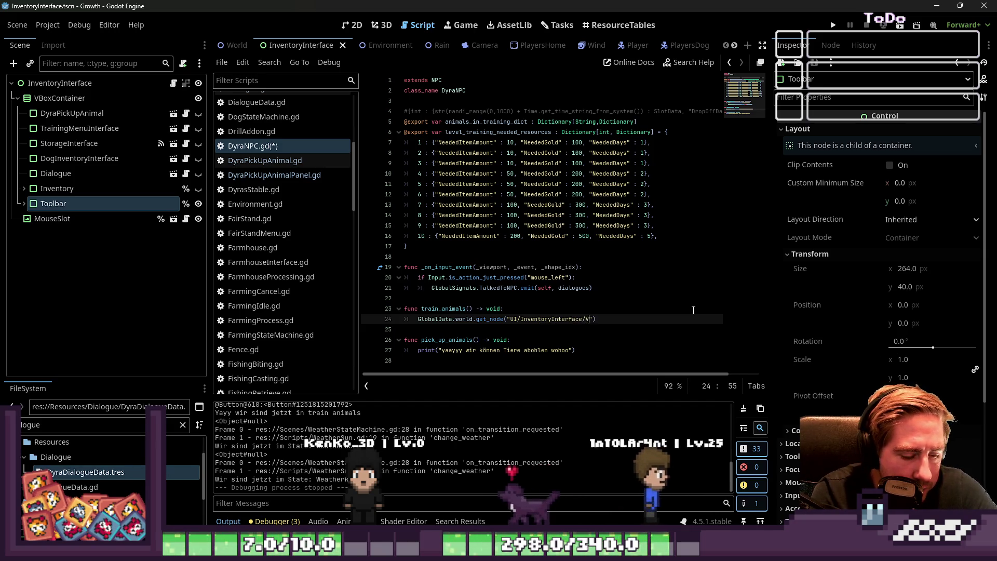
type("Container")
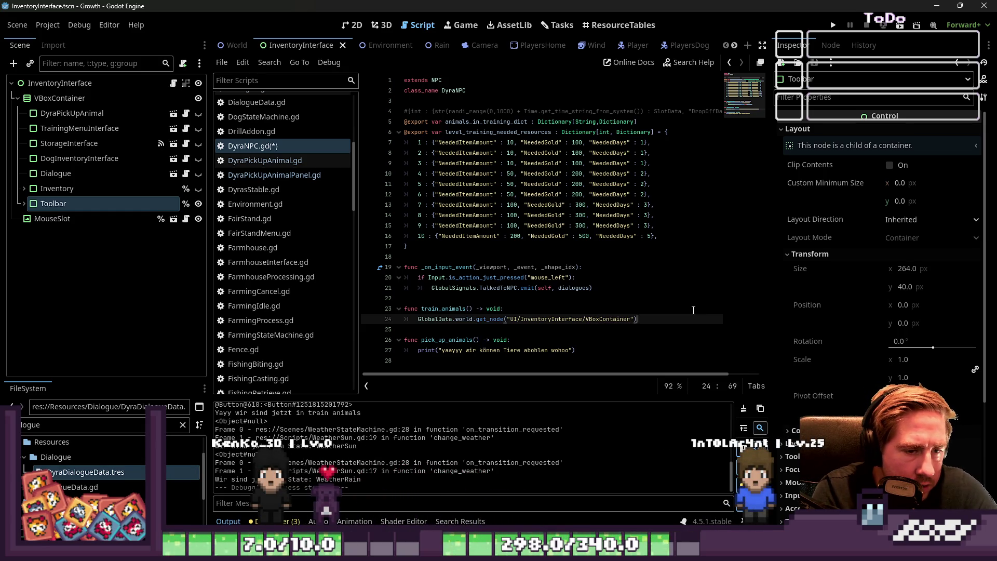
key("ctrl+v")
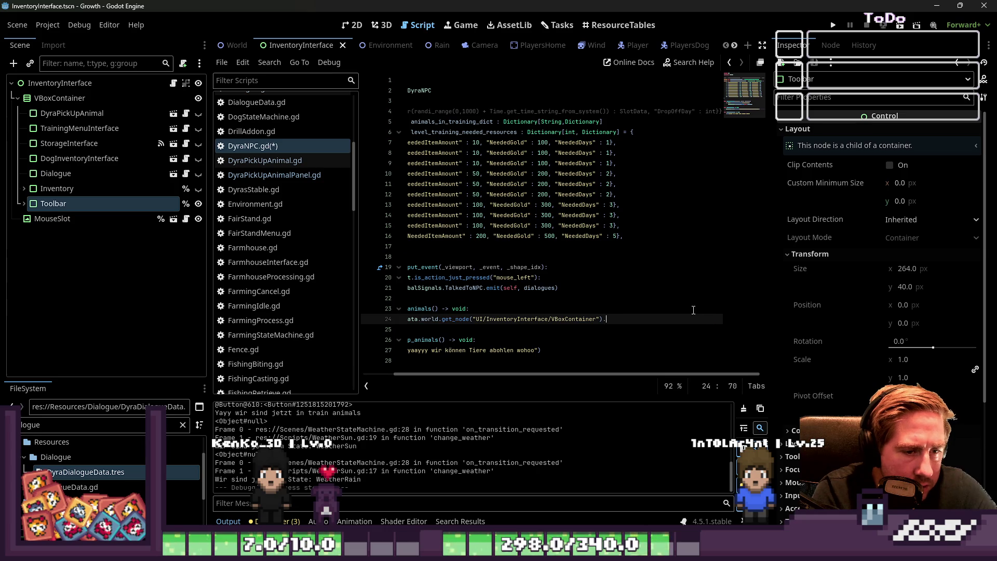
key("Left")
key("Left")
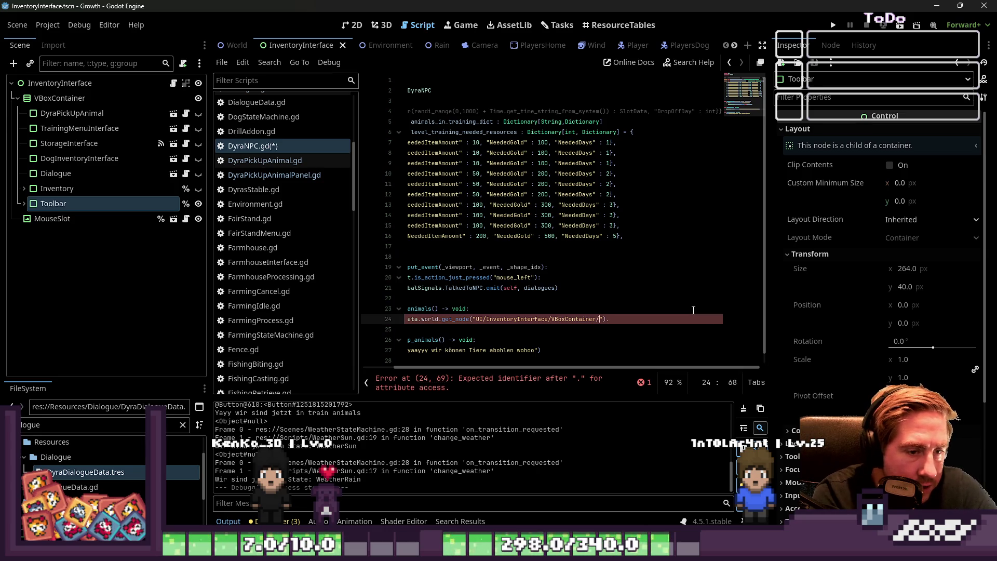
Step: Finish the path with TrainingMenuInterface, call show() on it, and duplicate the line
scroll(270, 223, "down", 15)
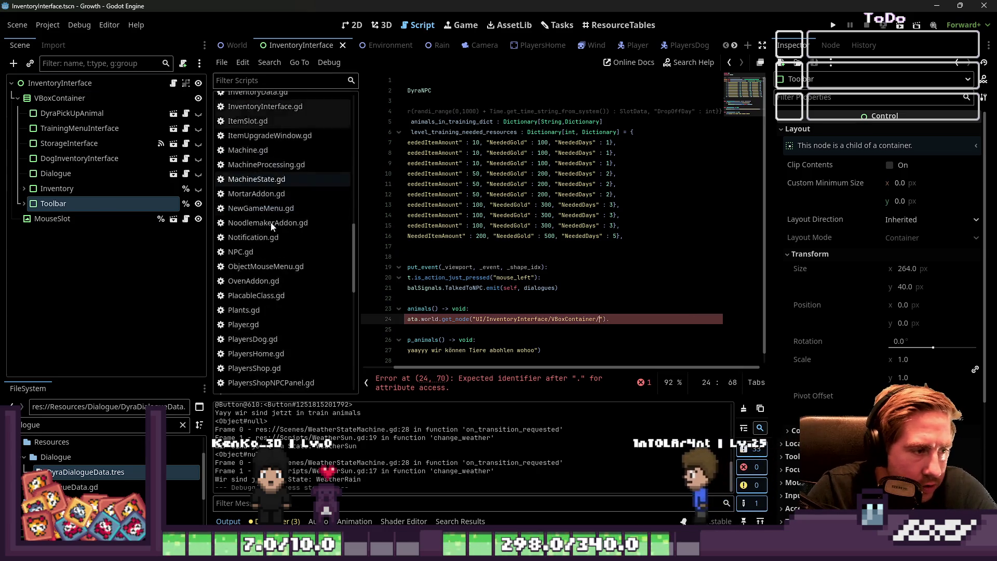
scroll(320, 276, "up", 4)
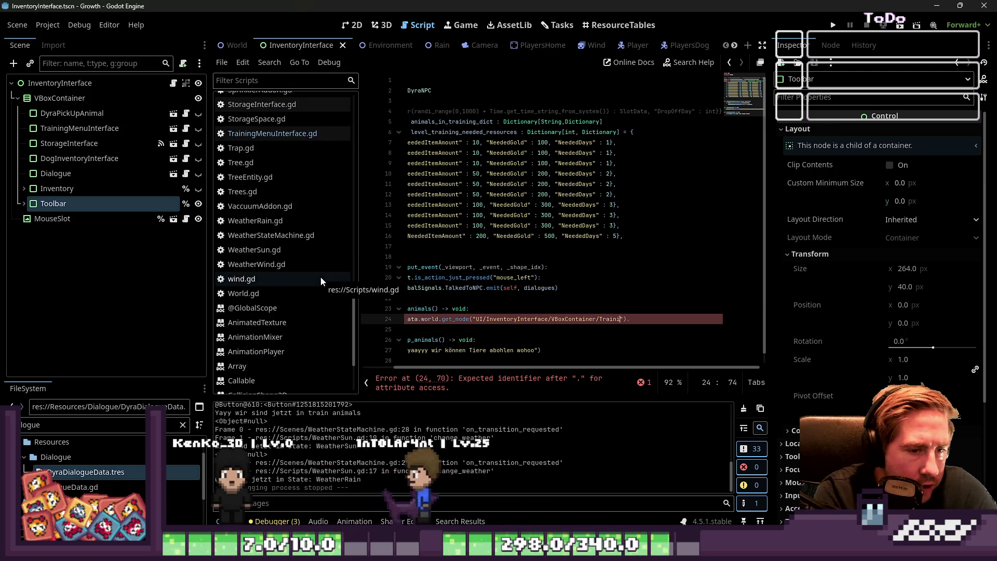
type("TrainingMenuIn")
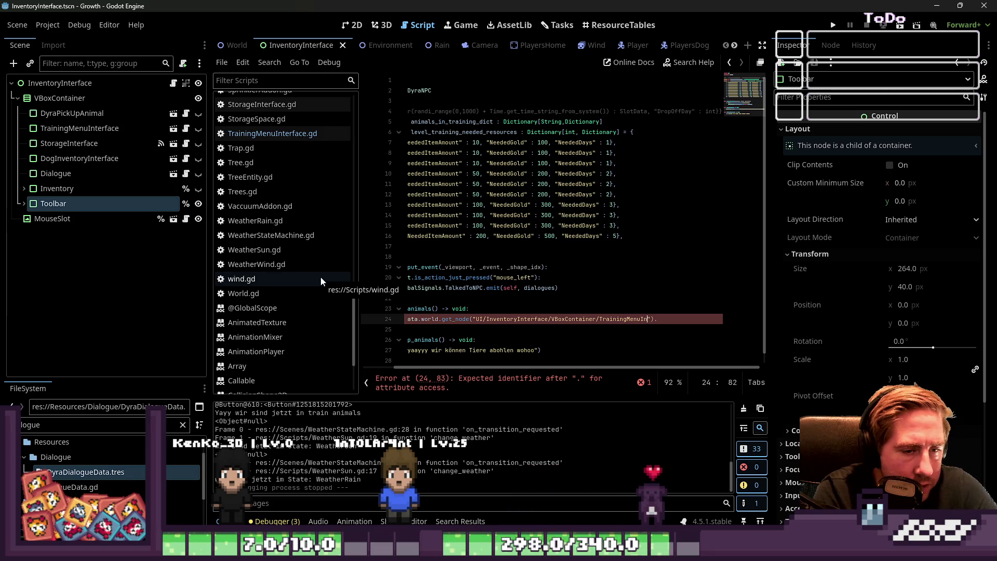
type("erfac")
key("End")
type("s")
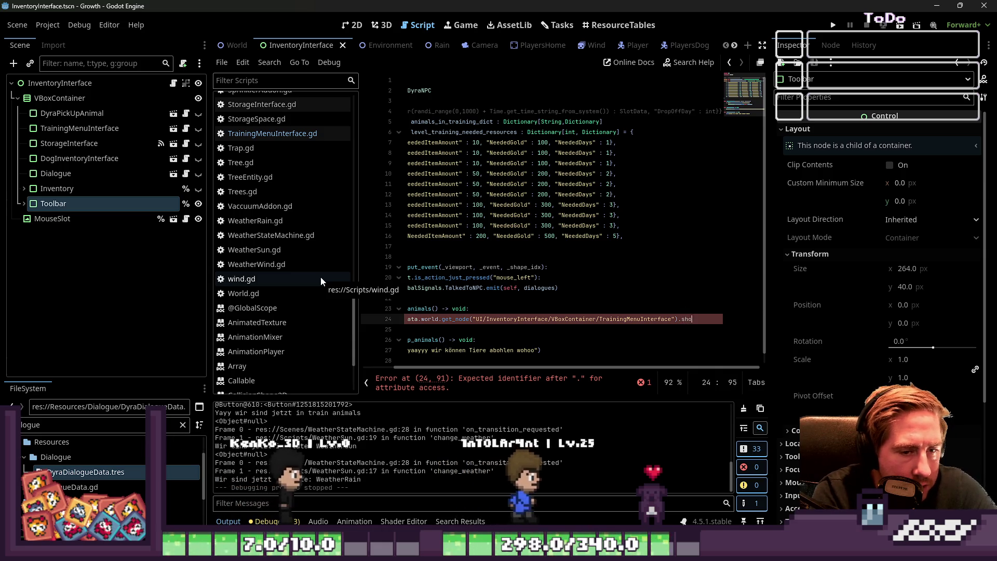
type("how()")
key("Up")
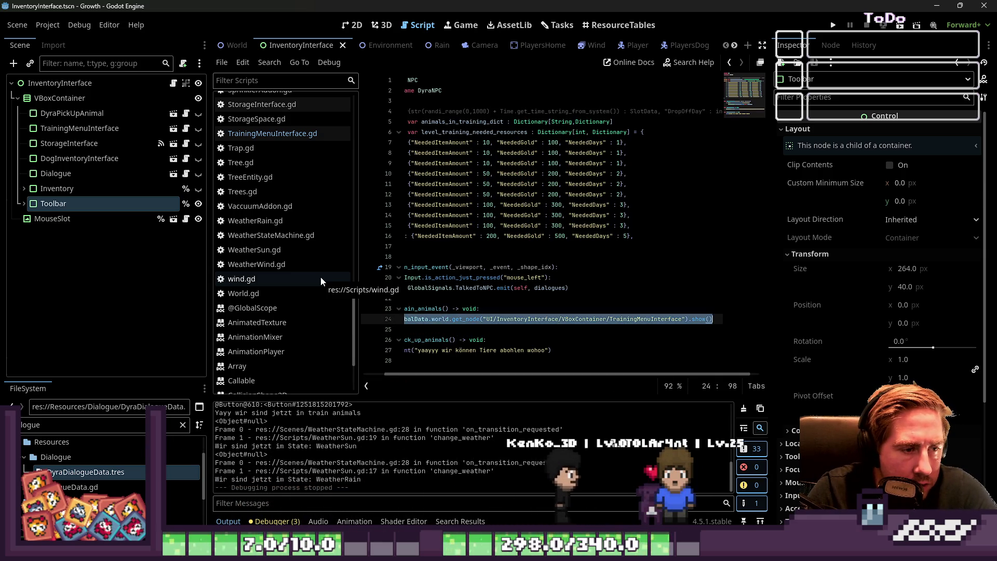
key("Down")
key("End")
key("ctrl+shift+d")
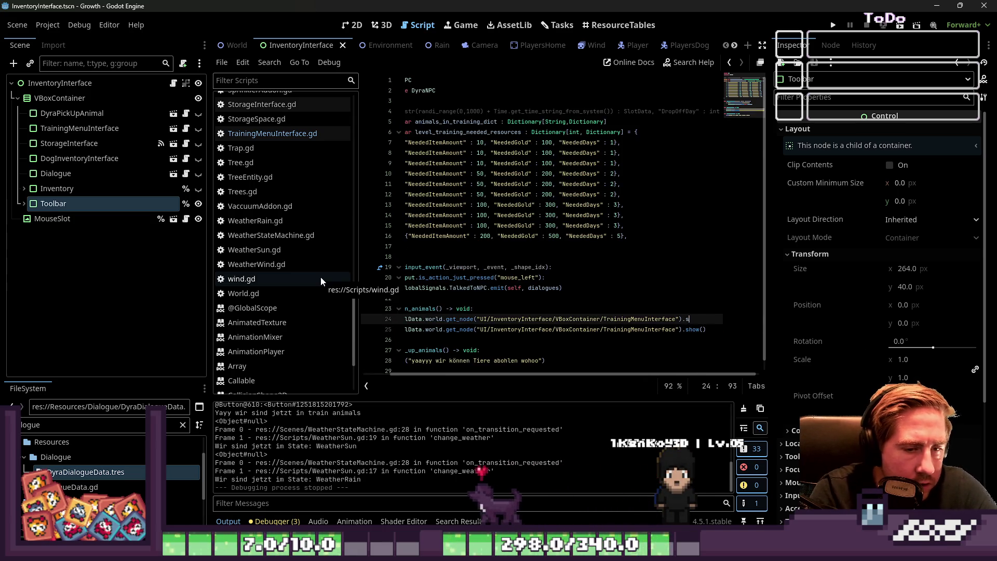
Step: Check the function names in TrainingMenuInterface.gd, then return to DyraNPC.gd
left_click(272, 134)
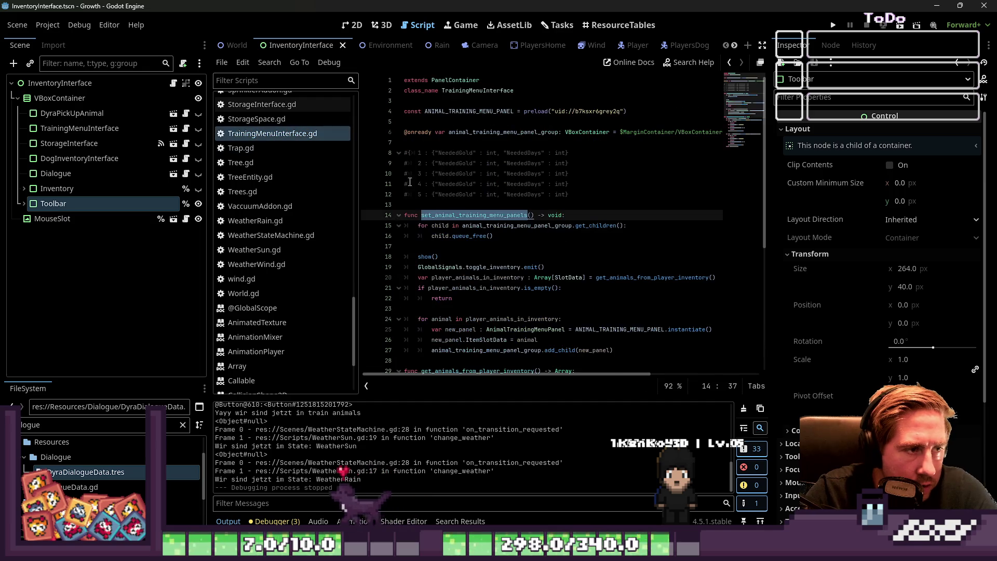
scroll(272, 244, "up", 5)
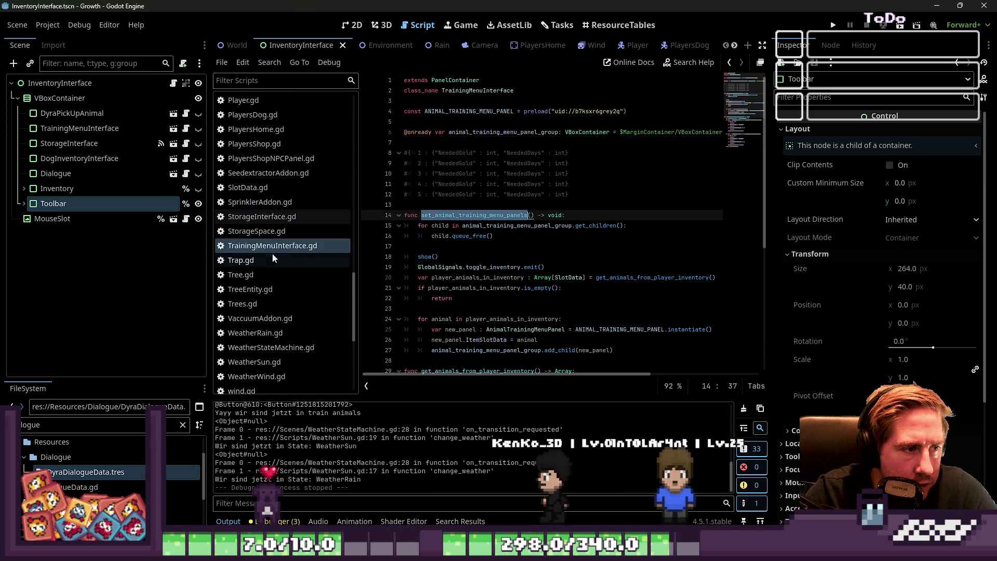
scroll(277, 226, "up", 10)
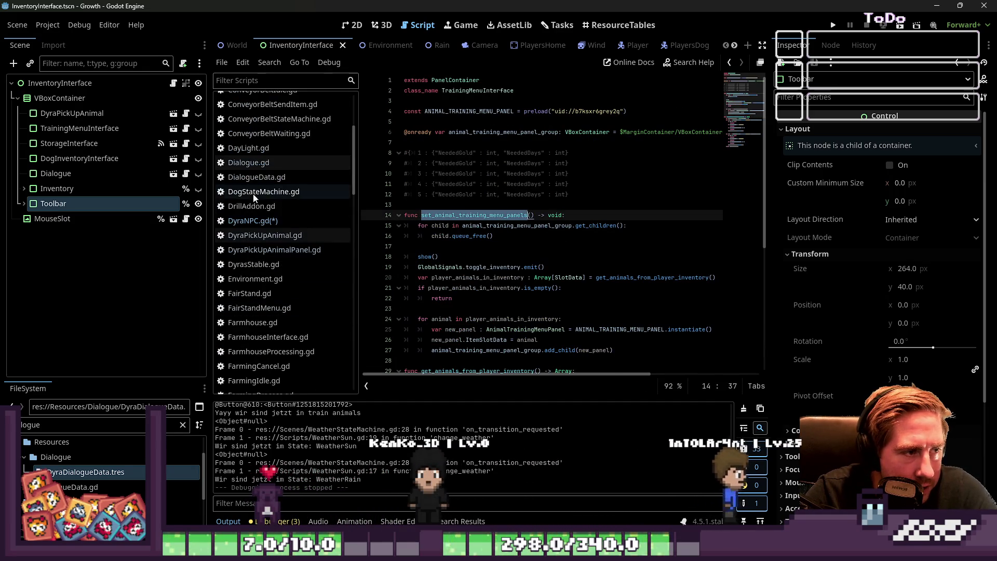
left_click(257, 223)
Step: Run the game with F5 and put the sunflowers into a hotbar slot
key("F5")
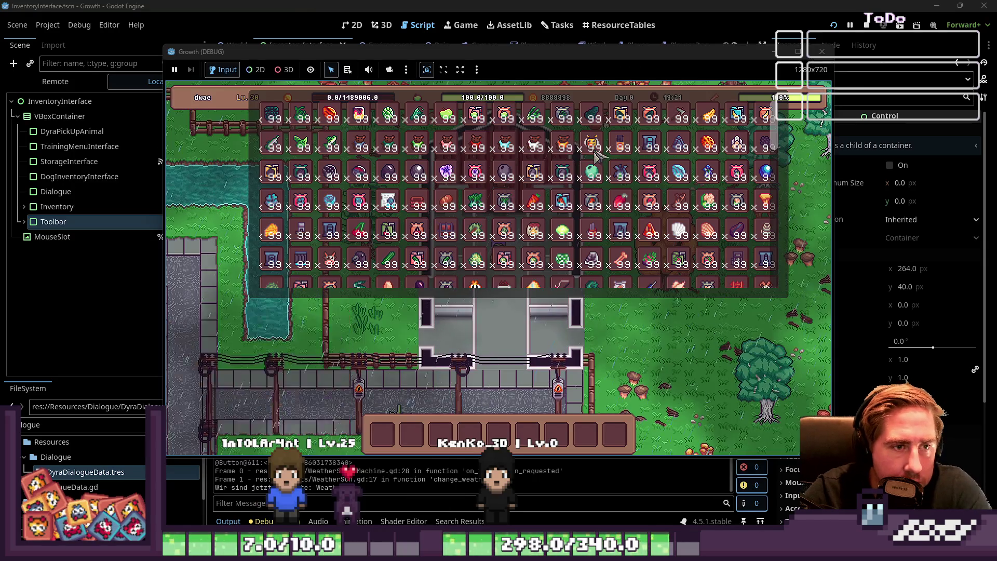
scroll(358, 233, "down", 5)
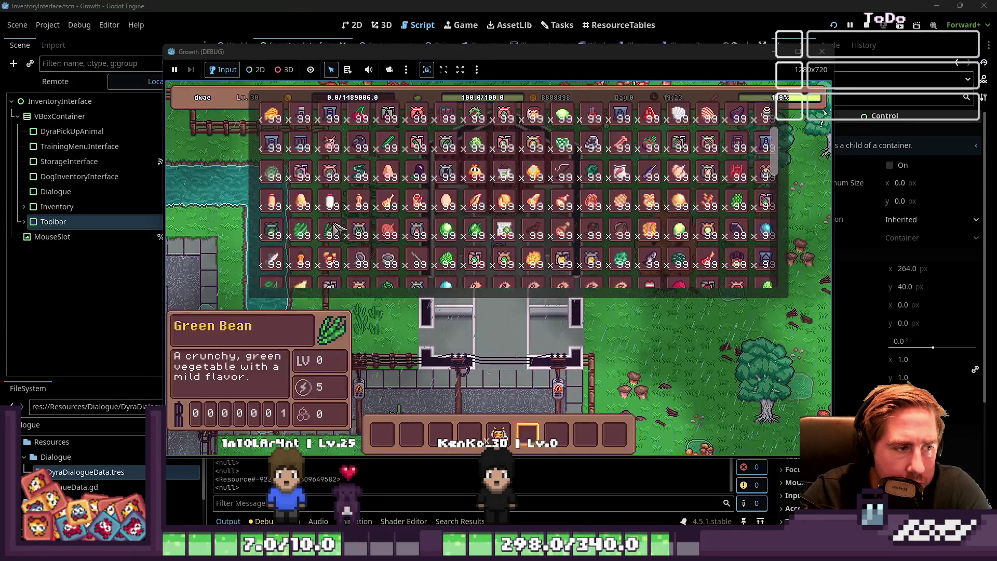
scroll(520, 219, "up", 2)
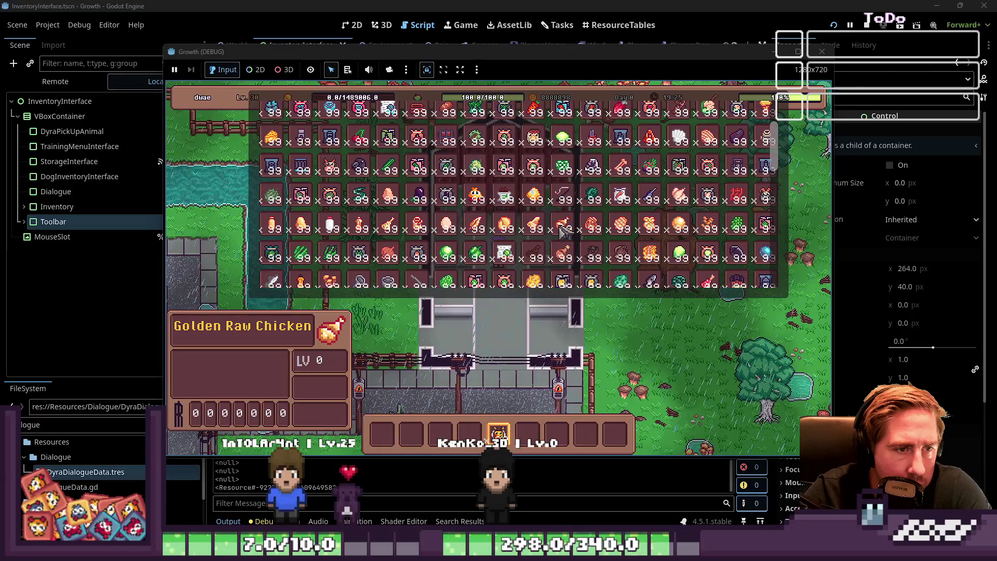
scroll(566, 197, "down", 5)
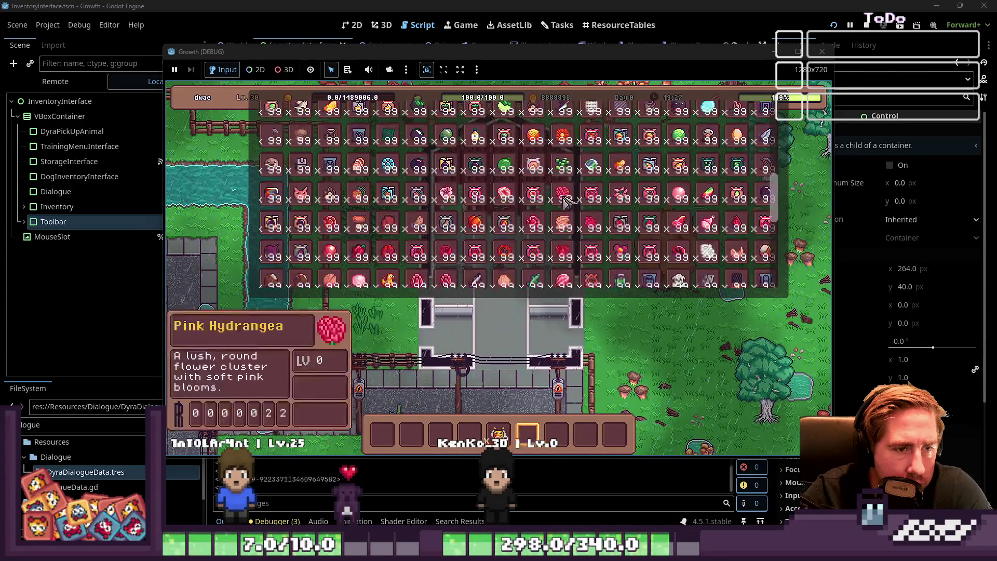
left_click(470, 433)
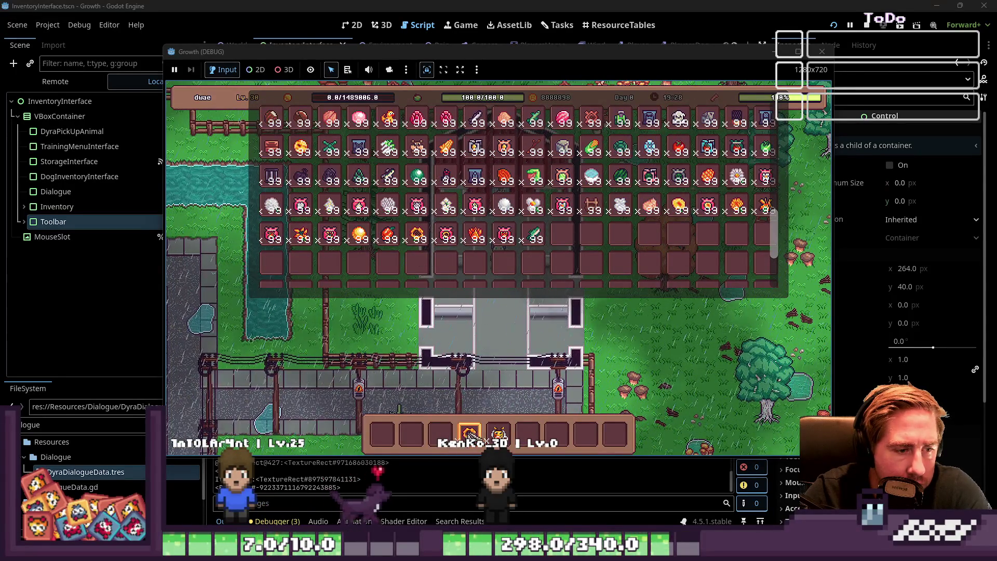
key("i")
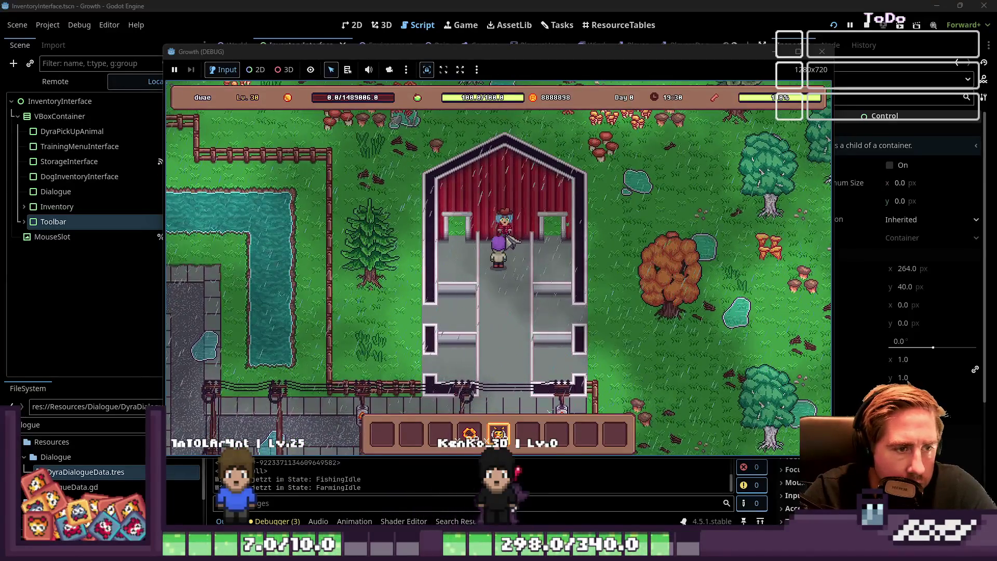
Step: Choose training with Dyra and start Bee 1's training, paying with sunflowers
key("e")
left_click(539, 406)
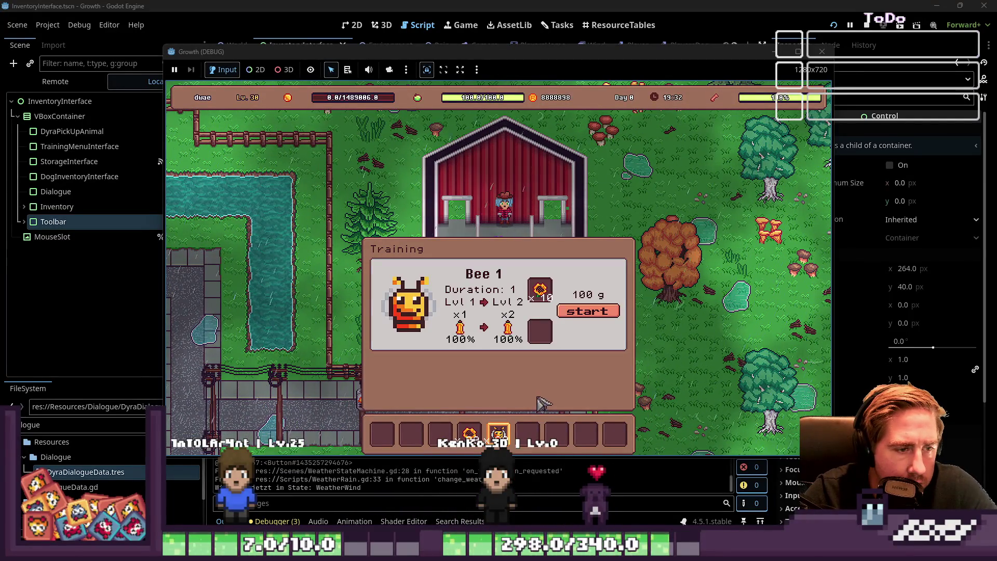
left_click(469, 433)
left_click(540, 332)
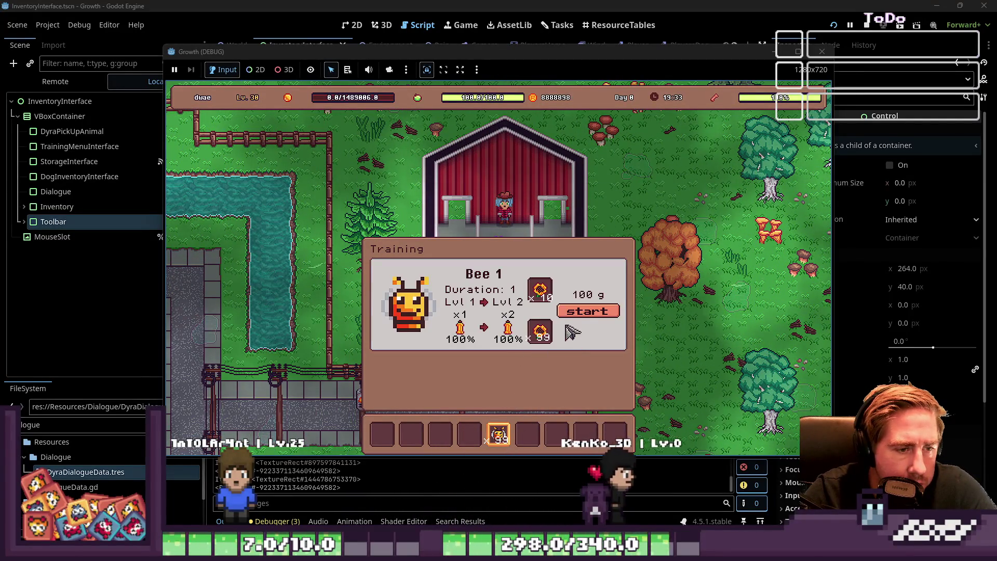
left_click(586, 311)
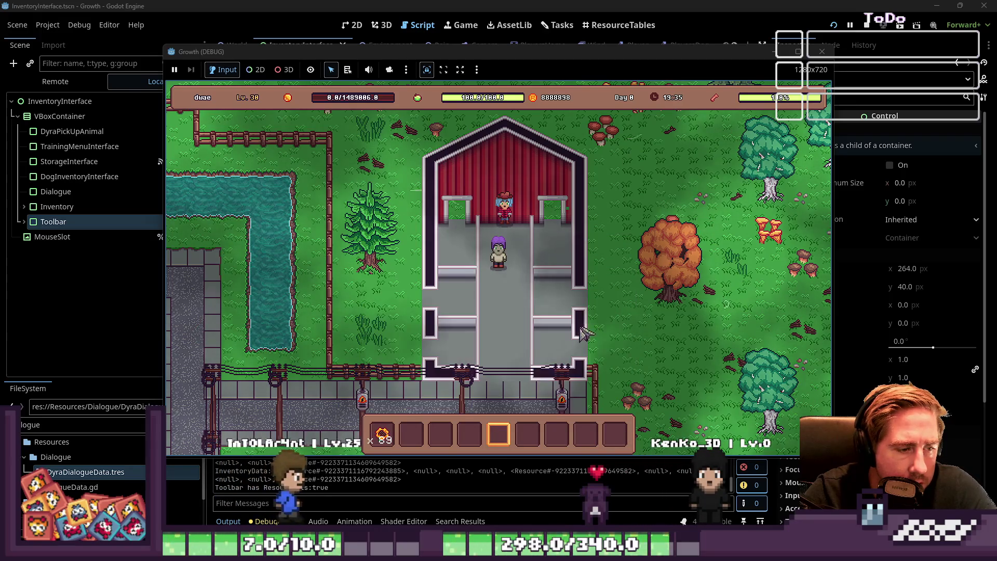
Step: Talk to Dyra again and choose the pick-up animals option
key("w")
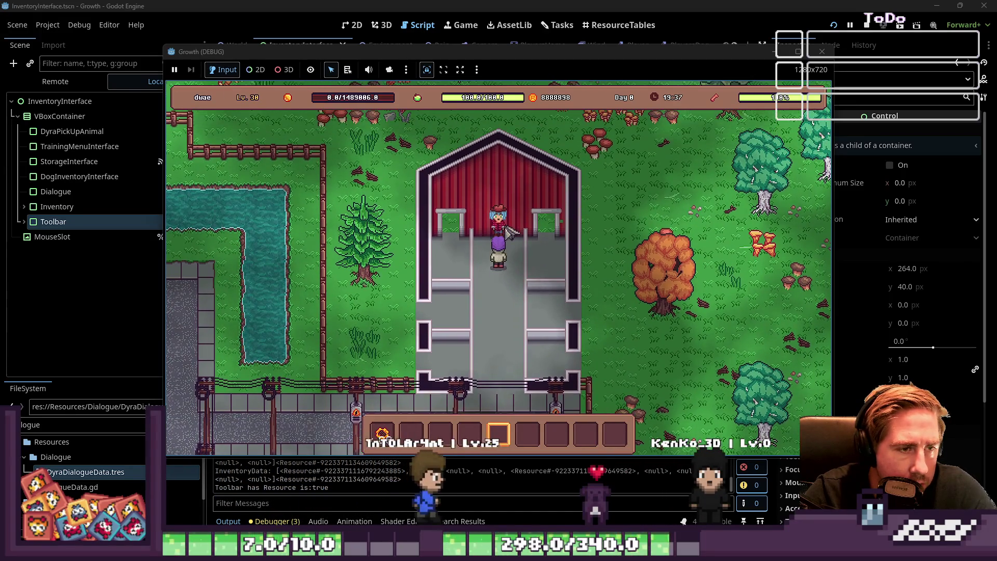
left_click(506, 235)
left_click(512, 387)
Step: Jump to the failing DyraPickUpAnimal.gd line and widen the code editor
left_click(512, 279)
left_click_drag(772, 222, 881, 222)
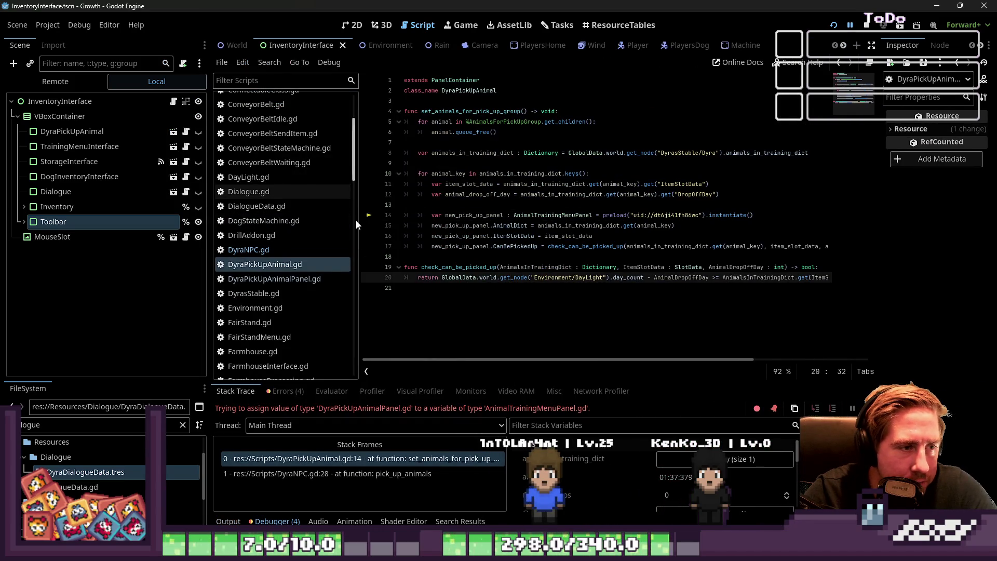
left_click_drag(359, 220, 282, 220)
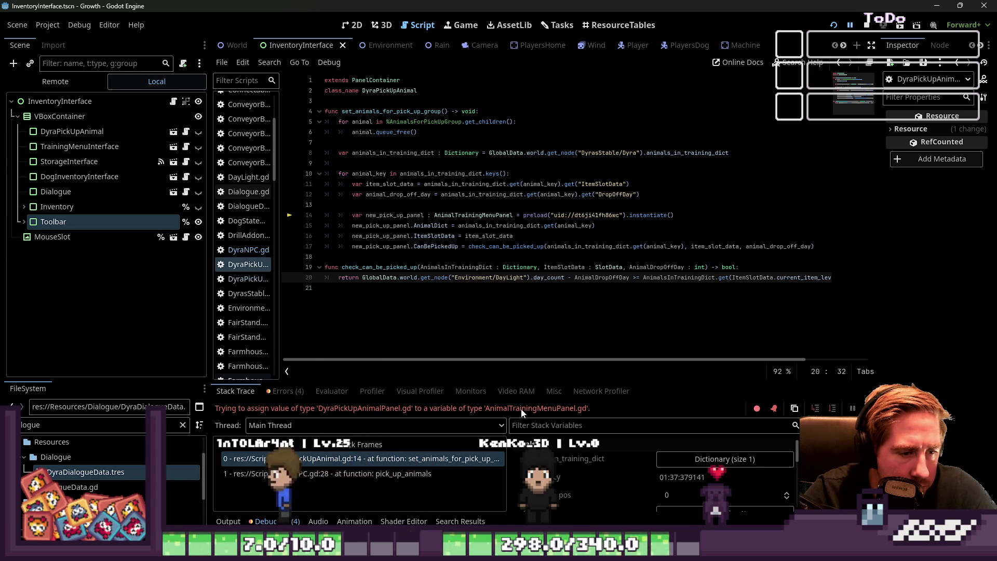
Step: Retype line 14's panel as DyraPickUpAnimalPanel and relaunch the game with F5
left_click(490, 215)
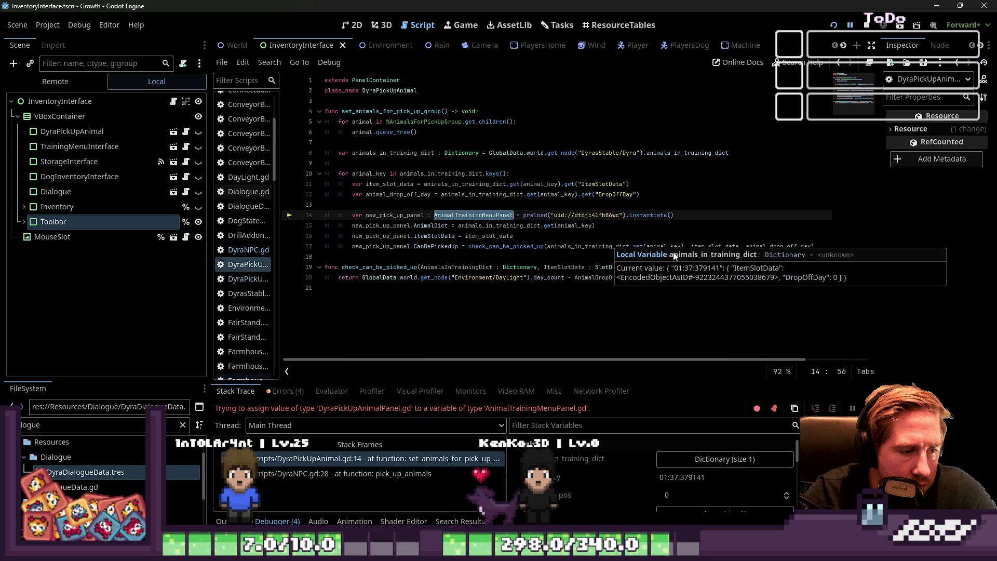
type("yra")
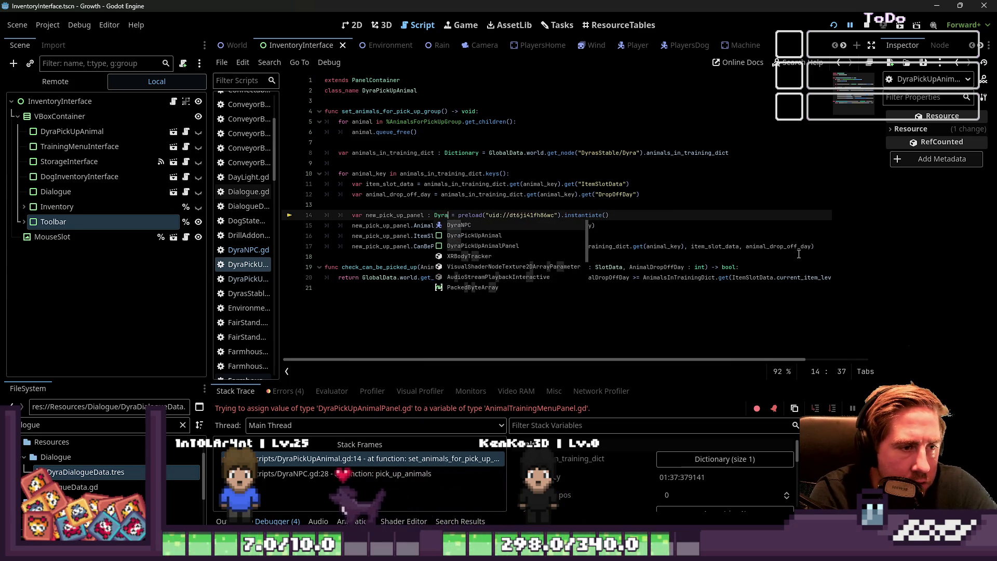
key("Down")
key("Down")
key("Return")
left_click(680, 154)
key("F5")
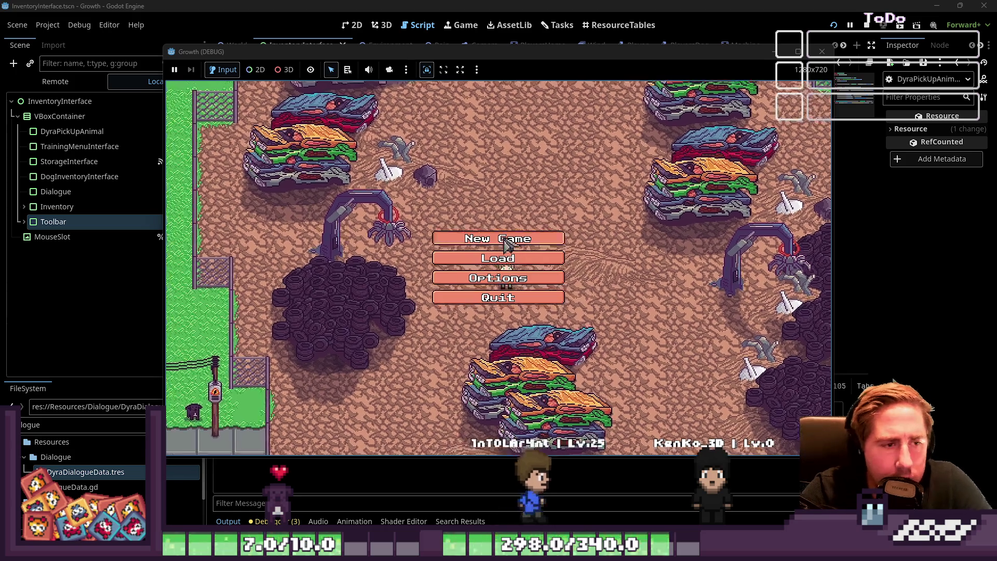
Step: Start a new game with a character named 'asd'
left_click(509, 287)
type("asd")
left_click(519, 353)
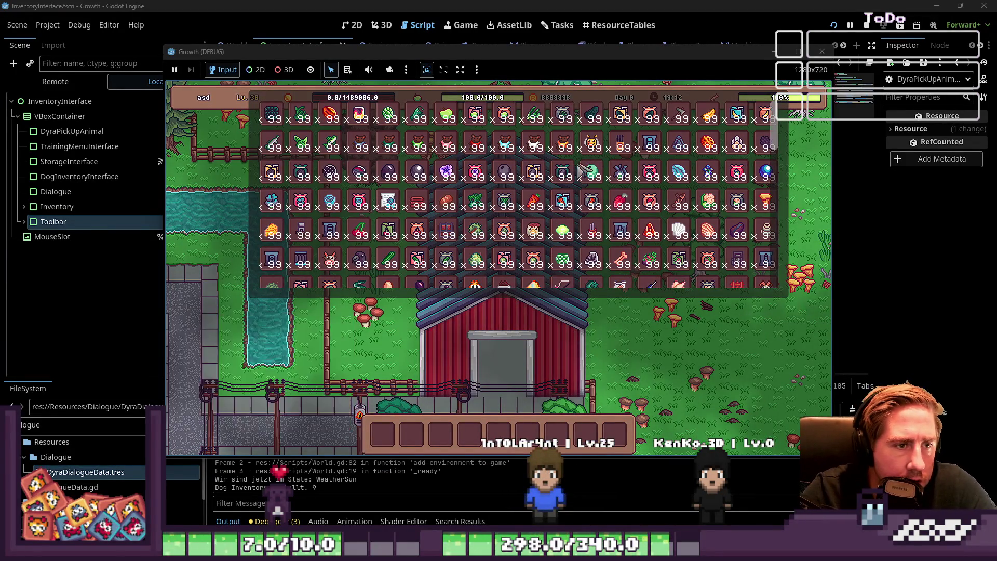
Step: Move the Bee item into the third toolbar slot and close the inventory
key("1")
mouse_move(591, 148)
left_mouse_down()
mouse_move(519, 260)
mouse_move(441, 435)
left_mouse_up()
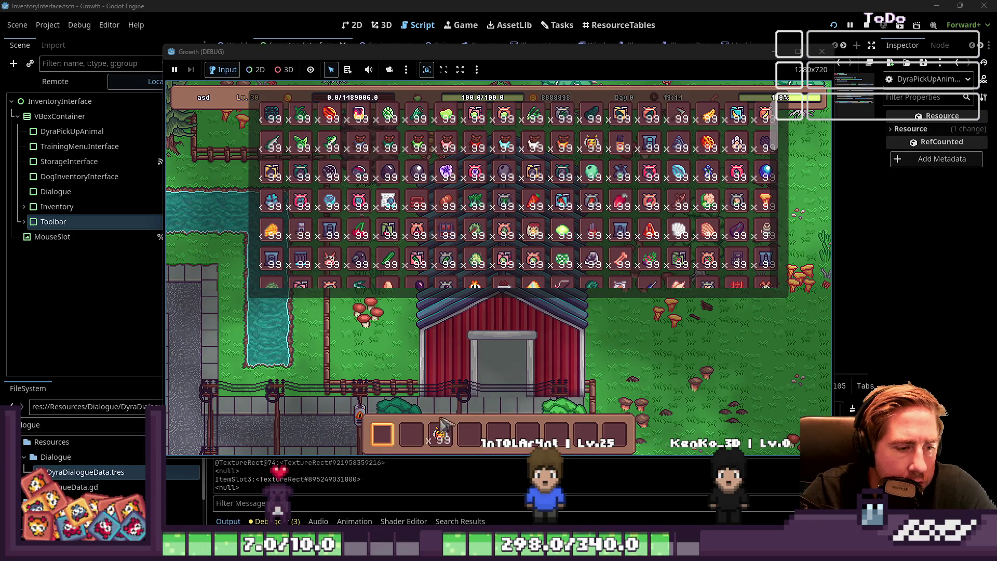
scroll(506, 203, "down", 6)
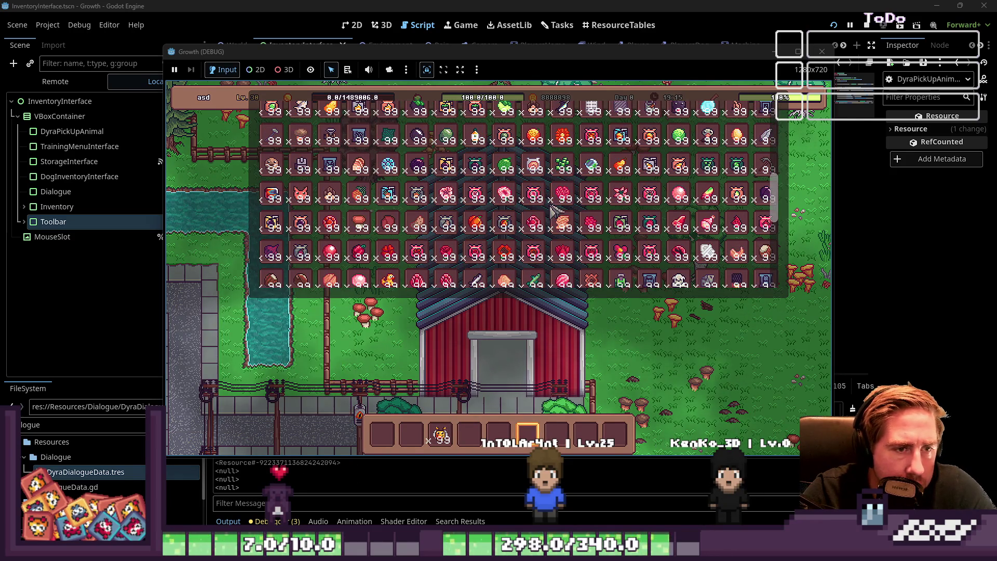
scroll(554, 210, "down", 6)
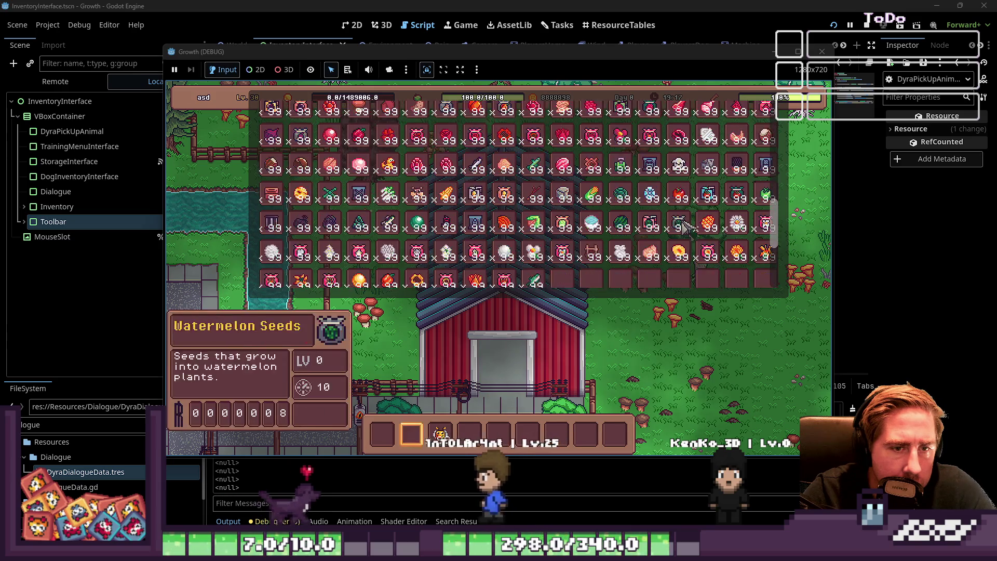
scroll(433, 218, "up", 3)
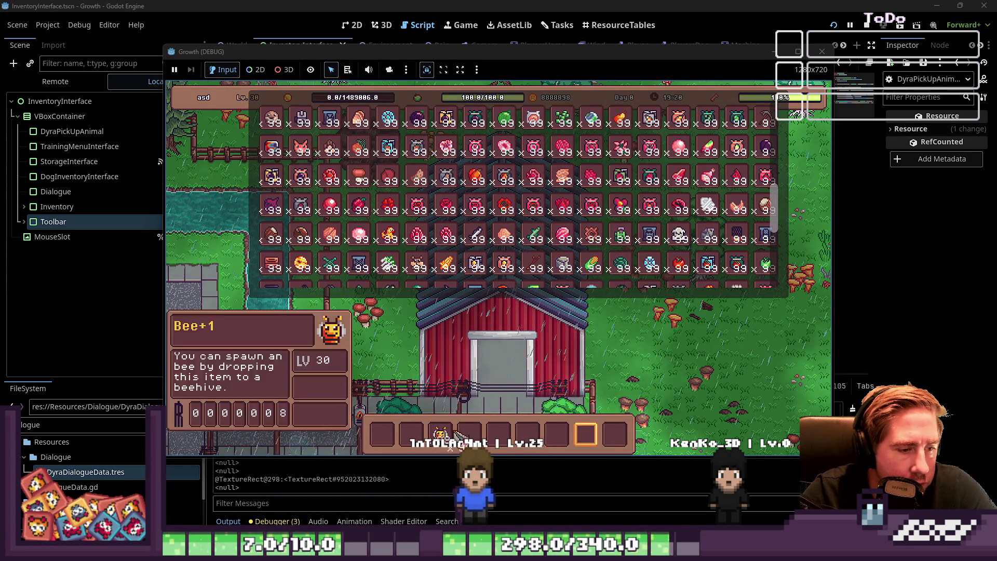
scroll(530, 164, "up", 5)
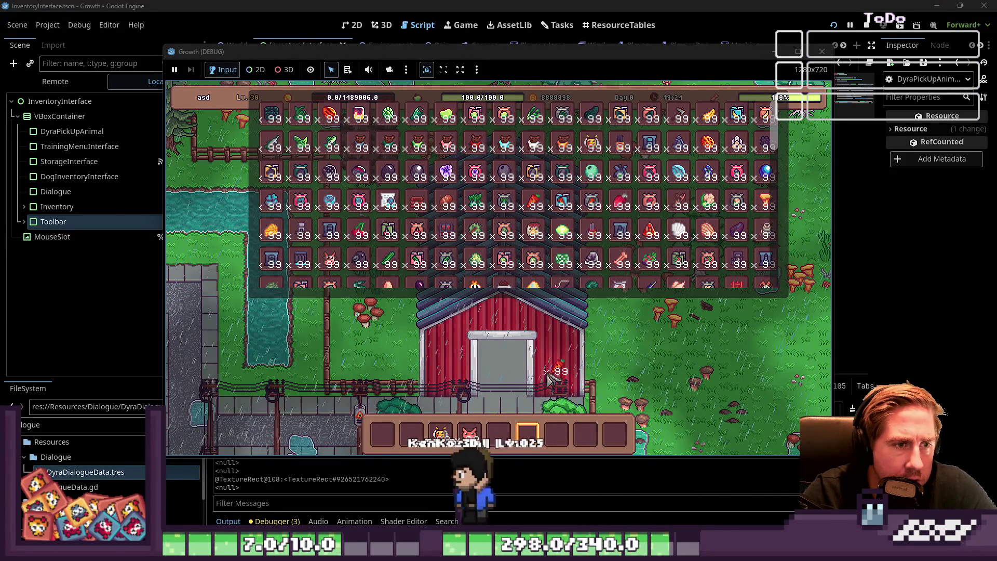
scroll(468, 208, "down", 10)
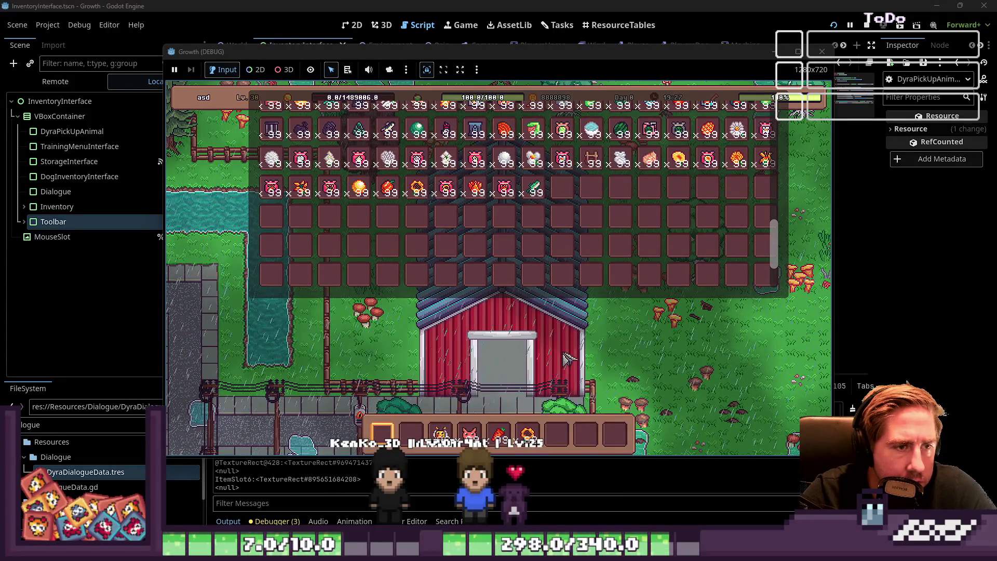
key("i")
Step: Walk to Dyra and start training Pig 1 with carrots, then Bee 1
key("s")
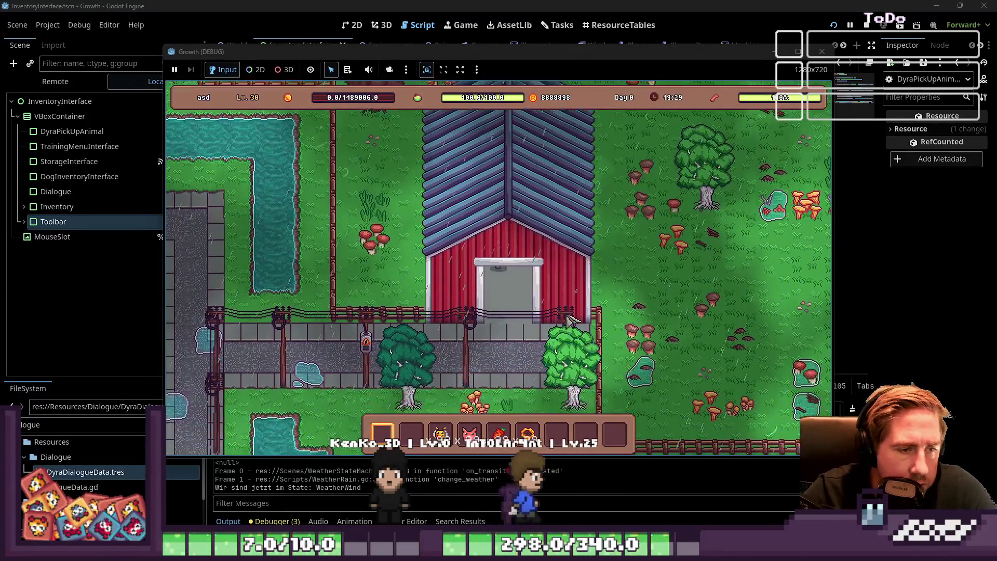
key("w")
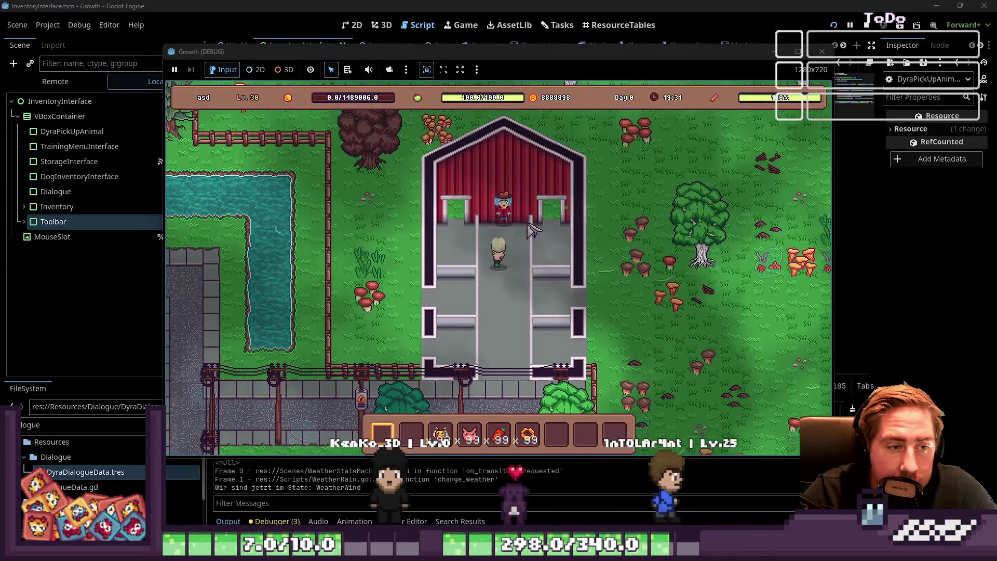
left_click(513, 233)
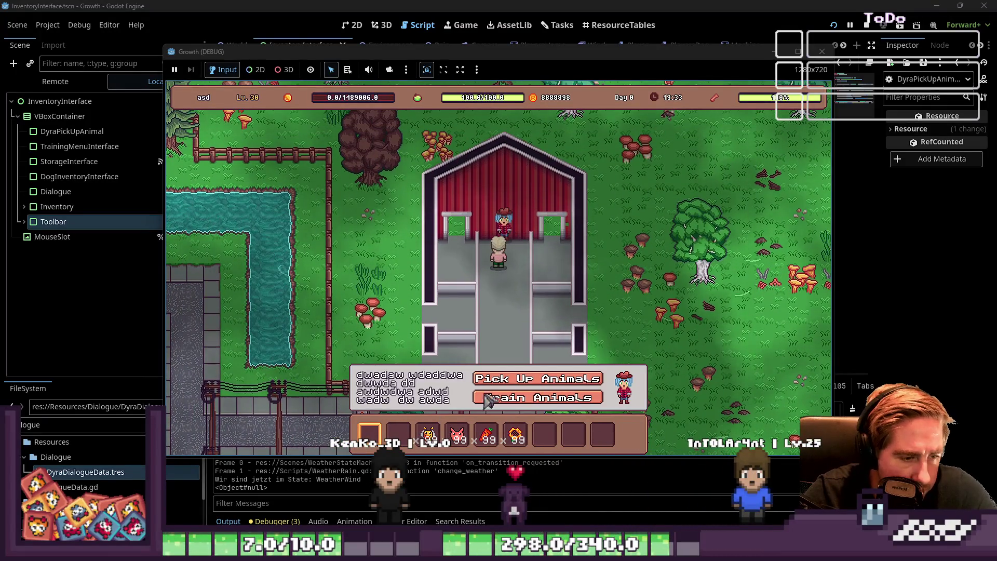
left_click(525, 398)
scroll(503, 358, "down", 3)
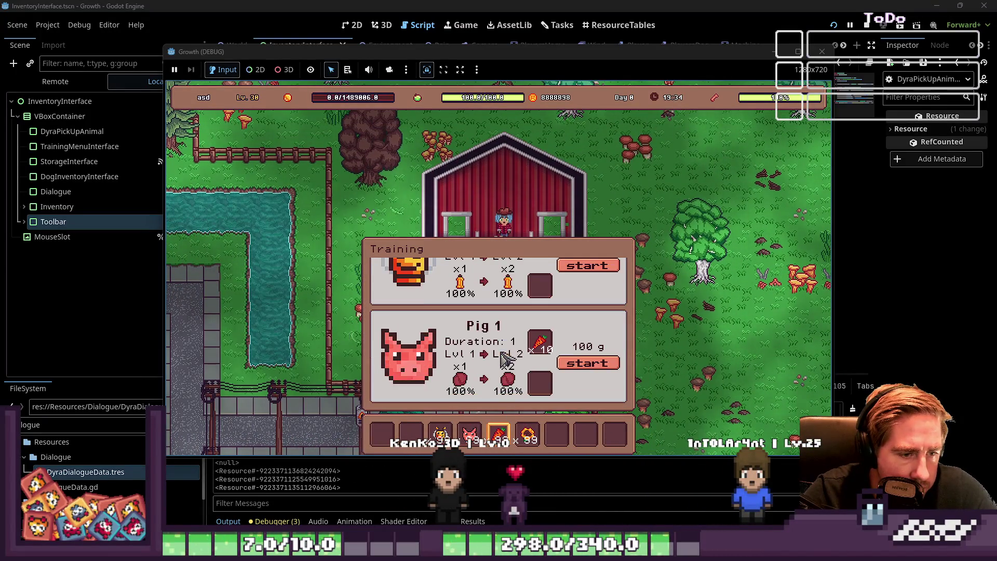
left_click(540, 384)
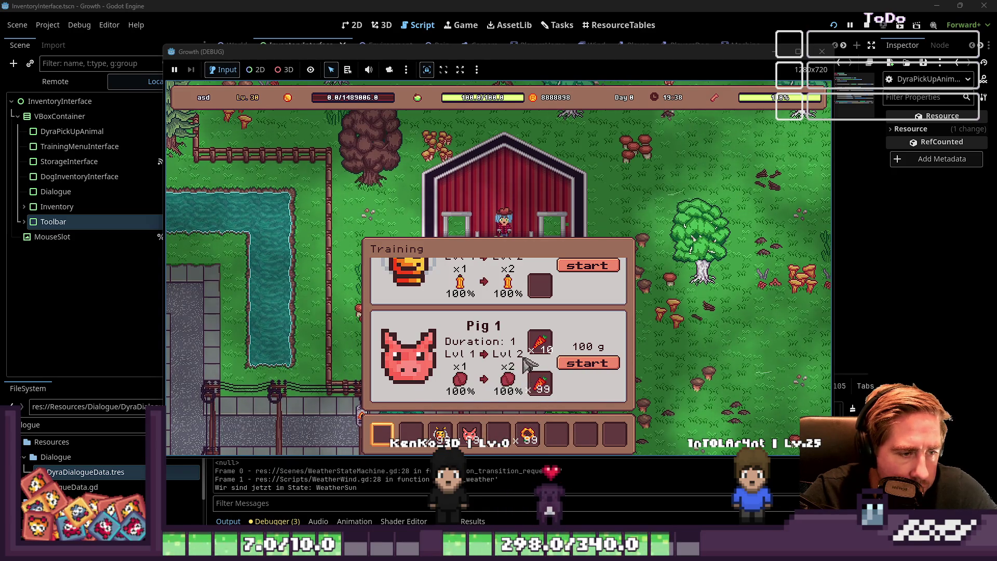
left_click(587, 363)
mouse_move(524, 438)
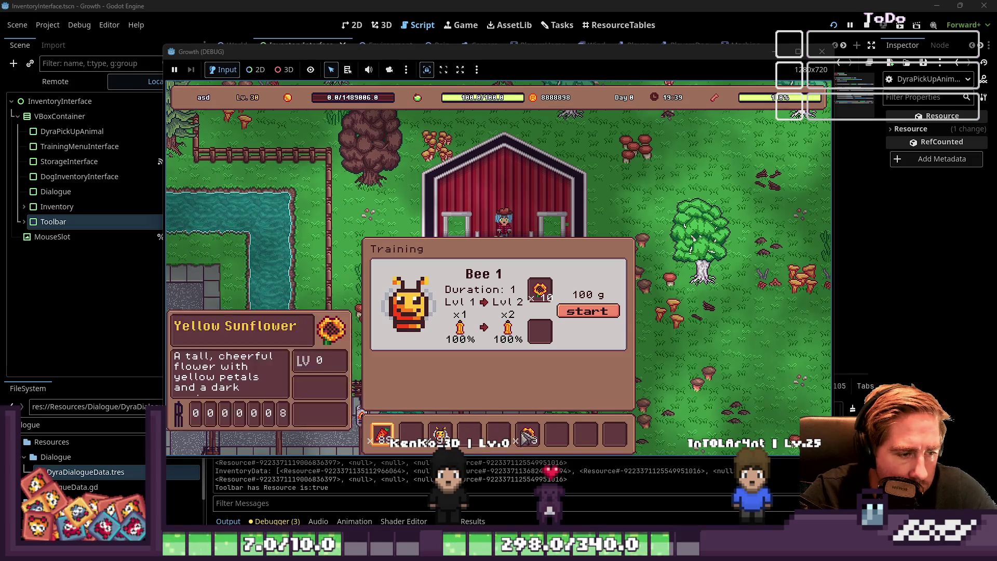
left_click(591, 312)
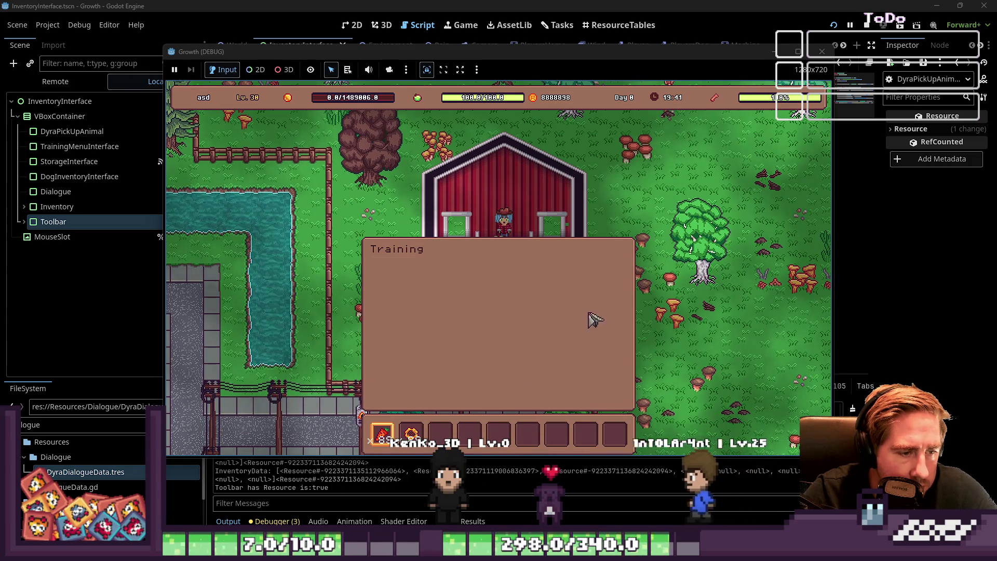
Step: Close the panels, talk to Dyra again and choose Pick Up Animals
key("Escape")
key("Escape")
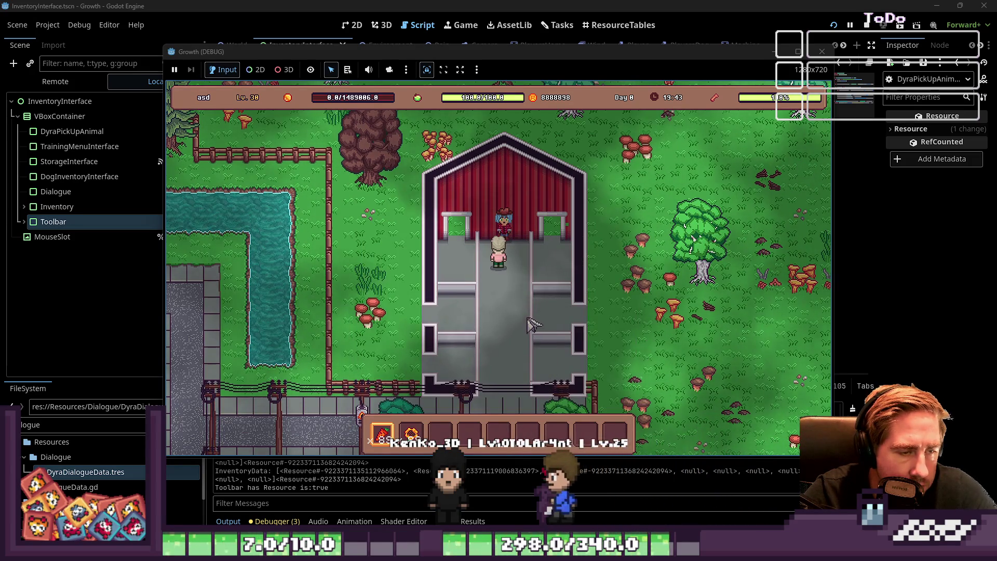
key("e")
left_click(514, 384)
left_click(495, 302)
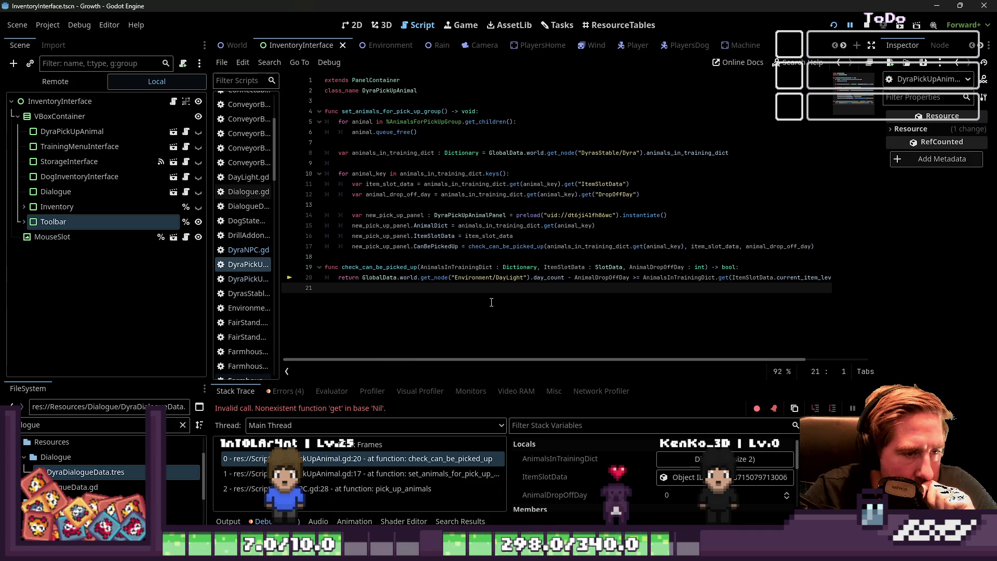
Step: Examine current_item_level in the line 20 return, then open the Pig item resource from Stack Variables
left_click(710, 278)
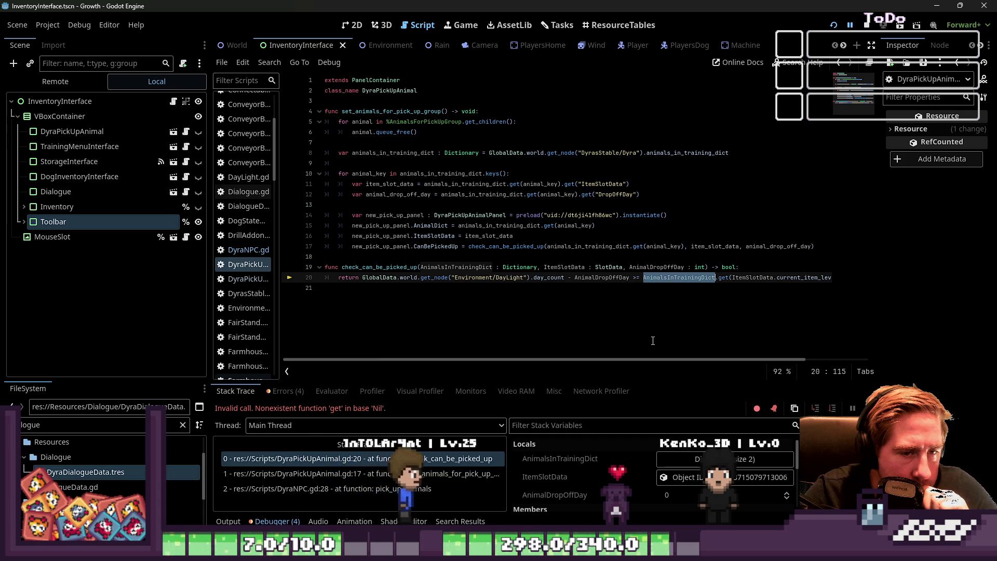
mouse_move(653, 360)
left_mouse_down()
mouse_move(687, 379)
mouse_move(708, 362)
left_mouse_up()
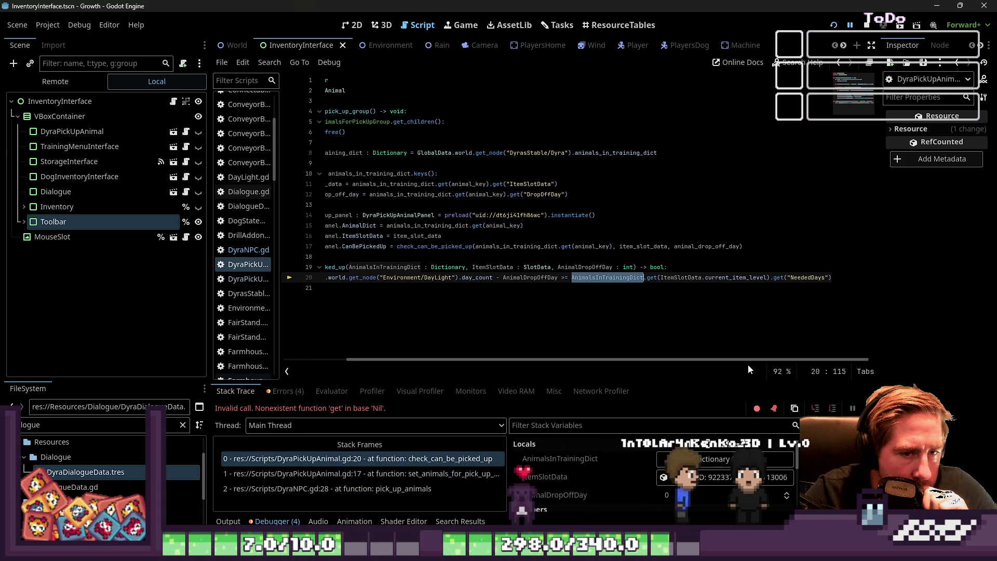
double_click(739, 277)
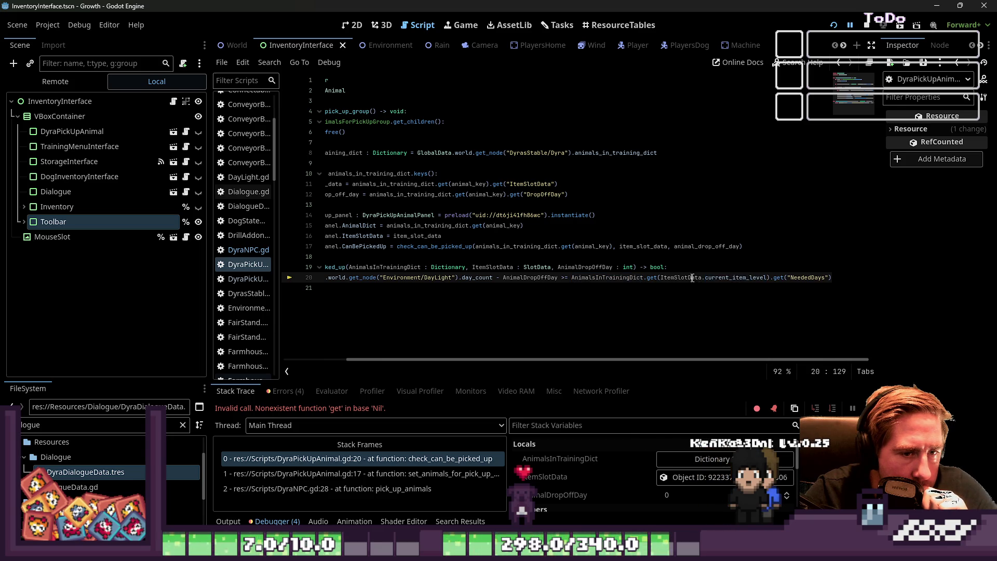
left_click(771, 277)
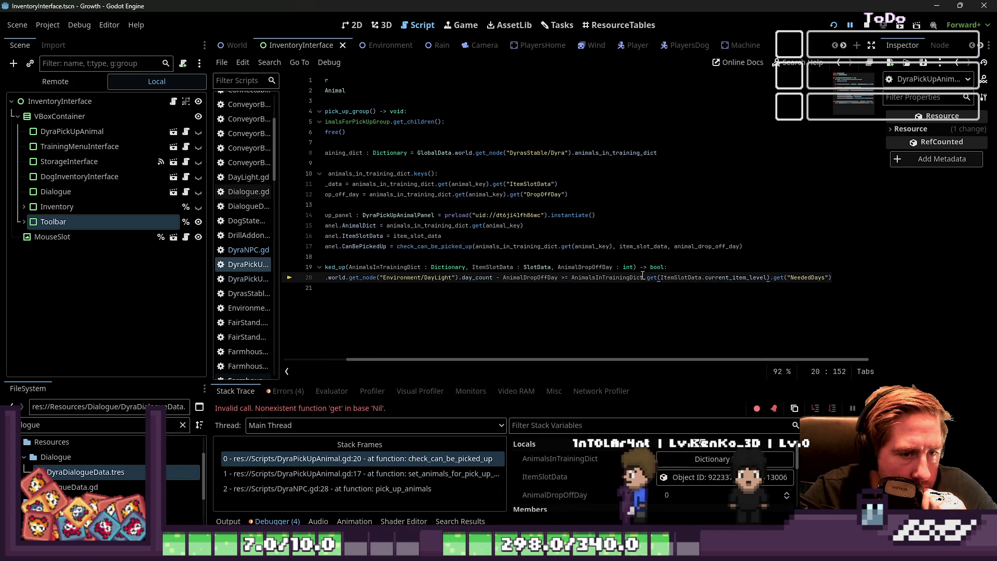
mouse_move(626, 279)
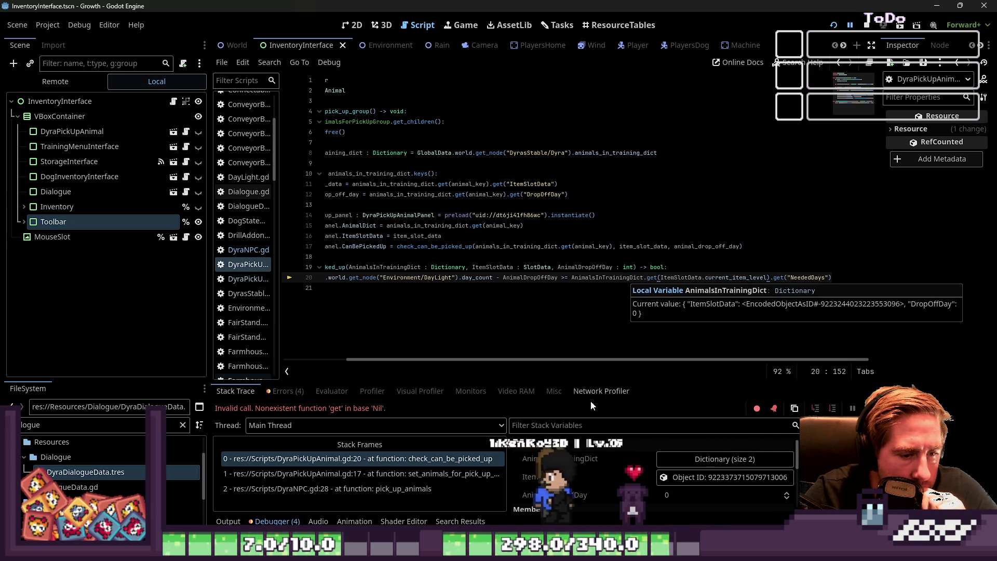
scroll(649, 458, "down", 2)
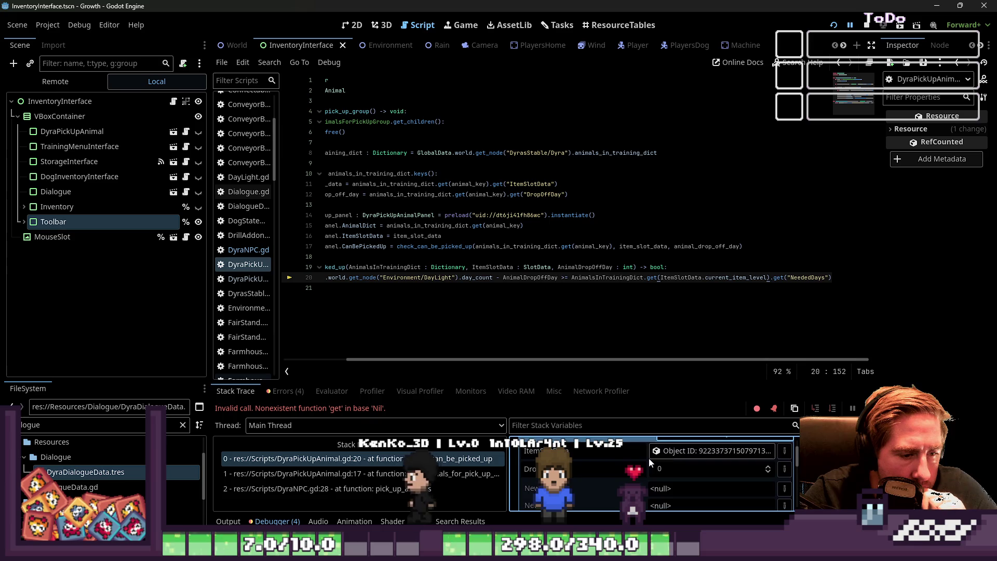
scroll(665, 461, "up", 1)
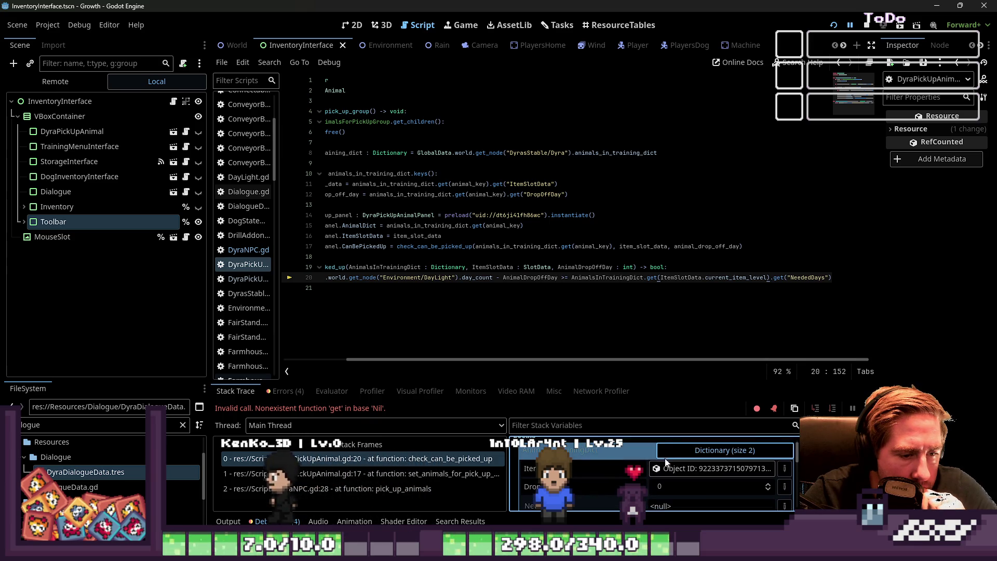
left_click(671, 468)
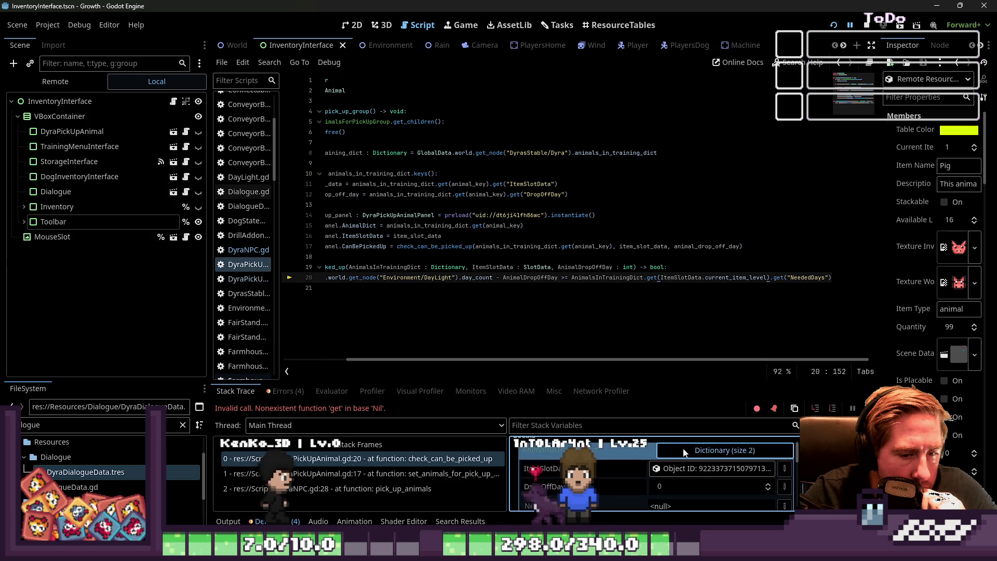
Step: Inspect AnimalsInTrainingDict and animal_key, and expand the Dictionary (size 2) stack variable
left_click(684, 452)
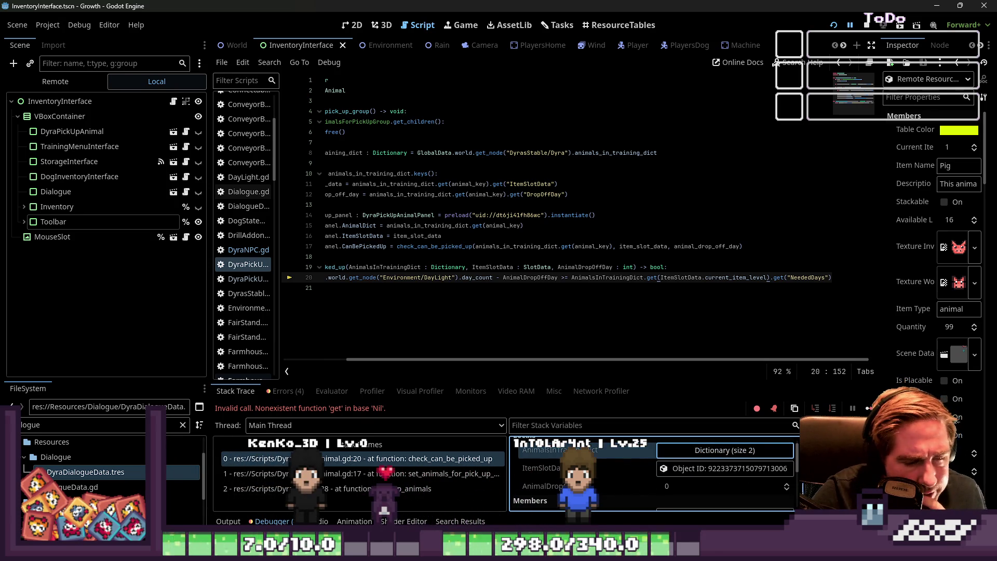
left_click_drag(405, 360, 342, 360)
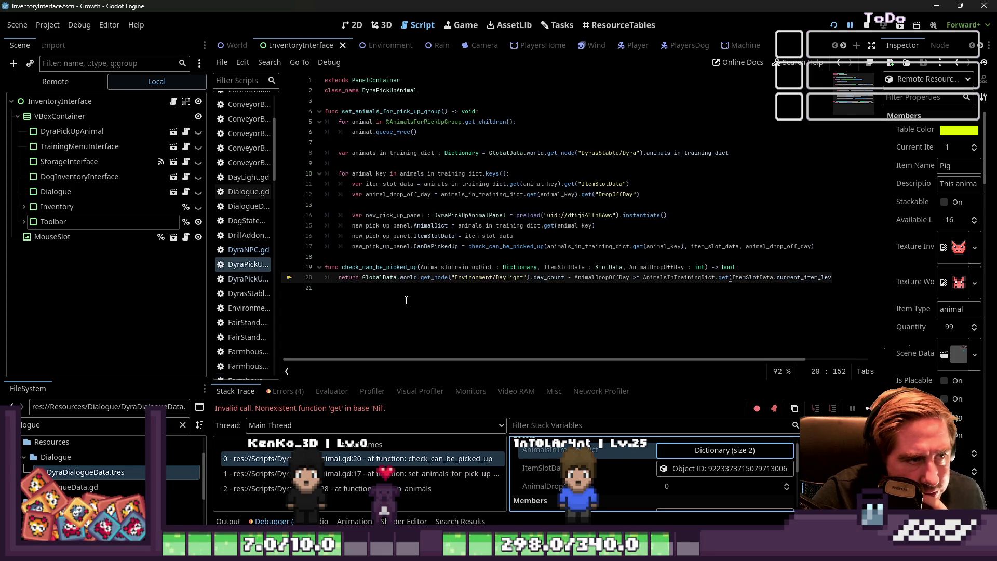
left_click(665, 277)
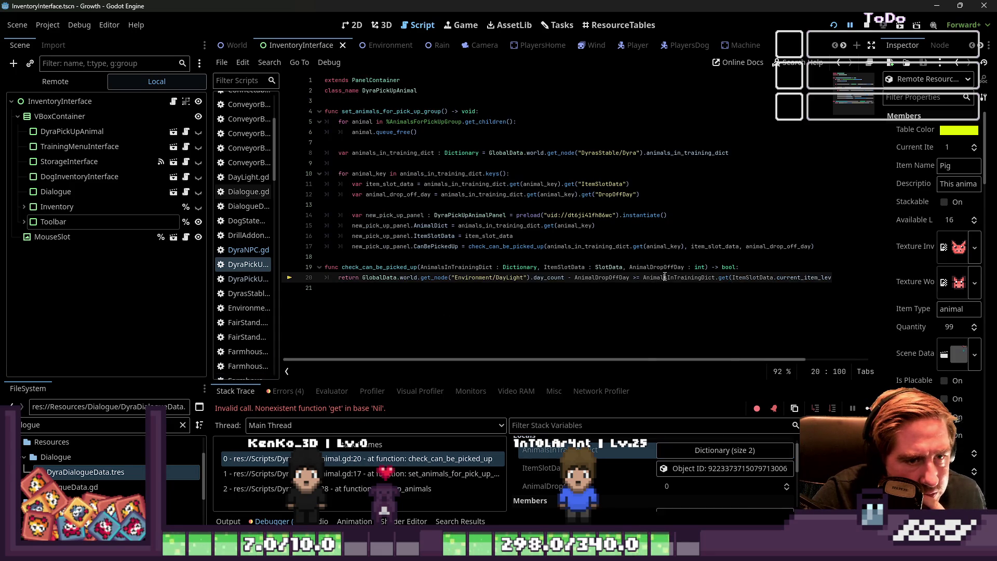
double_click(449, 266)
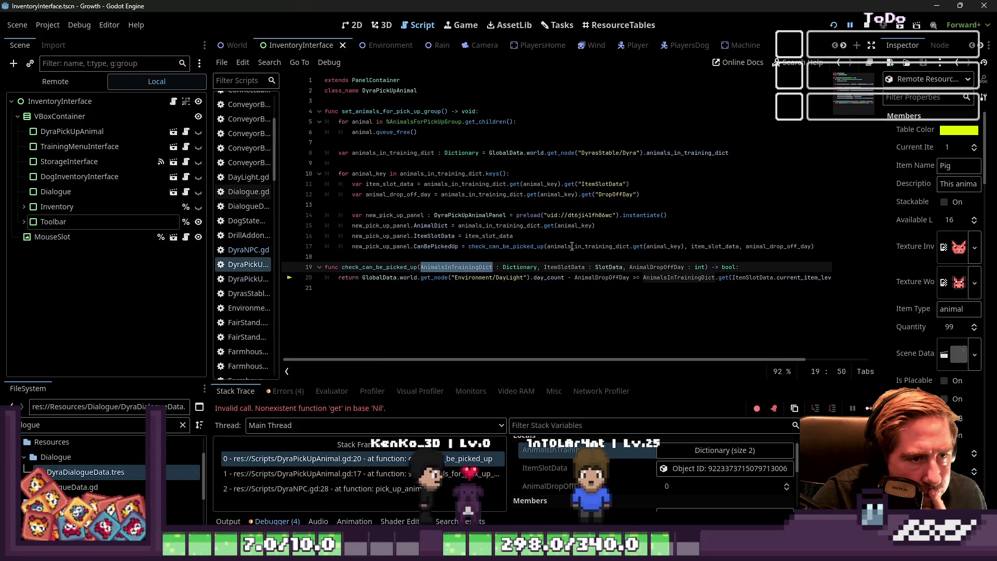
double_click(664, 246)
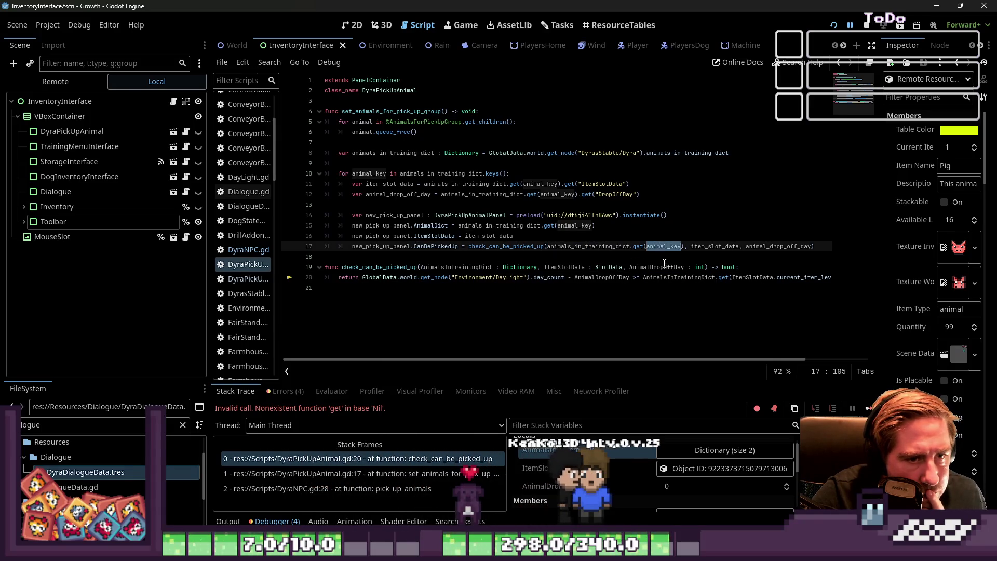
left_click(703, 451)
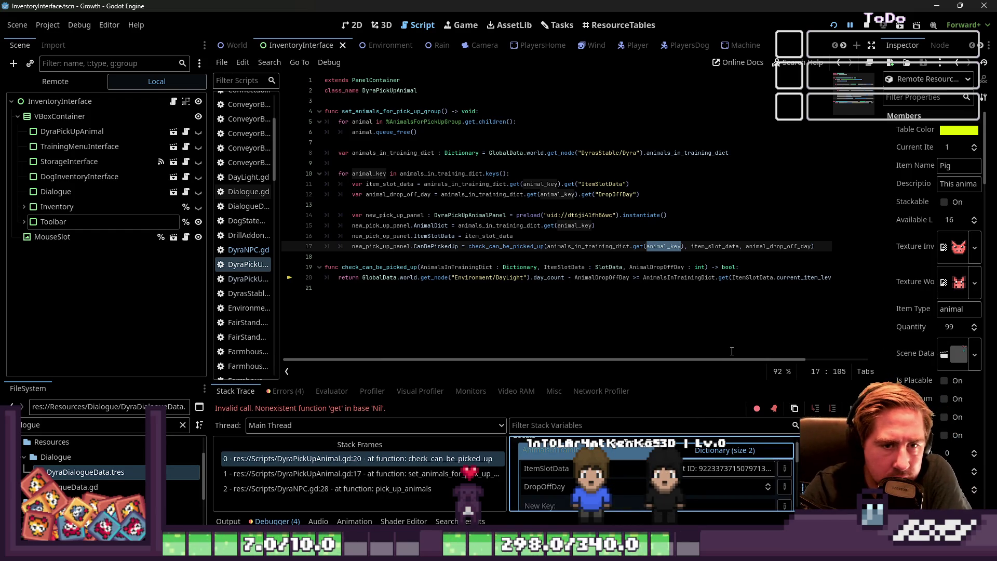
mouse_move(732, 358)
left_mouse_down()
mouse_move(790, 377)
mouse_move(678, 387)
left_mouse_up()
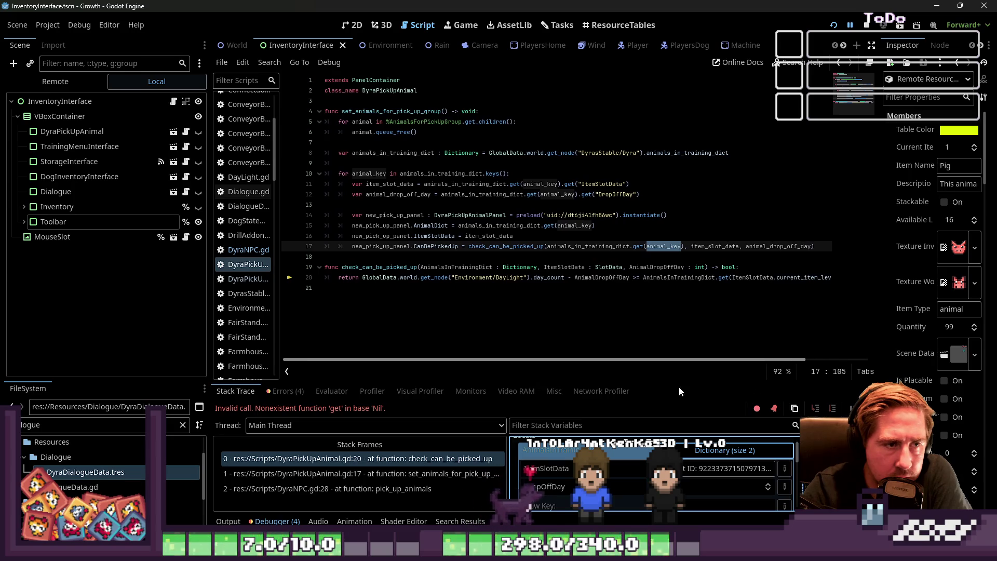
Step: Trace animals_in_training_dict and animal_drop_off_day across lines 8, 17 and 19
double_click(391, 151)
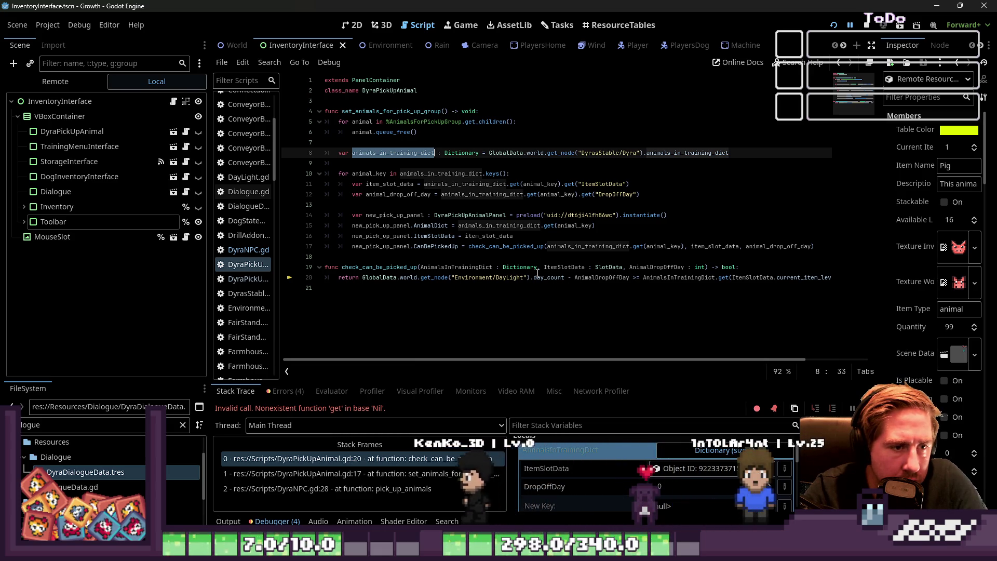
double_click(459, 268)
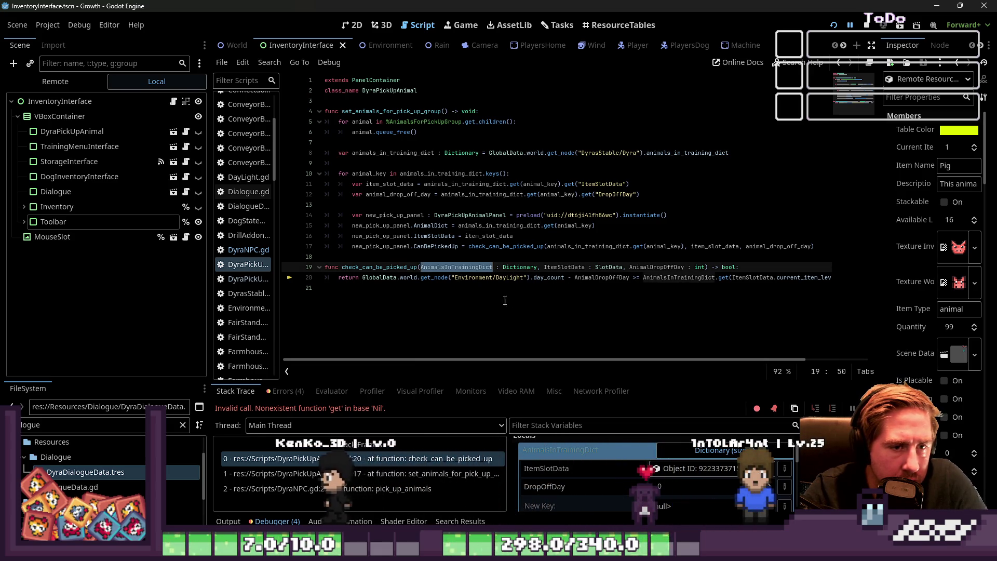
left_click_drag(617, 362, 688, 368)
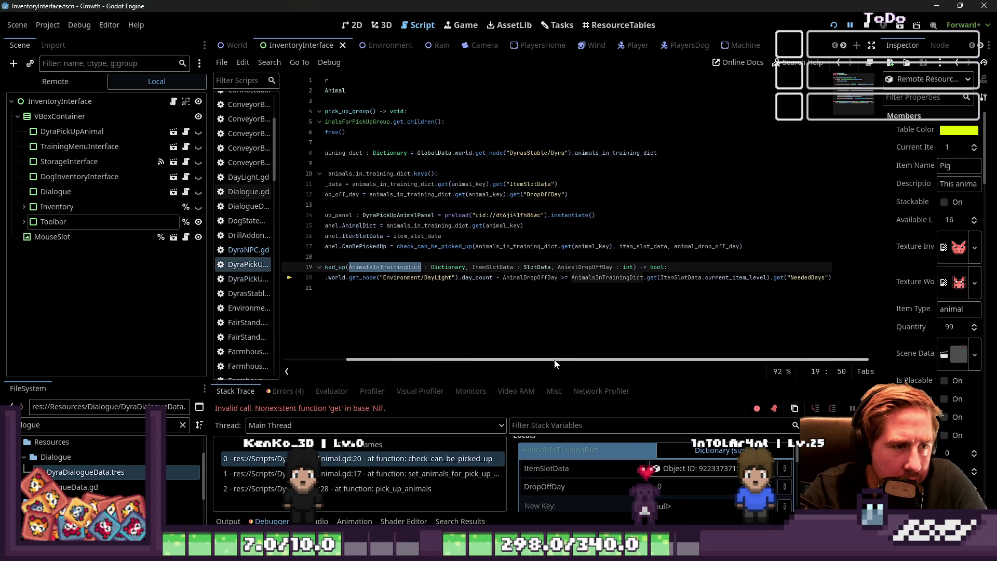
left_click_drag(559, 362, 423, 363)
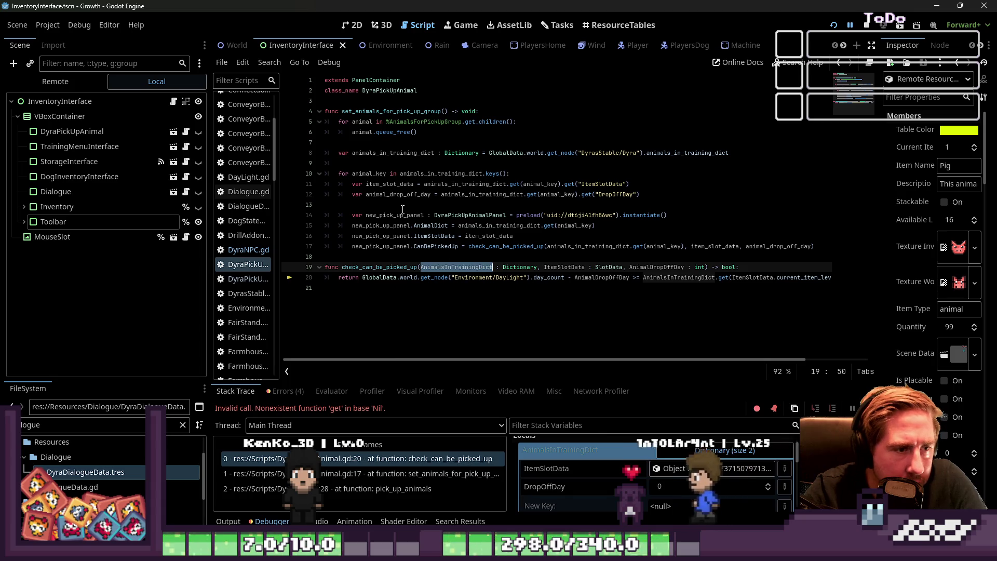
double_click(779, 246)
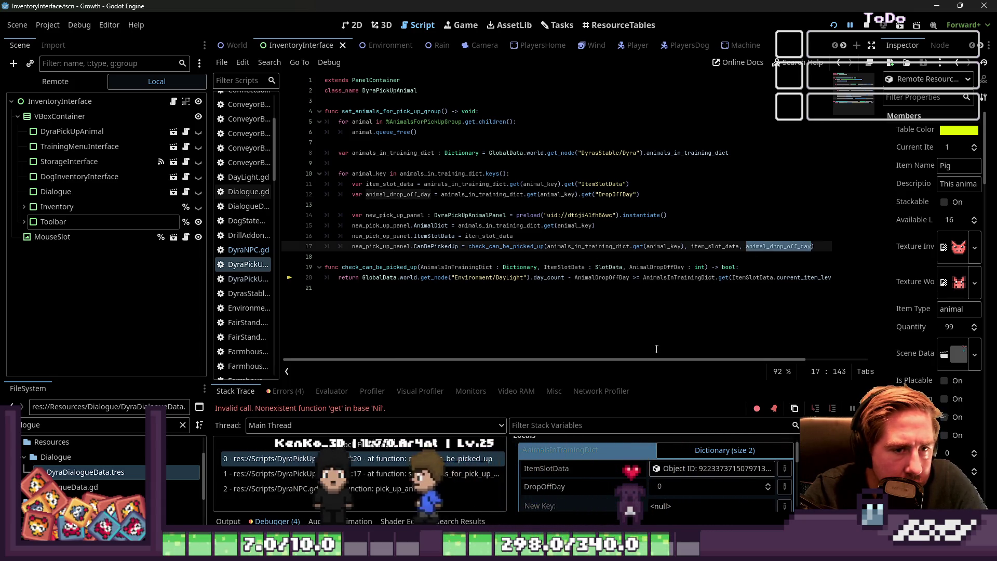
mouse_move(652, 359)
left_mouse_down()
mouse_move(720, 358)
mouse_move(656, 357)
left_mouse_up()
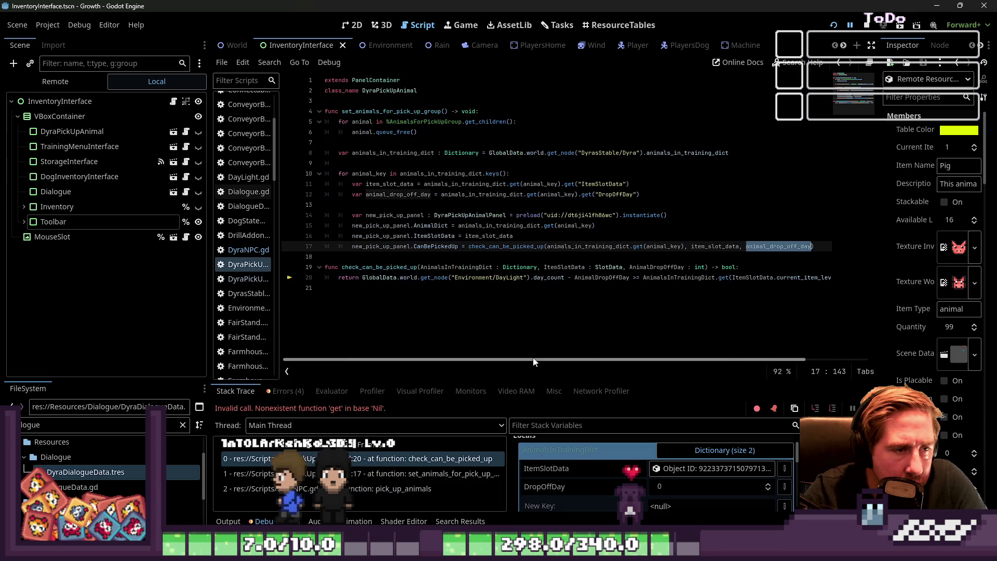
left_click(473, 268)
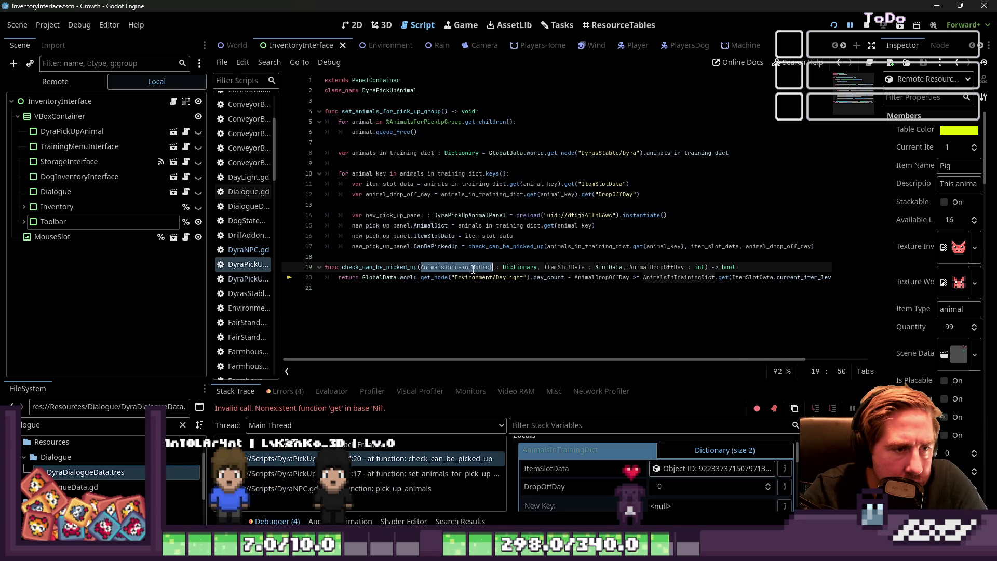
mouse_move(473, 269)
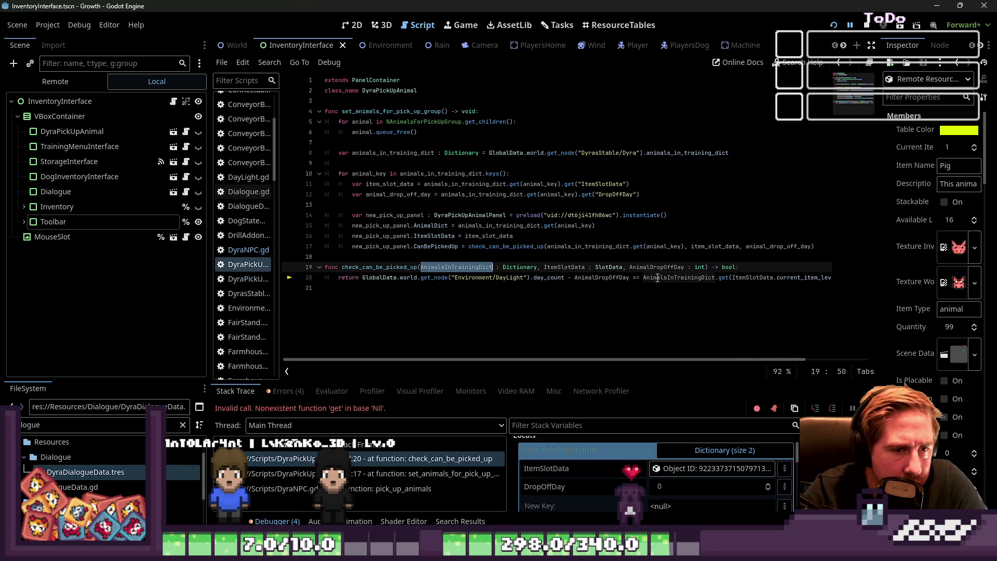
double_click(391, 154)
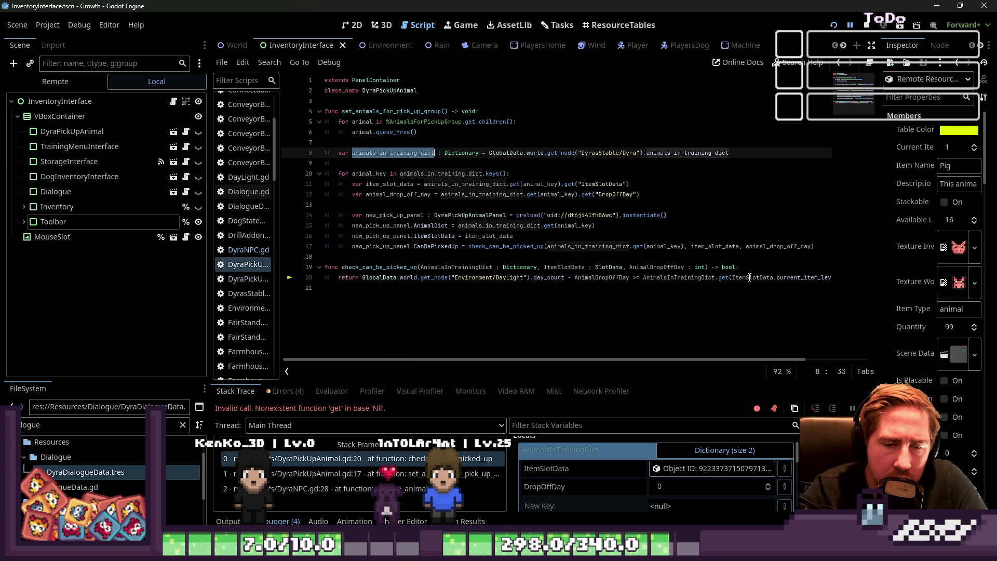
Step: Trace animals_in_training_dict's occurrences, then select the DyraPickUpAnimal.gd:17 stack frame
mouse_move(750, 277)
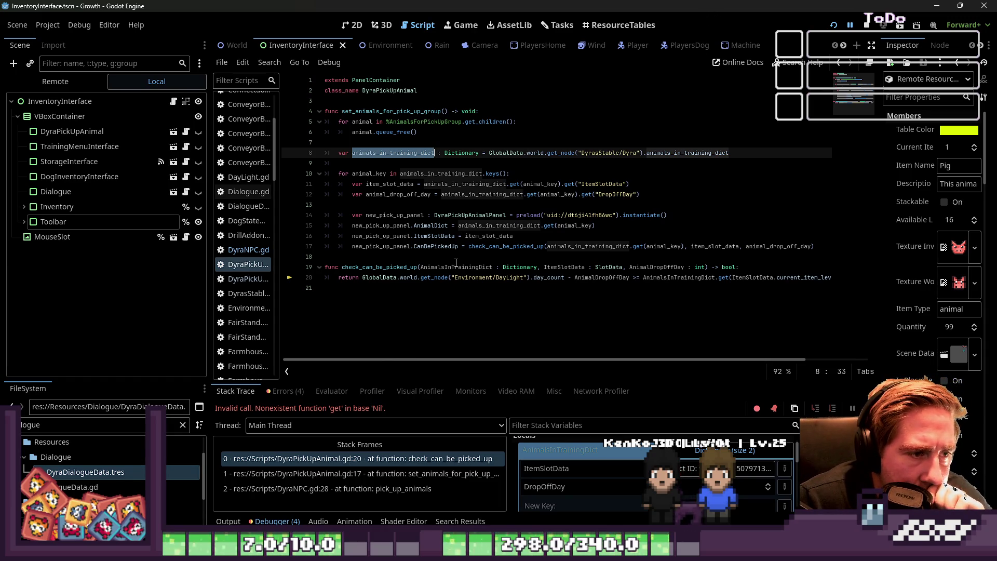
scroll(556, 360, "right", 3)
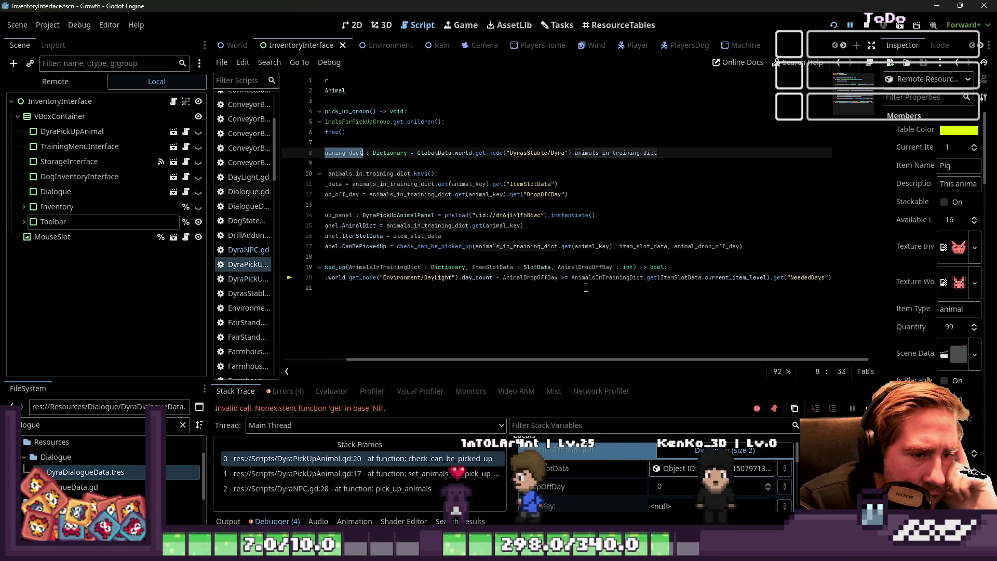
double_click(603, 278)
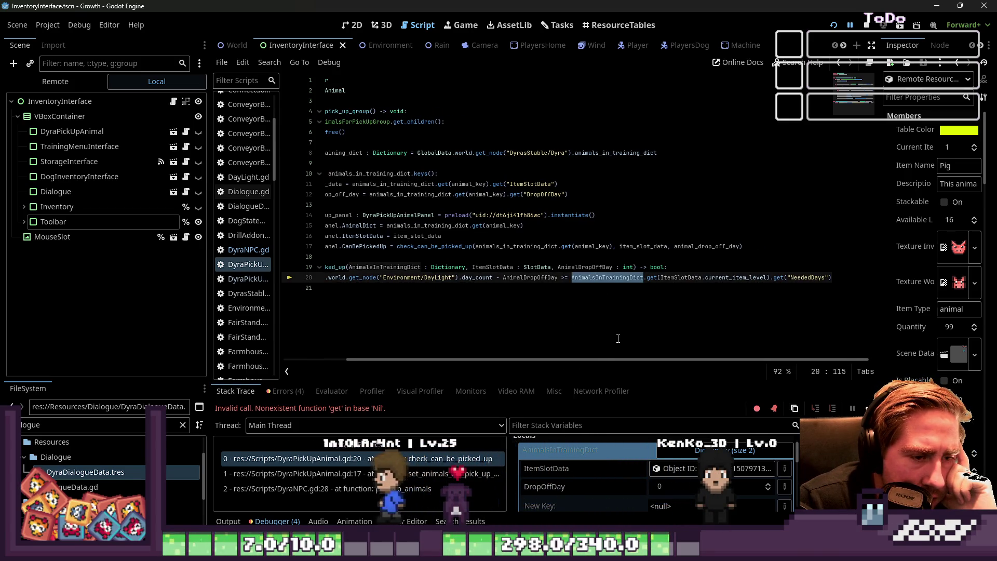
scroll(519, 363, "left", 3)
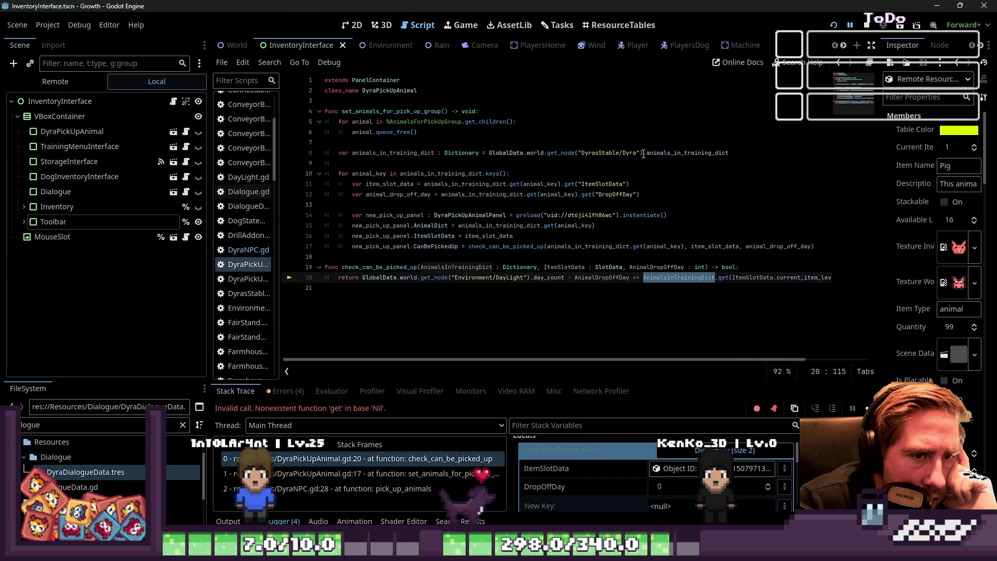
double_click(695, 153)
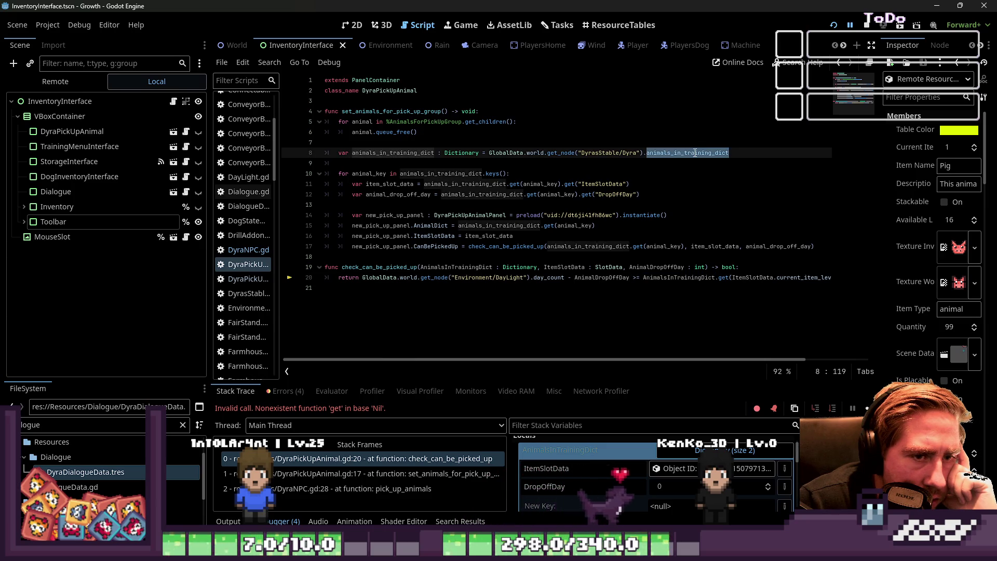
key("shift+F3")
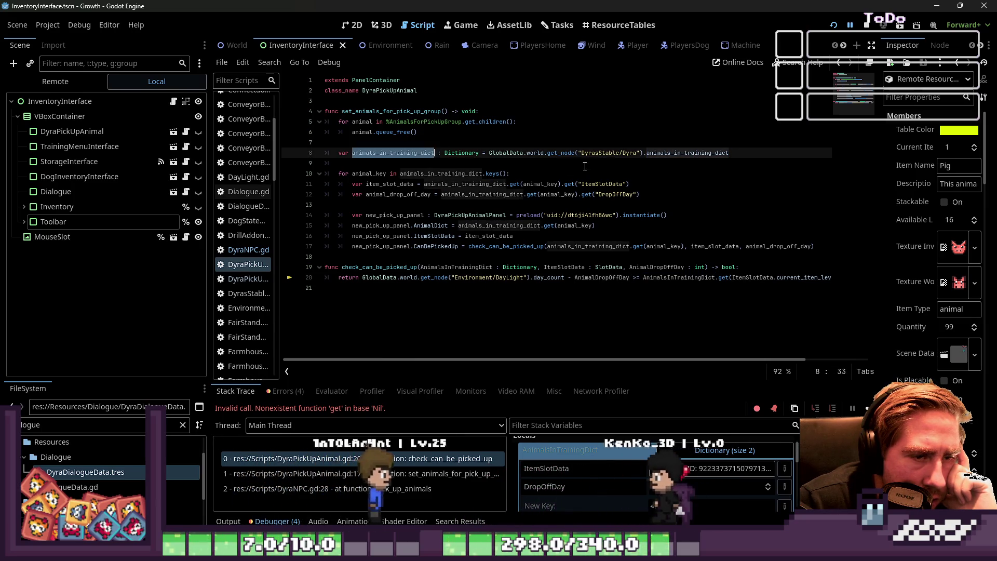
scroll(601, 479, "down", 1)
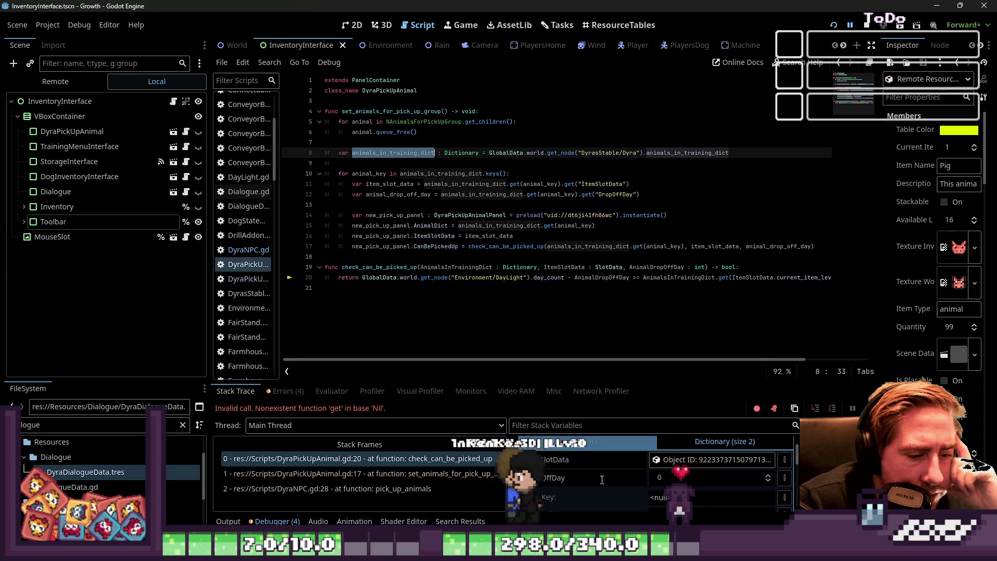
scroll(587, 467, "down", 1)
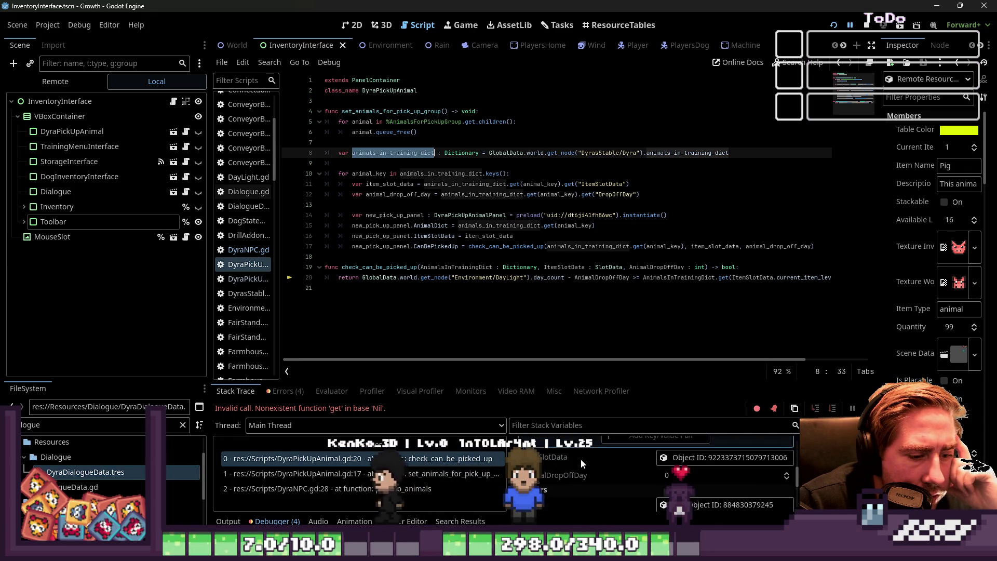
left_click(502, 475)
scroll(584, 485, "up", 5)
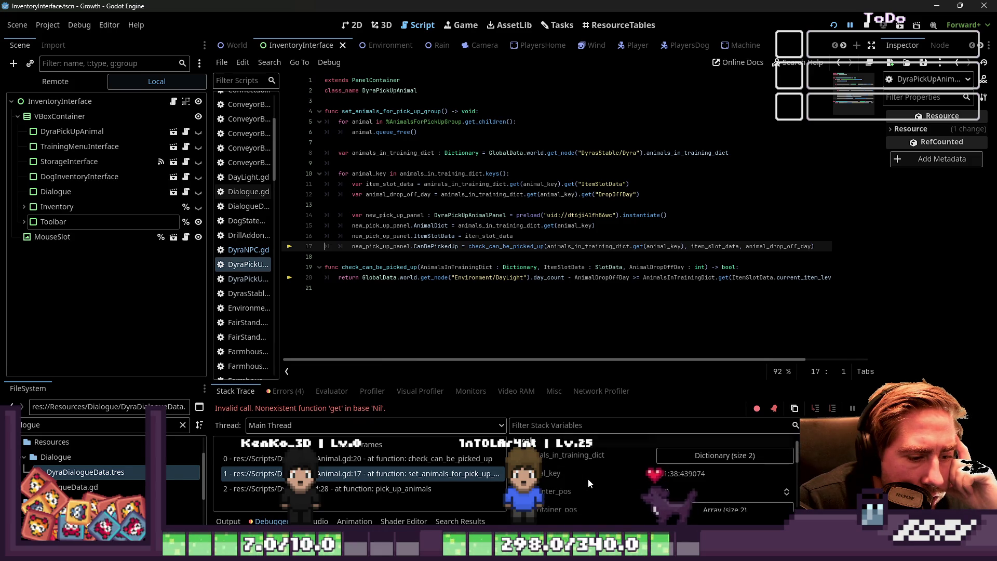
Step: Expand animals_in_training_dict and both animal entries in an enlarged debugger, then shrink it back
left_click(689, 462)
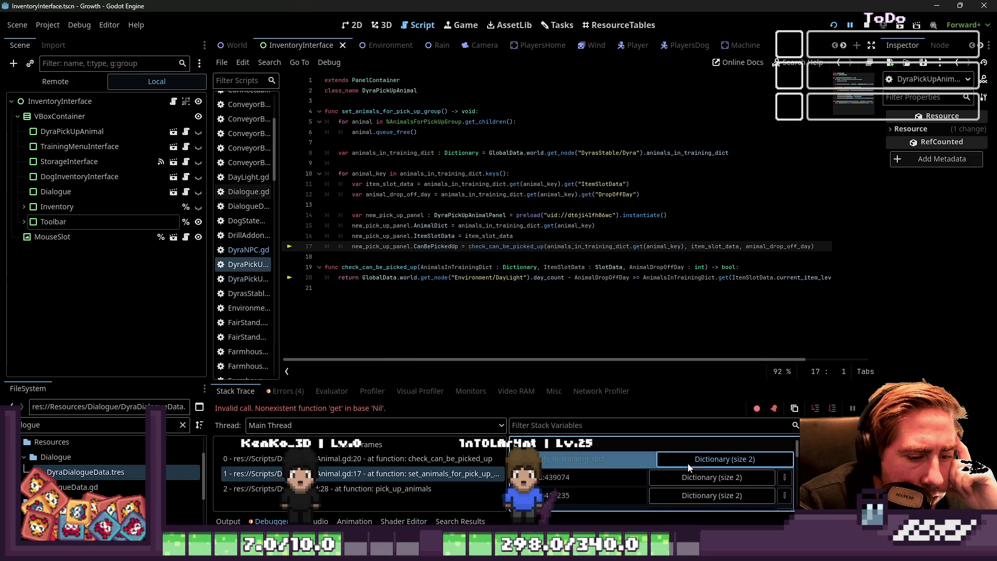
scroll(689, 467, "down", 1)
left_click(682, 466)
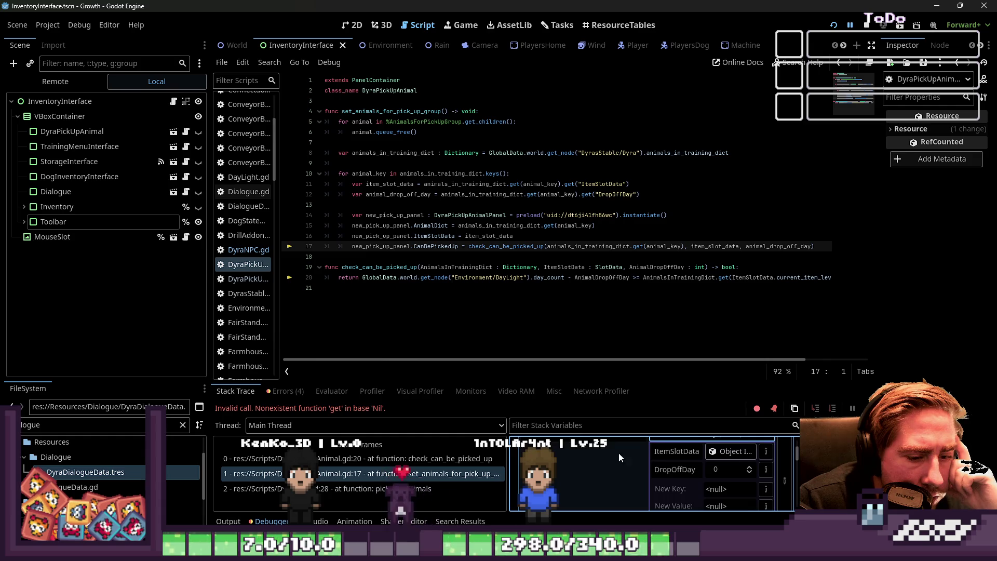
left_click_drag(615, 375, 623, 185)
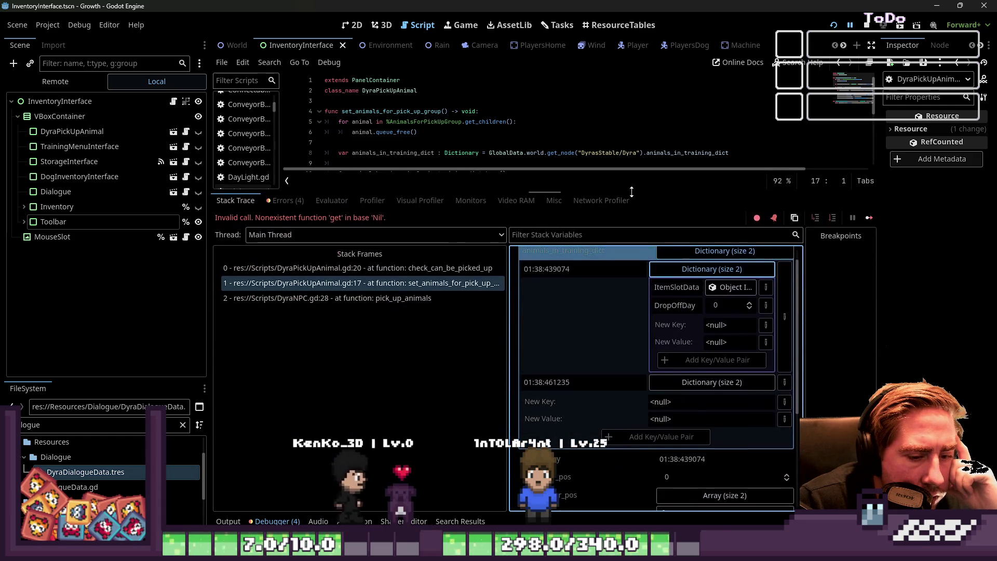
left_click(684, 268)
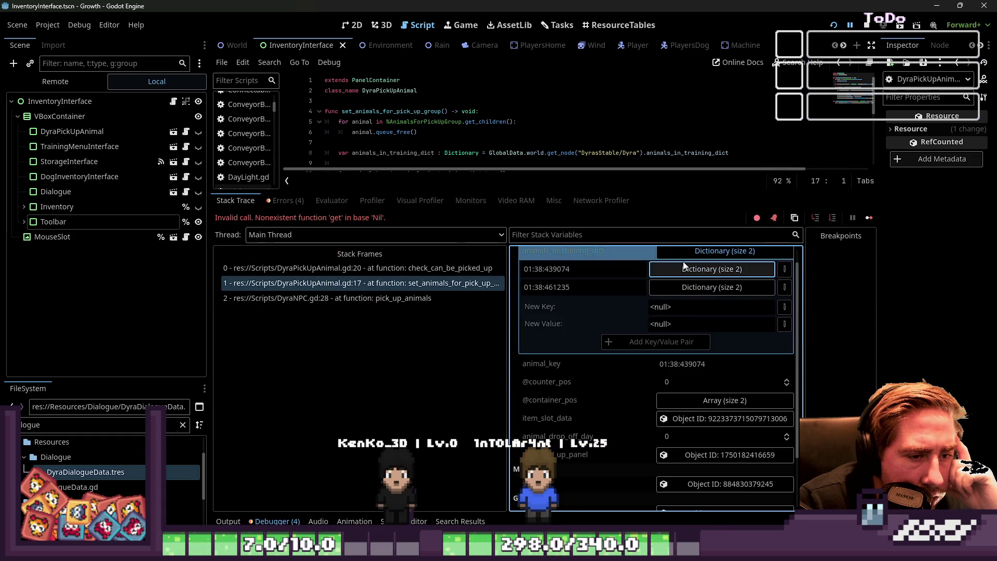
left_click(670, 289)
left_click(669, 289)
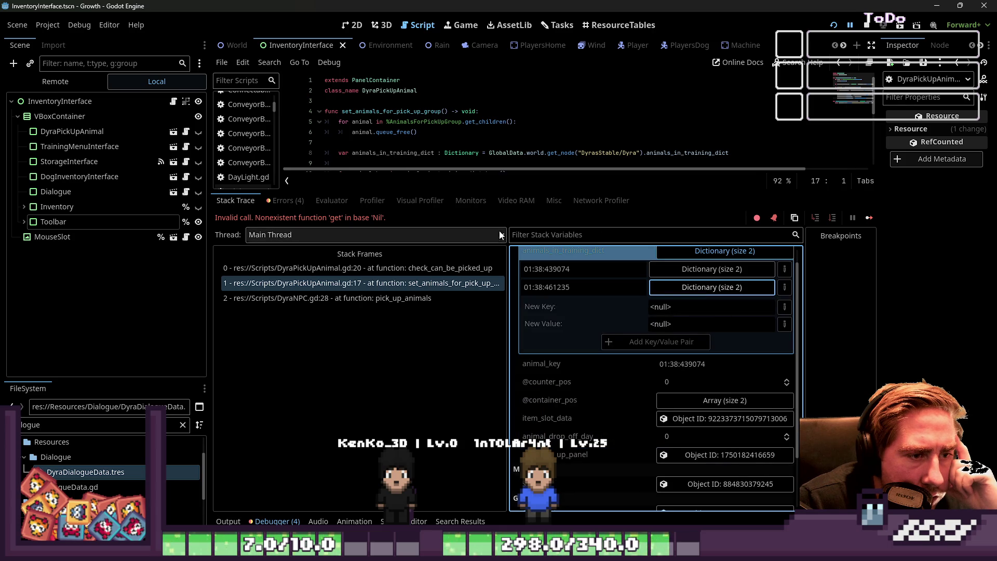
left_click_drag(515, 191, 516, 381)
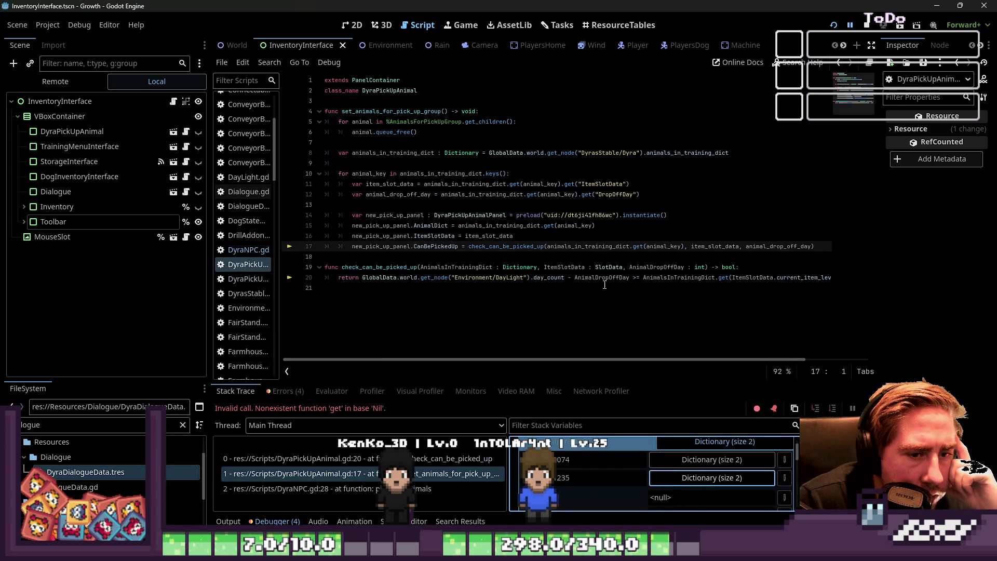
left_click(626, 247)
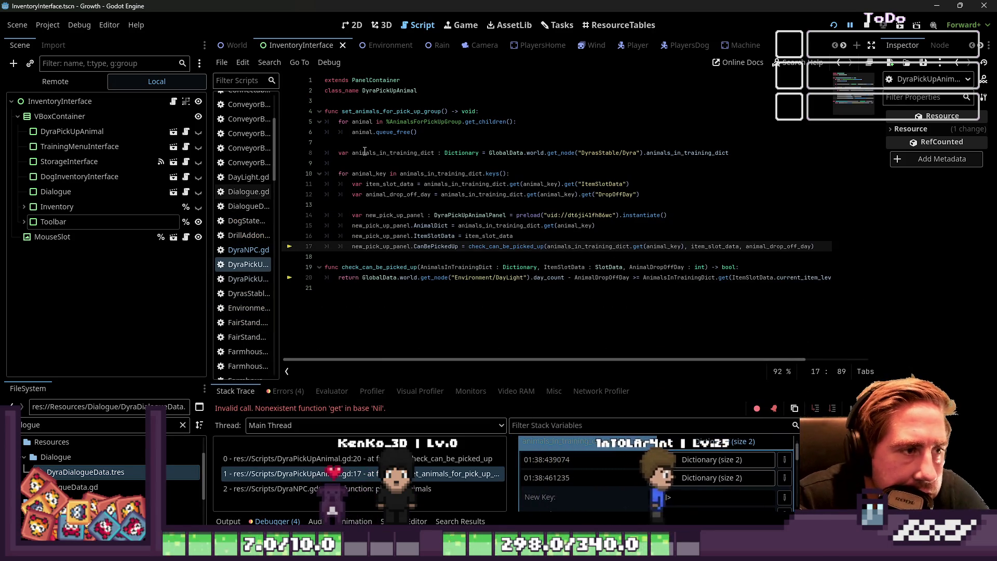
mouse_move(374, 153)
left_click(387, 98)
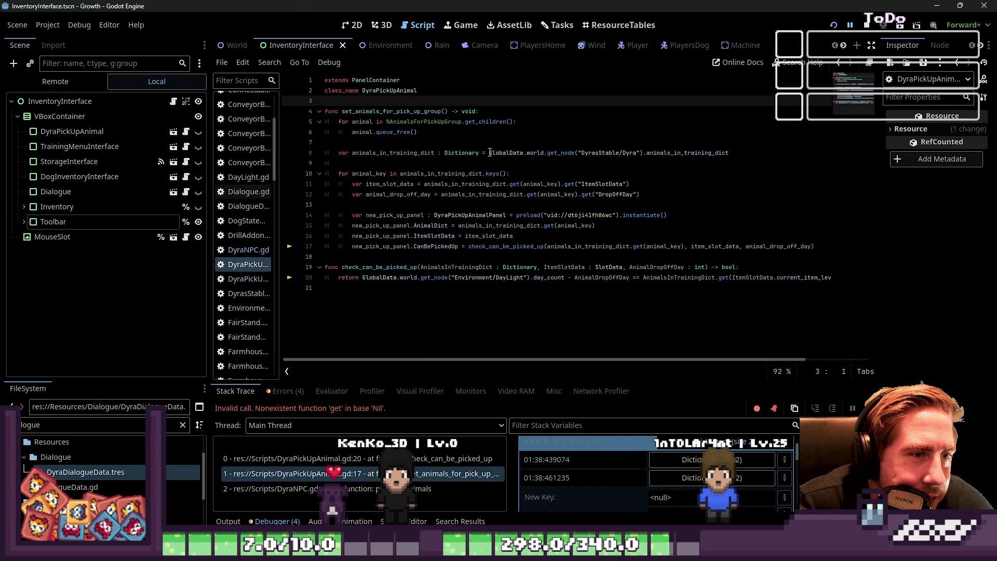
Step: Replace the AnimalsInTrainingDict lookup on line 20 with Dyra's level_training_needed_resources
left_click_drag(490, 152, 625, 153)
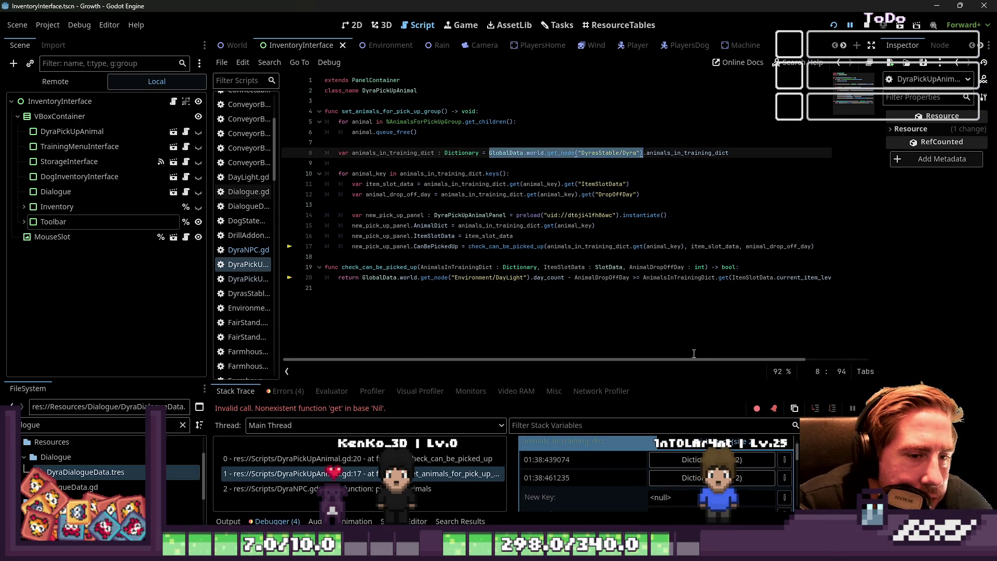
left_click_drag(711, 362, 774, 359)
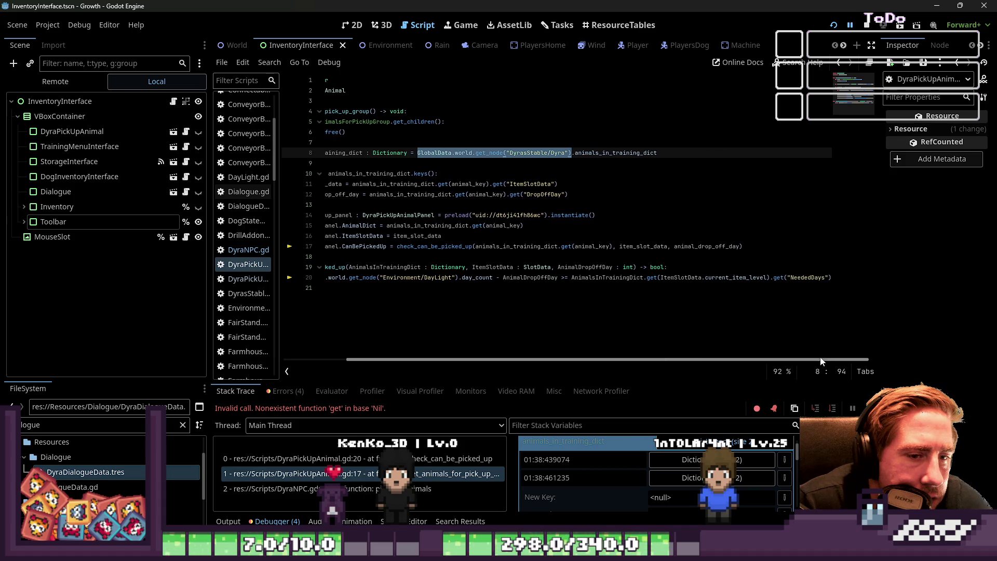
left_click_drag(571, 277, 643, 278)
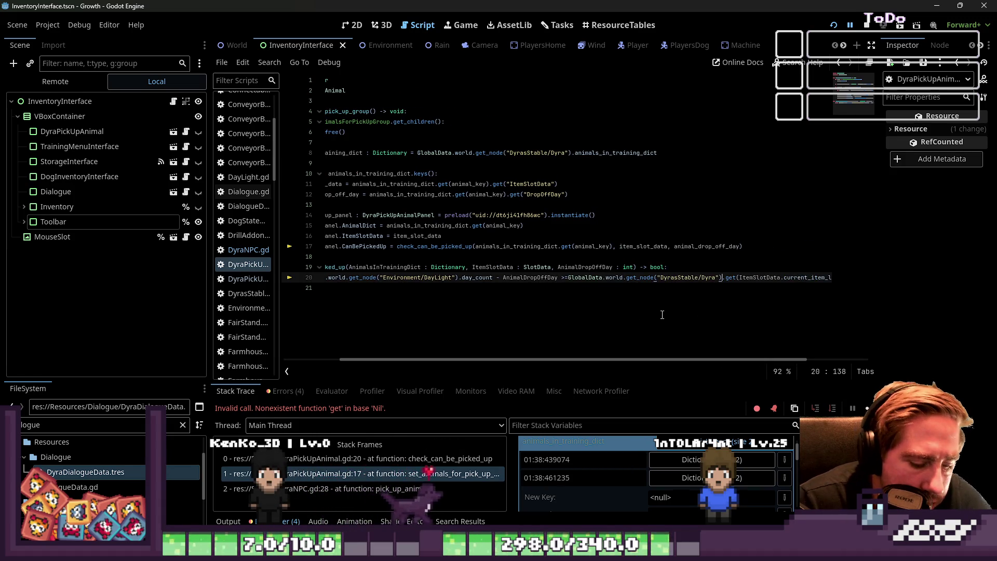
type(".")
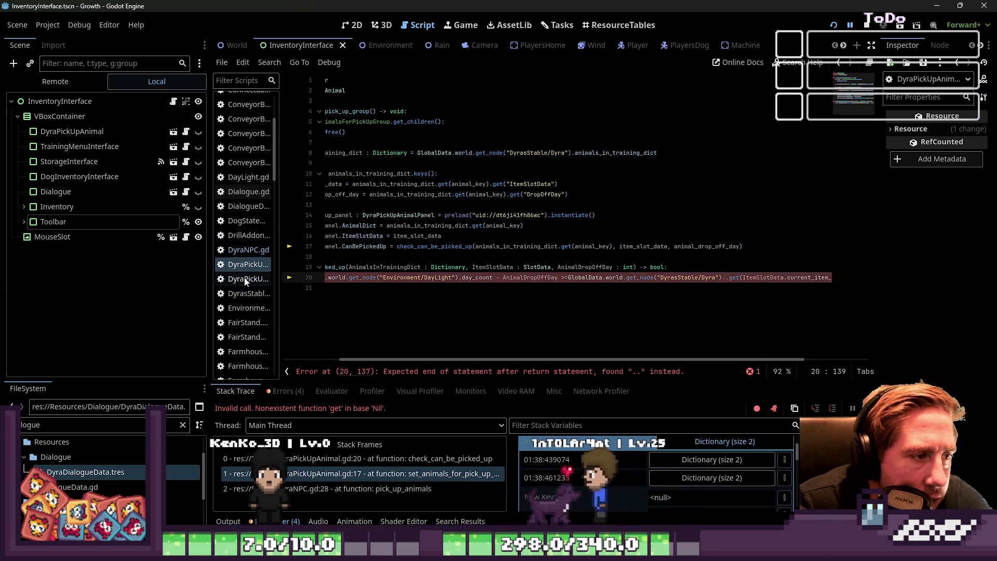
left_click(247, 252)
double_click(388, 129)
key("ctrl+c")
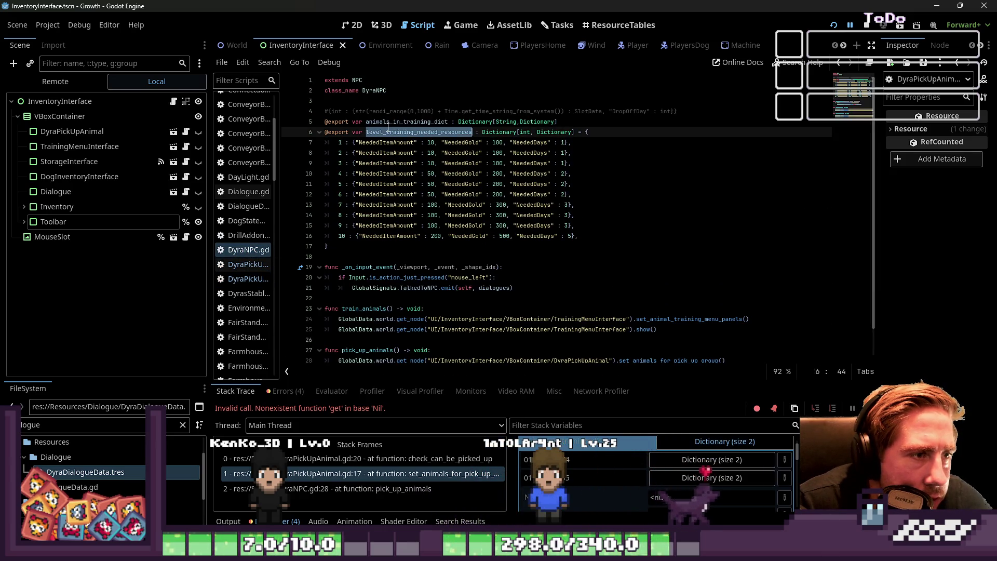
left_click(237, 267)
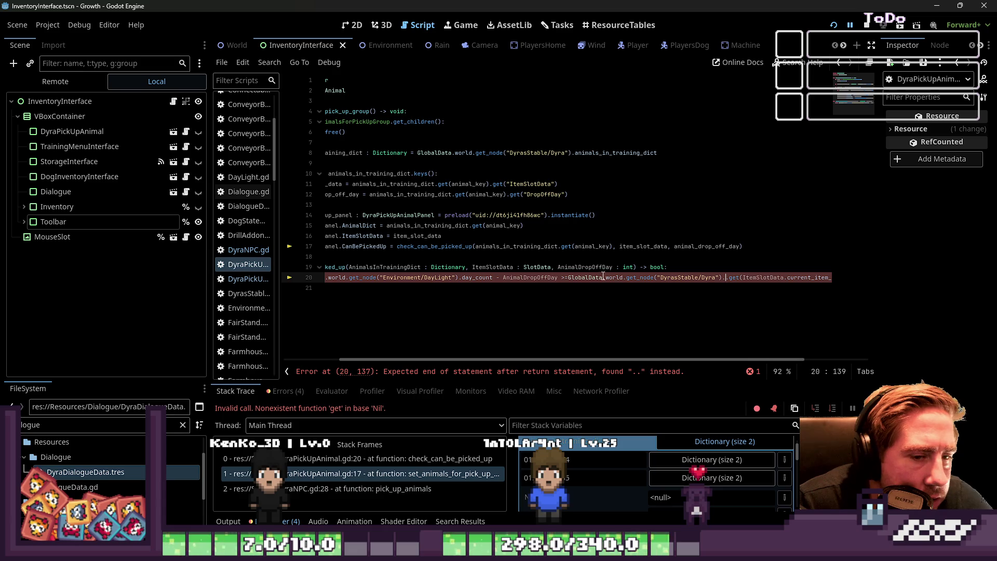
key("ctrl+v")
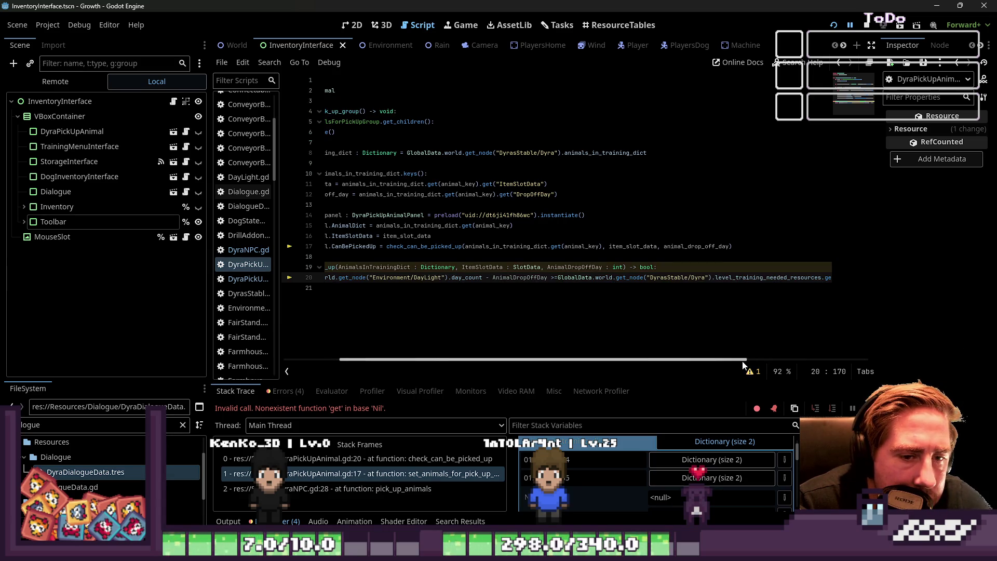
left_click_drag(733, 359, 611, 287)
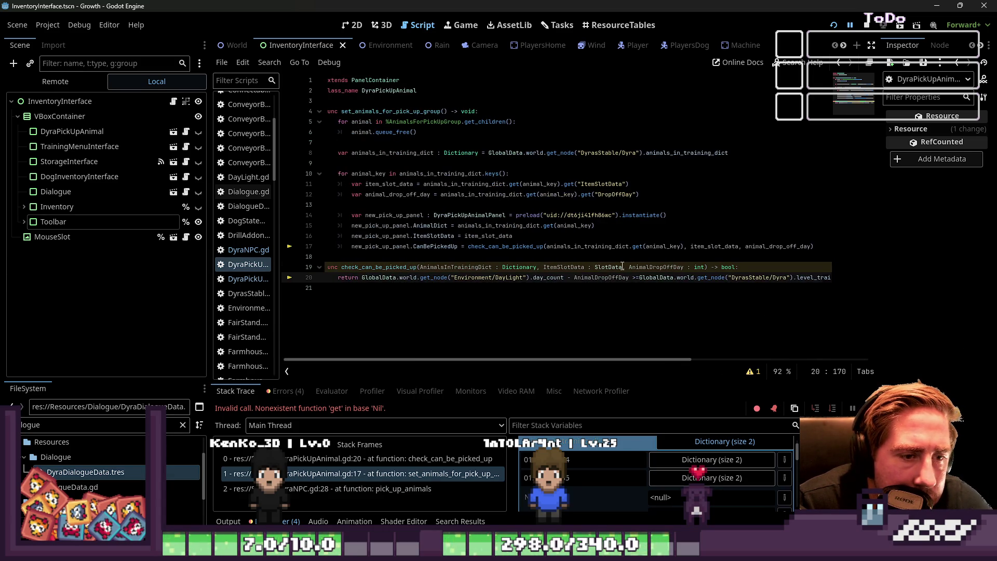
Step: Remove the AnimalsInTrainingDict parameter from check_can_be_picked_up and the matching argument in the line 17 call
left_click(623, 266)
left_click_drag(439, 270, 543, 268)
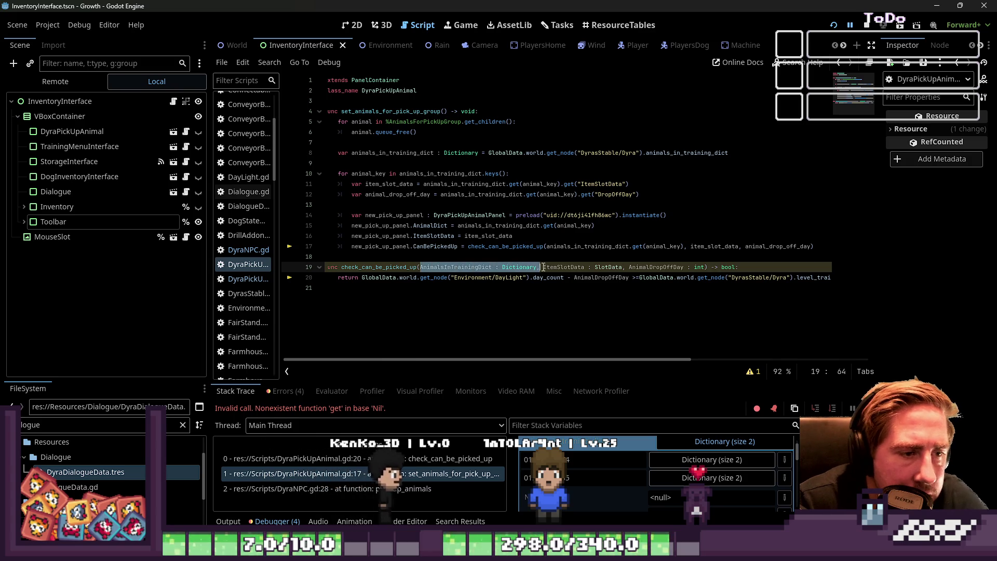
key("BackSpace")
left_click(541, 246)
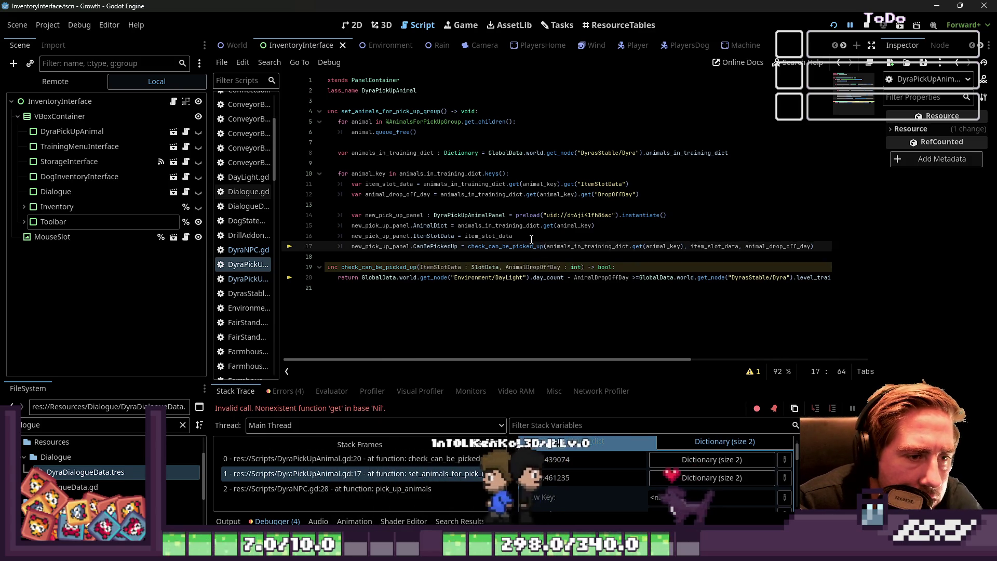
left_click(529, 226)
mouse_move(548, 246)
left_mouse_down()
mouse_move(598, 255)
mouse_move(690, 246)
left_mouse_up()
key("BackSpace")
left_click(592, 236)
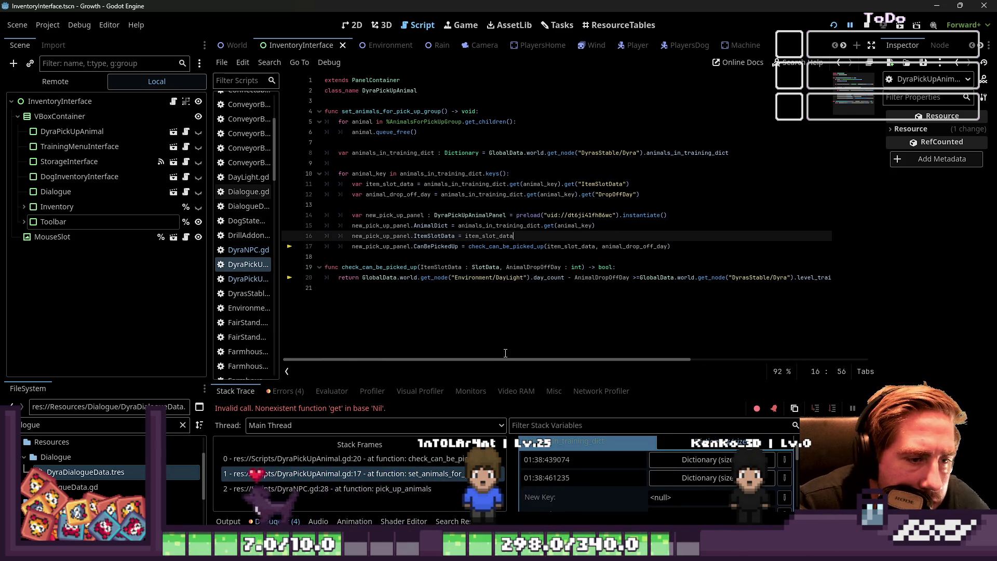
Step: Save the edited scene and scripts
mouse_move(496, 360)
left_mouse_down()
mouse_move(692, 335)
mouse_move(585, 344)
left_mouse_up()
left_click(590, 259)
key("F5")
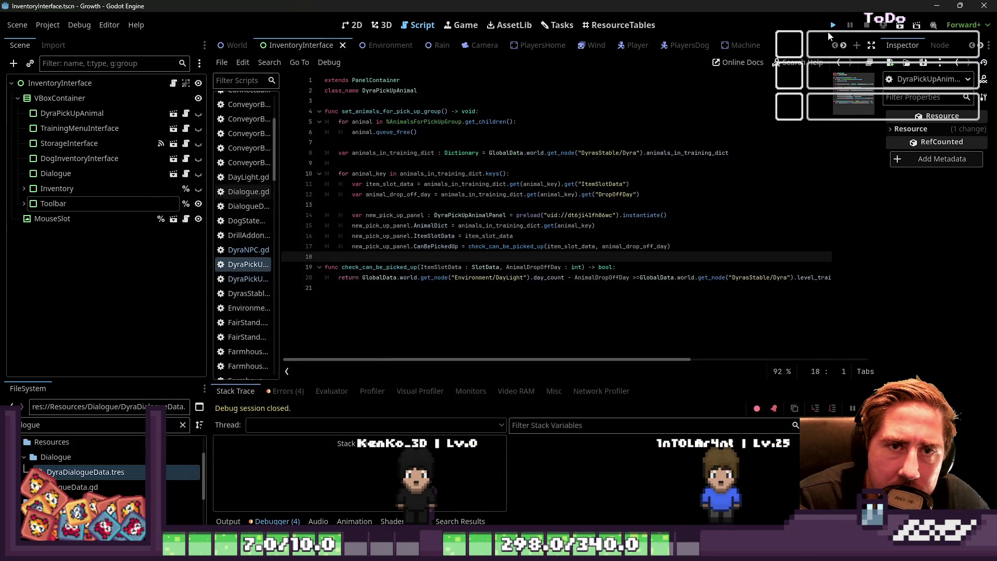
Step: Run the game and start a new game with a newly named character
left_click(833, 26)
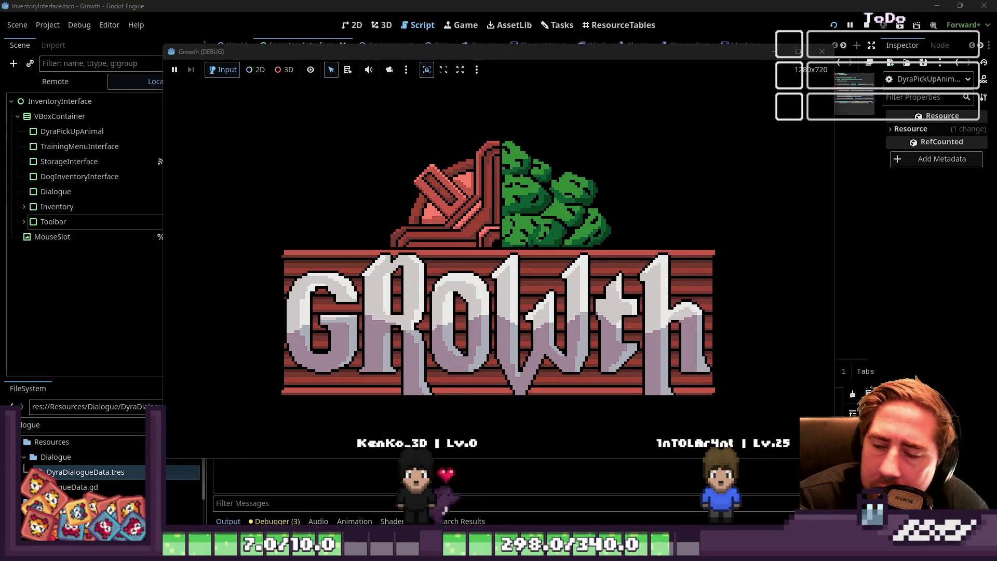
left_click(497, 235)
type("sdal")
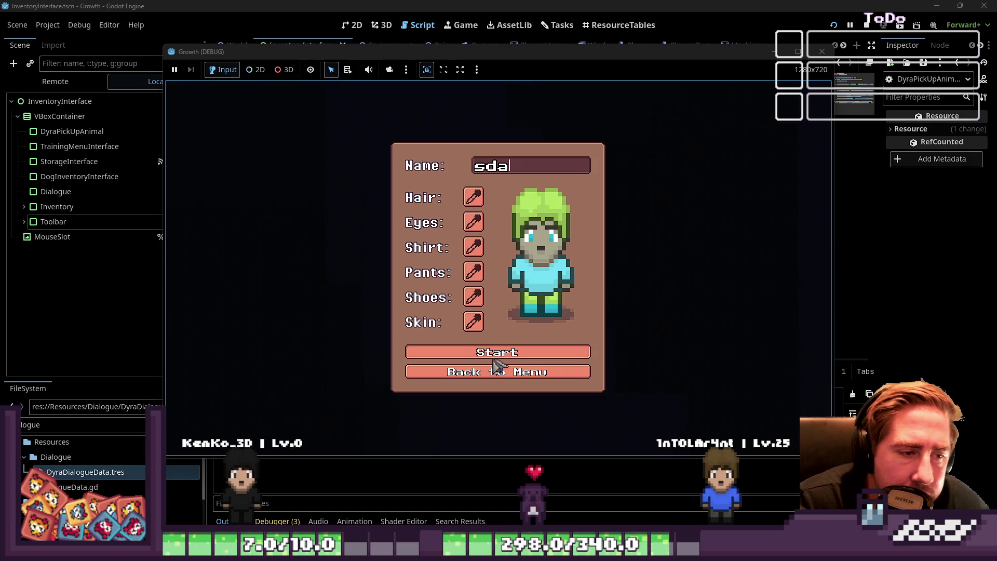
left_click(493, 356)
Step: Open the inventory and put Yellow Sunflower Seeds into the hotbar
key("i")
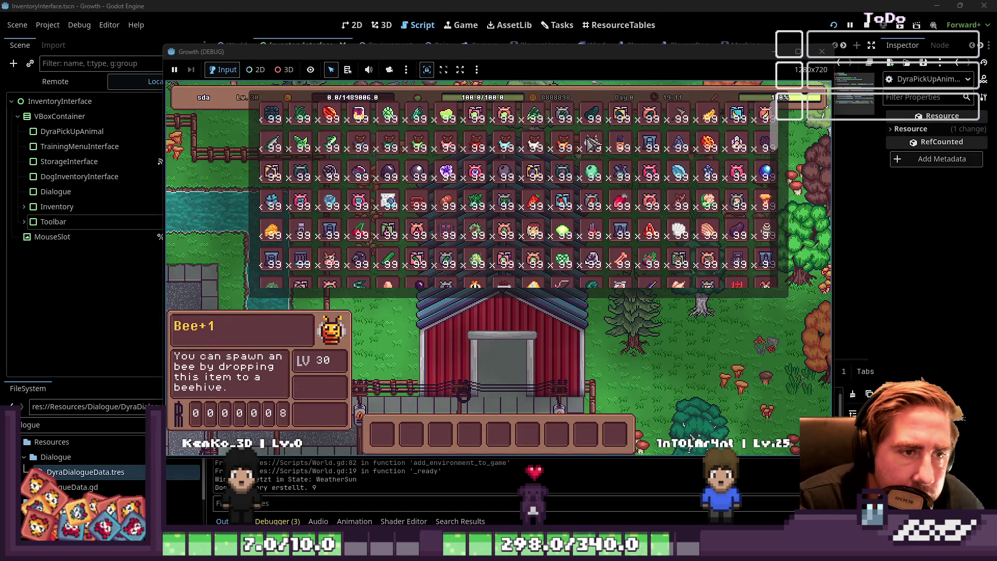
scroll(590, 186, "down", 10)
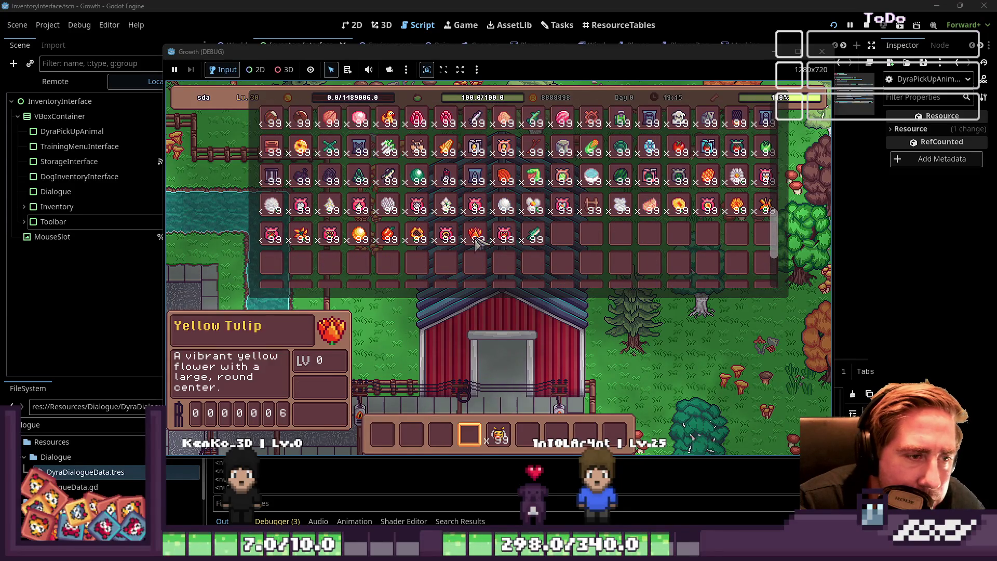
mouse_move(459, 253)
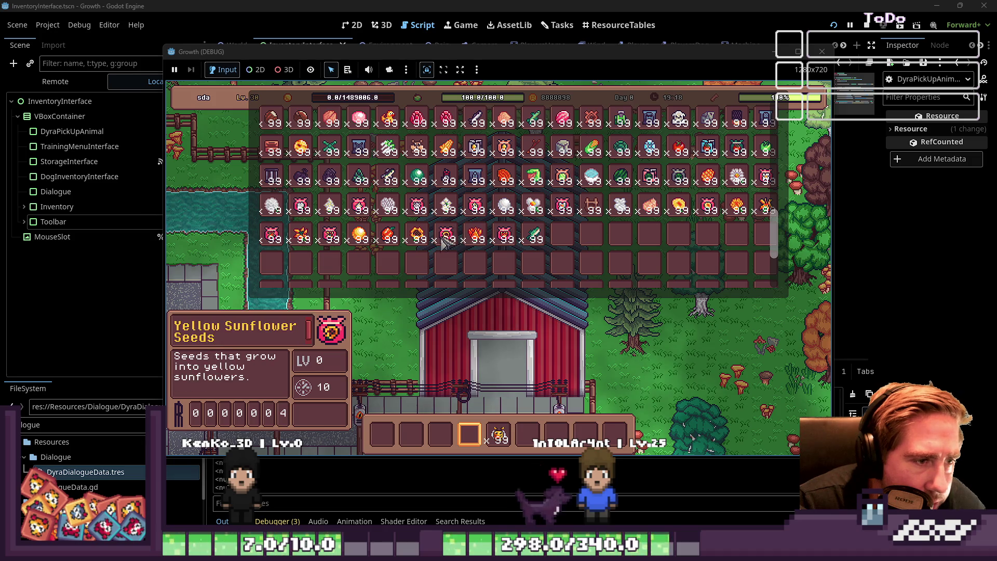
left_click(445, 242)
scroll(457, 208, "up", 5)
scroll(467, 177, "down", 10)
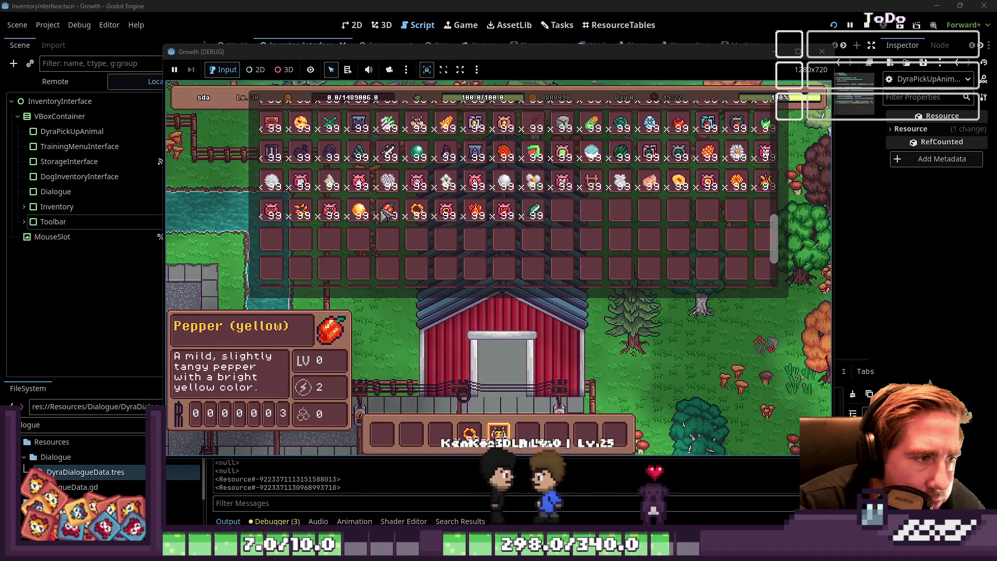
scroll(603, 211, "up", 3)
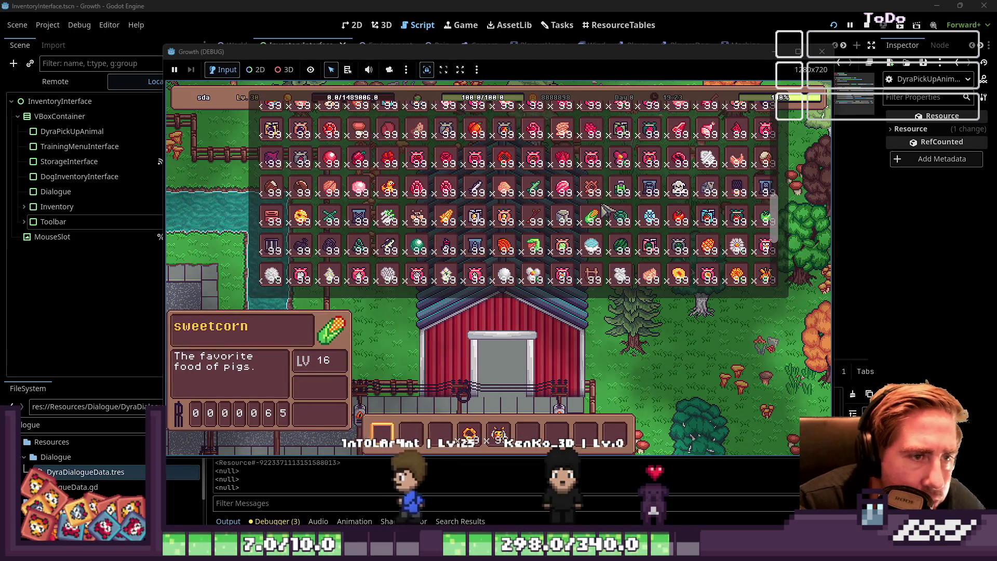
scroll(603, 210, "up", 1)
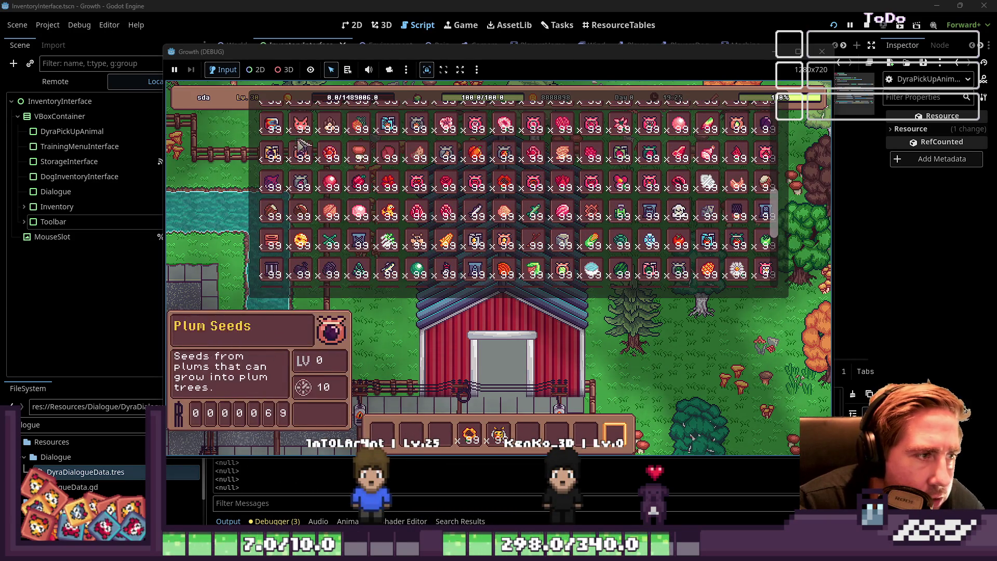
scroll(508, 167, "up", 5)
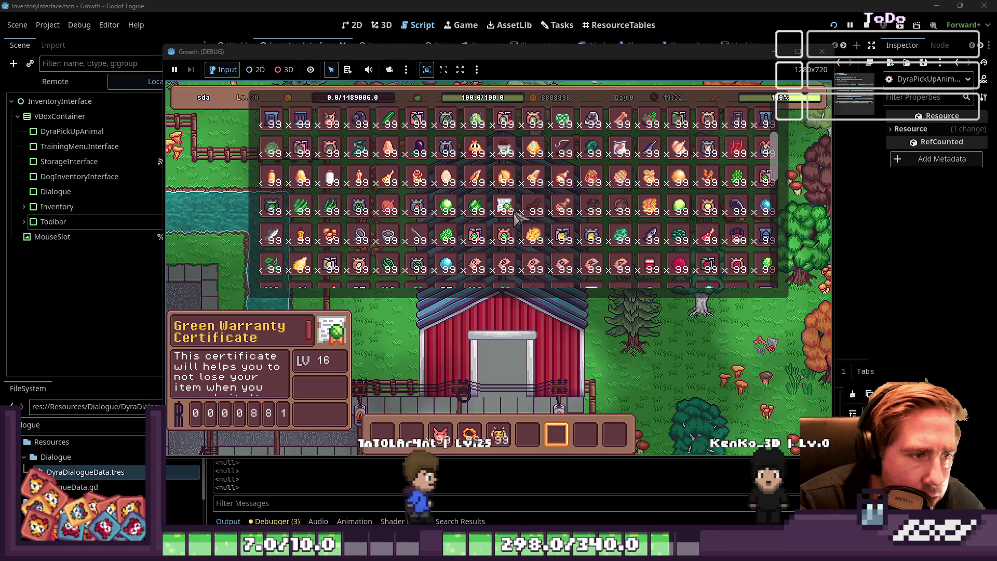
scroll(517, 216, "up", 3)
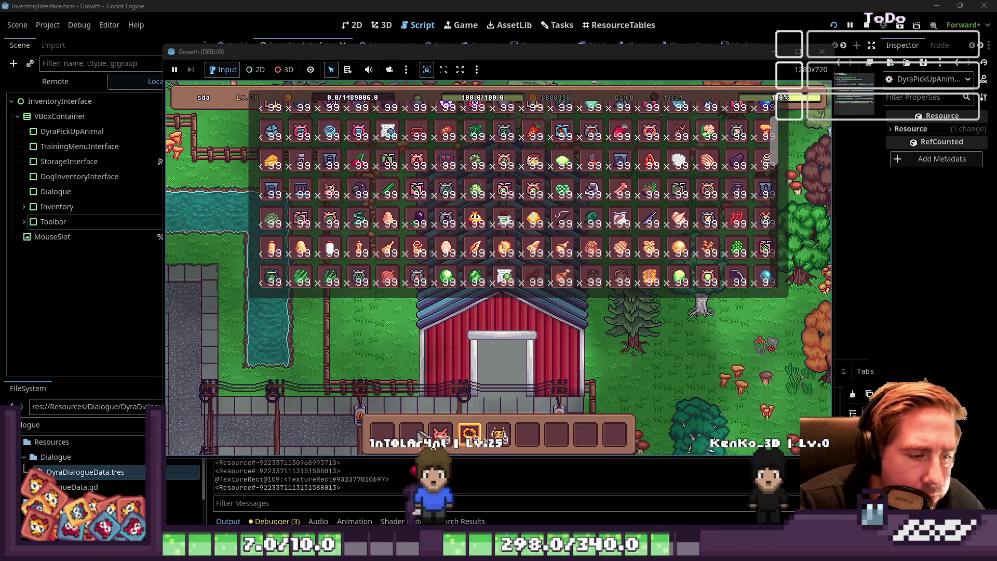
Step: Close the inventory and start training Pig 1 and Bee 1 in Dyra's training menu
key("i")
key("e")
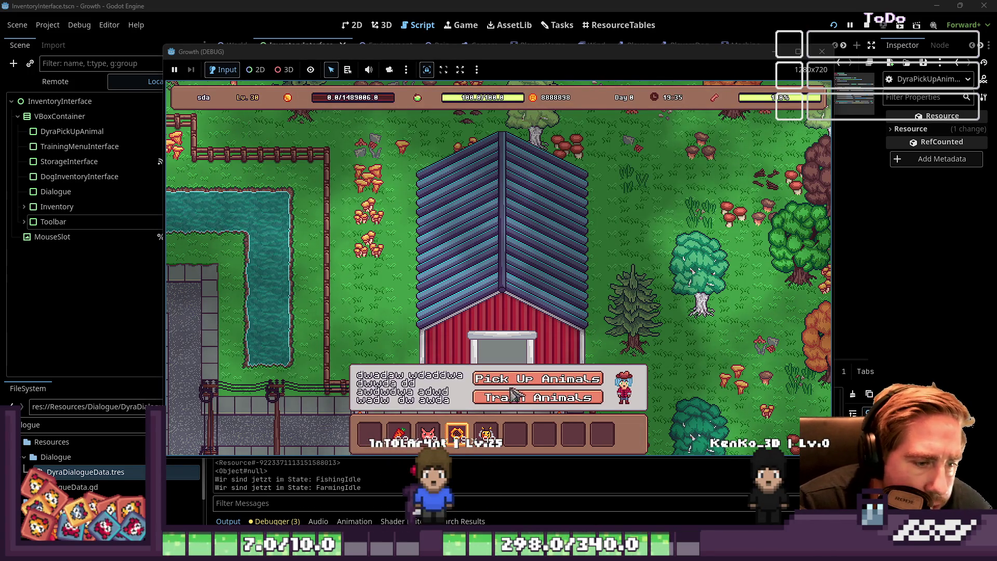
left_click(514, 400)
left_click(410, 433)
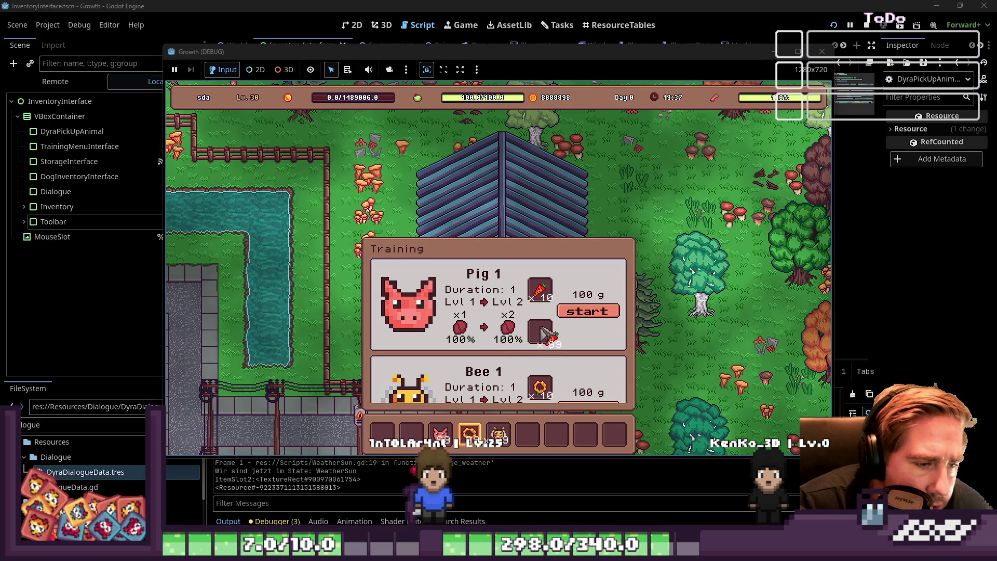
left_click(572, 313)
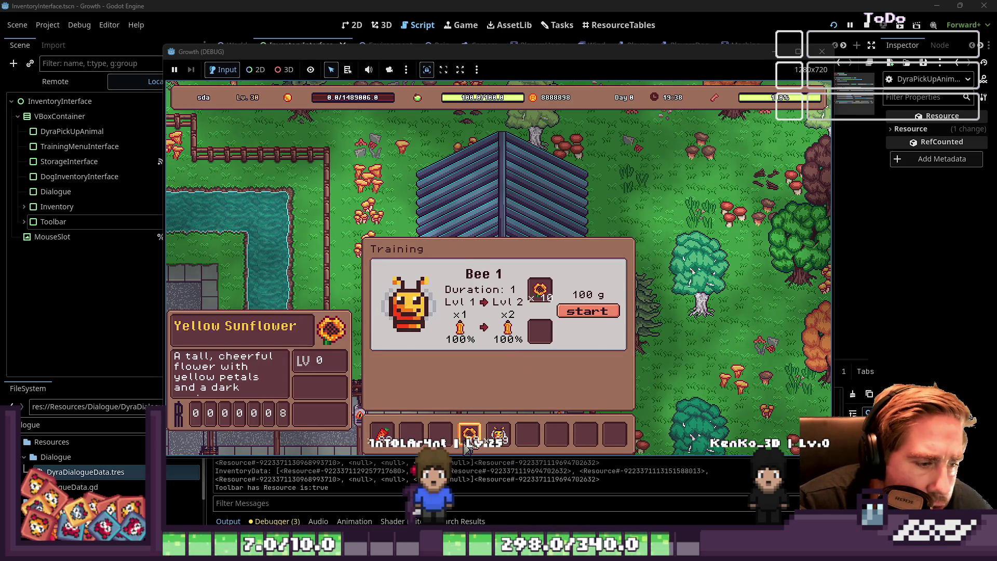
left_click(574, 311)
key("Escape")
key("Escape")
Step: Walk back to Dyra, open Pick Up Animals, and switch to the editor's remote scene tree
key("s")
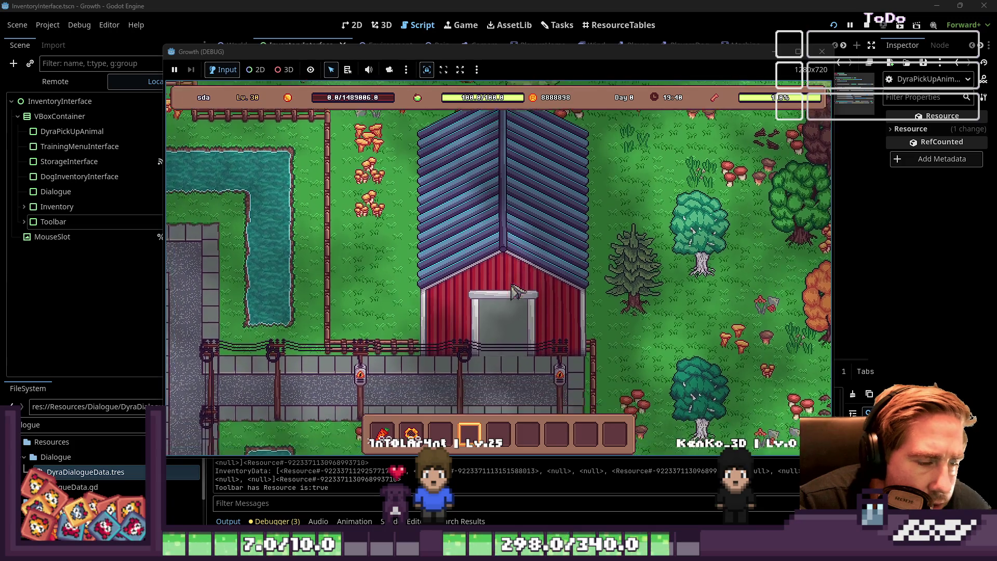
key("w")
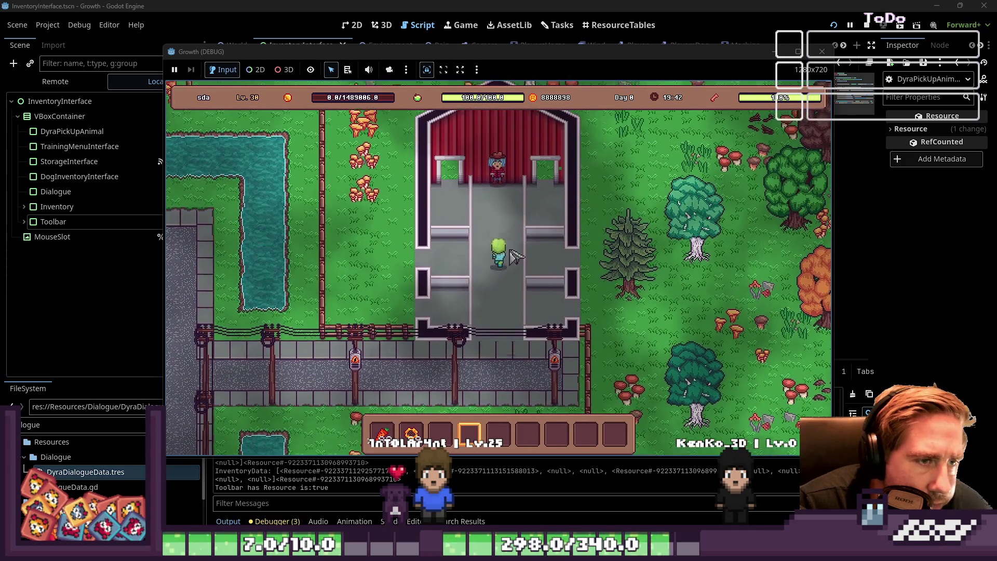
key("e")
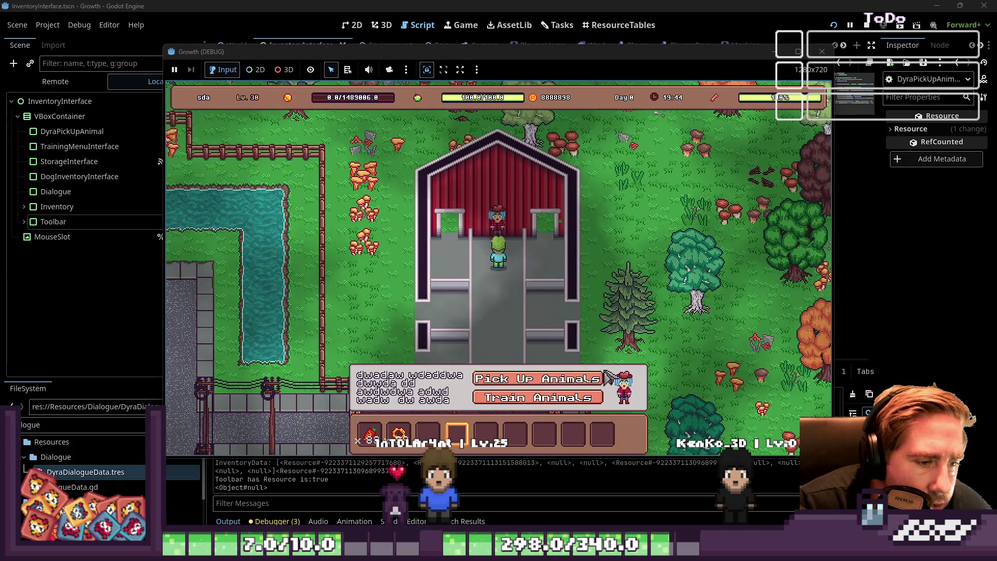
left_click(563, 382)
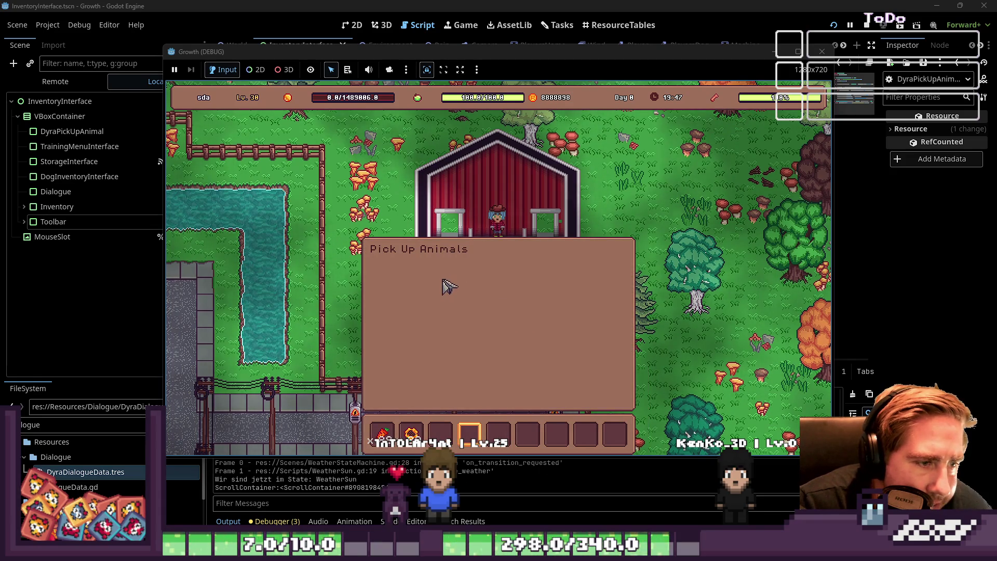
left_click(55, 82)
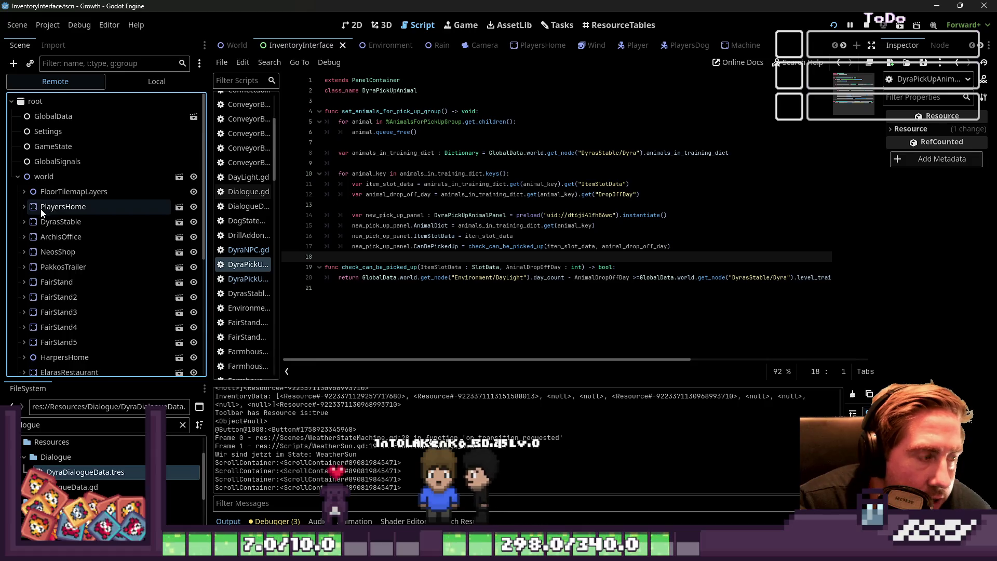
Step: Expand the remote tree through InventoryInterface, DyraPickUpAnimal, MarginContainer, VBoxContainer and ScrollContainer
scroll(41, 209, "down", 5)
scroll(92, 310, "down", 3)
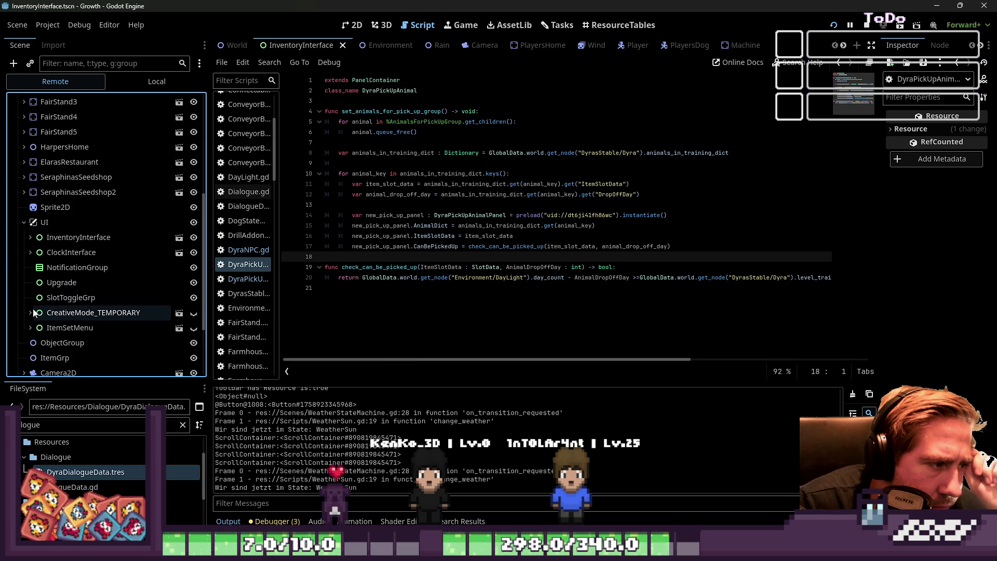
left_click(30, 237)
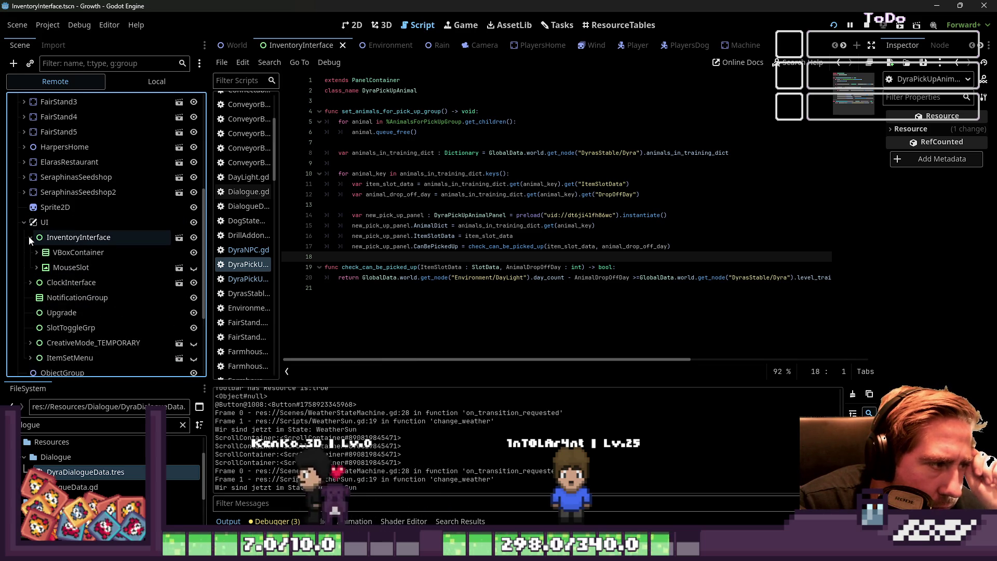
left_click(37, 253)
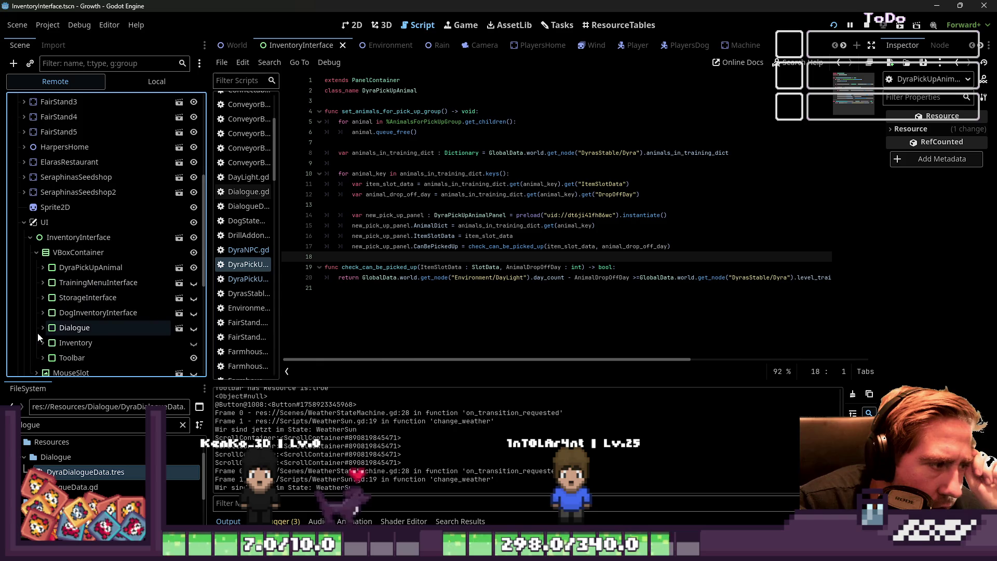
scroll(38, 332, "down", 2)
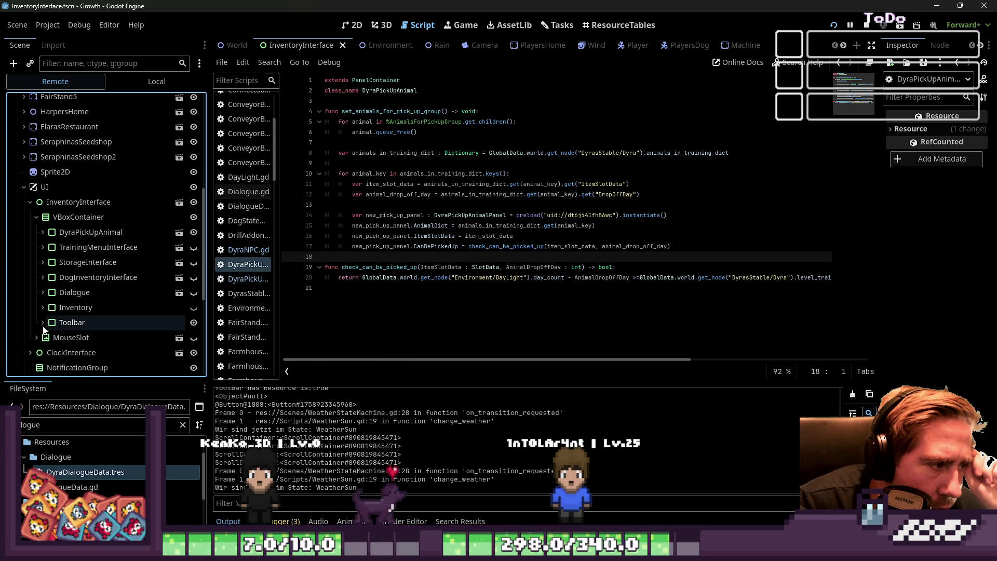
left_click(42, 232)
left_click(48, 247)
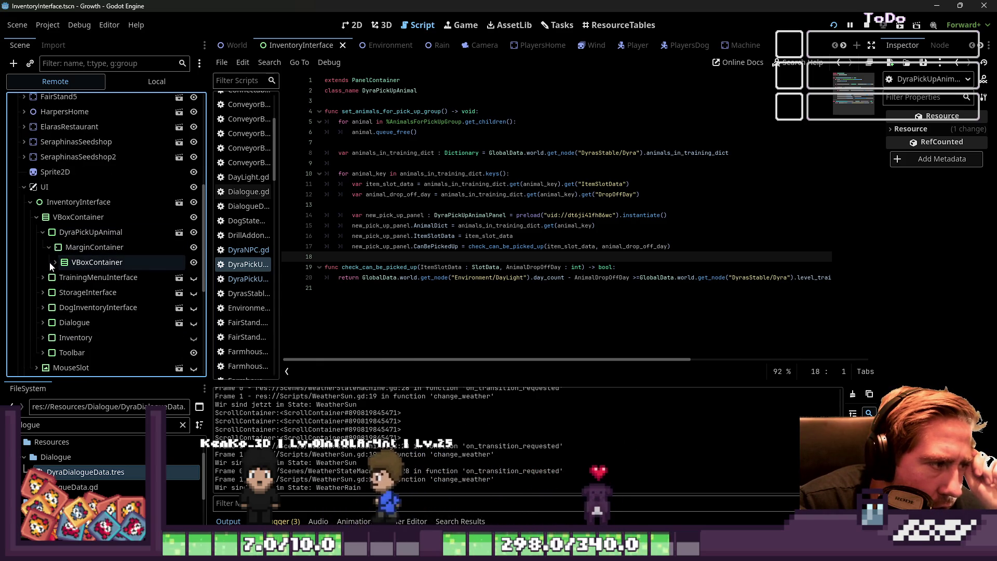
left_click(52, 262)
left_click(60, 293)
left_click(90, 294)
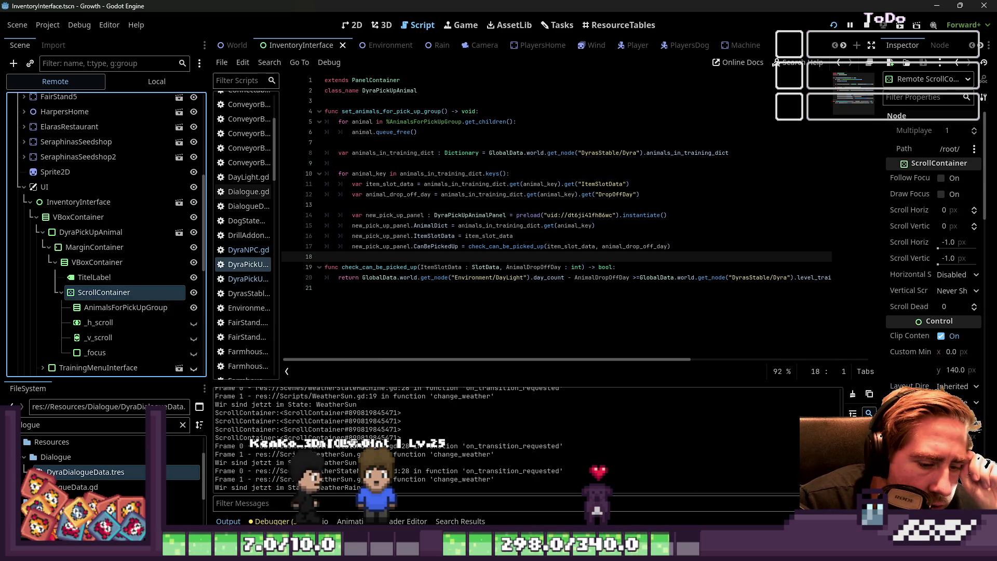
Step: Select AnimalsForPickUpGroup and read its 248 × 0 size in the Inspector
key("alt+Tab")
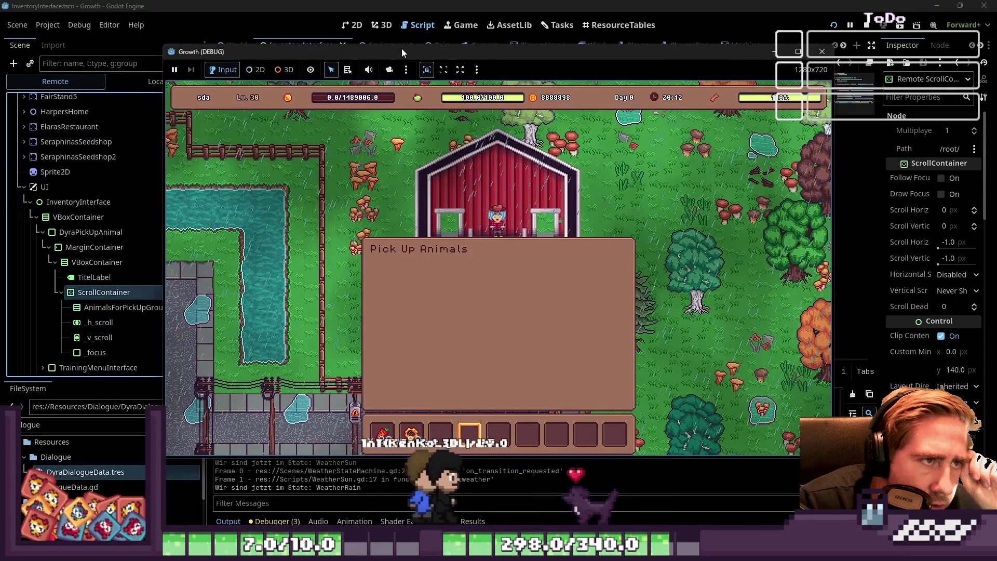
left_click_drag(397, 48, 799, 57)
scroll(114, 304, "down", 3)
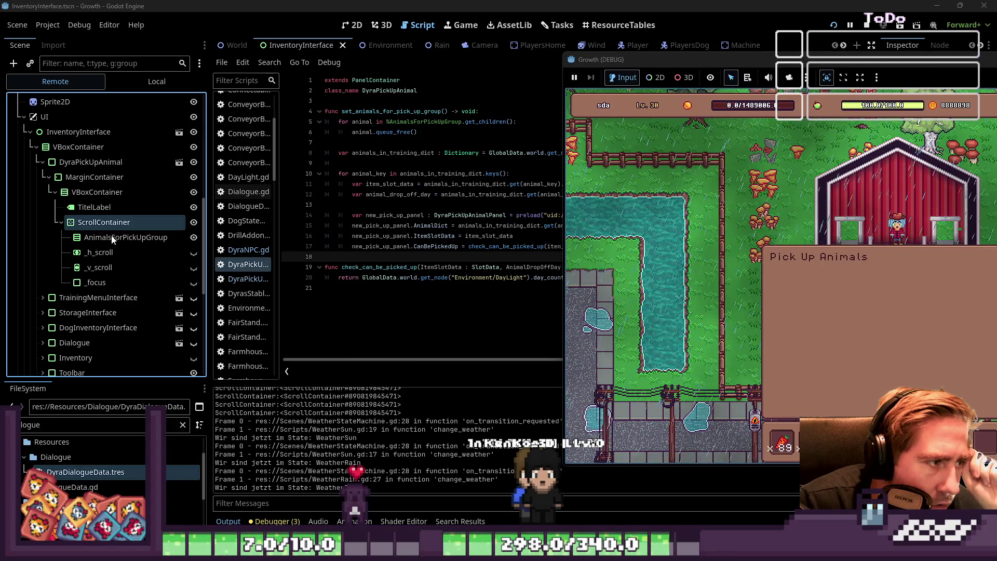
left_click(158, 237)
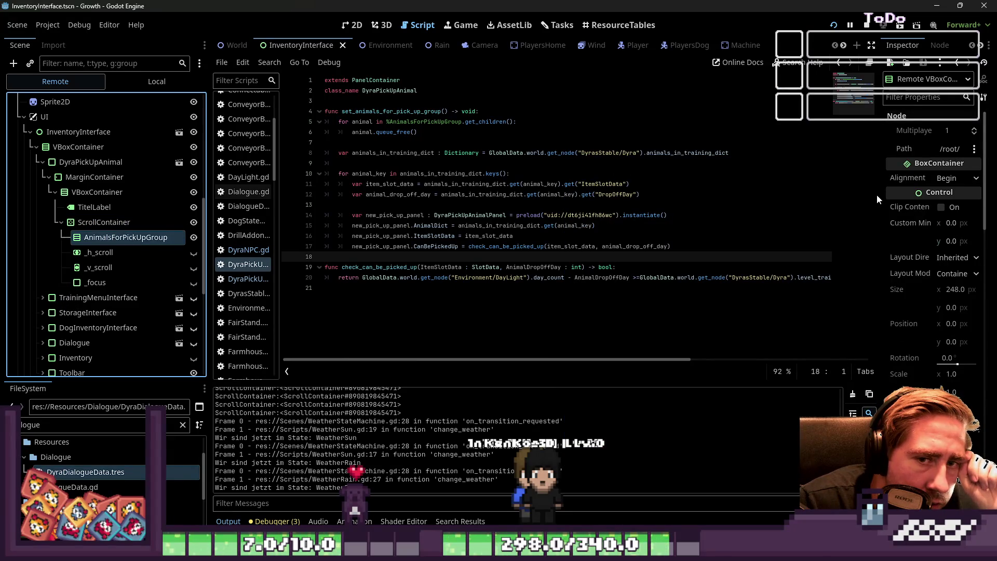
mouse_move(880, 196)
left_mouse_down()
mouse_move(678, 201)
mouse_move(826, 201)
left_mouse_up()
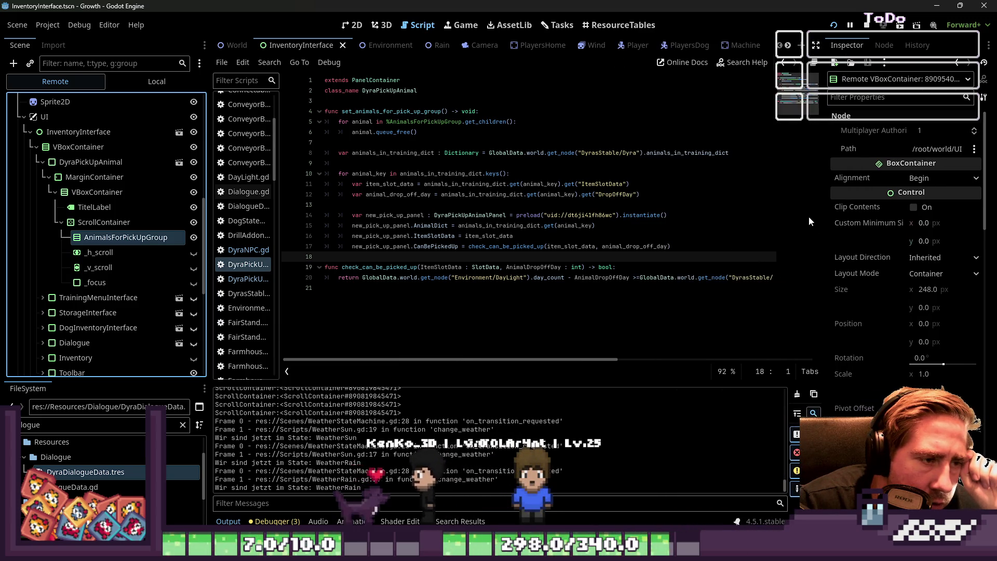
left_click(408, 246)
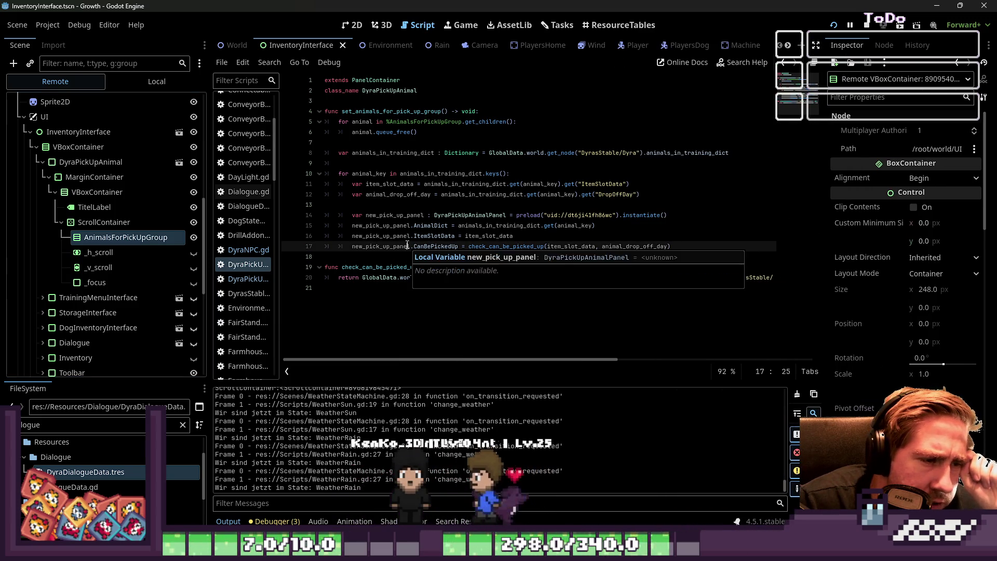
Step: Compare the DyraPickUpAnimal and DyraPickUpAnimalPanel scripts, widening the script list to read their names
left_click(385, 215)
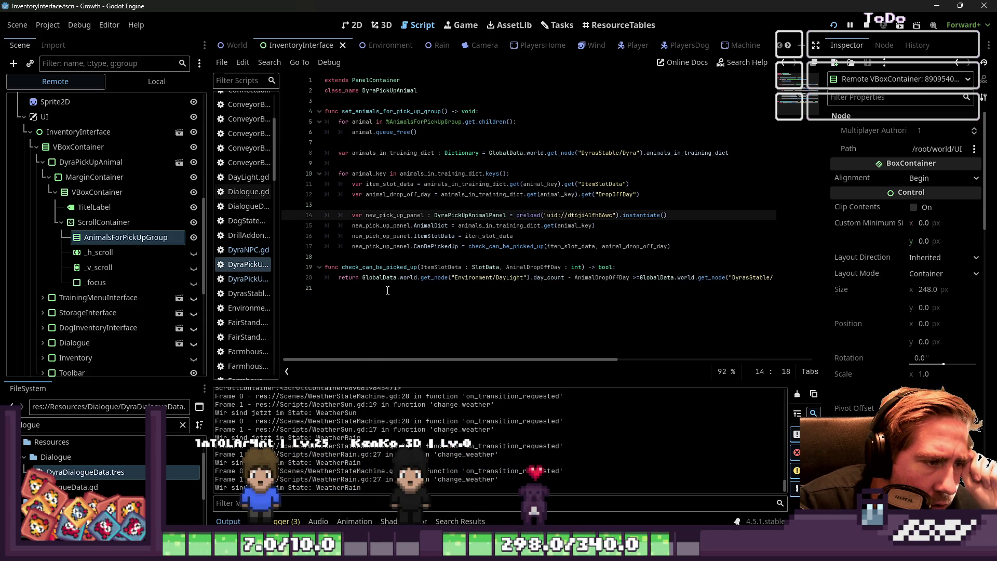
left_click(383, 267)
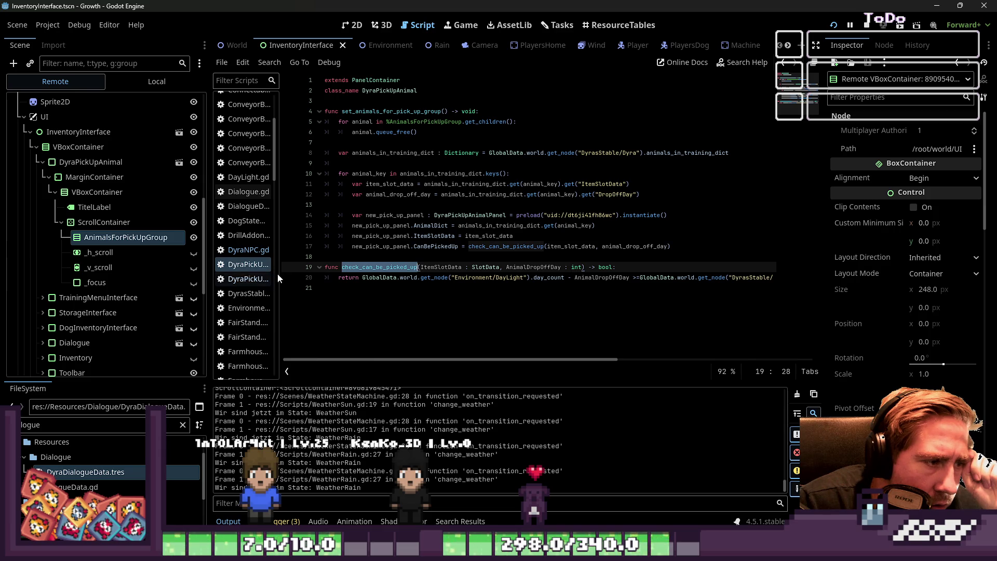
left_click(255, 279)
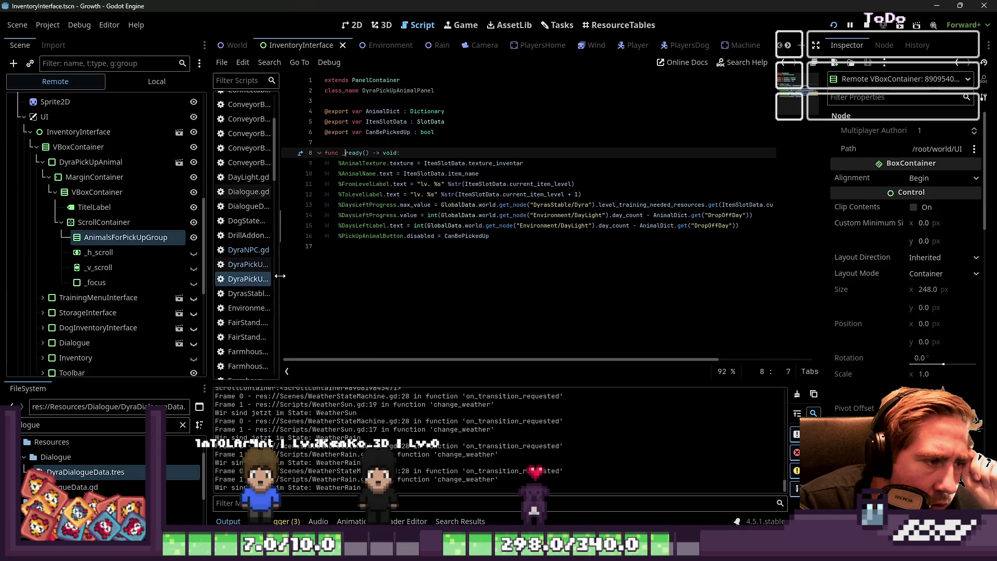
left_click_drag(280, 276, 387, 283)
left_click(285, 266)
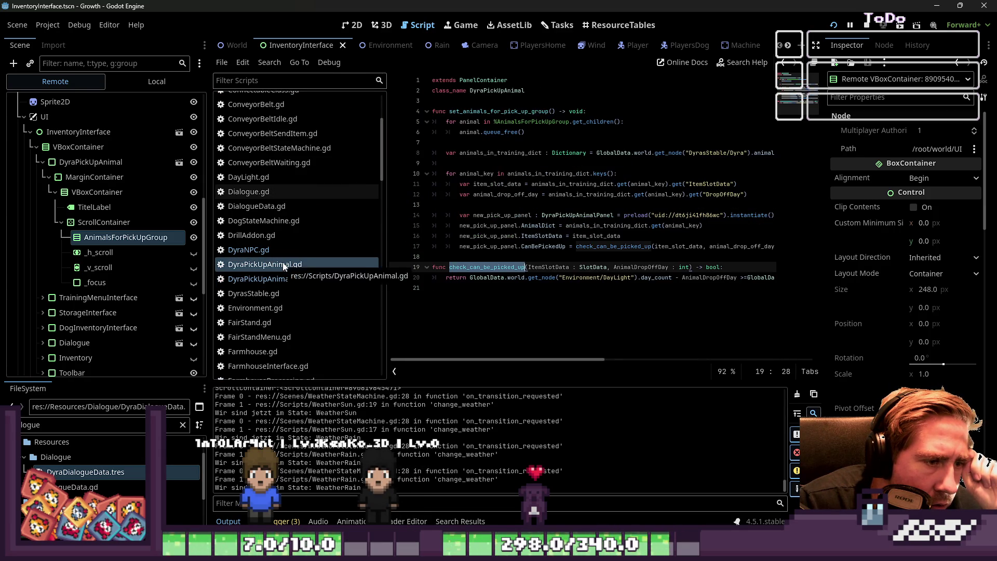
left_click(336, 278)
left_click(460, 250)
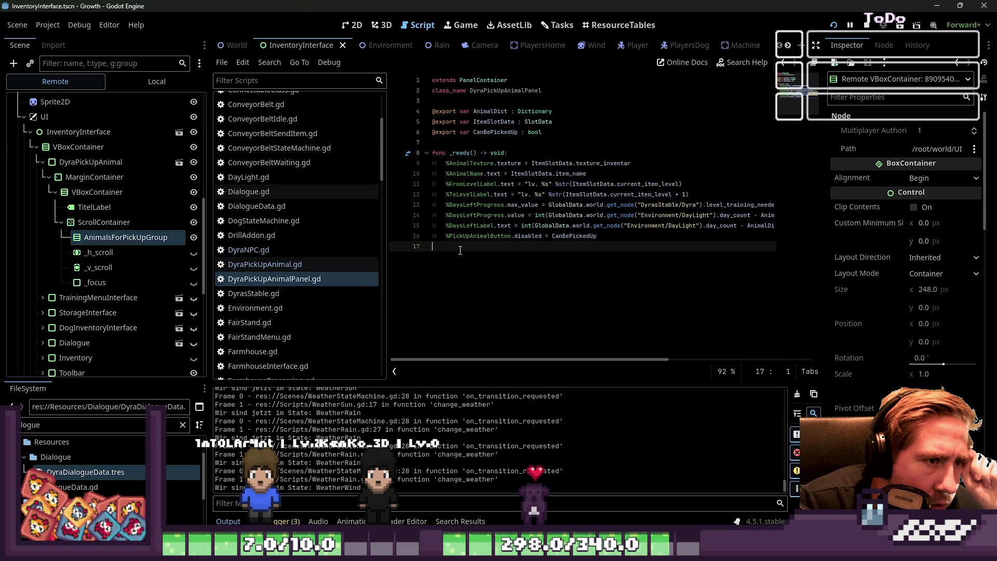
left_click(310, 265)
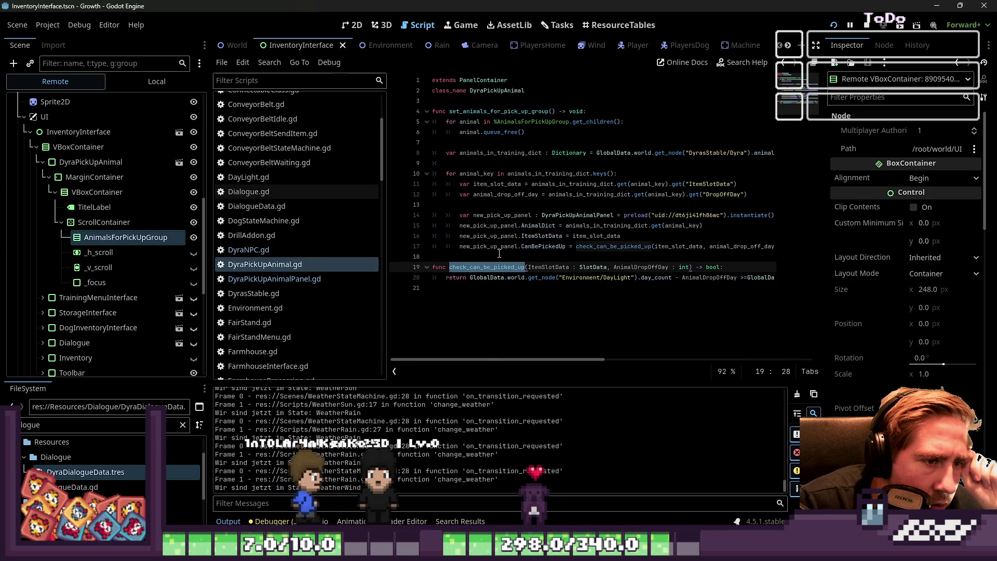
left_click_drag(385, 232, 300, 244)
Step: Add a new line after the pick-up loop's line 17 and stop the running game
left_click(416, 226)
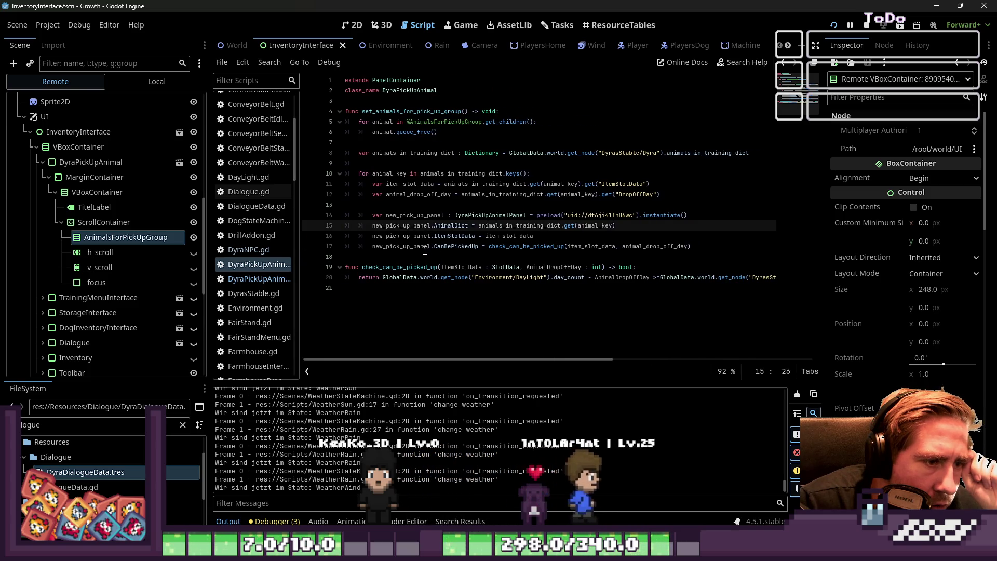
left_click(424, 247)
left_click(401, 261)
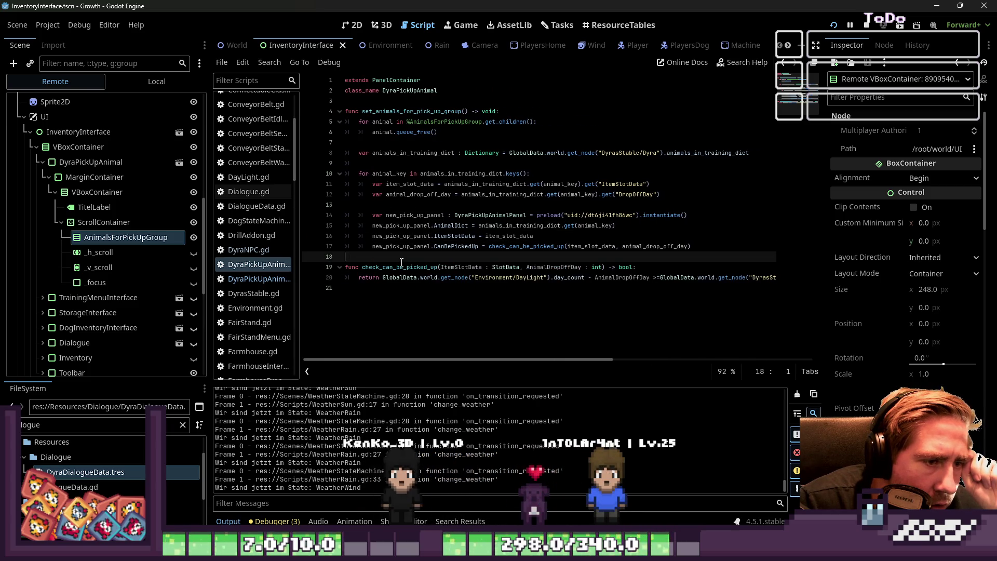
key("Return")
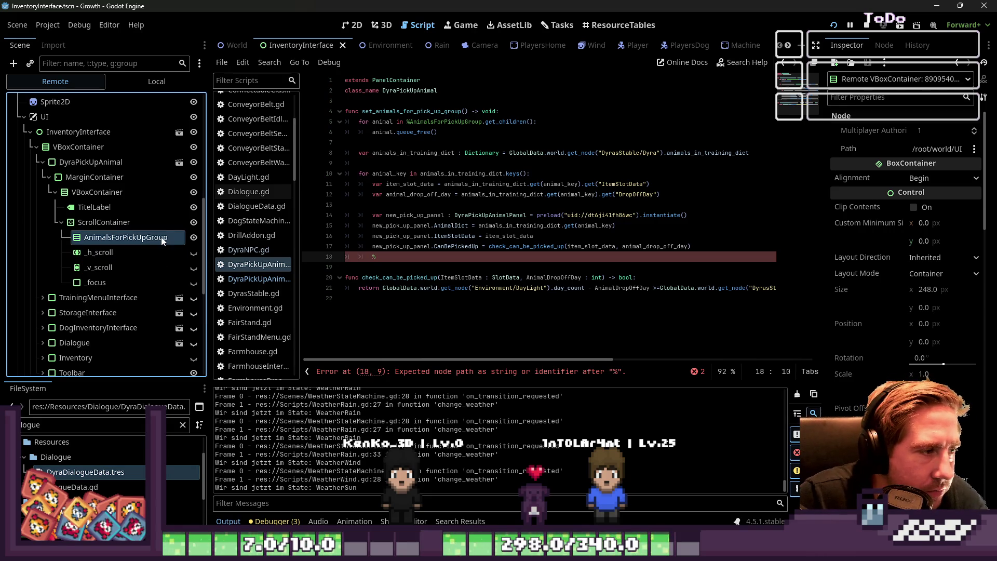
left_click(866, 23)
scroll(659, 41, "down", 6)
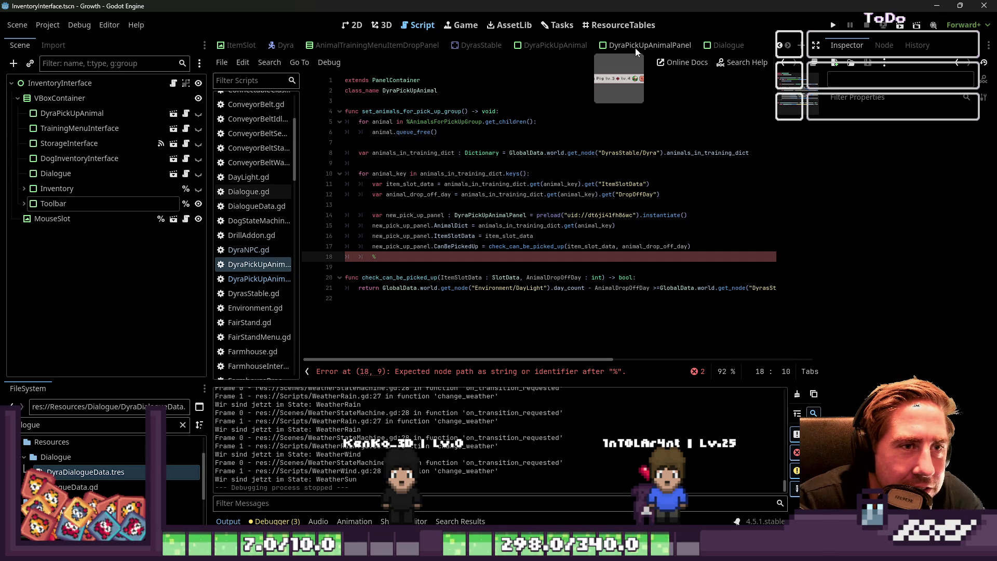
Step: Write %AnimalsForPickUpGroup.add_child(new_pick_up_panel) on line 18 and run the game
left_click(643, 46)
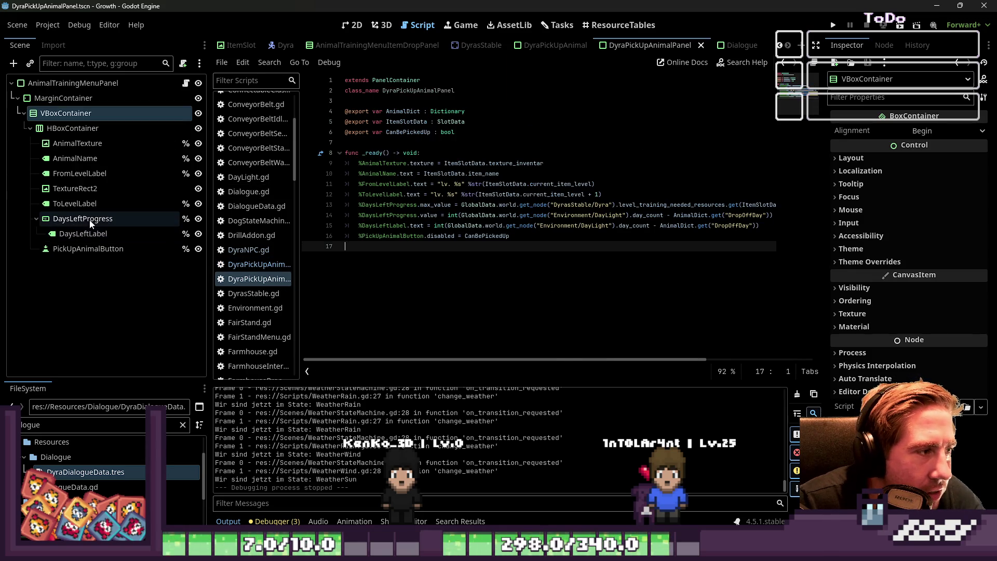
left_click(554, 45)
left_click(74, 163)
left_click(73, 163)
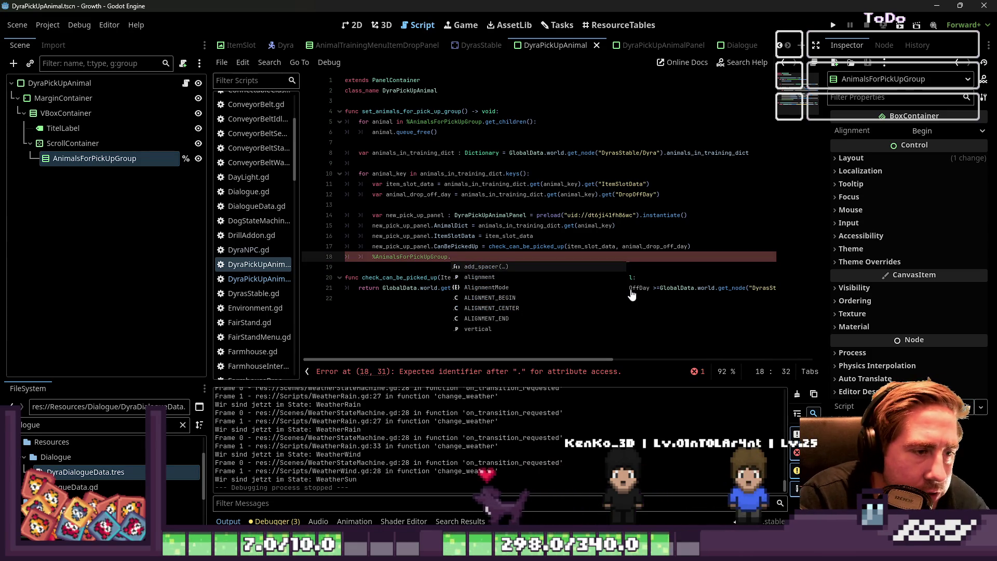
type("add_chil")
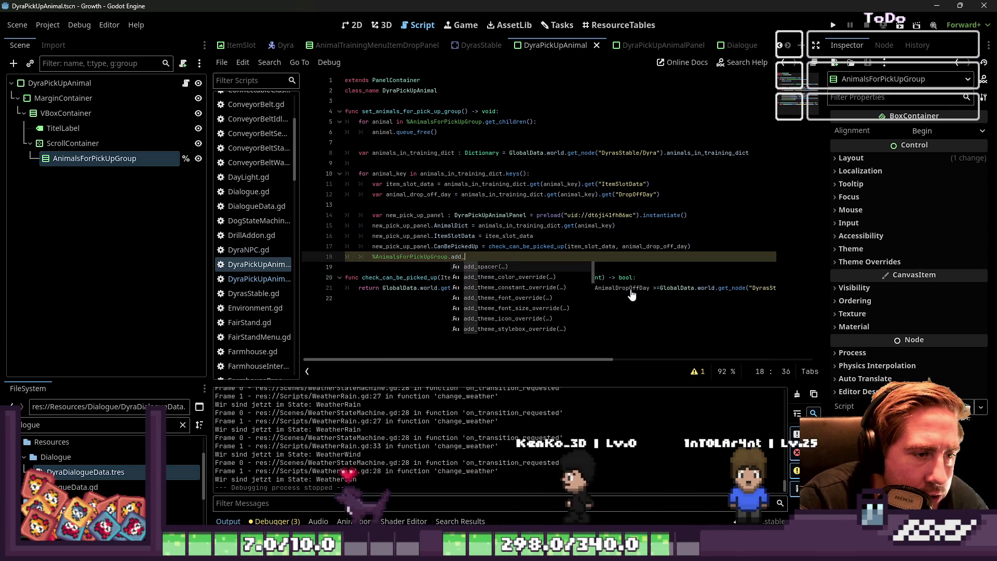
type("d(new")
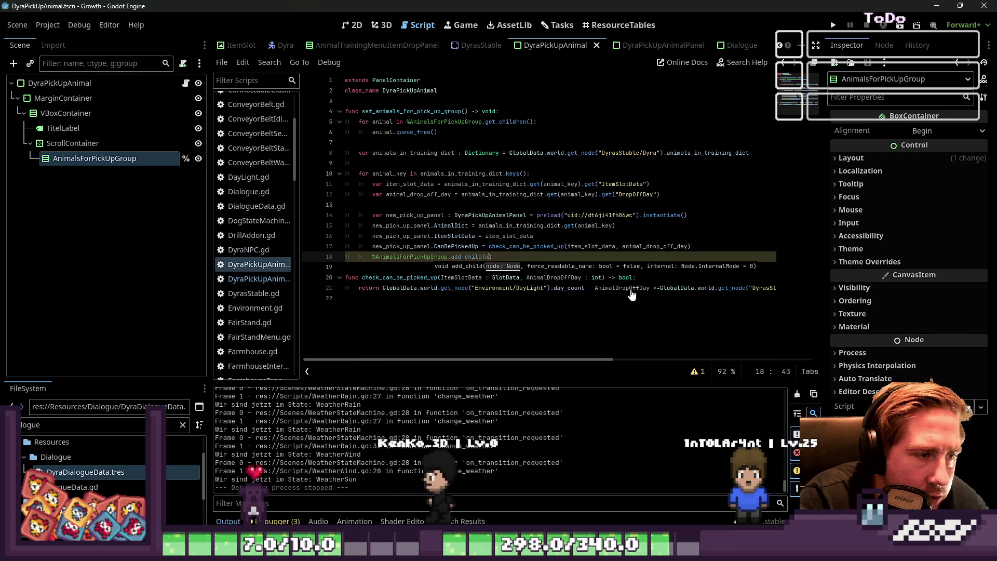
key("Return")
key("Up")
key("Up")
key("Up")
key("End")
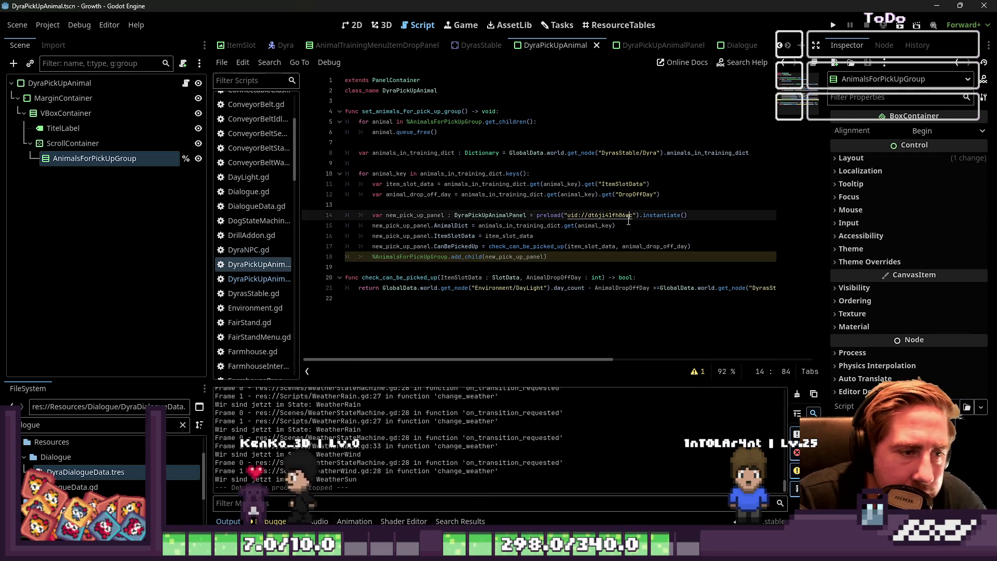
left_click(832, 26)
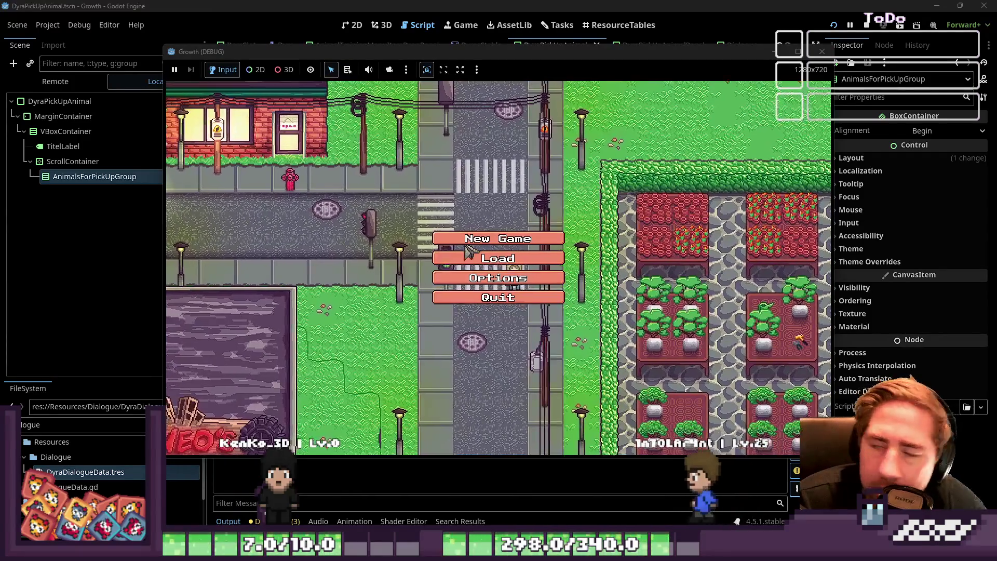
Step: Start a new game with a newly named character and browse the inventory
left_click(469, 242)
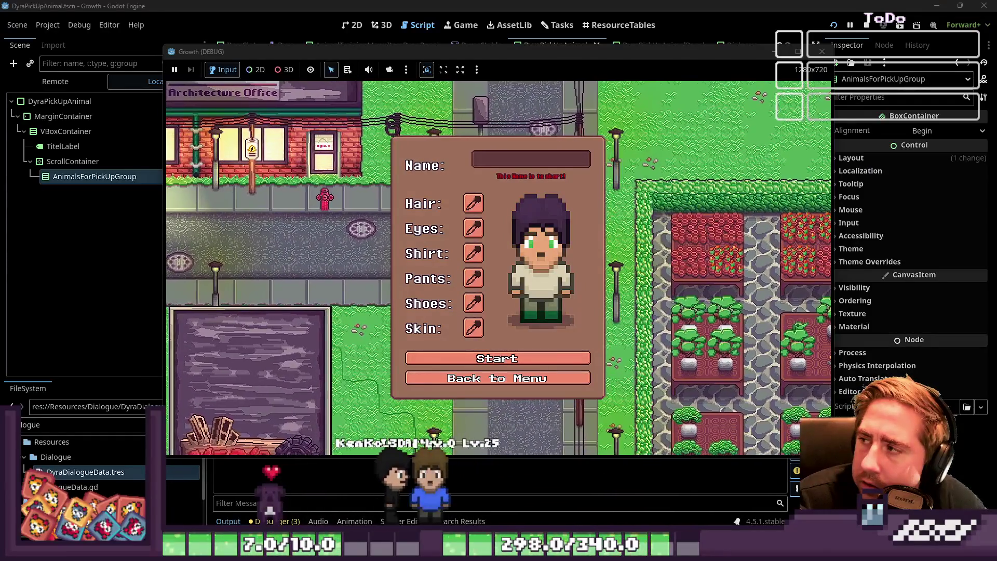
left_click(502, 162)
type("dwa")
left_click(489, 358)
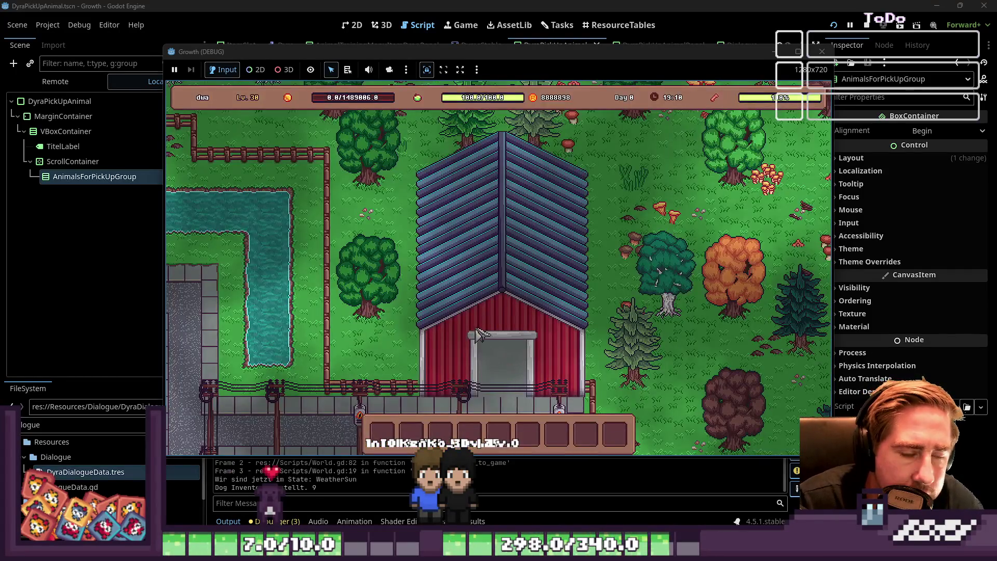
key("i")
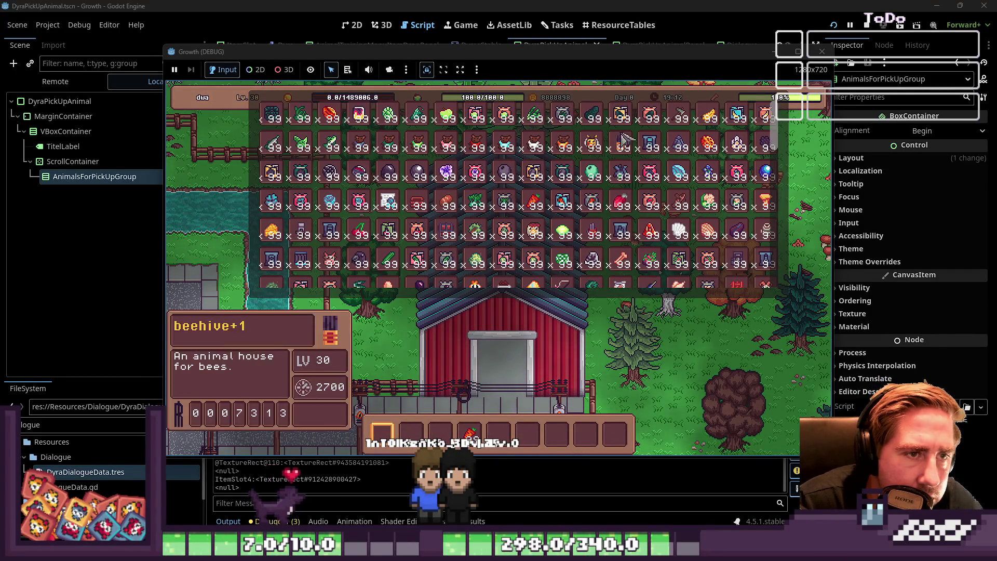
scroll(327, 197, "down", 4)
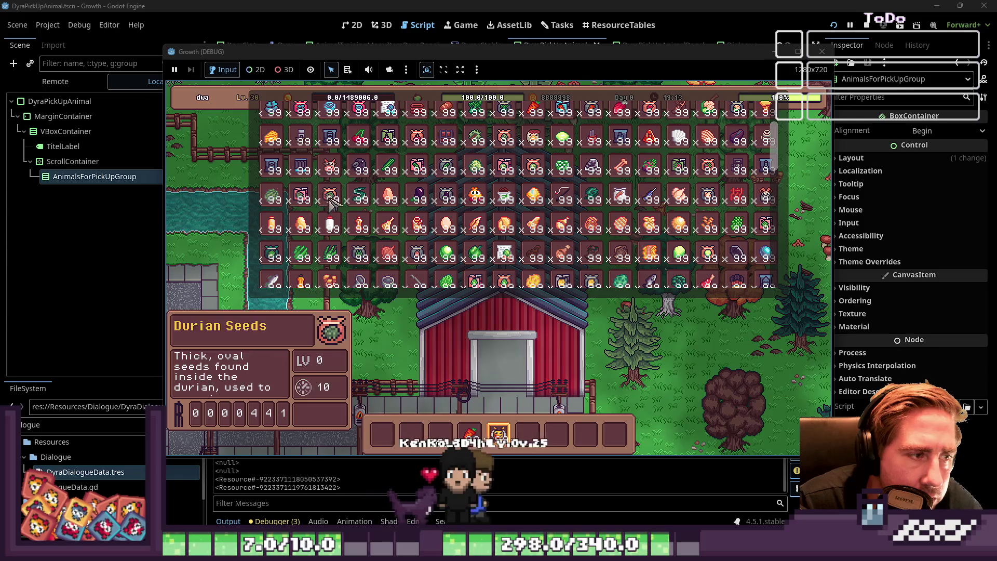
scroll(328, 202, "down", 3)
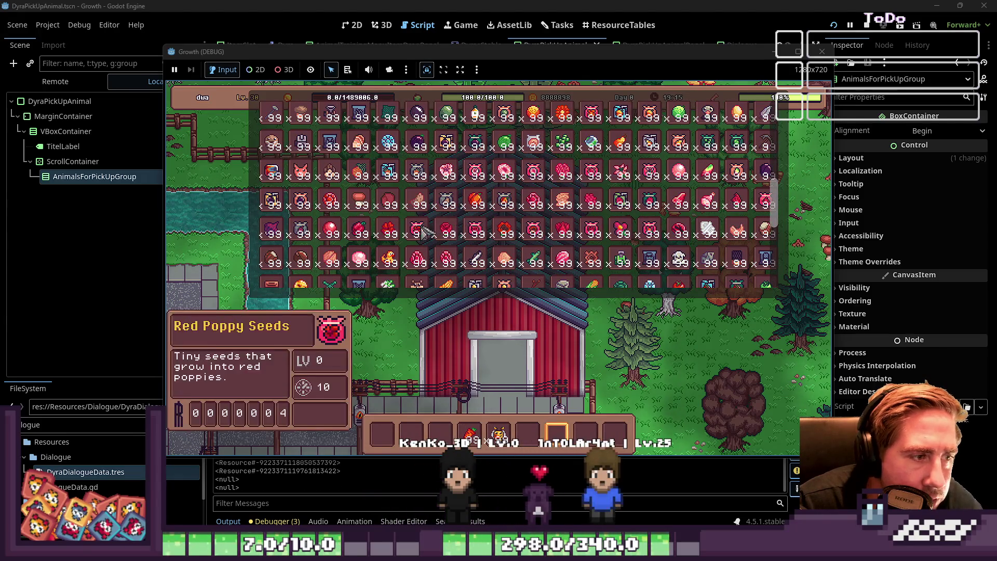
scroll(343, 227, "up", 1)
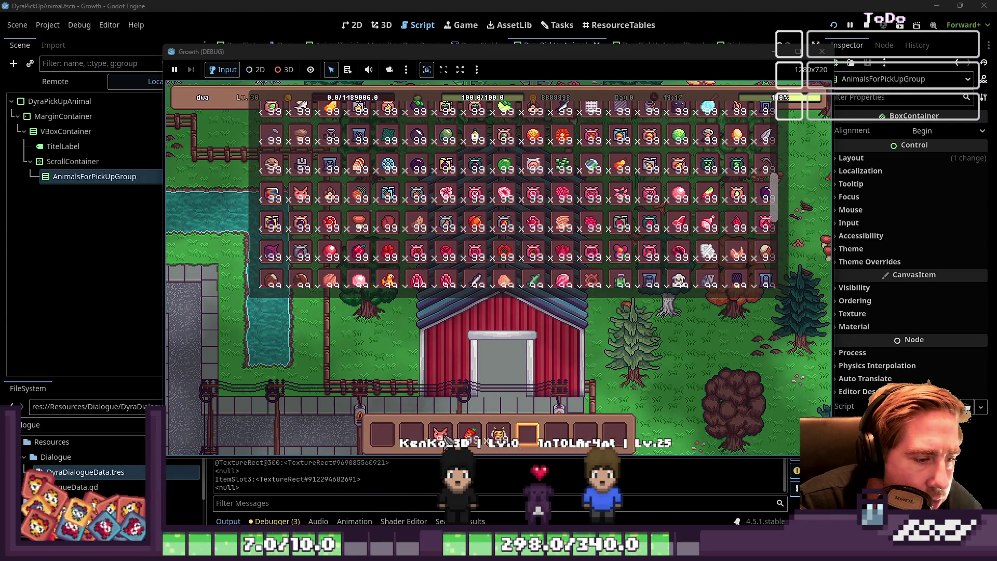
scroll(481, 267, "down", 5)
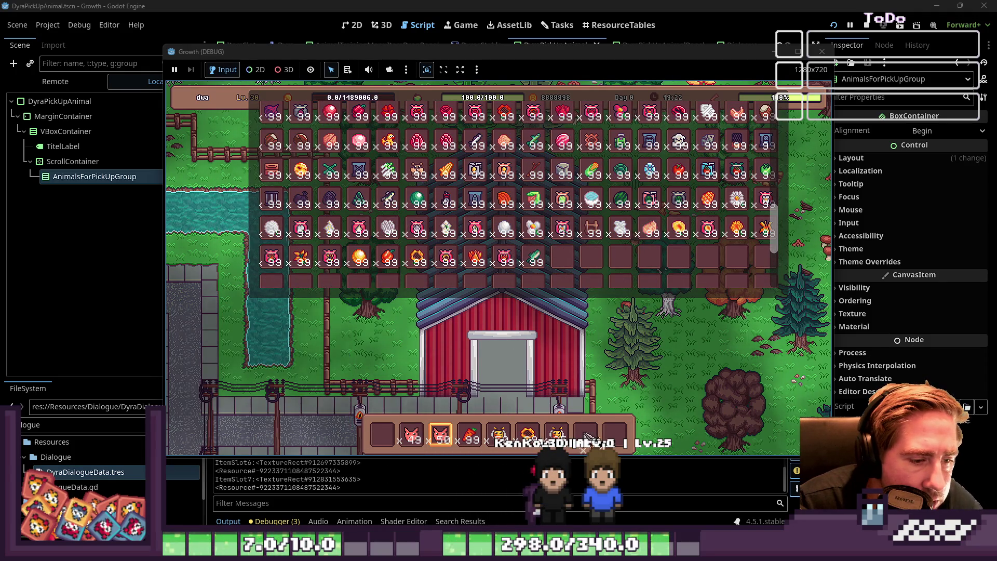
key("Escape")
Step: Start the bee's training with Dyra and open Pick Up Animals, hitting the line 15 error
key("e")
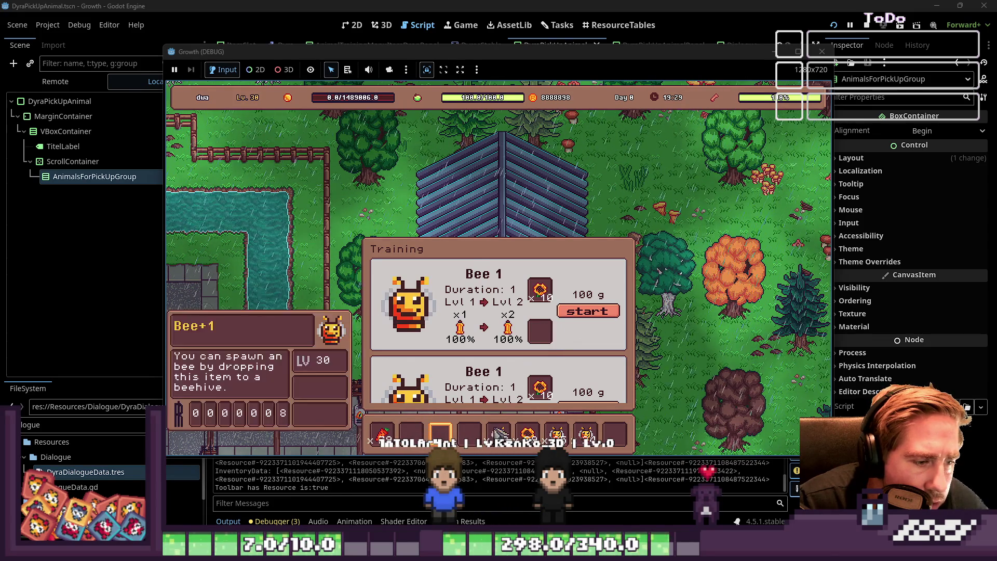
left_click_drag(498, 430, 532, 342)
left_click(578, 311)
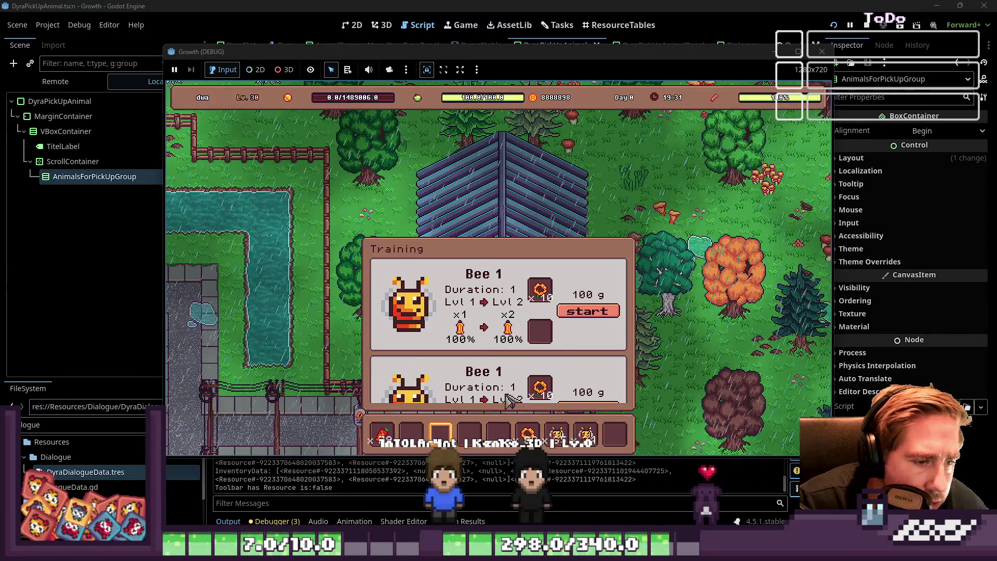
mouse_move(514, 434)
mouse_move(528, 434)
left_mouse_down()
mouse_move(410, 434)
mouse_move(541, 358)
mouse_move(541, 331)
left_mouse_up()
left_click(587, 313)
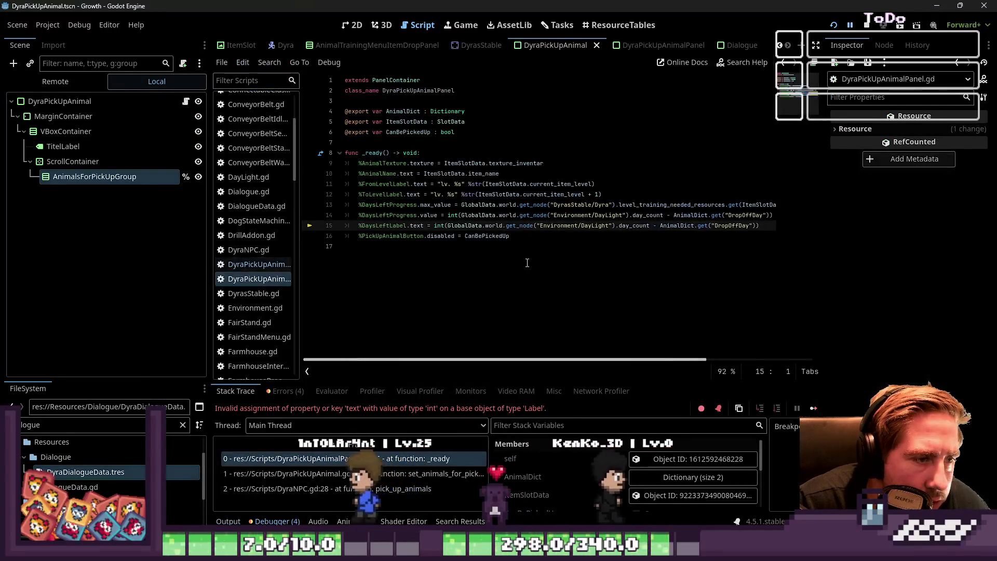
left_click(528, 263)
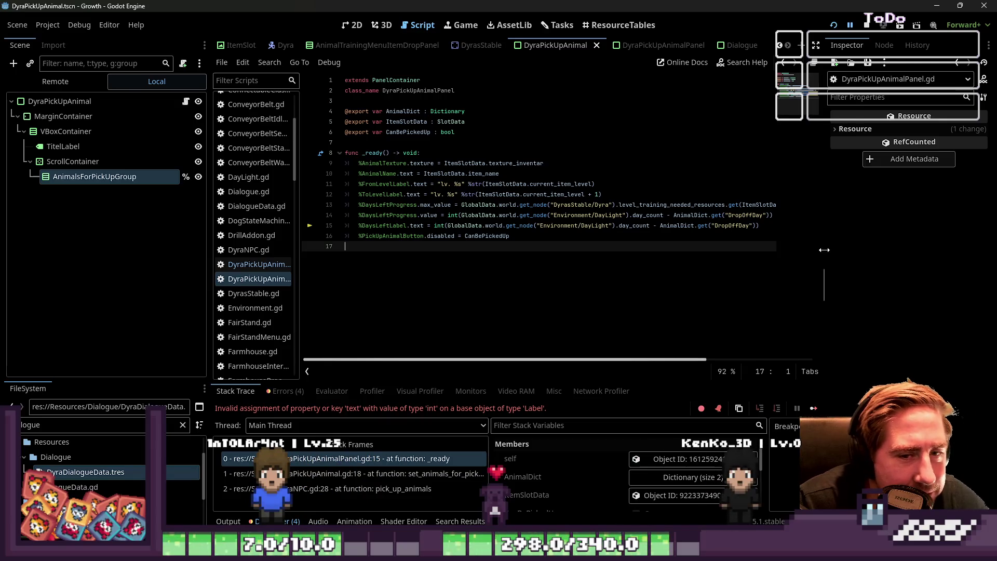
Step: Wrap line 15's int(...) days-left value in str() and relaunch the game
left_click_drag(828, 248, 883, 254)
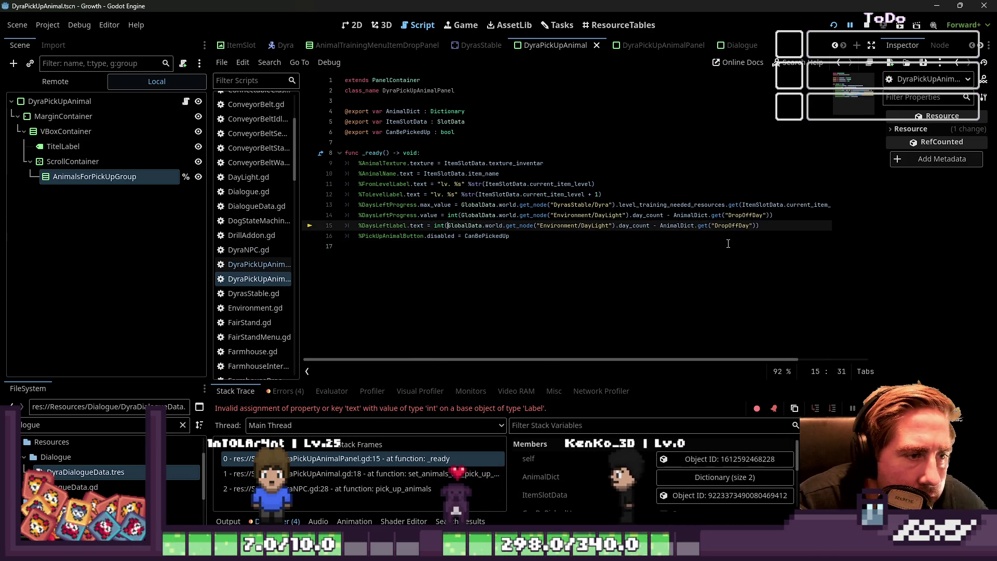
double_click(438, 226)
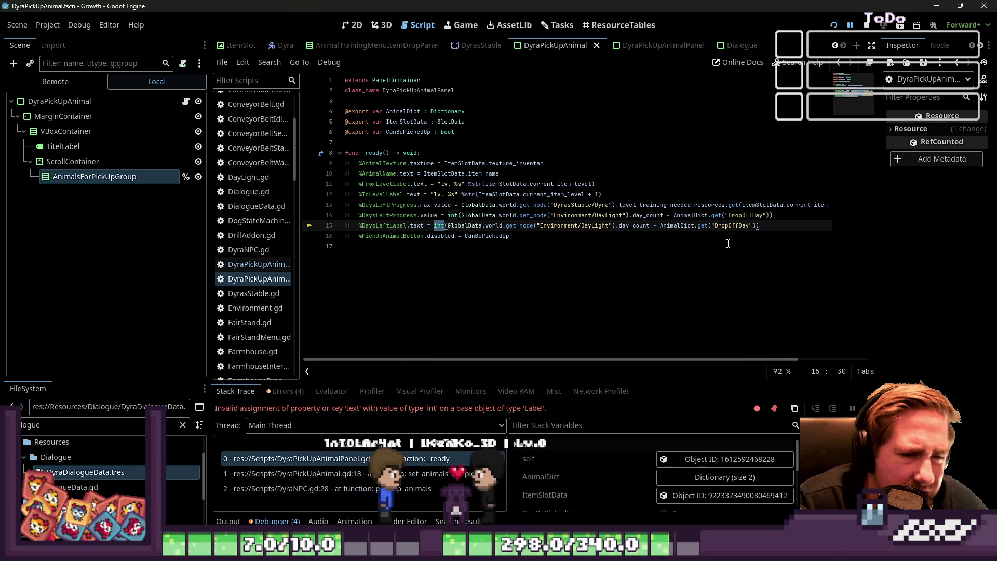
key("Left")
type("str")
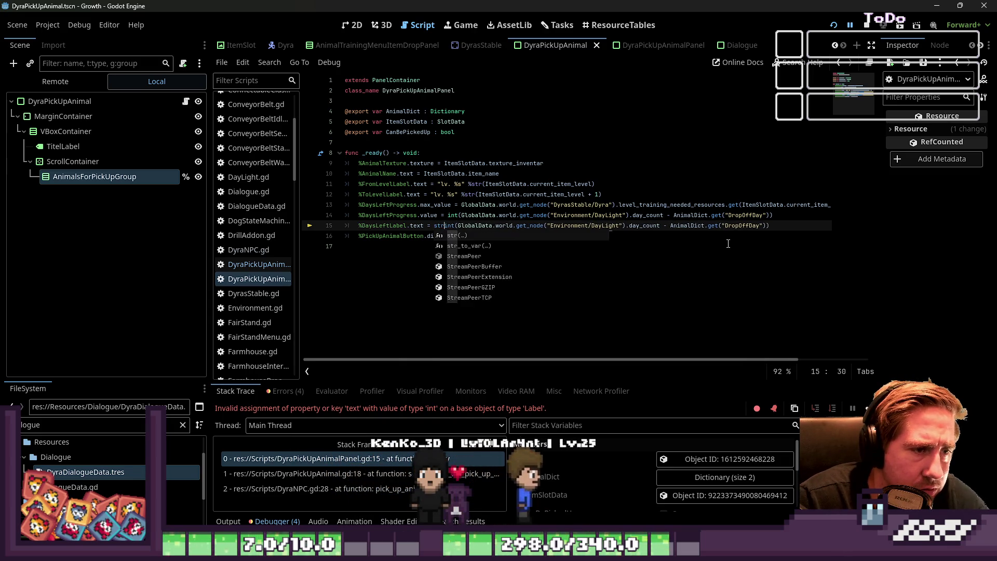
key("ctrl+shift+Right")
key("ctrl+shift+Right")
key("ctrl+shift+Right")
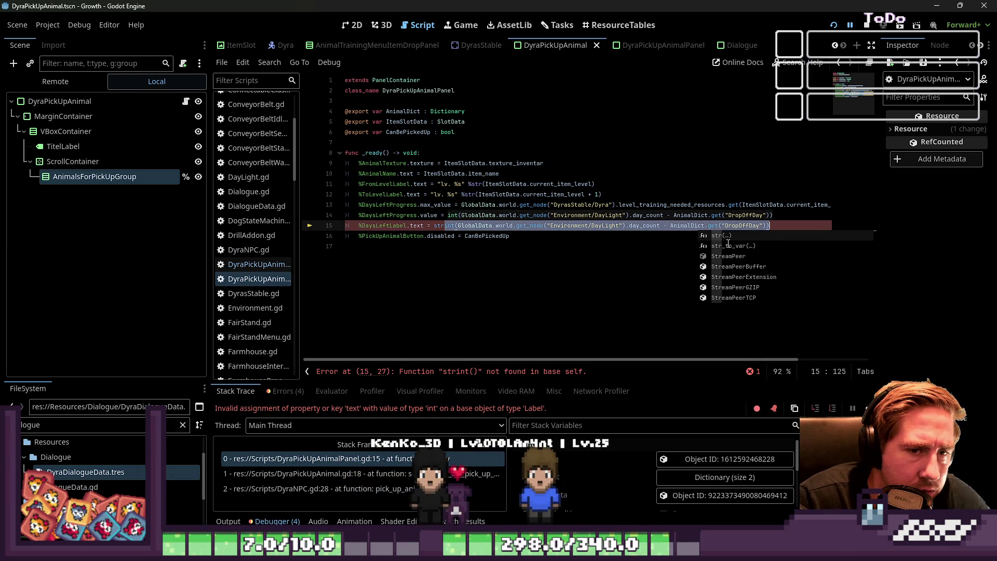
key("Escape")
type("(")
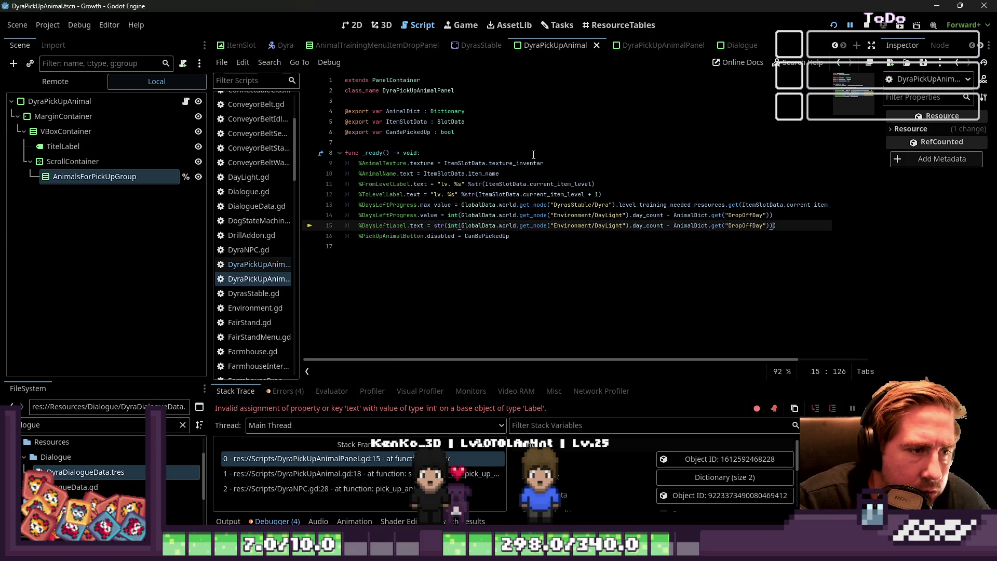
left_click(533, 154)
left_click(834, 25)
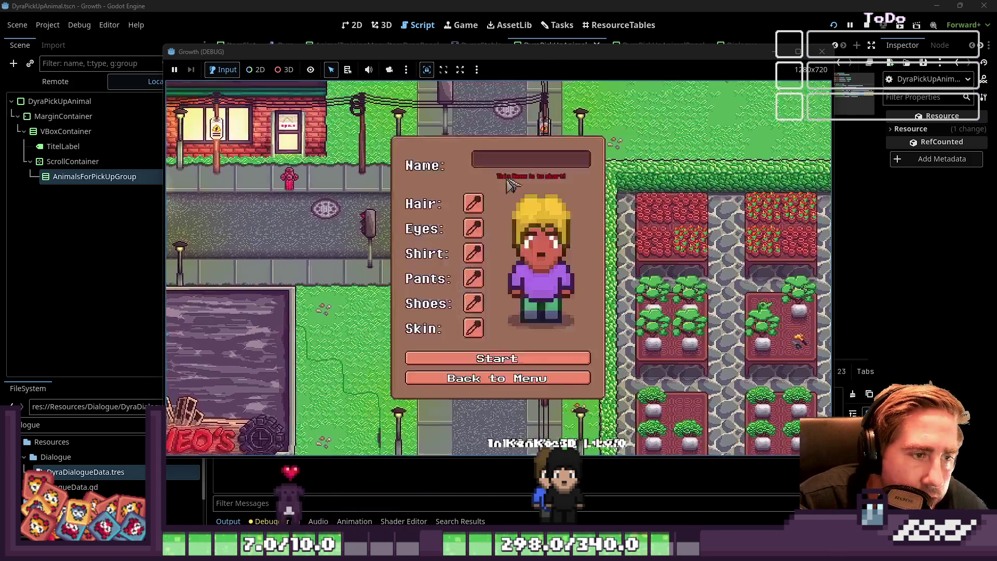
Step: Start a new game and move chickens and the grain stack into the hotbar
type("wdal")
left_click(500, 355)
key("i")
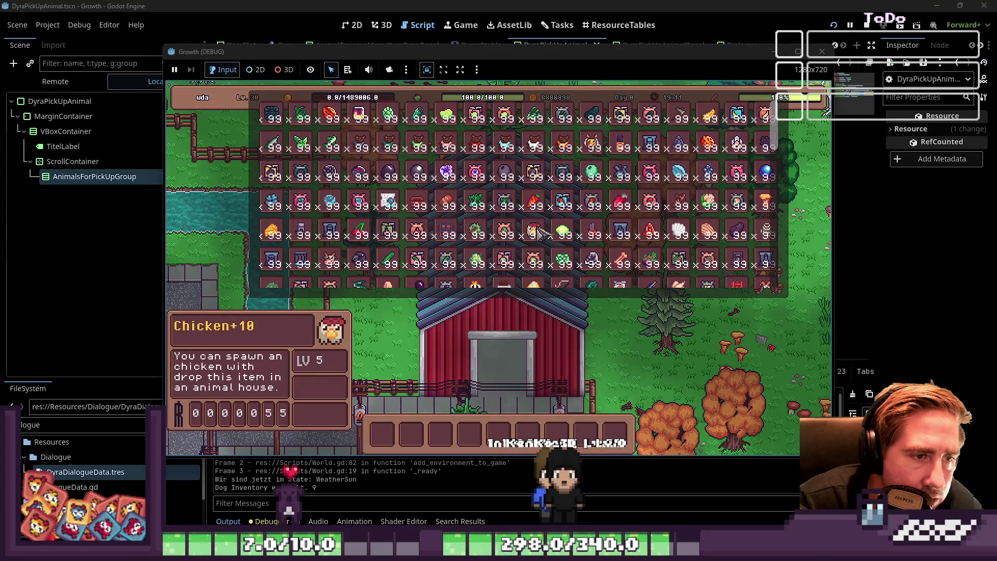
left_click_drag(540, 234, 500, 330)
left_click_drag(462, 444, 467, 437)
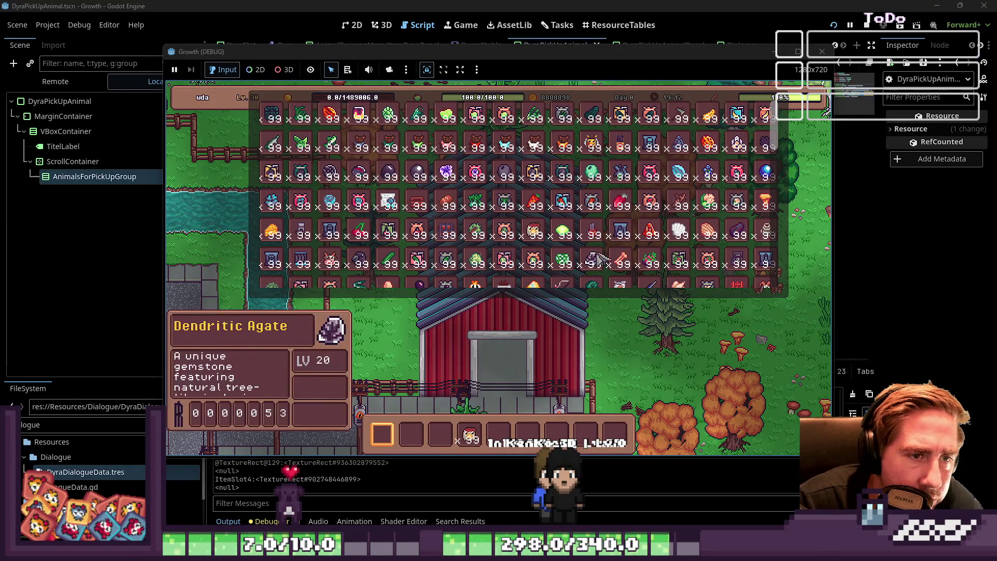
scroll(621, 208, "down", 1)
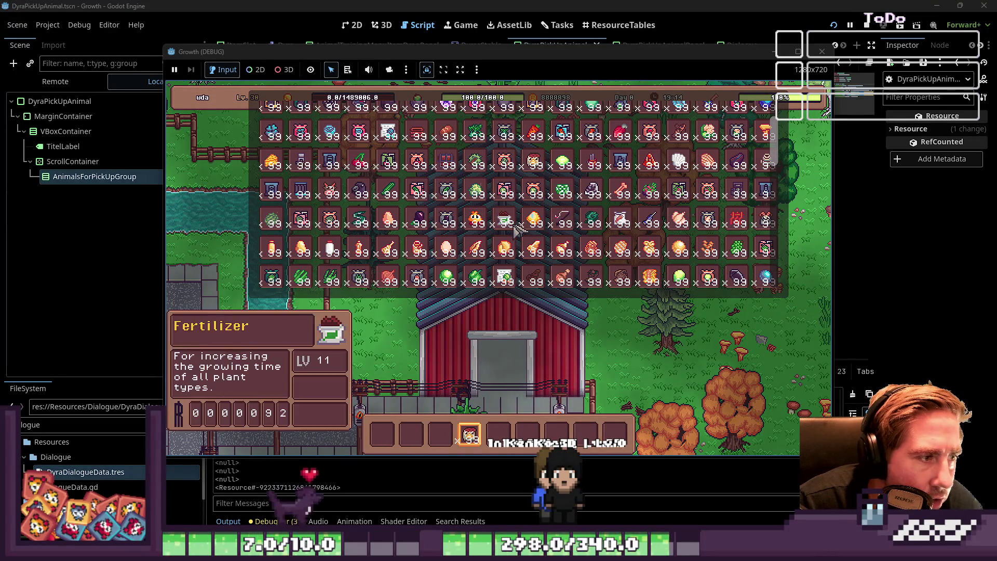
scroll(685, 188, "up", 2)
scroll(698, 184, "up", 1)
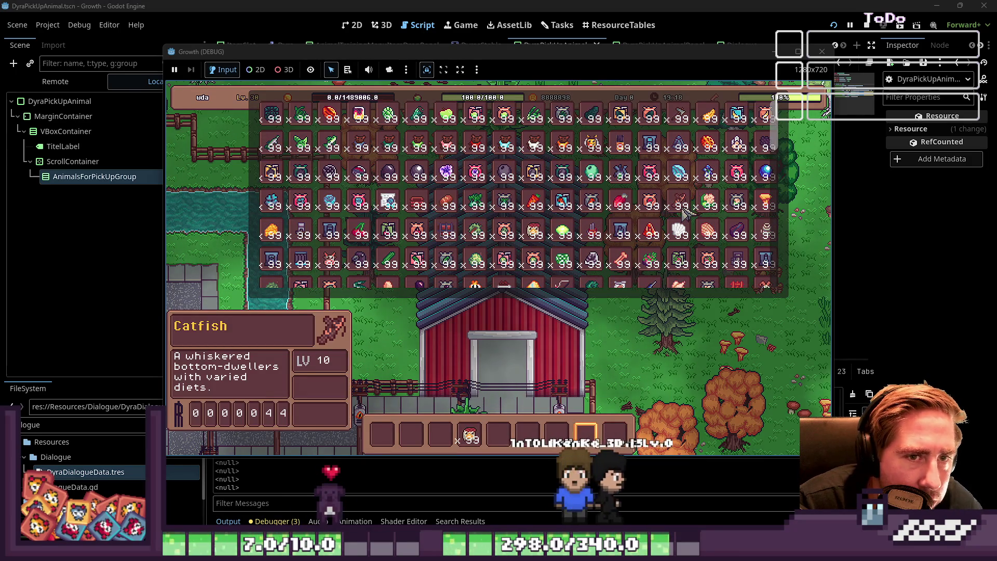
scroll(686, 214, "down", 2)
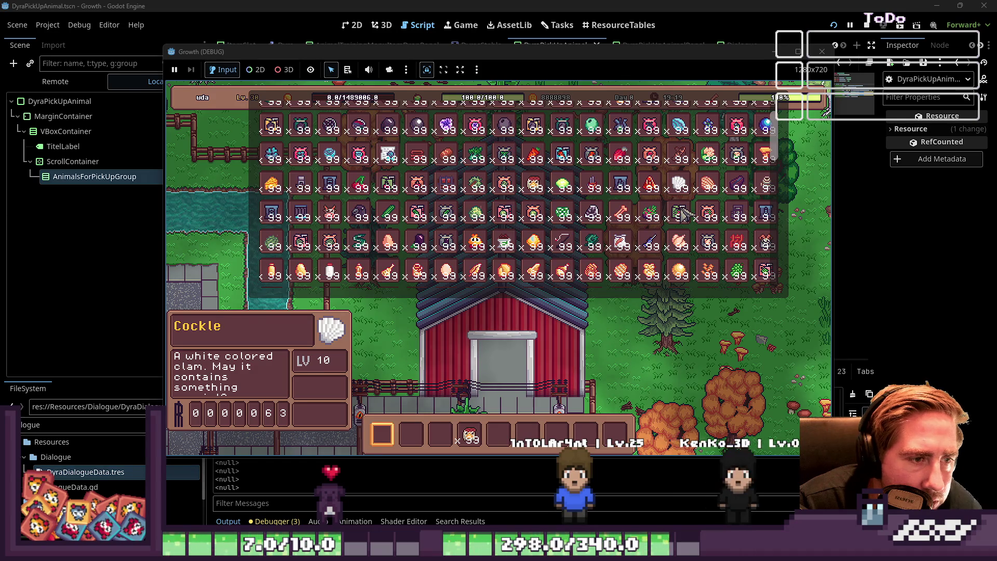
scroll(684, 212, "down", 1)
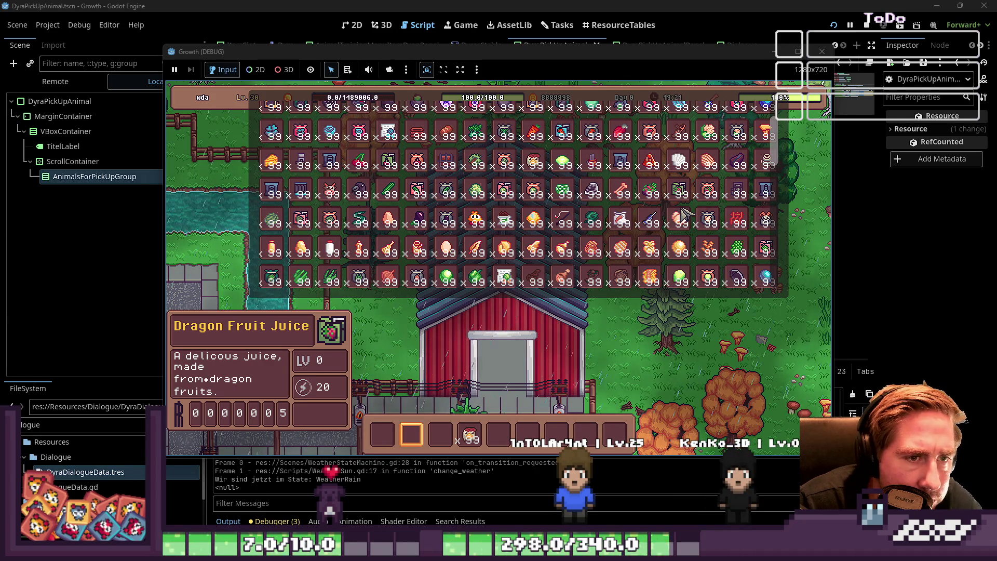
left_click_drag(708, 246, 498, 433)
key("i")
key("i")
key("i")
Step: Talk to Dyra, add more chickens to the hotbar, and open Train Animals, hitting the line 59 error
key("e")
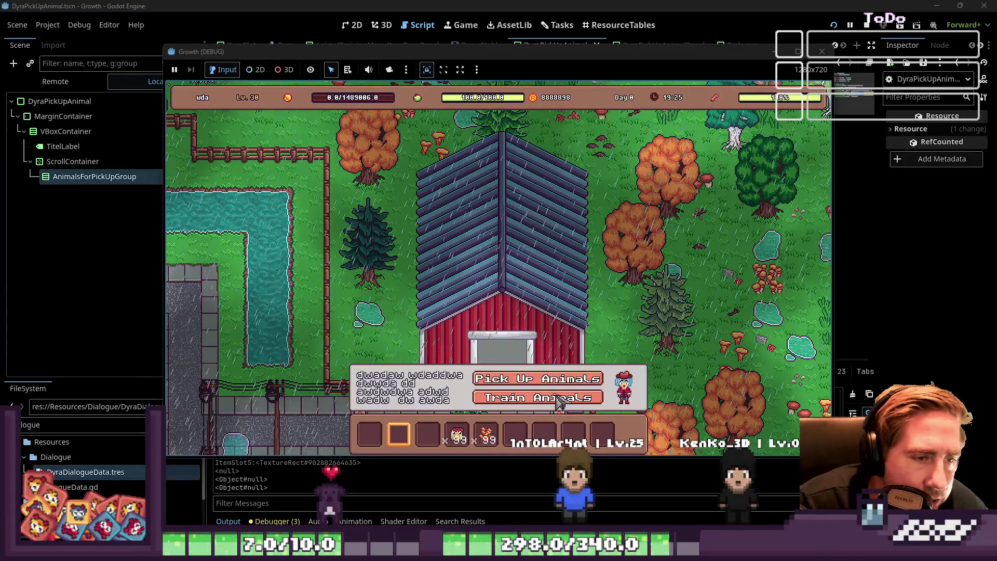
left_click_drag(457, 434, 428, 436)
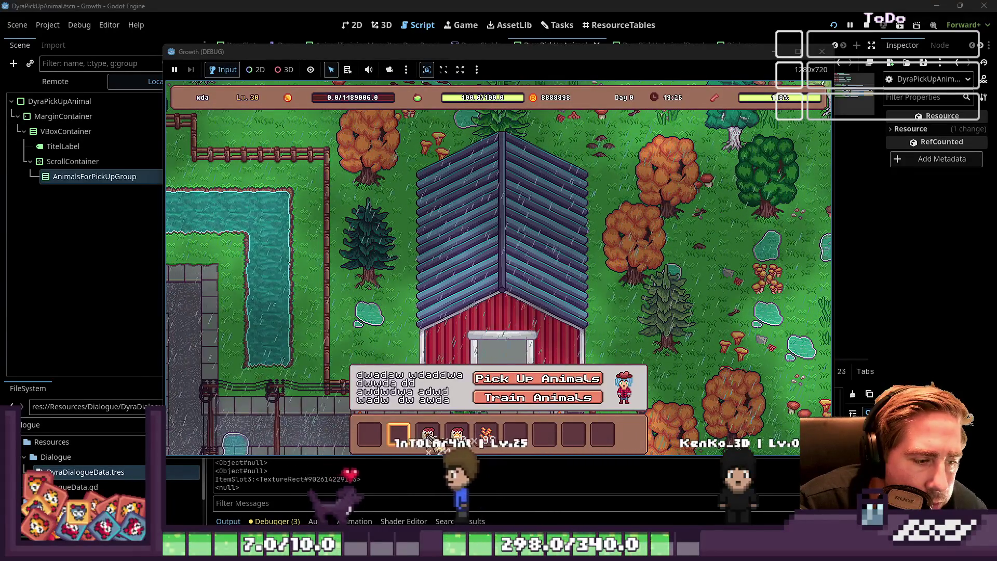
left_click(530, 379)
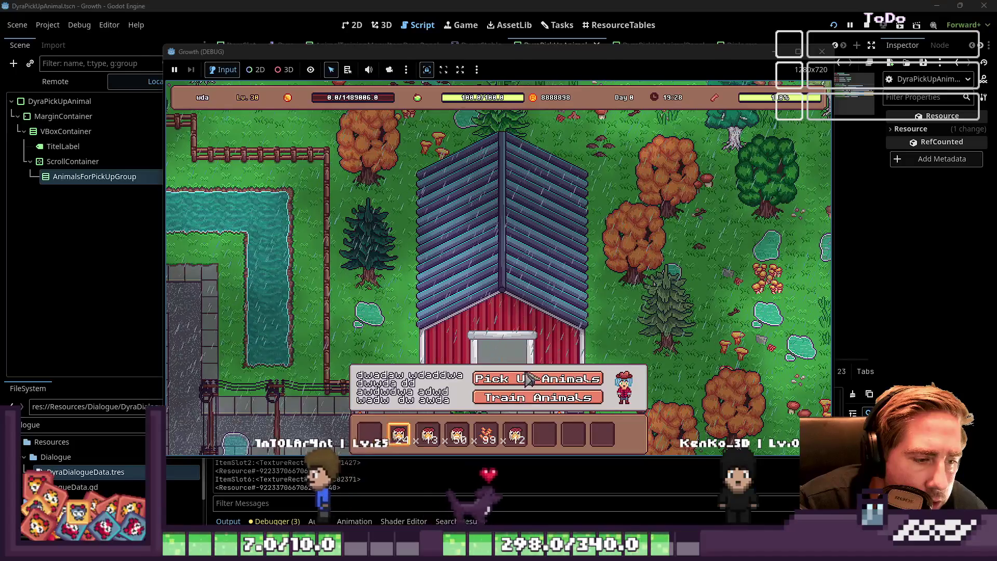
left_click(530, 398)
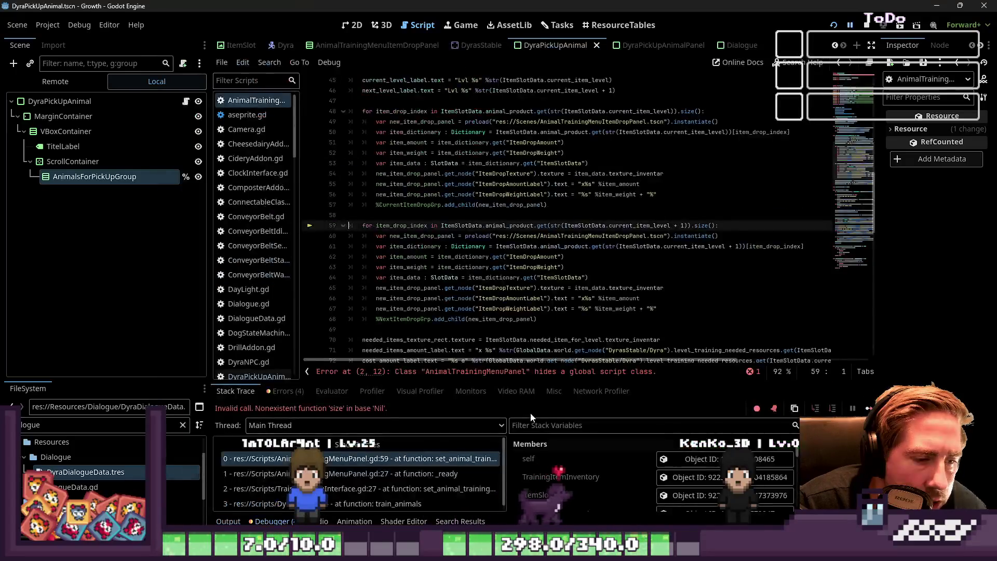
left_click(519, 301)
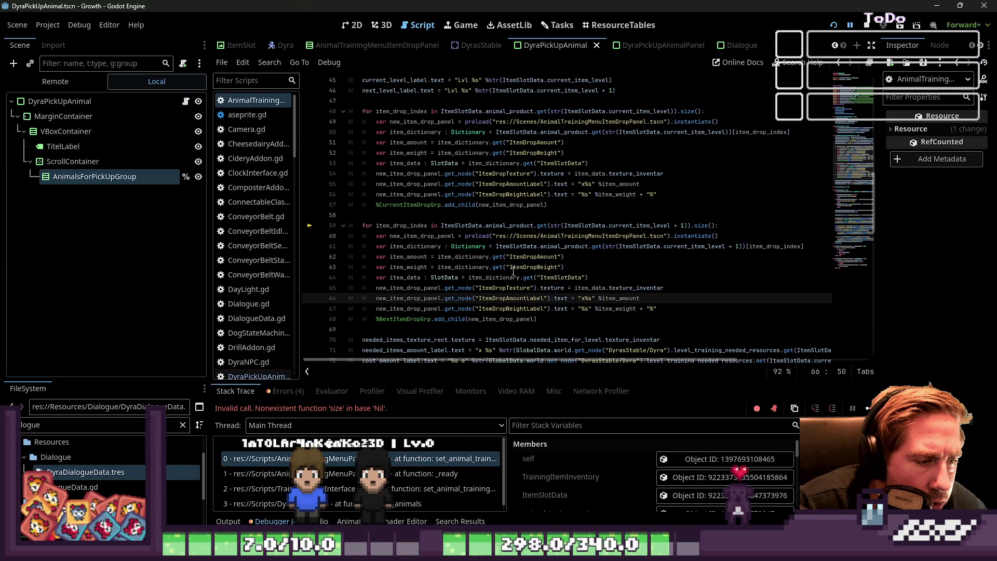
left_click(512, 268)
scroll(512, 268, "up", 6)
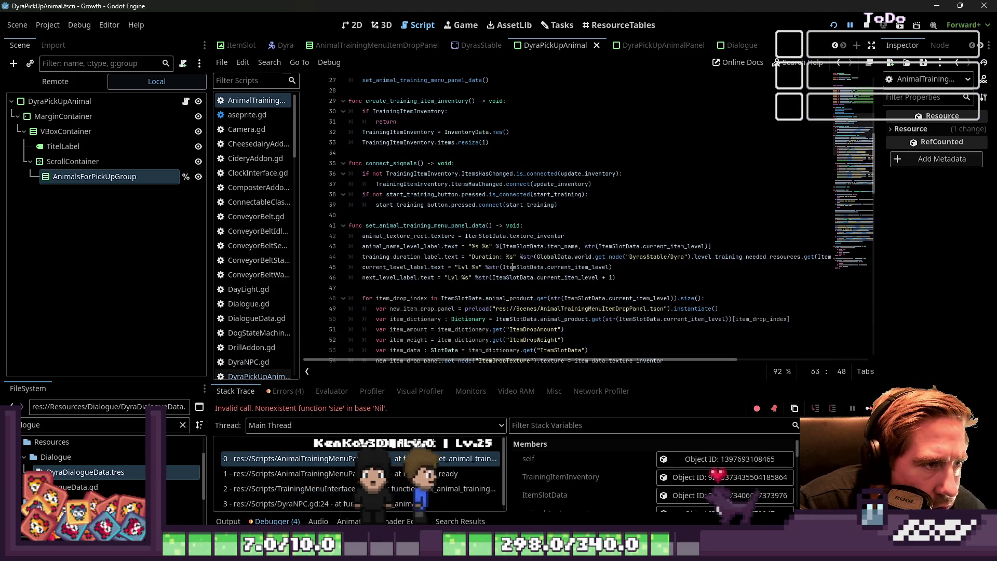
scroll(513, 267, "down", 6)
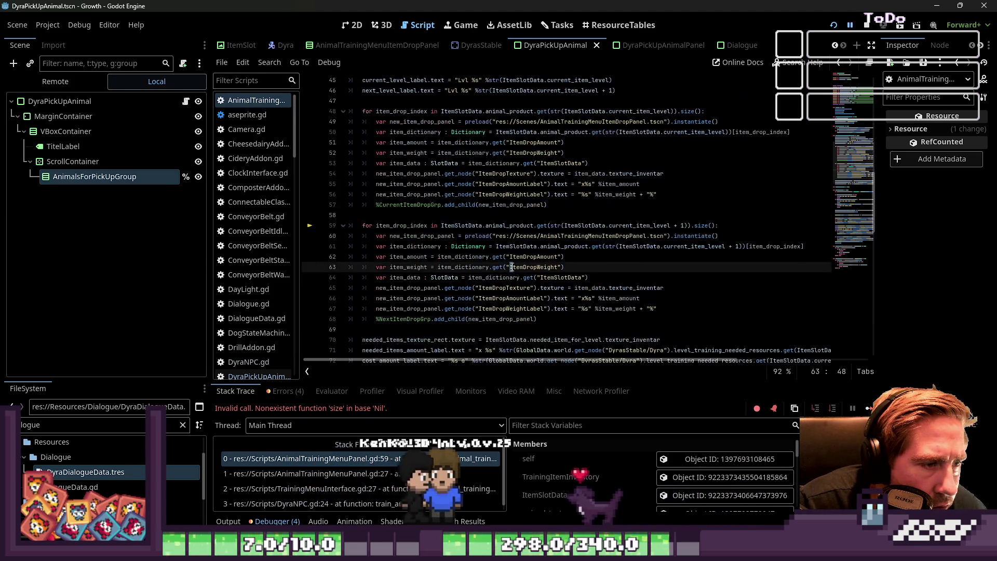
left_click(412, 227)
double_click(412, 227)
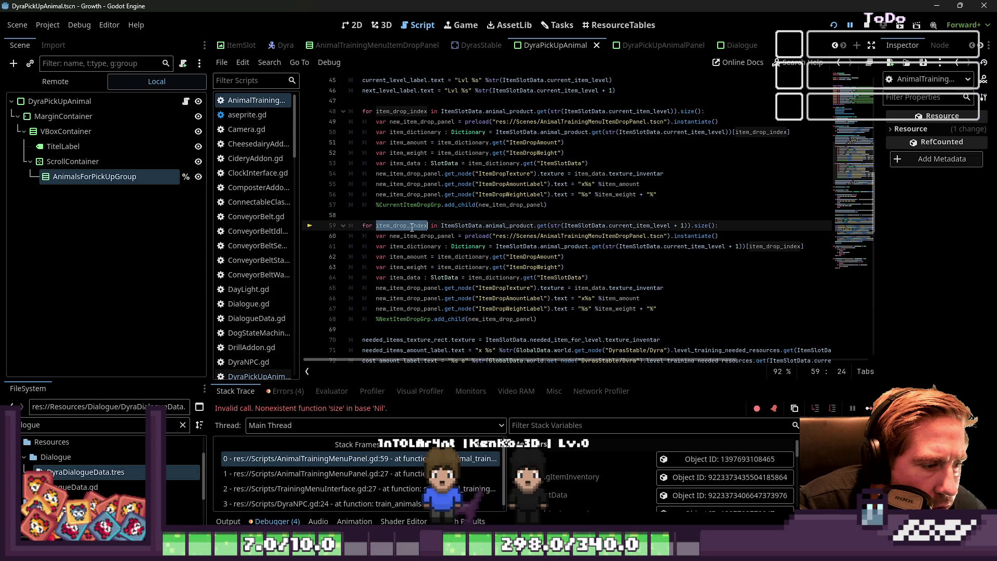
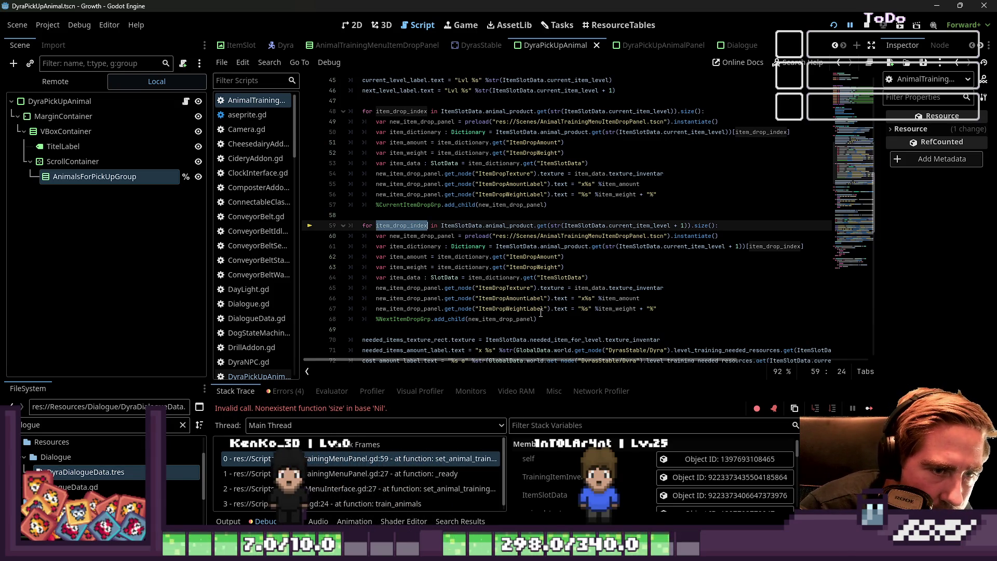
Step: Relaunch the Growth project and start a new game with the character named 'dwad'
scroll(551, 322, "down", 1)
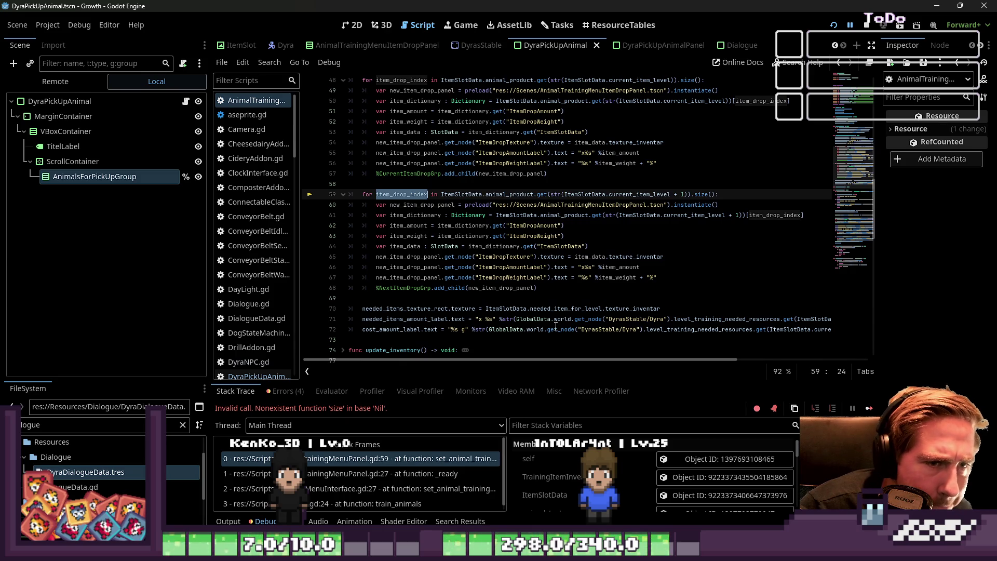
left_click(831, 25)
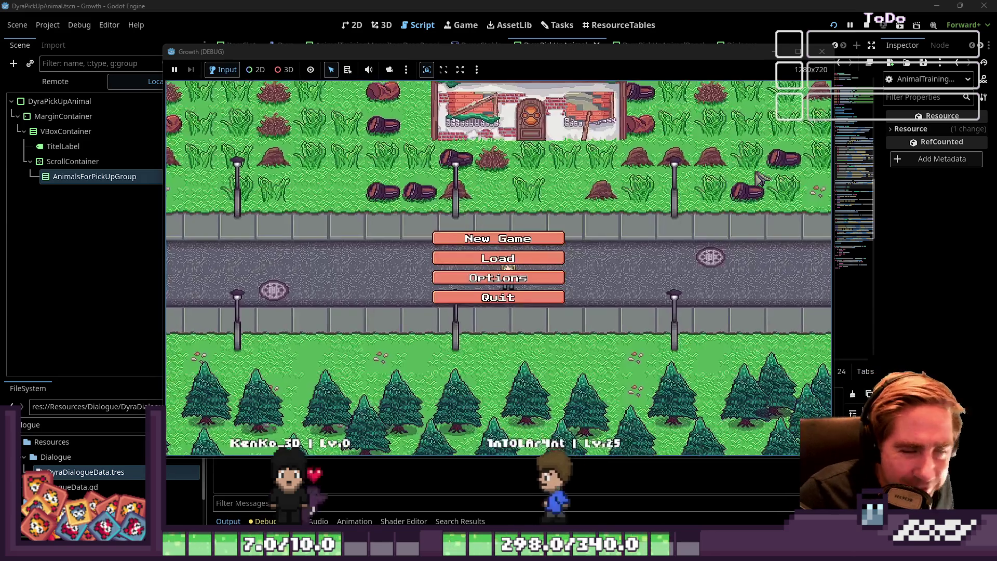
left_click(498, 238)
type("dwad")
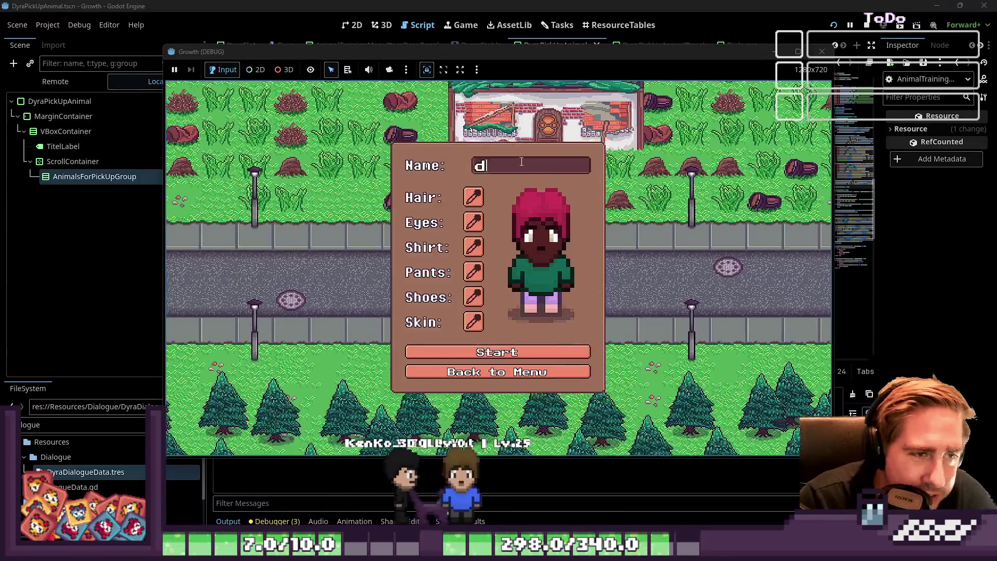
left_click(516, 355)
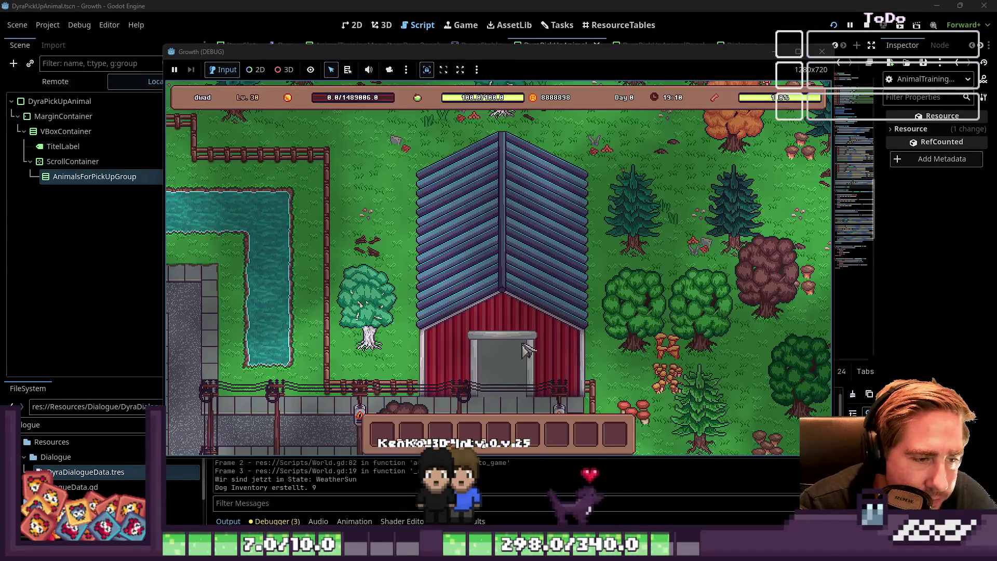
Step: Browse the full item inventory grid for the cow and grass stacks, then close it
key("i")
mouse_move(532, 234)
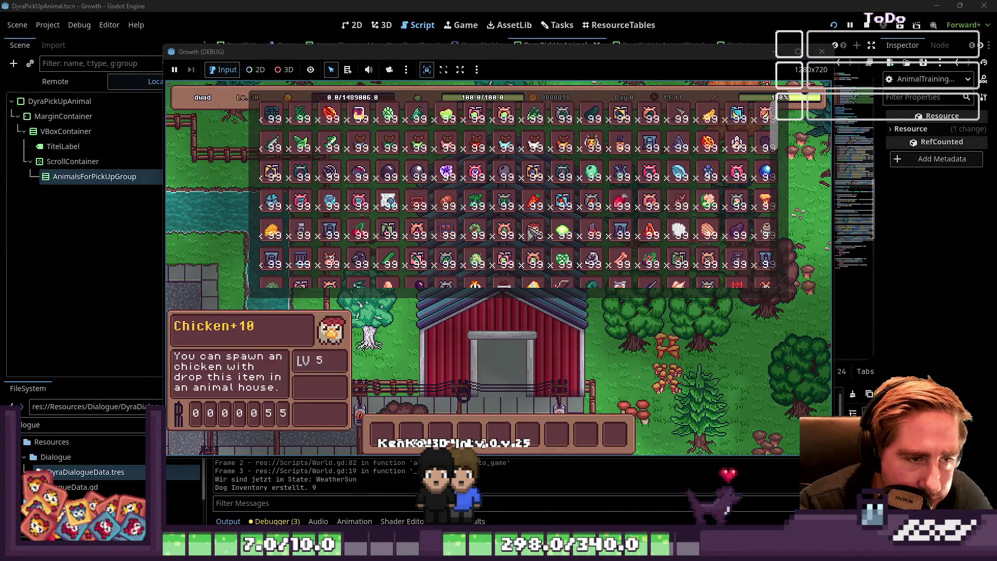
mouse_move(358, 262)
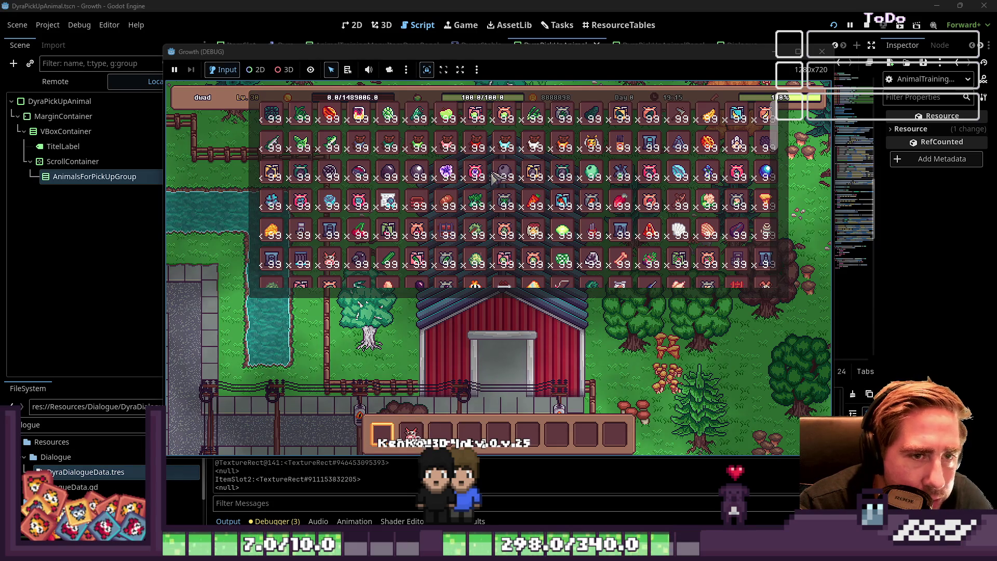
scroll(493, 178, "down", 6)
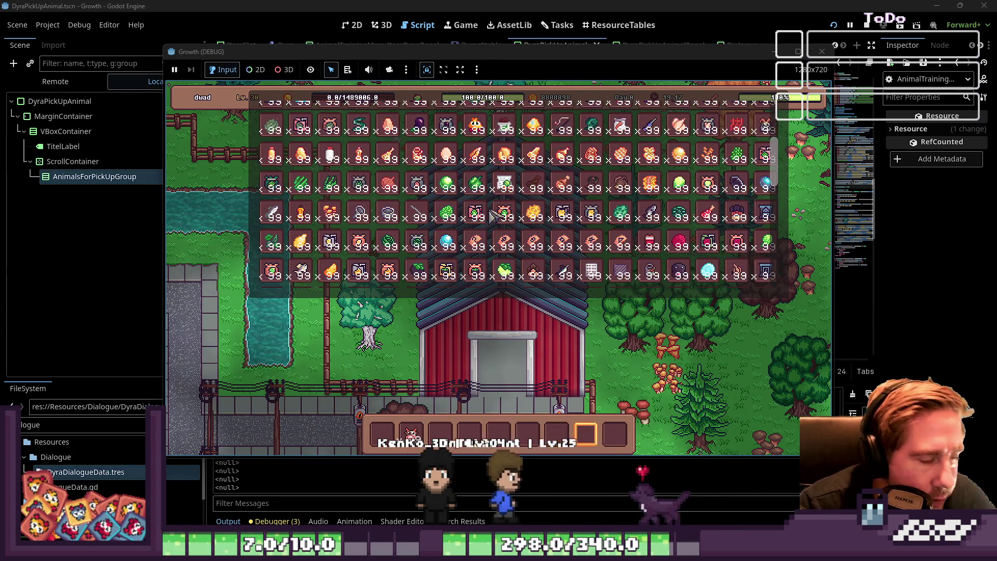
scroll(452, 235, "down", 1)
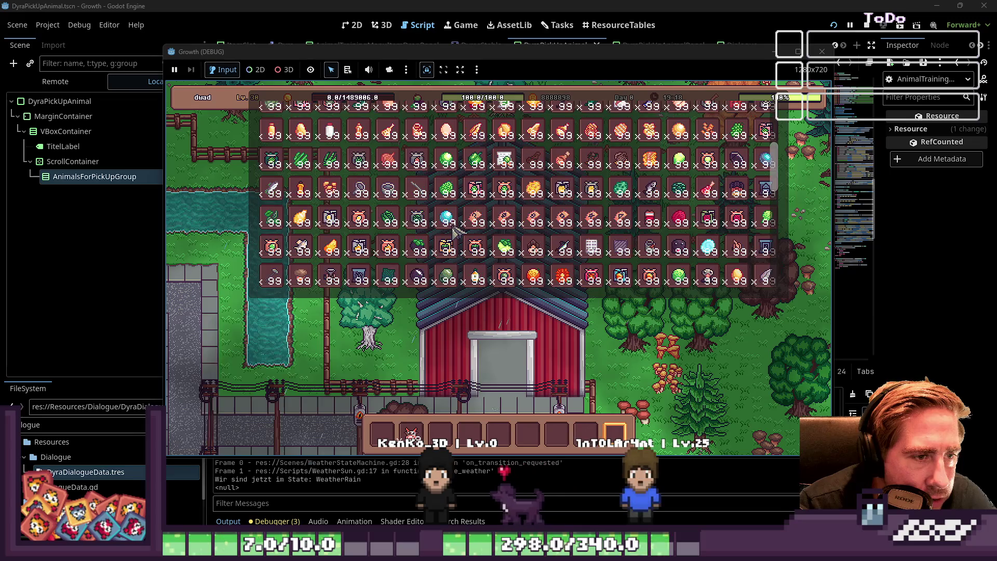
scroll(543, 208, "up", 8)
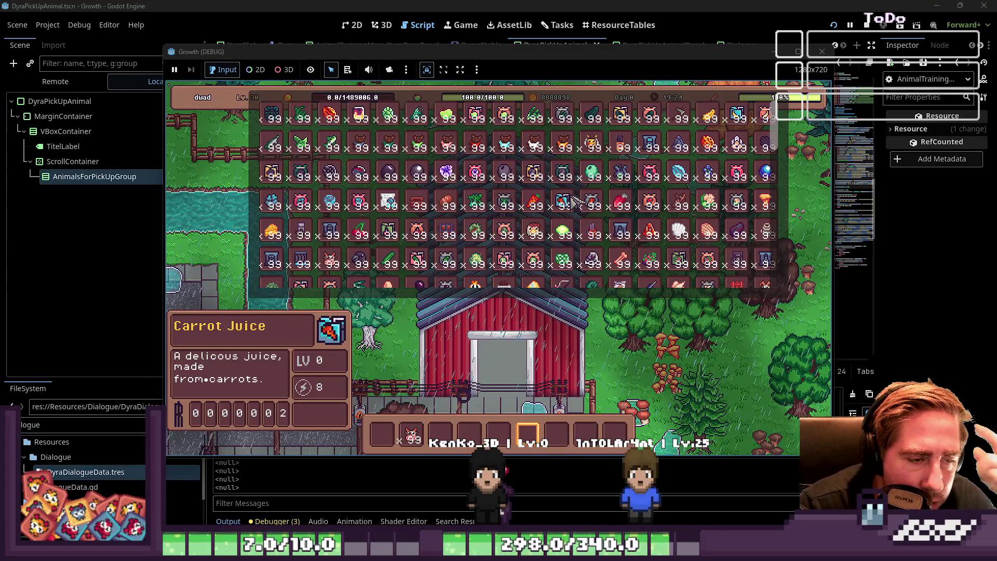
scroll(572, 213, "down", 1)
scroll(546, 252, "down", 4)
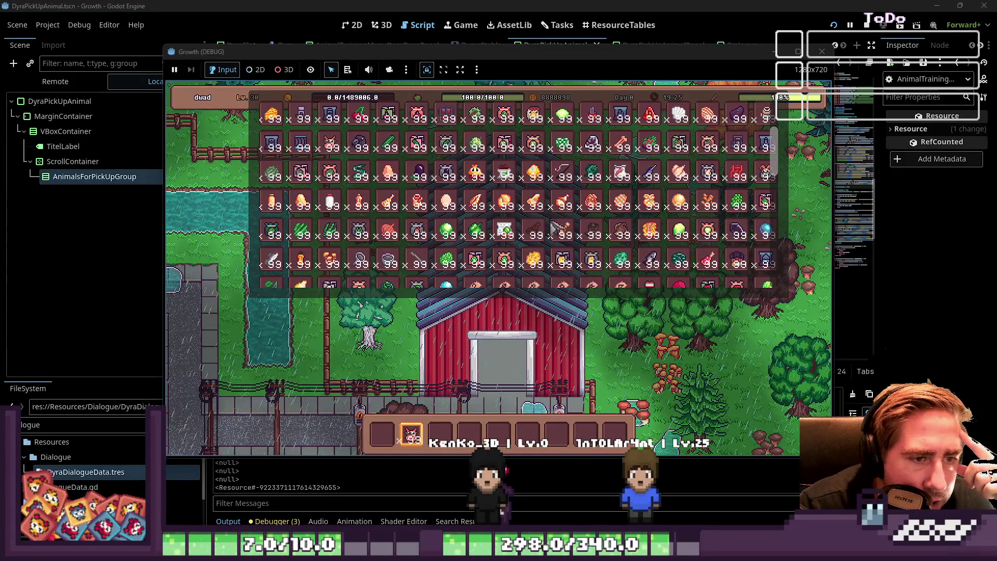
scroll(655, 228, "up", 4)
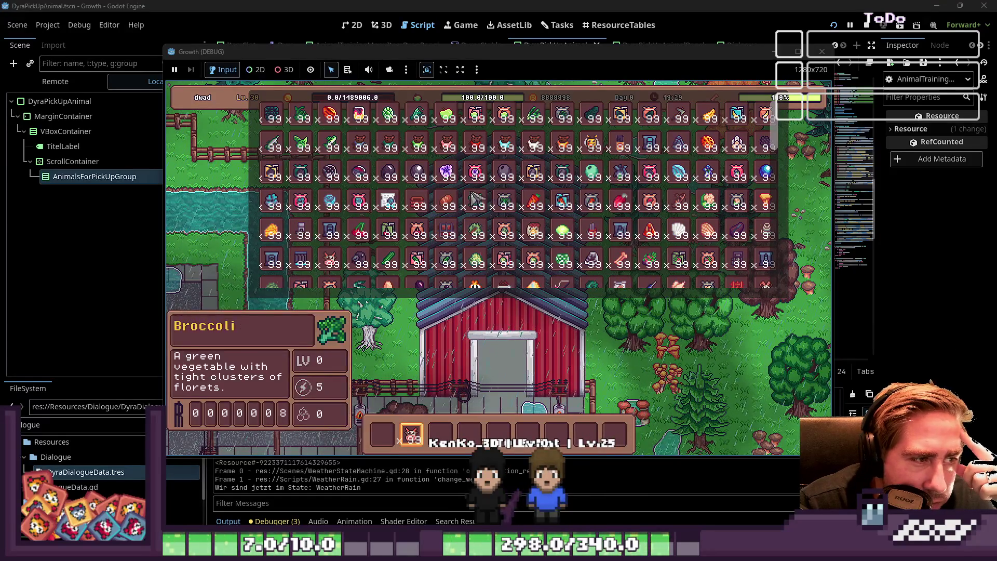
scroll(543, 192, "down", 3)
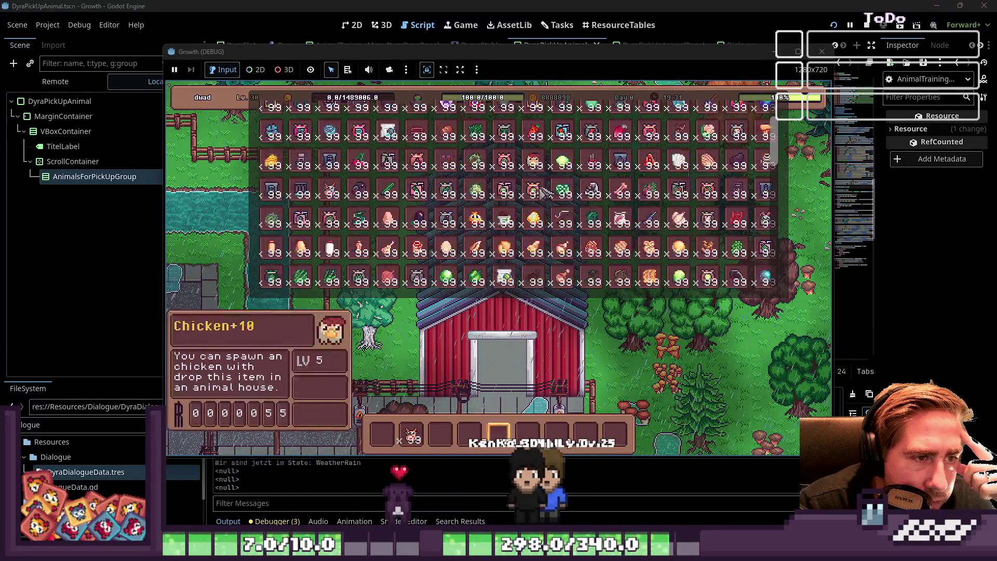
scroll(543, 192, "down", 1)
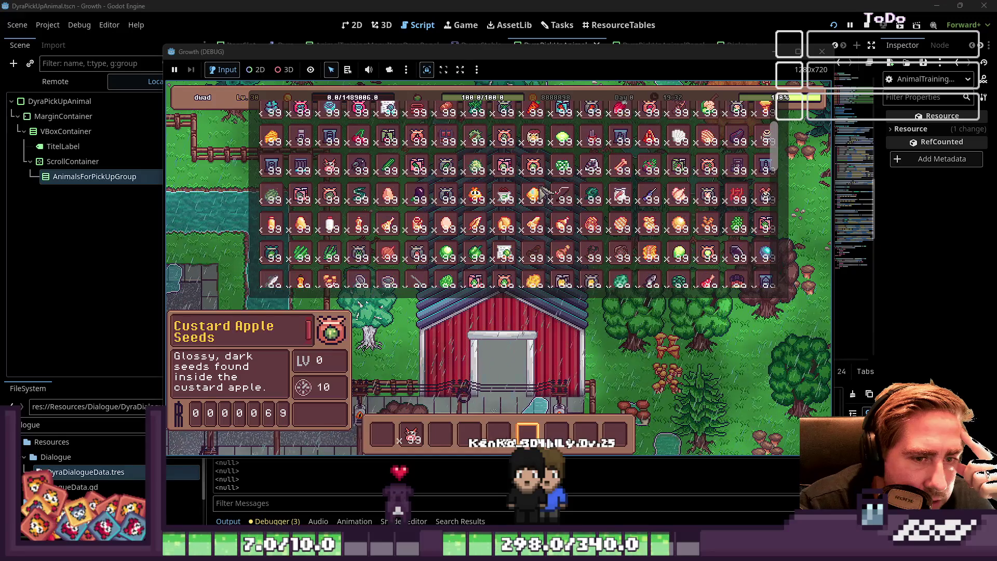
scroll(542, 194, "down", 1)
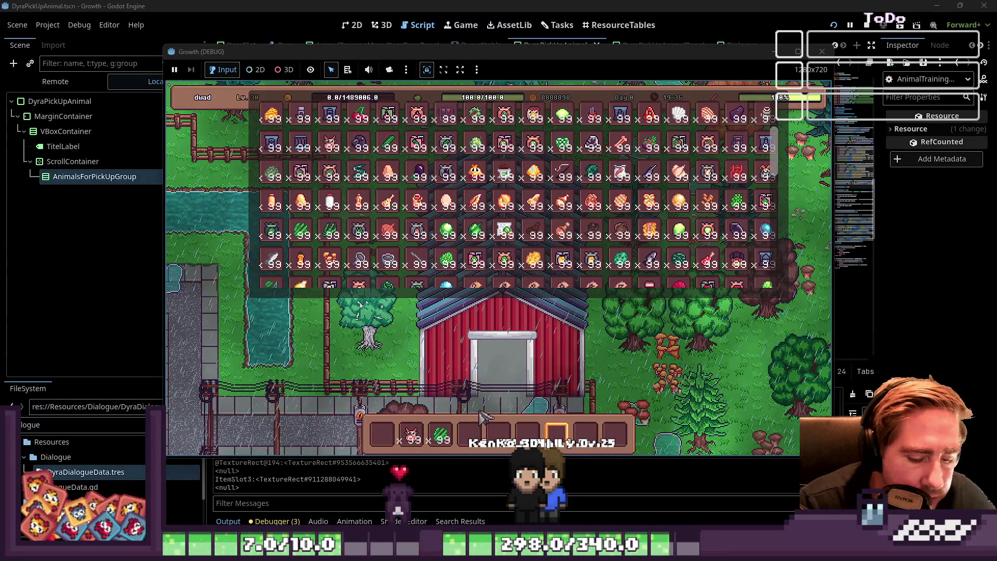
key("Escape")
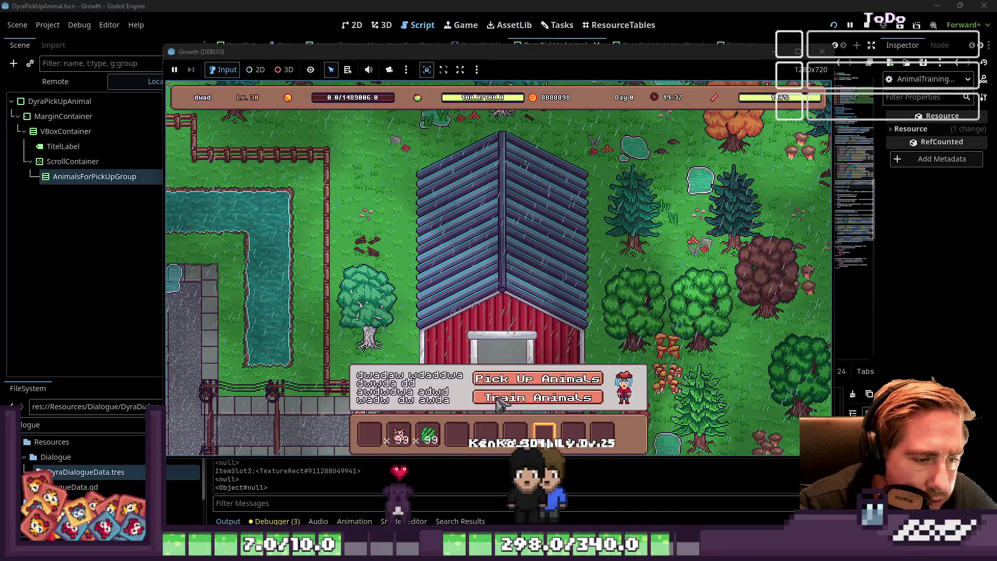
Step: In Train Animals, merge the two cow stacks and start training Cow 1
left_click(543, 398)
left_click(440, 436)
left_click(587, 311)
key("Escape")
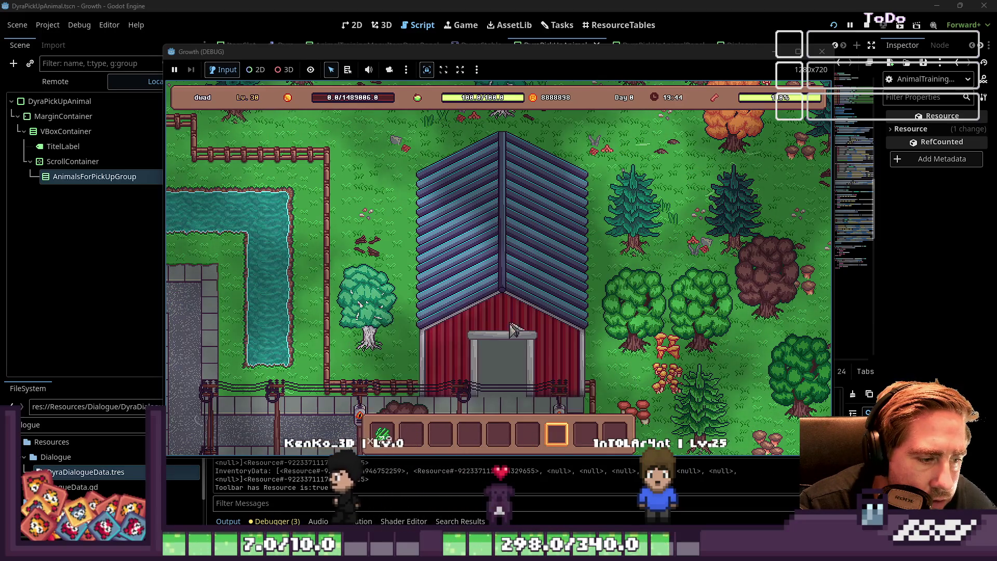
Step: Open the barn's Pick Up Animals list and try taking both level-1 cows
left_click(515, 260)
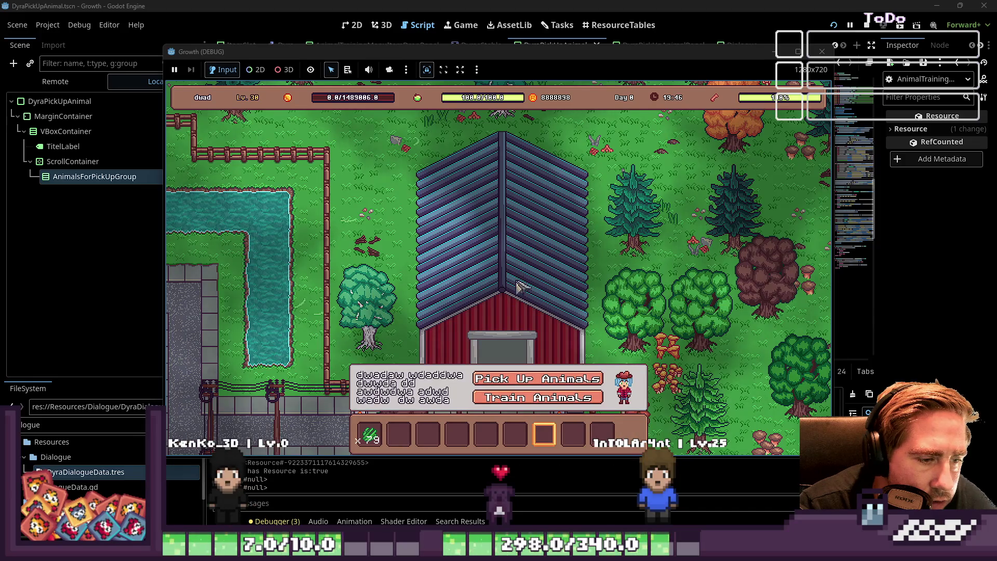
left_click(509, 381)
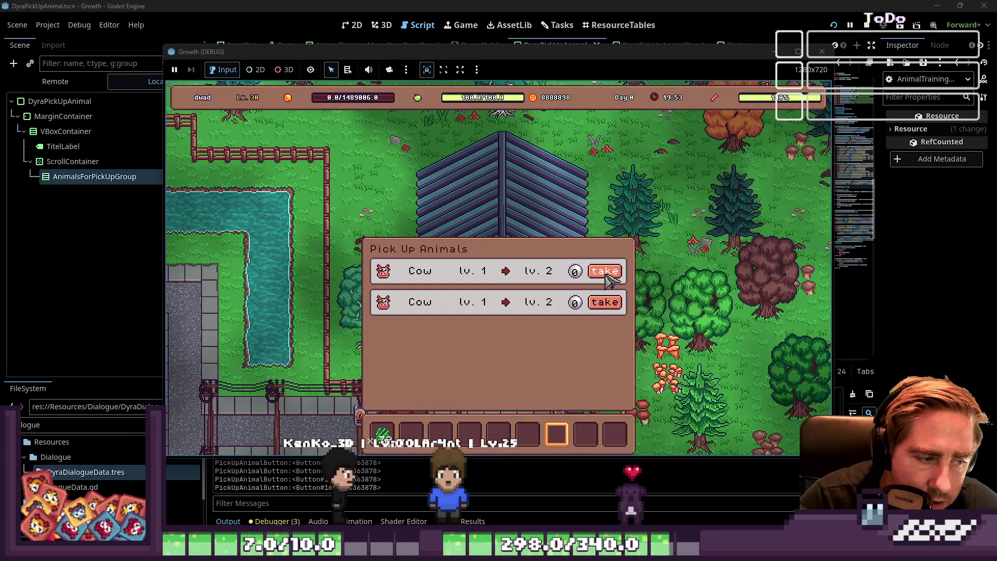
left_click(607, 278)
left_click(599, 304)
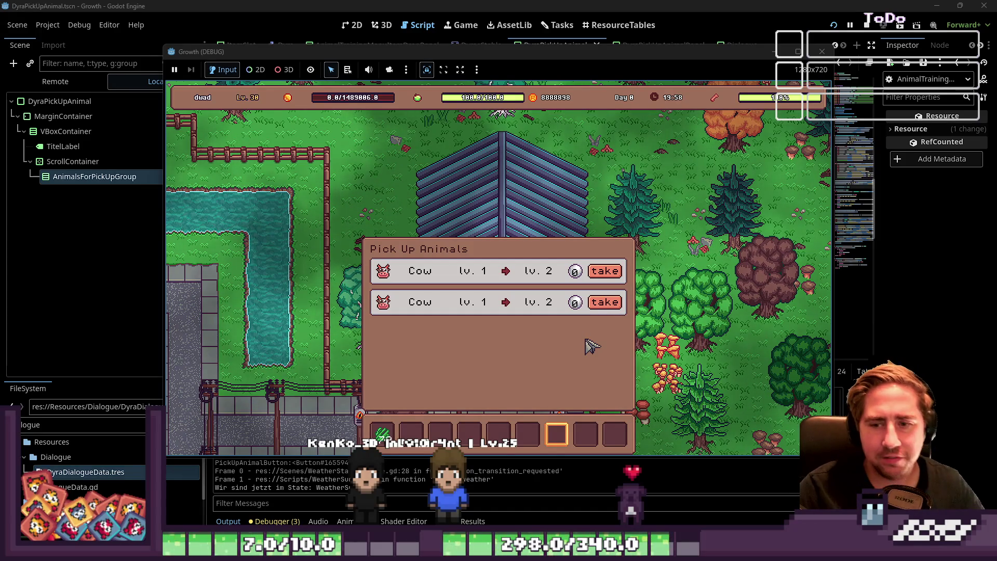
key("Escape")
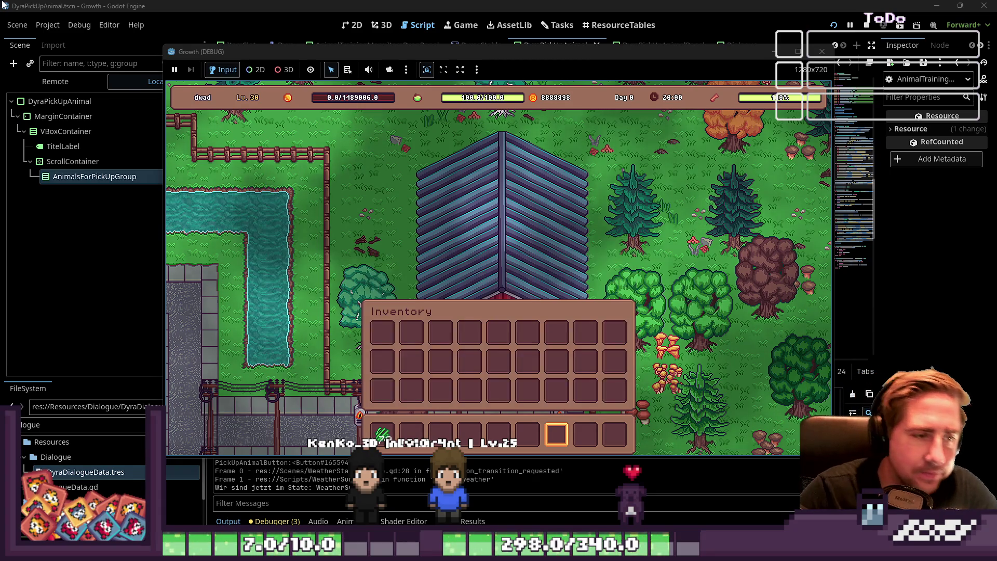
Step: Place pig stacks, including x50 and x25, into hotbar slots 3, 4 and 5
key("Escape")
key("i")
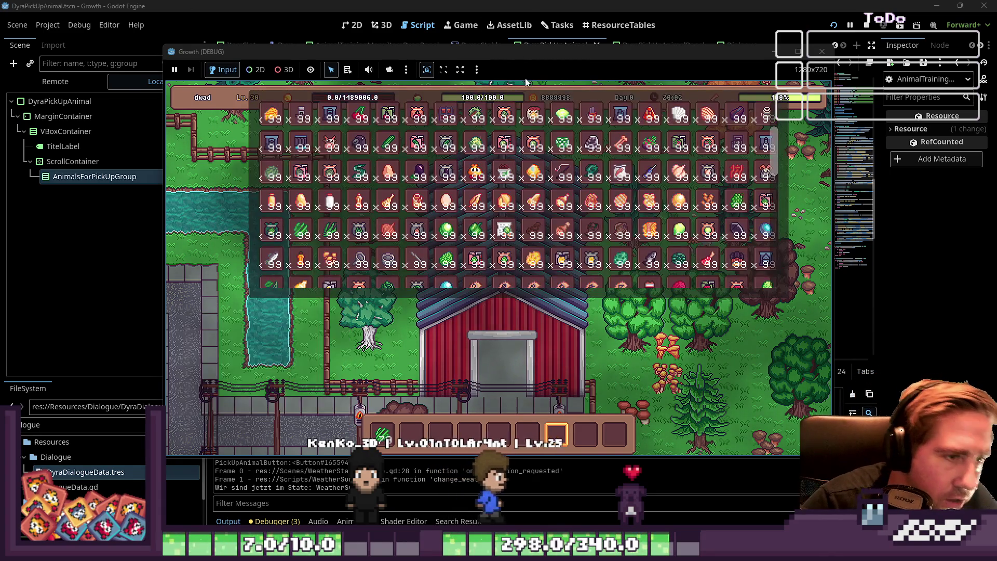
scroll(378, 201, "down", 5)
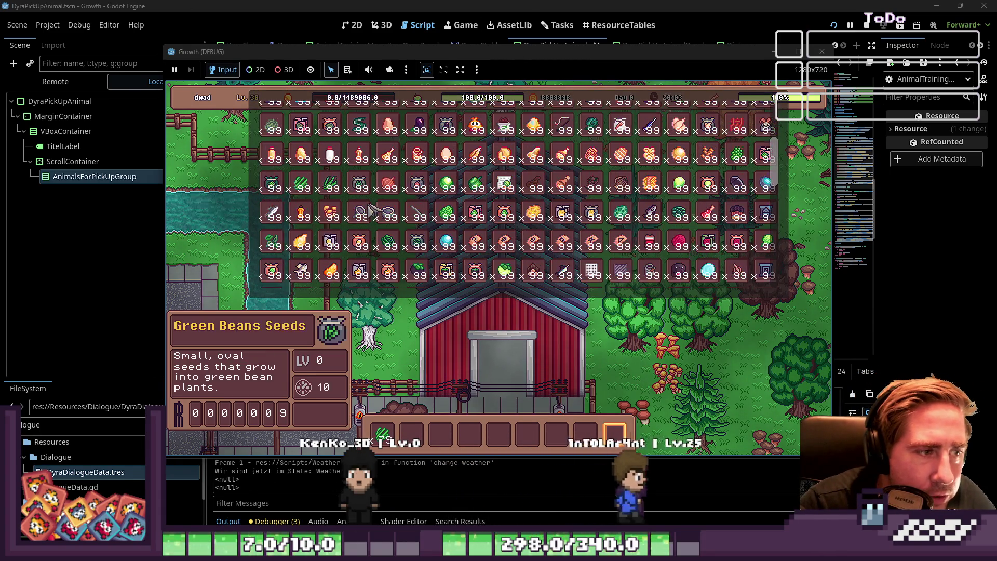
scroll(370, 208, "down", 2)
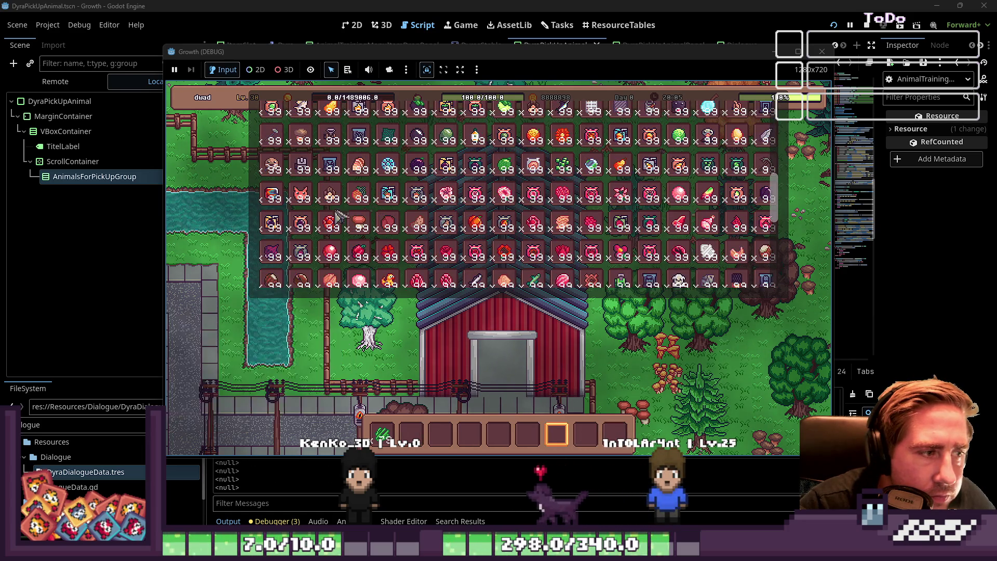
left_click(438, 441)
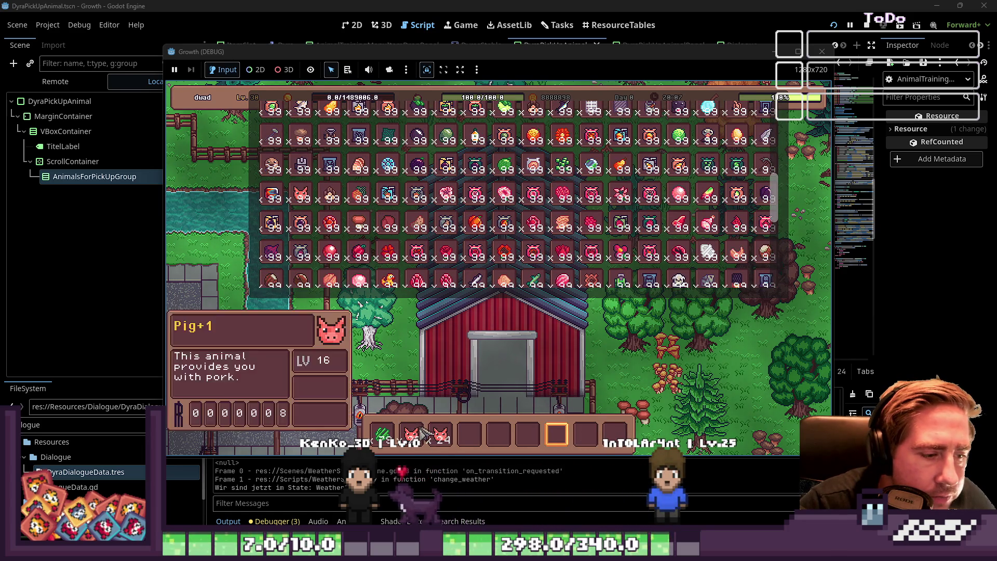
left_click(475, 433)
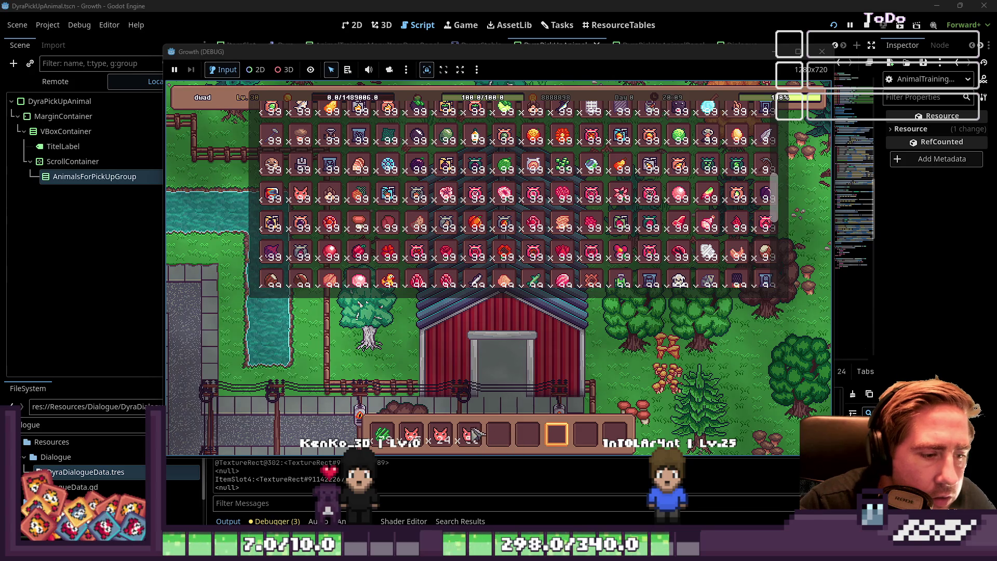
left_click(499, 436)
key("Escape")
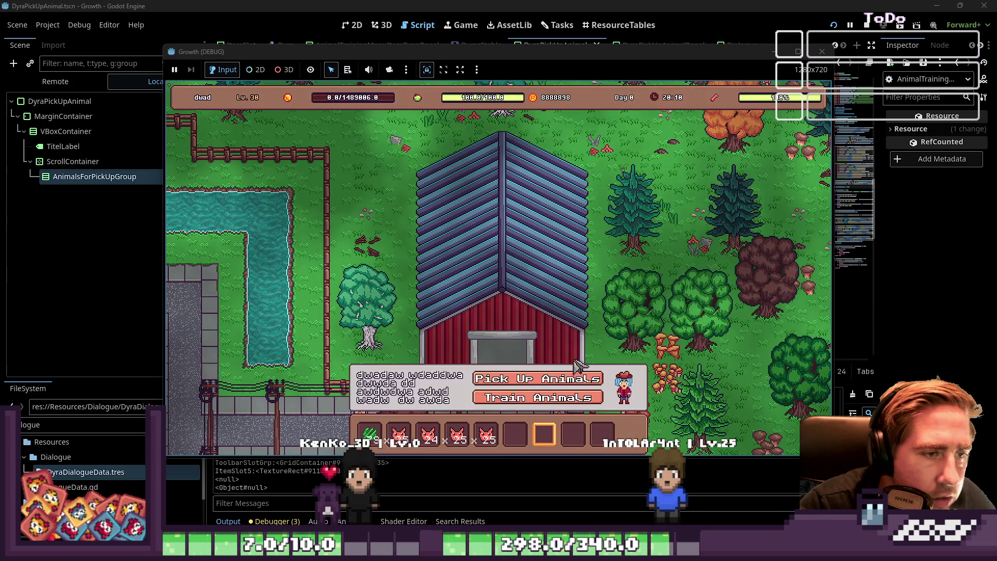
Step: Put the carrot stack into the Training item slot and start Pig 1's training
left_click(531, 397)
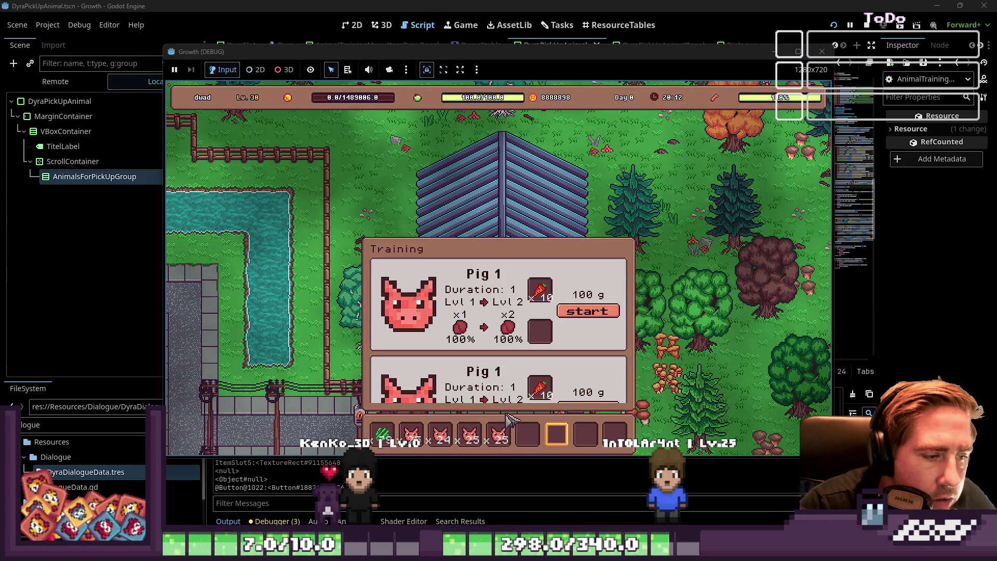
key("i")
scroll(571, 182, "up", 10)
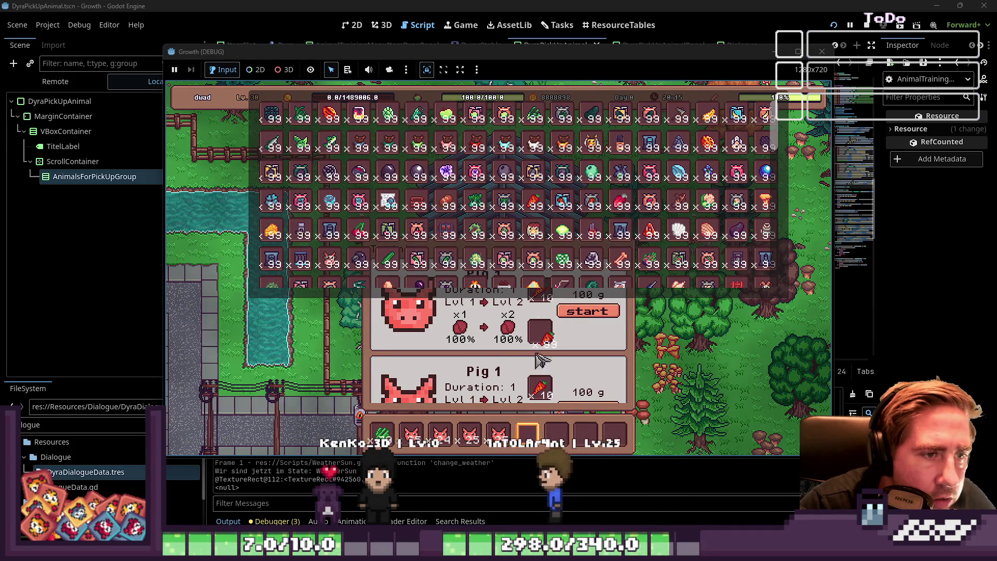
left_click(544, 206)
left_click_drag(543, 350, 544, 333)
left_click(544, 333)
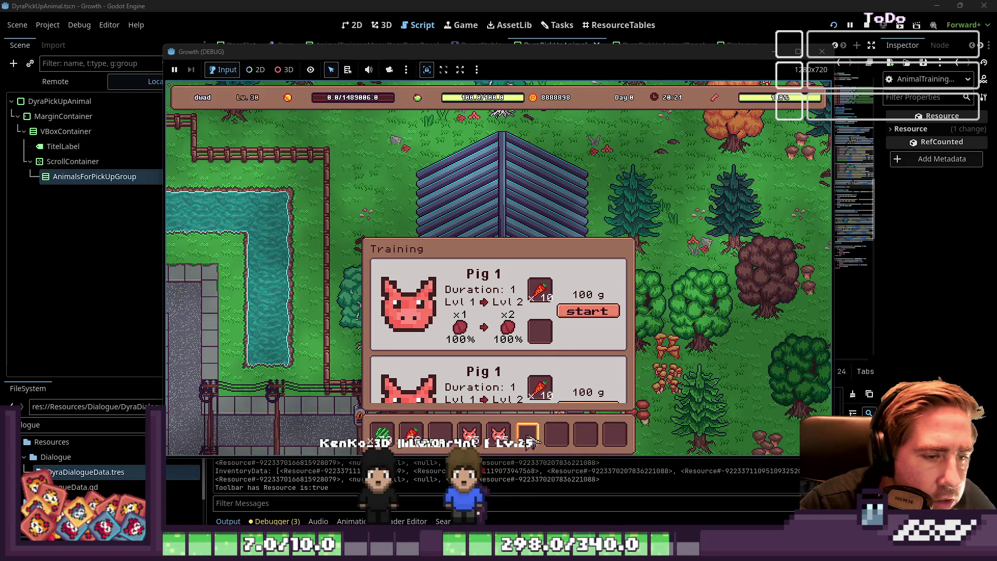
left_click(411, 433)
left_click(544, 333)
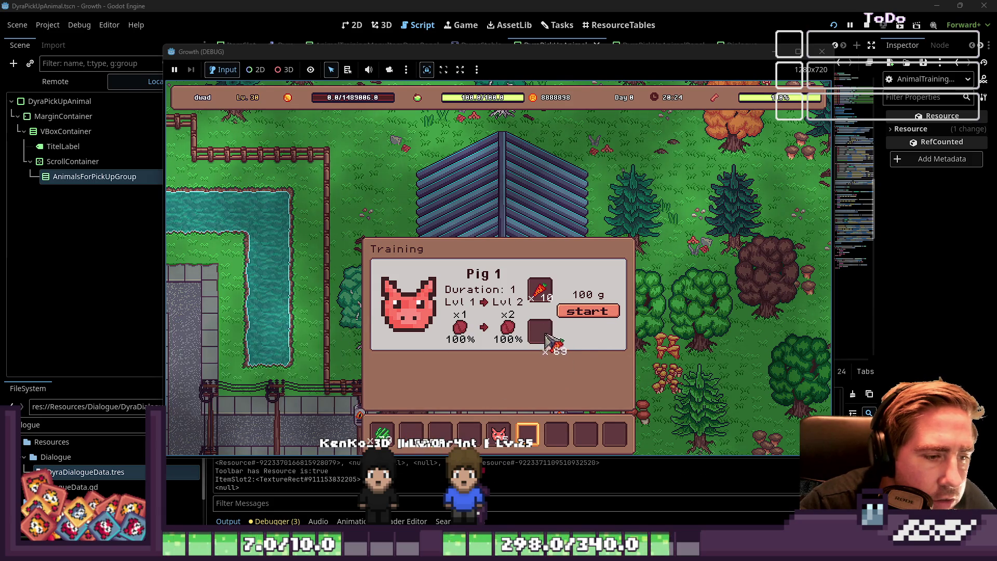
left_click(587, 312)
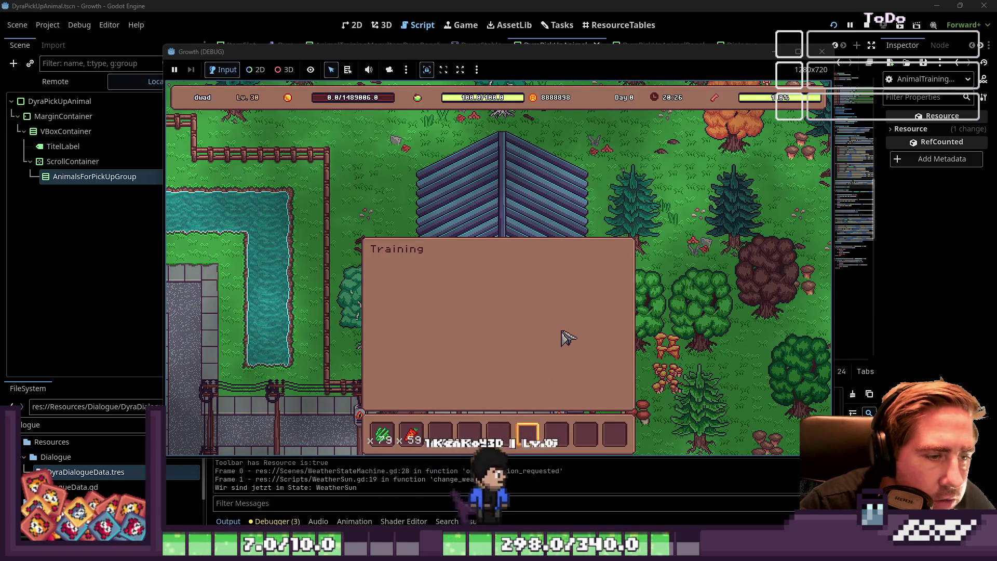
key("Escape")
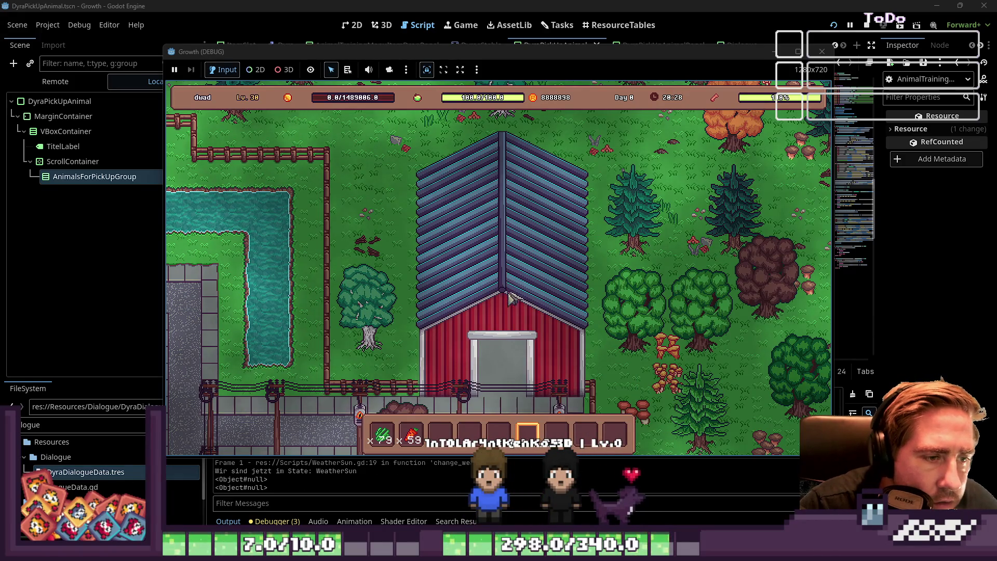
Step: Open the barn's Pick Up Animals list, select the carrots in hotbar slot 2, and show the debug inventory
key("s")
key("e")
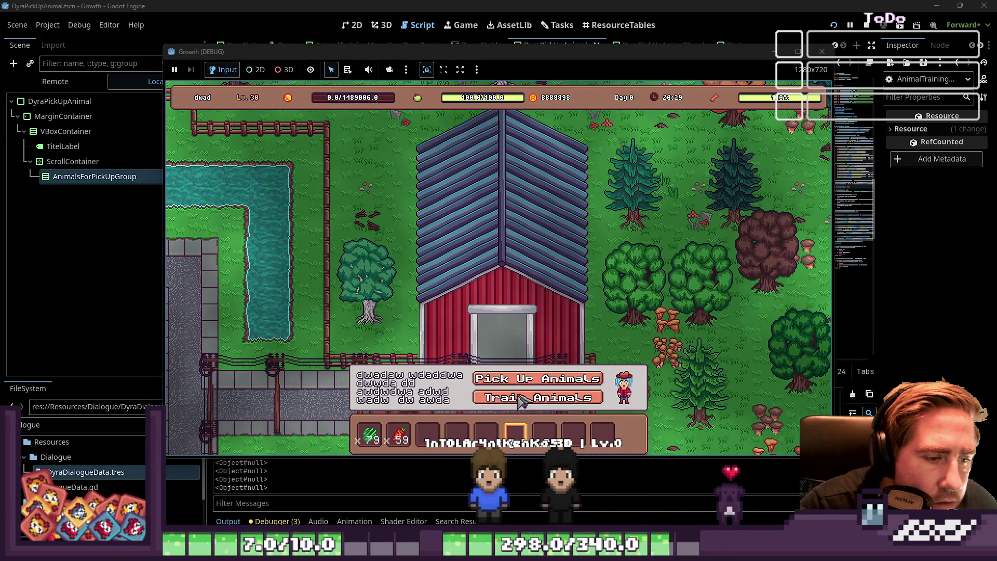
left_click(520, 383)
scroll(525, 303, "up", 3)
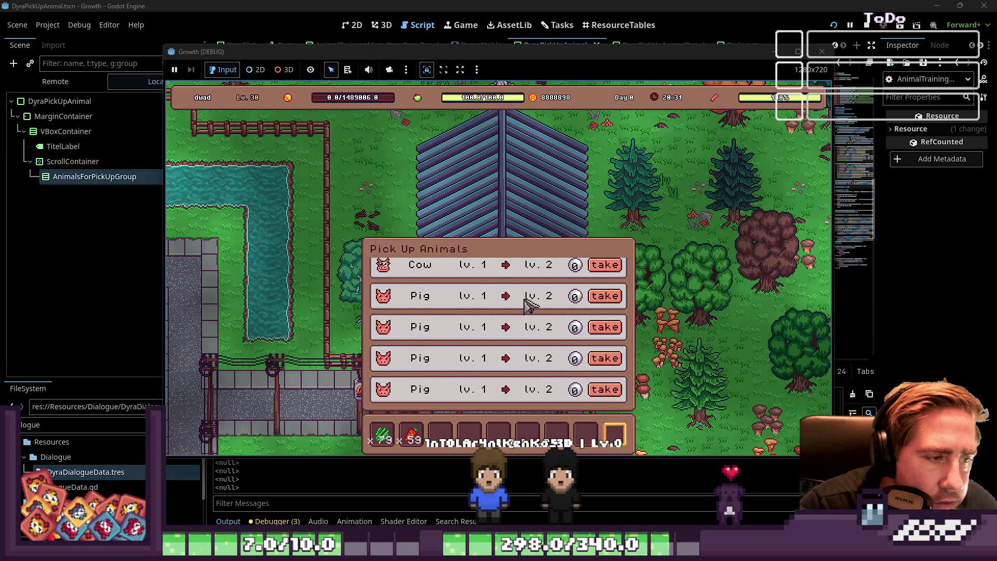
key("2")
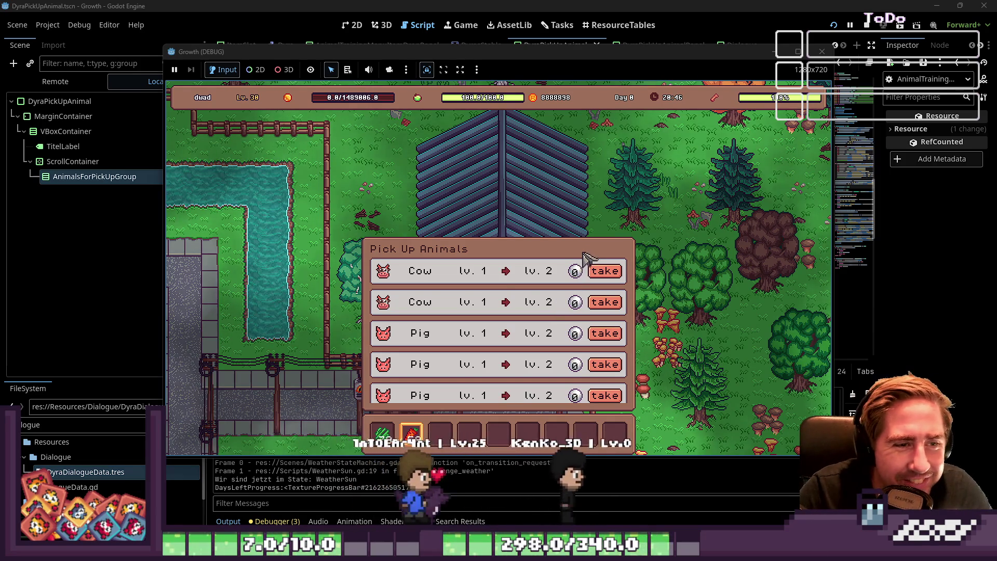
key("i")
scroll(597, 161, "down", 10)
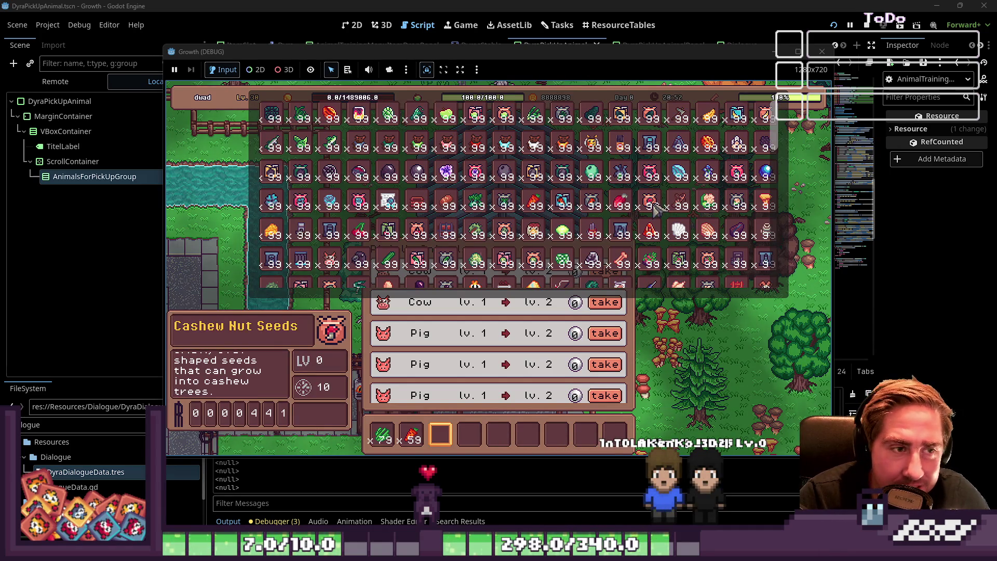
Step: Scroll through the debug item inventory and select hotbar slots 9 and 7
scroll(503, 195, "down", 5)
scroll(503, 195, "down", 3)
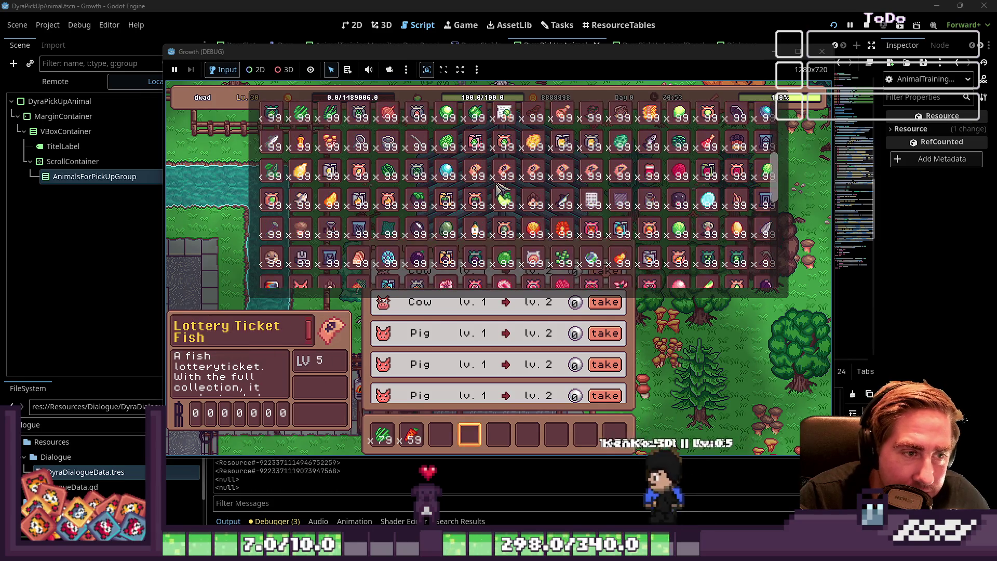
scroll(499, 190, "down", 2)
scroll(500, 191, "up", 5)
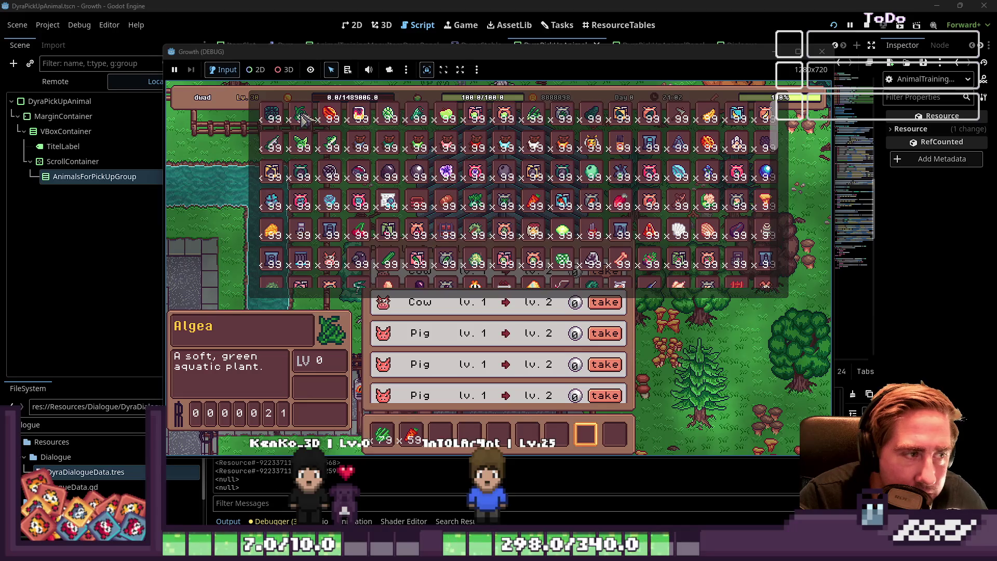
scroll(468, 195, "down", 10)
scroll(467, 196, "up", 2)
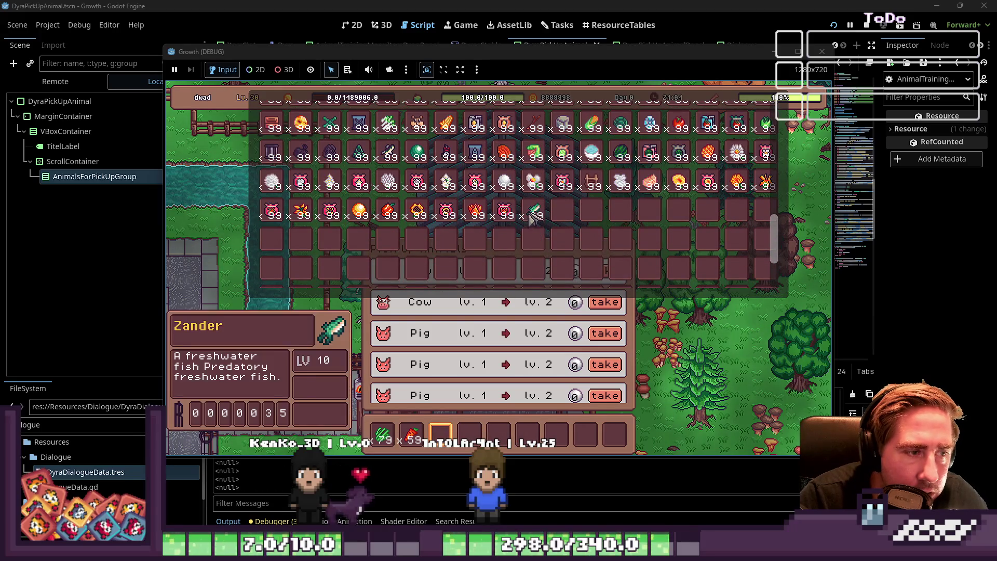
scroll(494, 193, "up", 3)
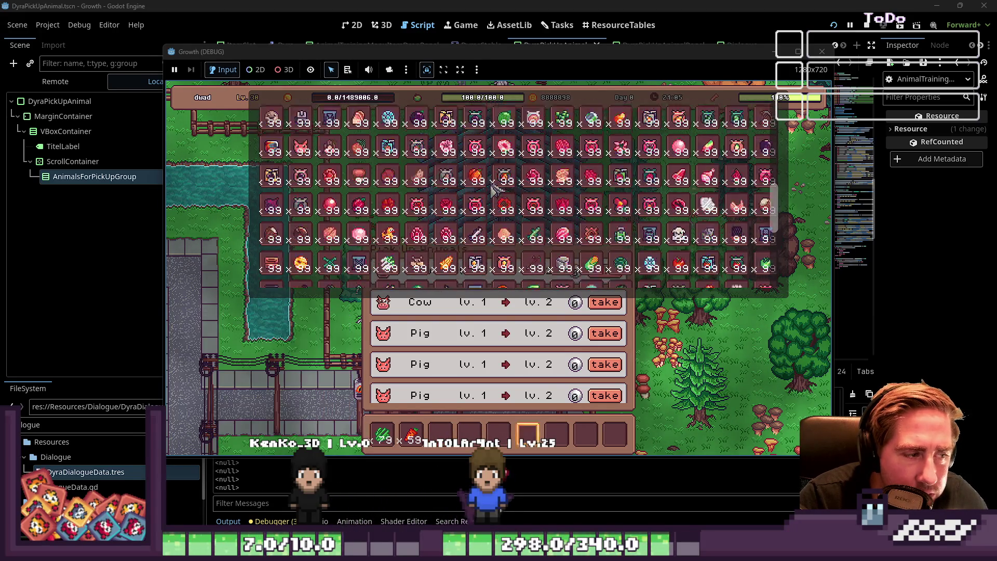
scroll(494, 191, "up", 6)
key("9")
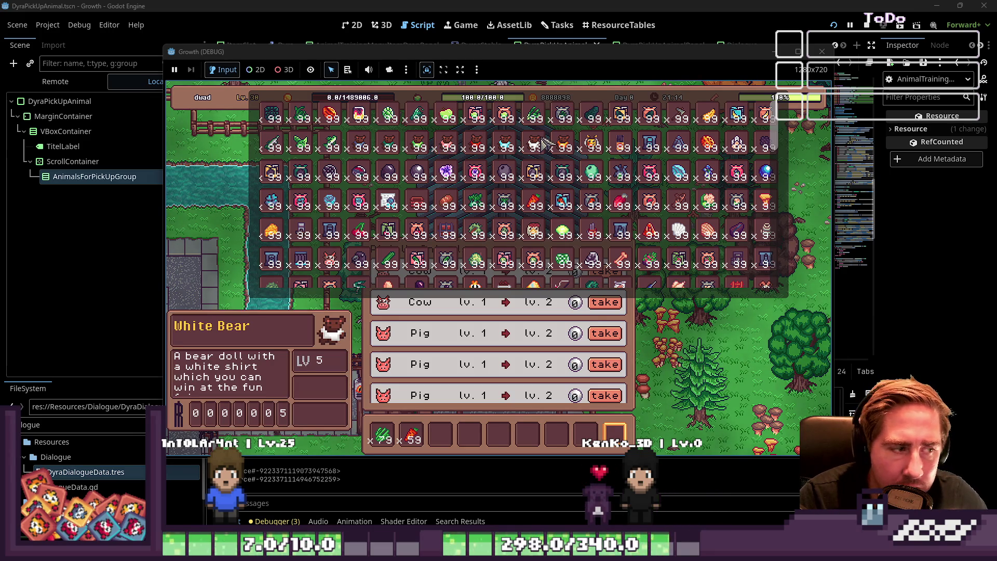
key("7")
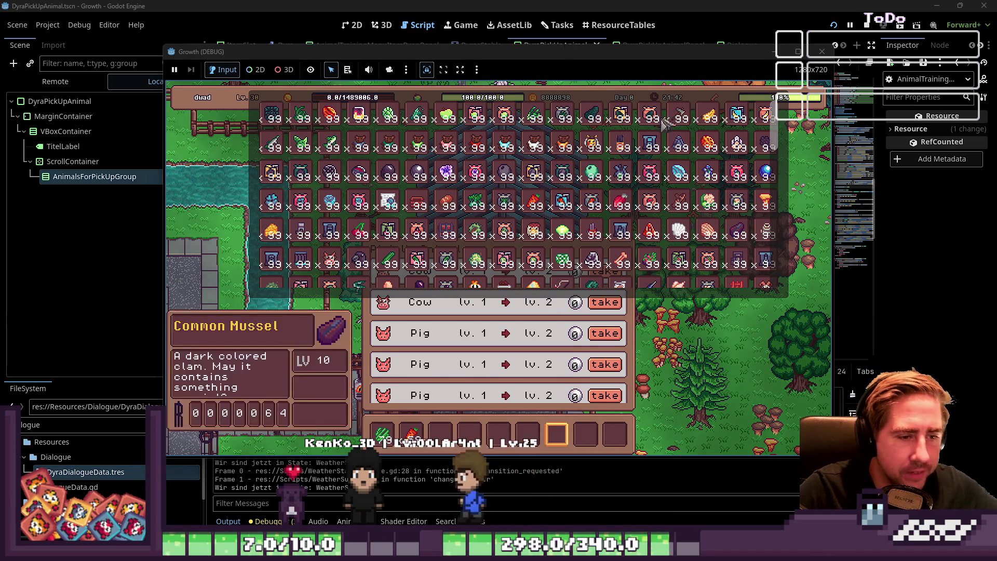
Step: Close the inventory panels and quit the running game with F8
left_click(470, 401)
key("Escape")
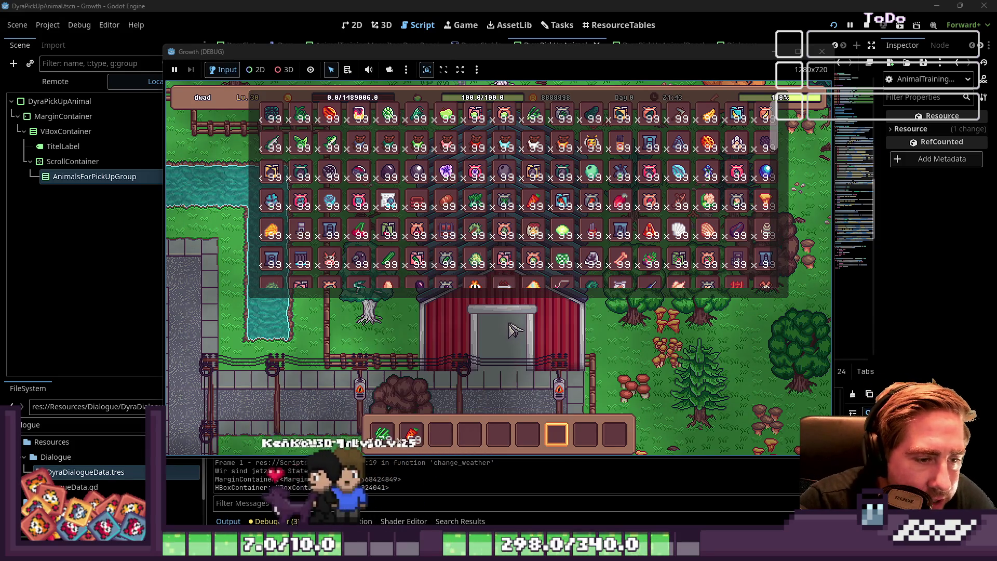
key("Escape")
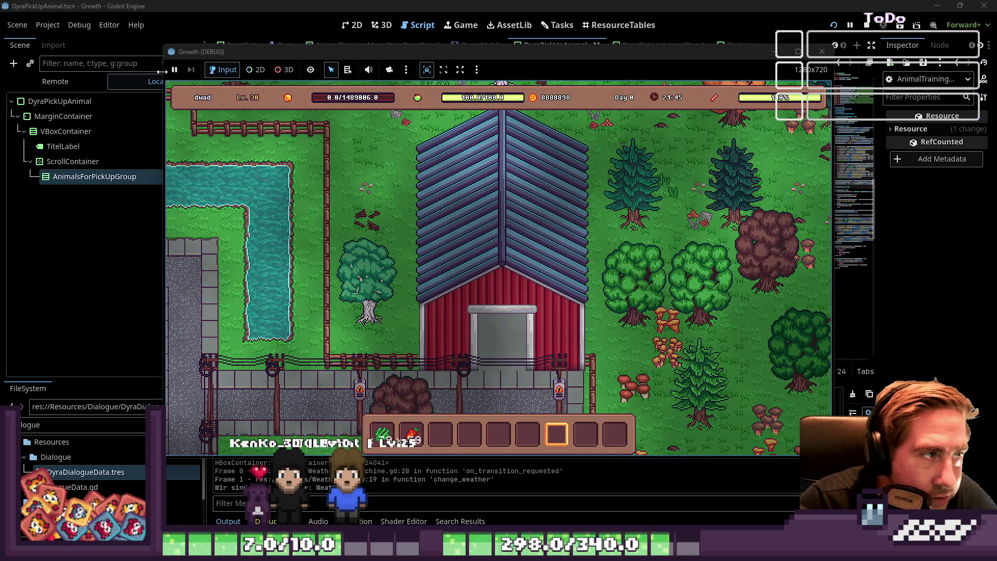
key("F8")
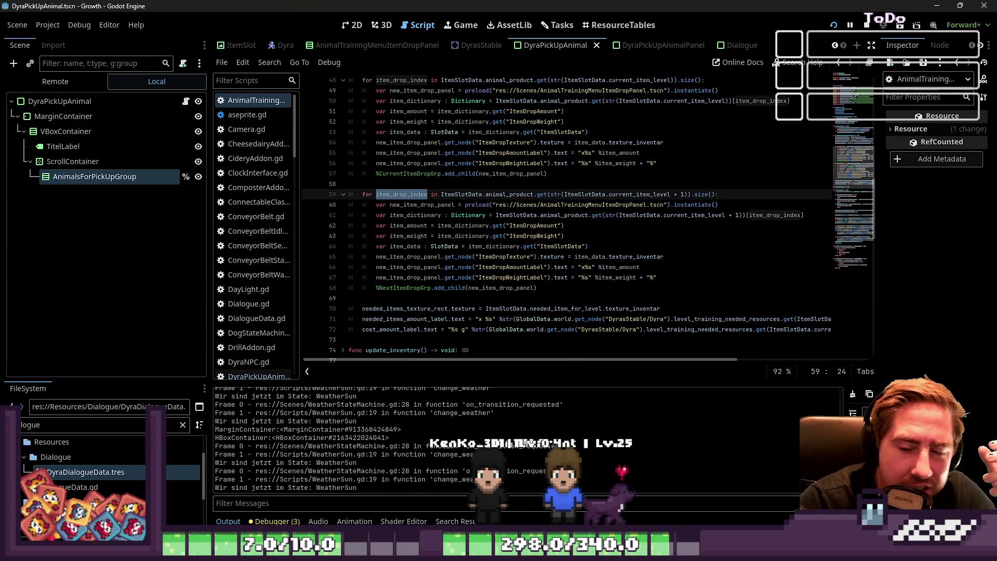
Step: Check the ResourceTables screen and the task board
left_click(482, 298)
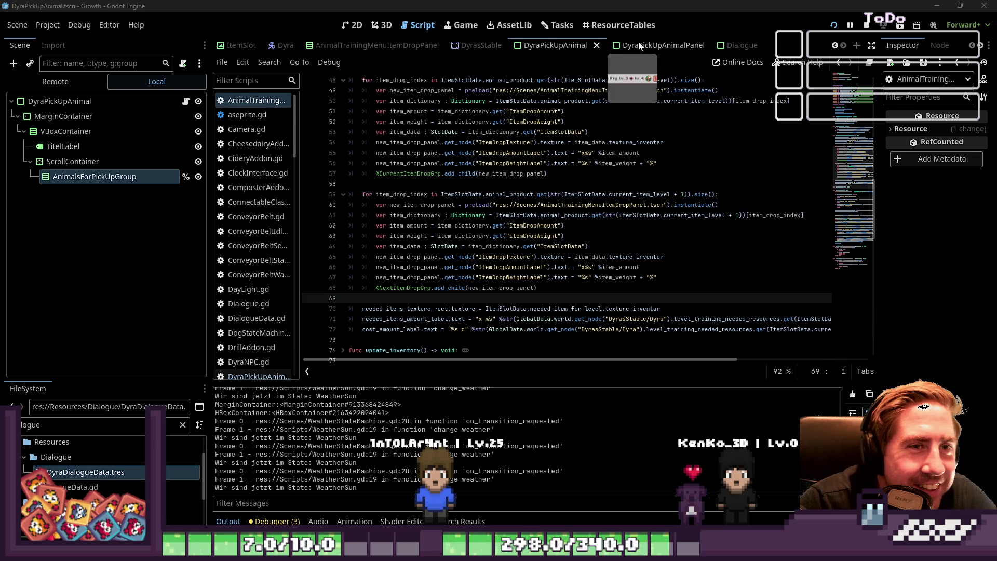
left_click(602, 28)
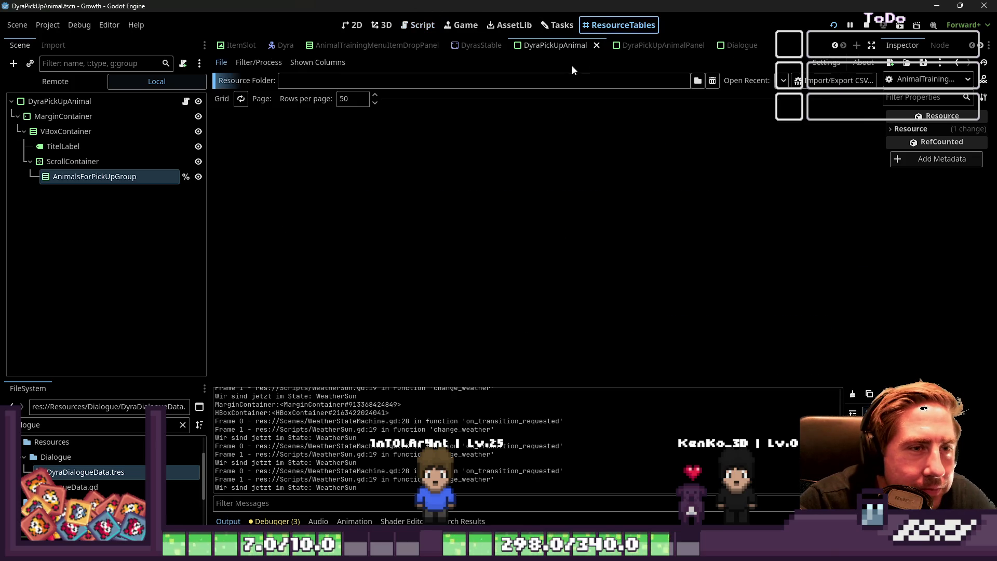
left_click(575, 28)
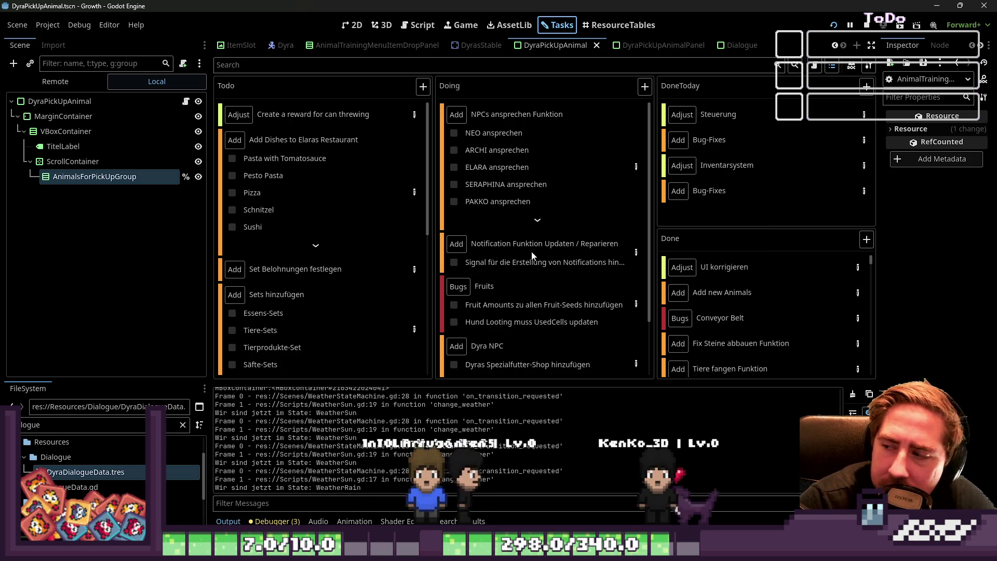
Step: Return to set_animal_training_menu_panel_data in the script and show the Remote scene tree
left_click(418, 25)
scroll(452, 258, "up", 5)
left_click(405, 258)
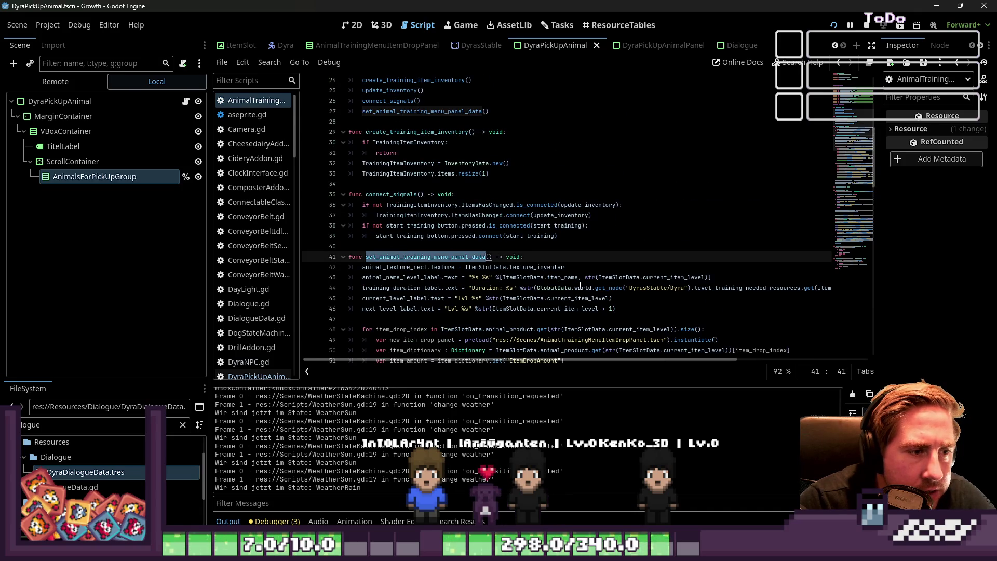
mouse_move(576, 286)
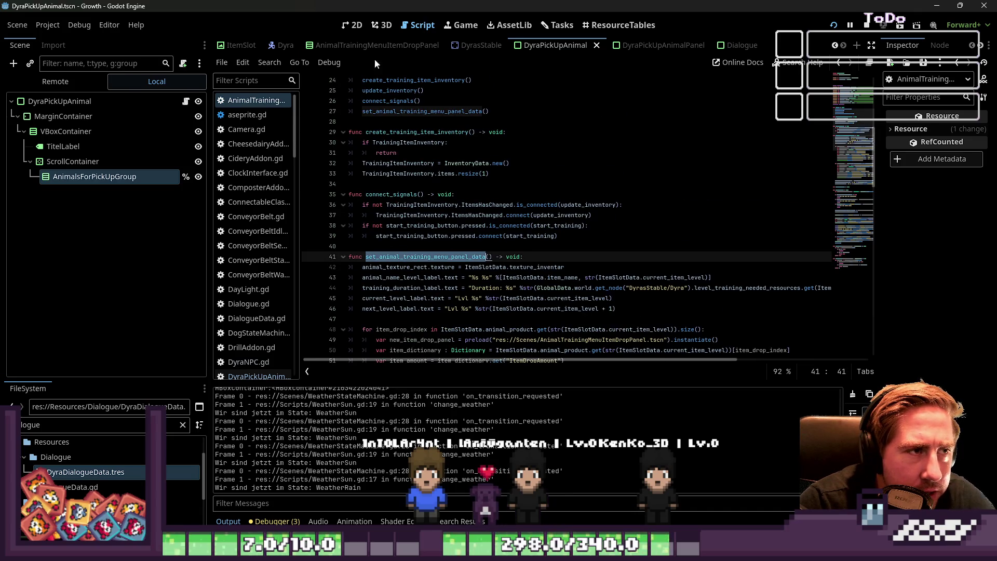
left_click(55, 81)
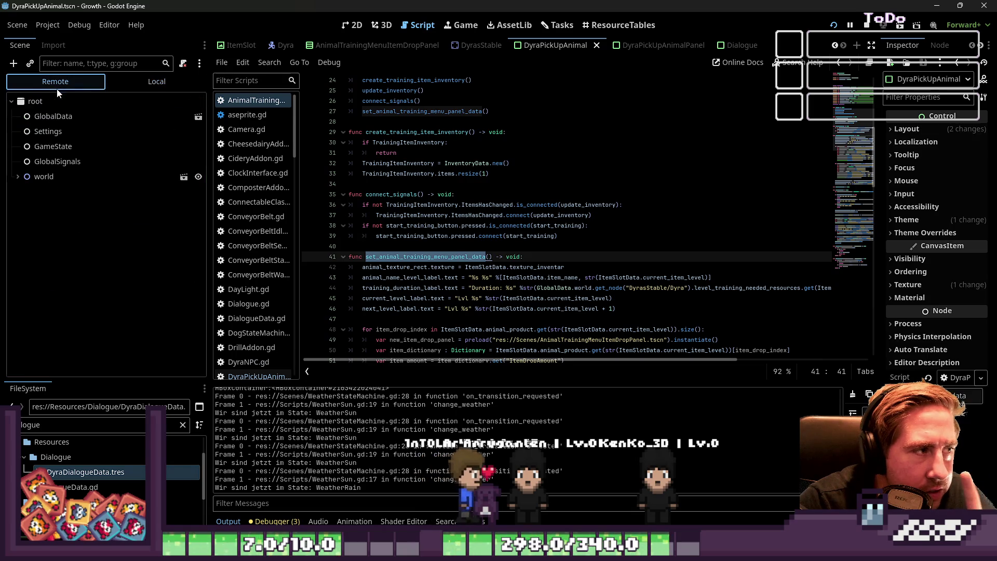
Step: Expand the remote Environment node and inspect DayLight and WeatherStateMachine
scroll(17, 185, "down", 5)
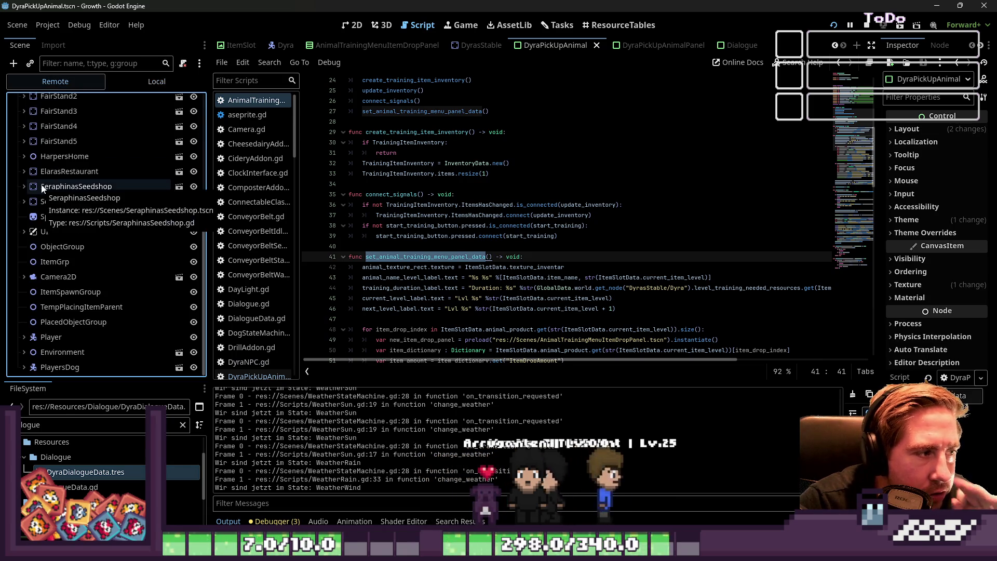
scroll(46, 208, "up", 3)
scroll(46, 207, "up", 3)
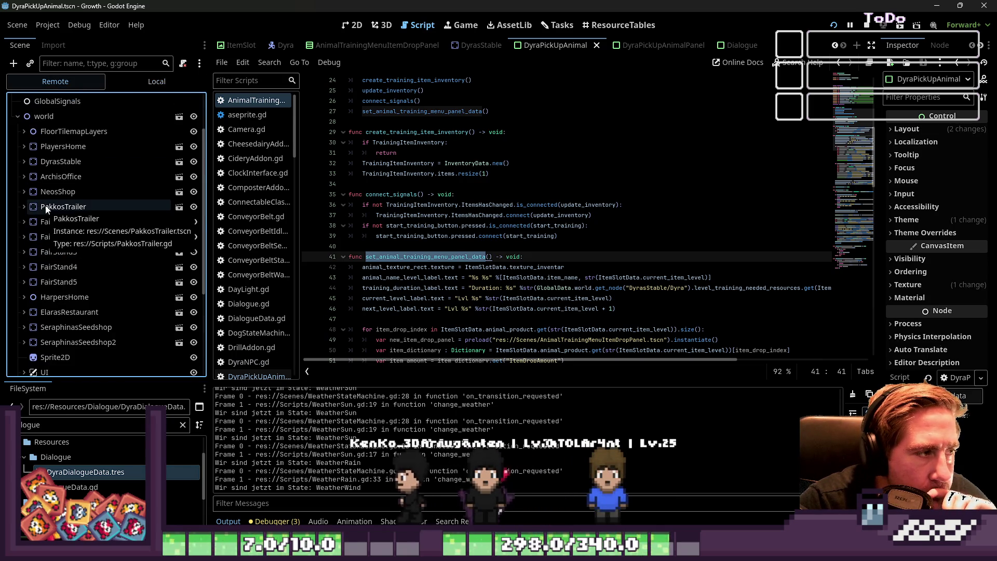
scroll(47, 213, "down", 6)
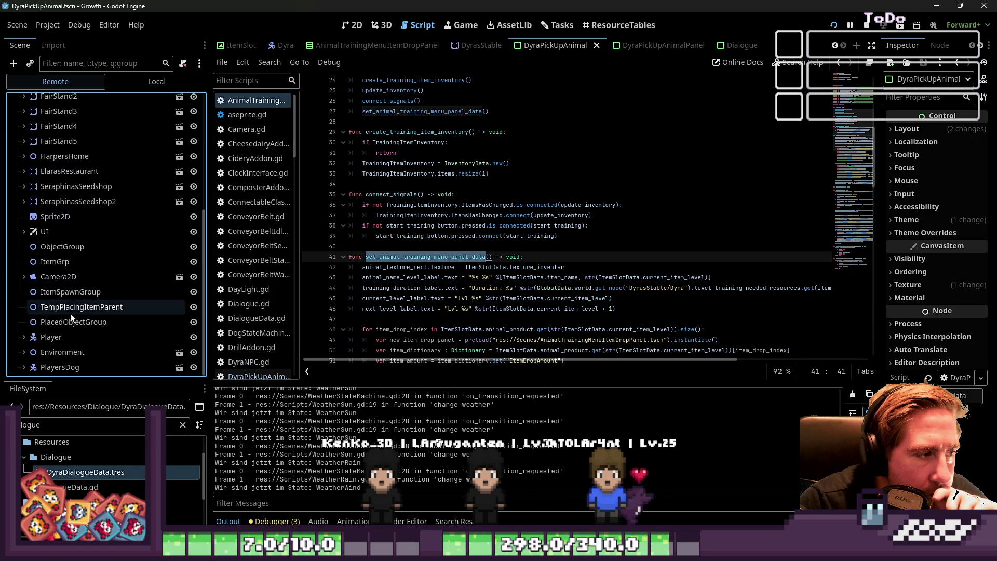
left_click(24, 352)
scroll(52, 325, "down", 5)
left_click(48, 243)
left_click(75, 276)
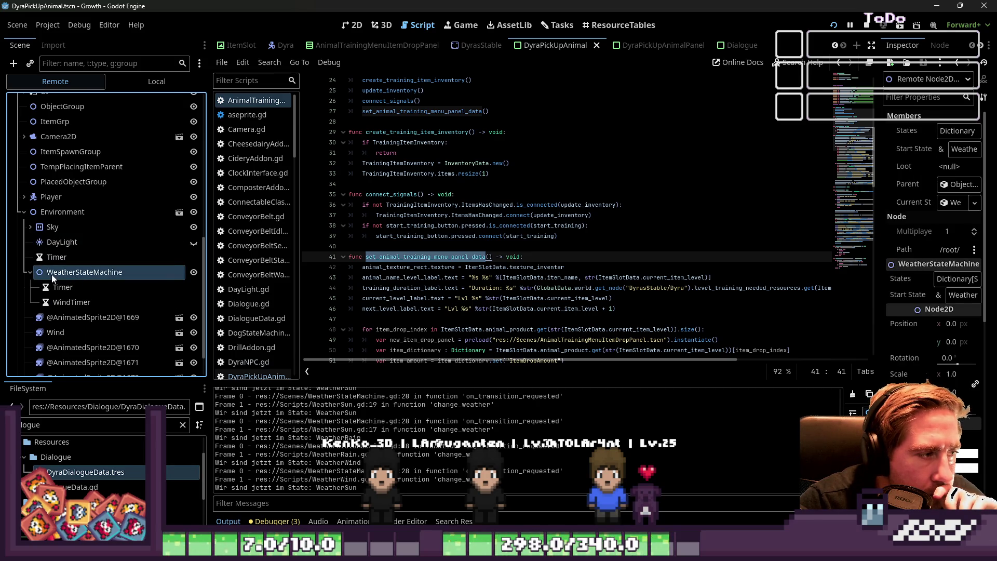
left_click(28, 322)
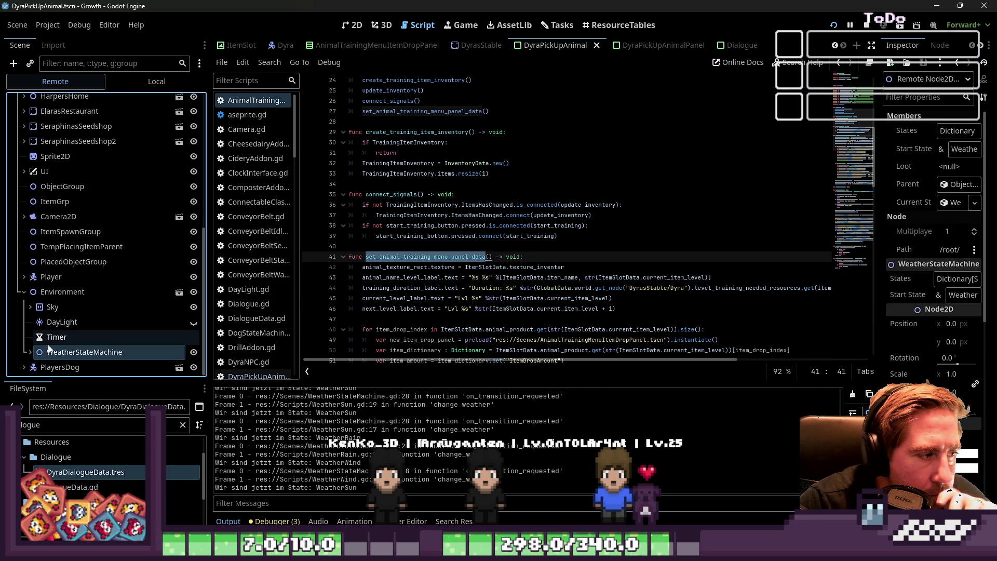
Step: Inspect the Sky and Environment nodes, then reselect the DayLight node
left_click(53, 324)
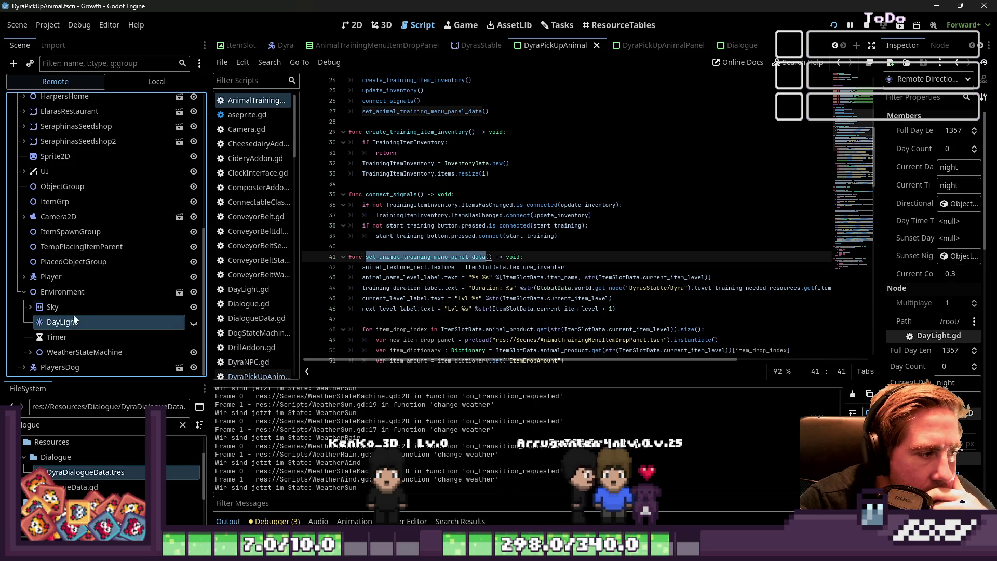
left_click(72, 310)
left_click(30, 308)
left_click(58, 322)
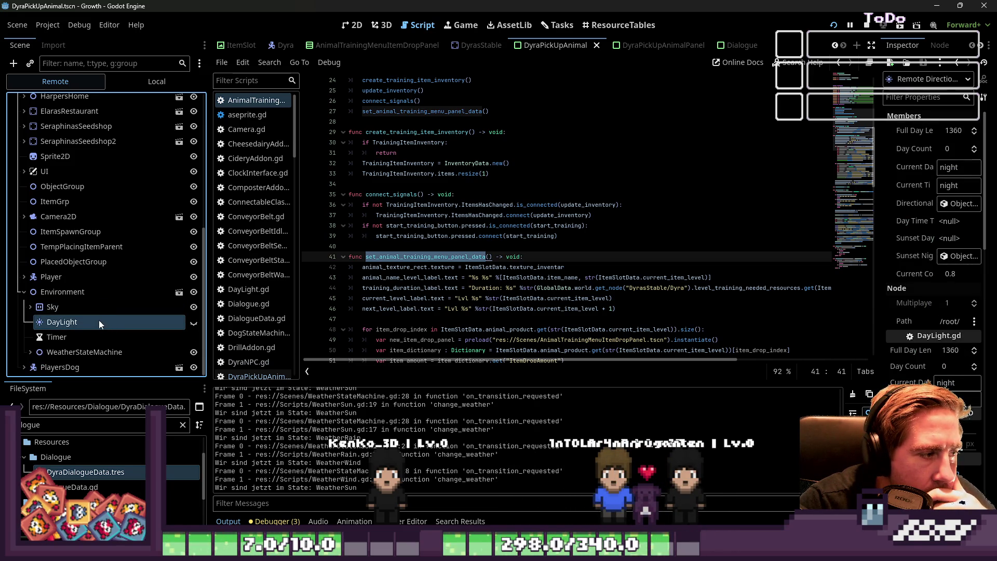
scroll(24, 291, "up", 2)
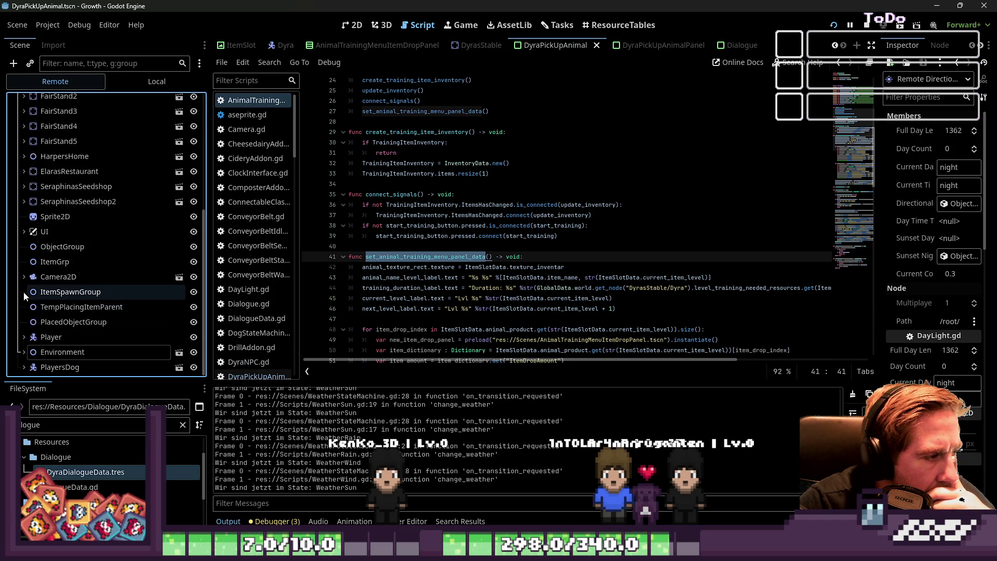
left_click(49, 353)
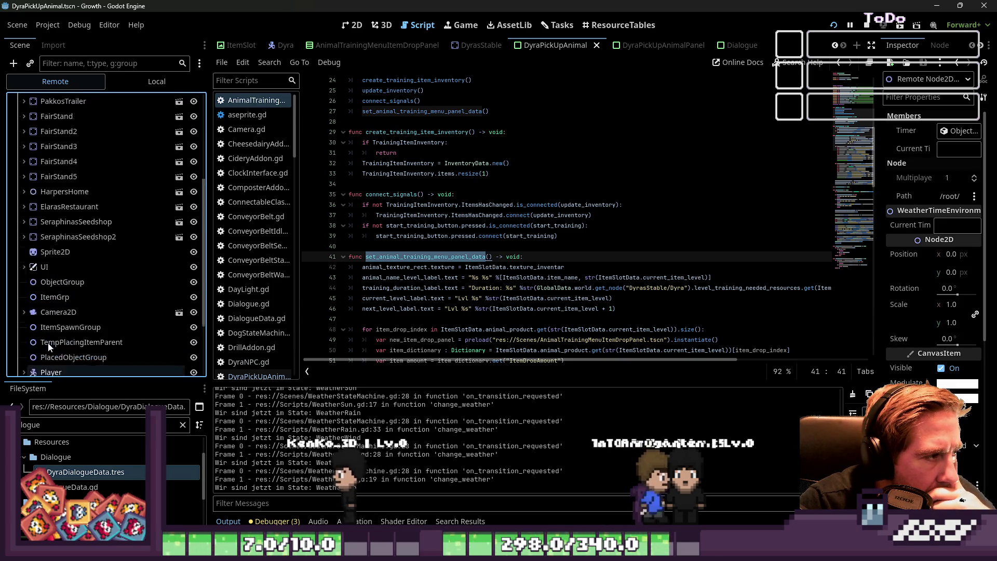
scroll(44, 338, "down", 2)
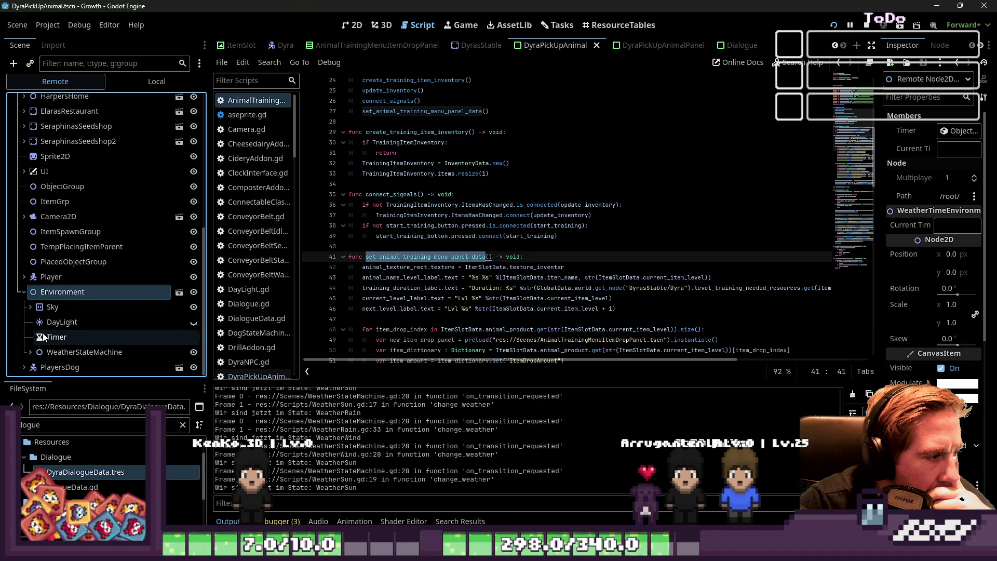
left_click(69, 321)
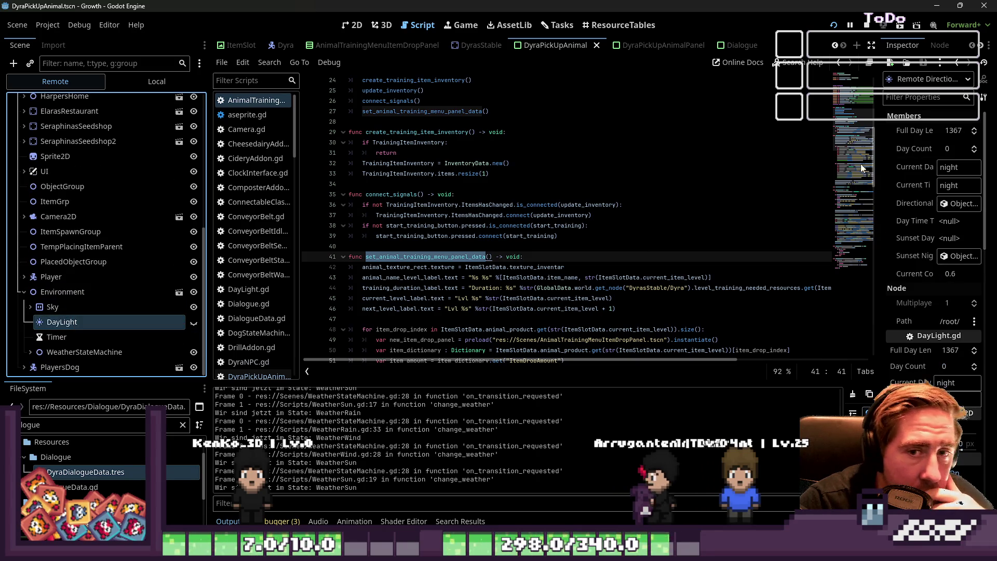
Step: Set DayLight's Day Count to 12 and switch to the game window
left_click_drag(881, 166, 688, 168)
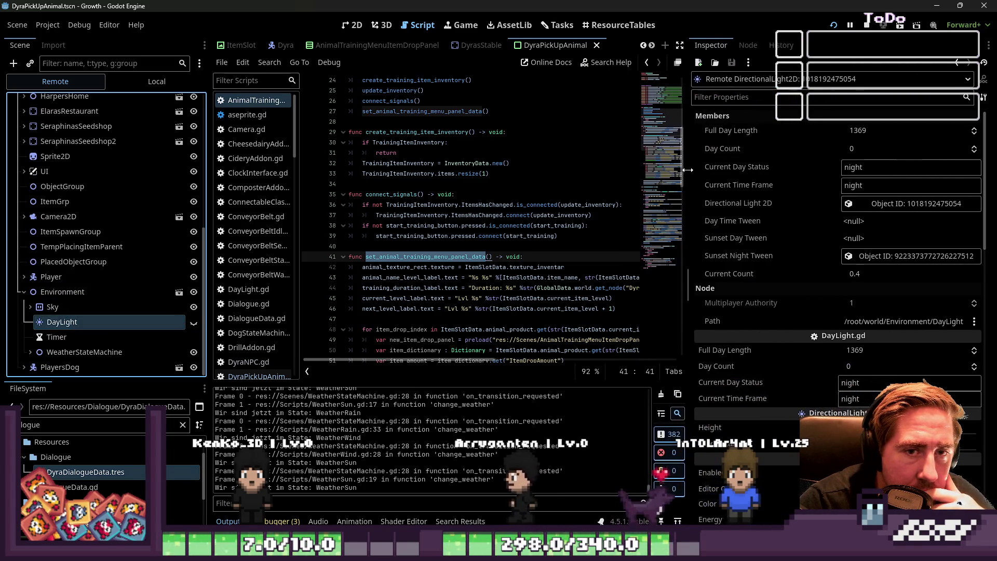
left_click(861, 147)
type("12")
key("Return")
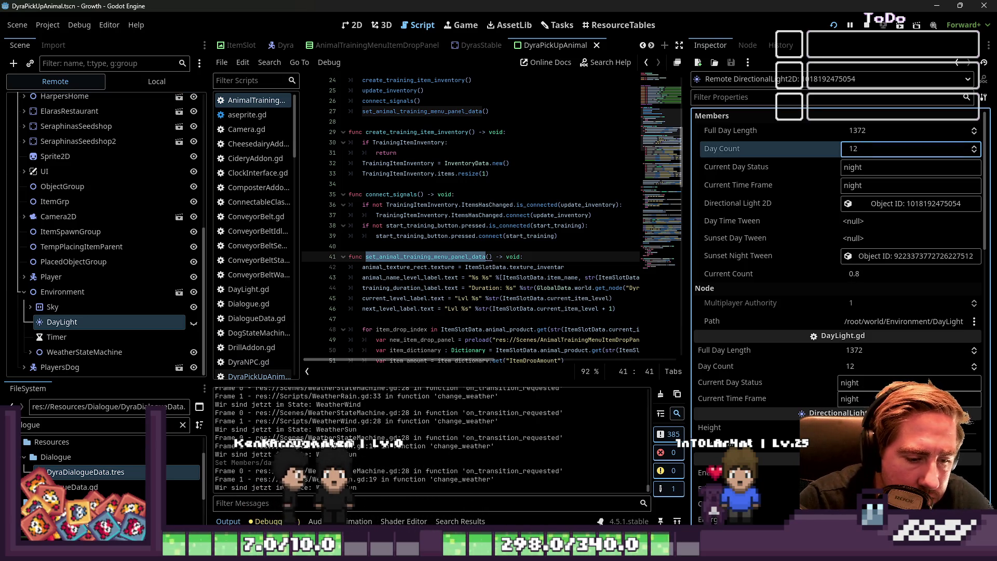
key("alt+Tab")
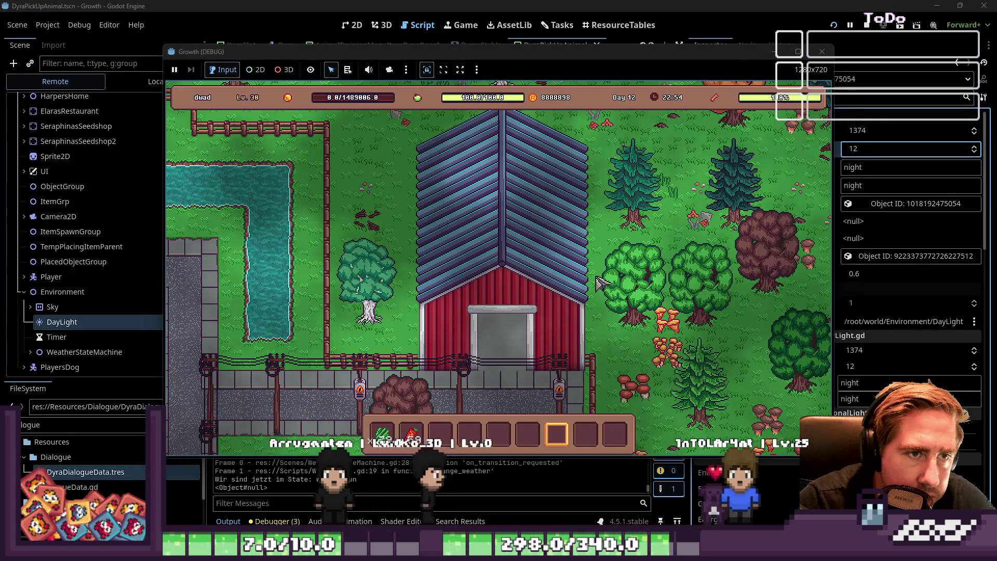
Step: Walk into the barn, talk to the keeper, and try taking Pig 1 from Pick Up Animals
key("w")
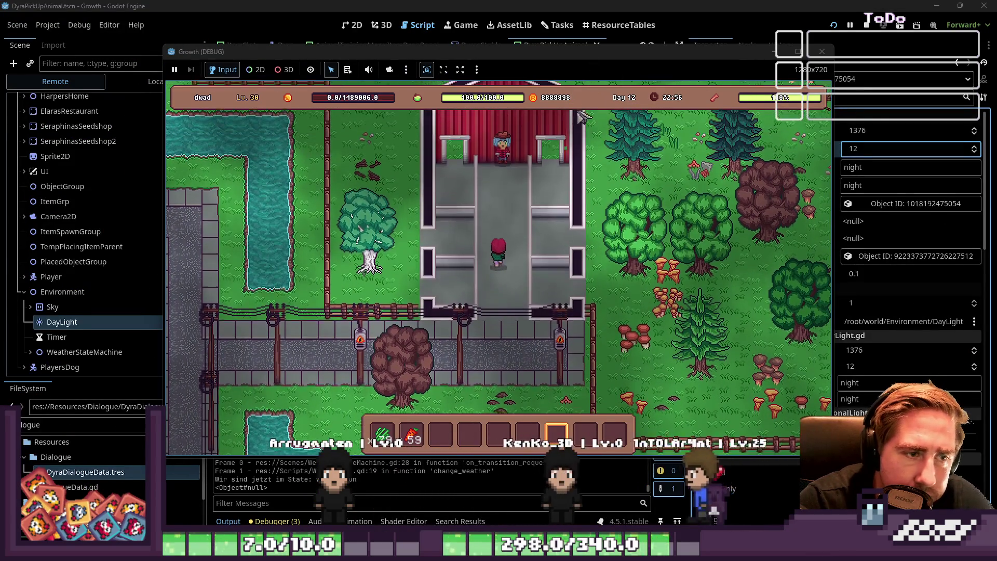
left_click(514, 215)
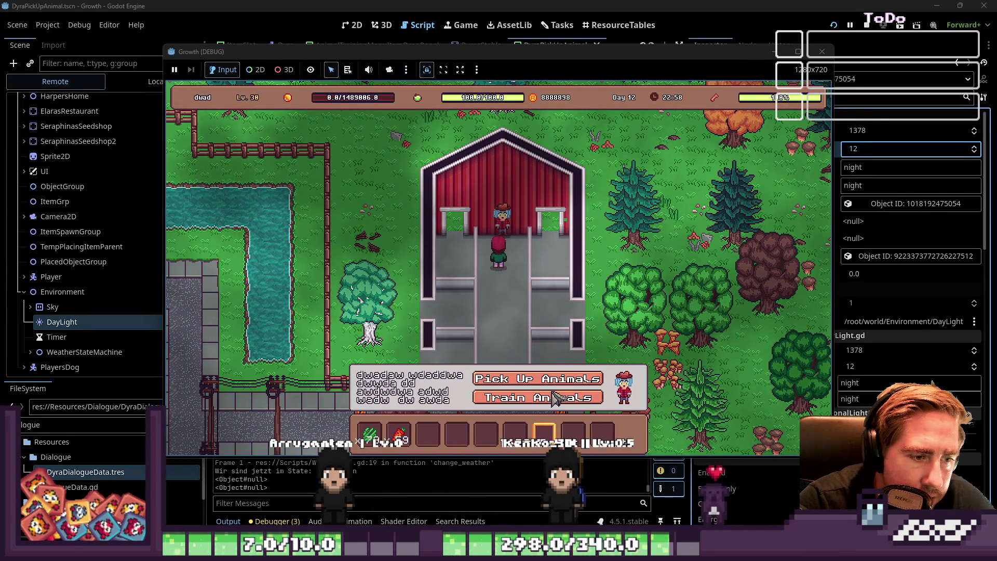
left_click(537, 378)
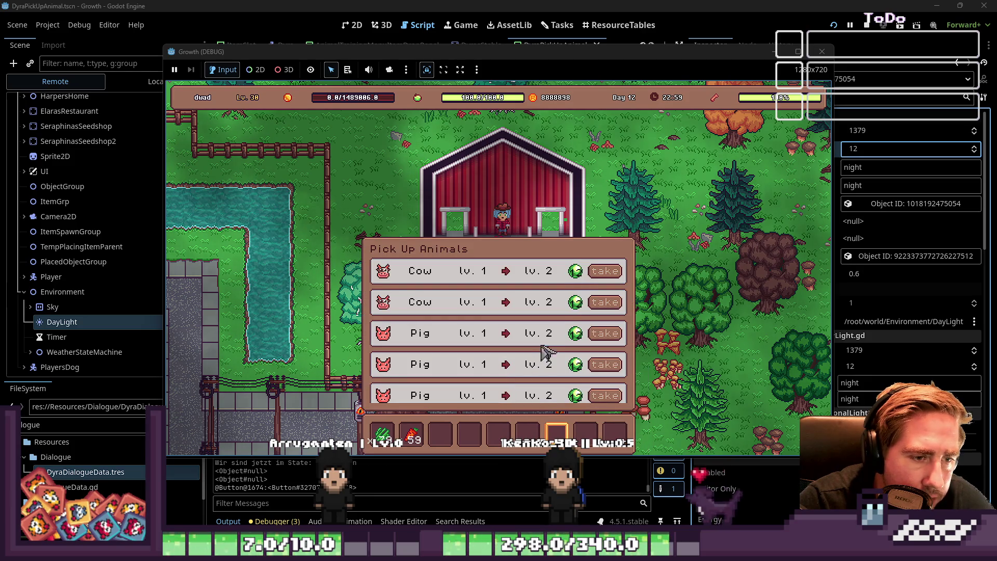
left_click(612, 336)
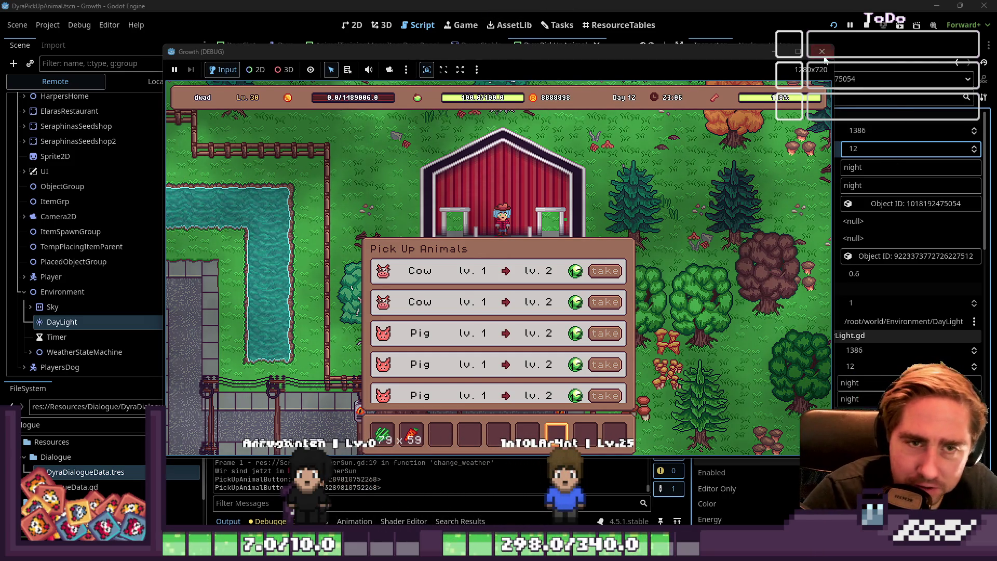
Step: Stop the game with F8 and widen the script editor's code area
key("F8")
left_click_drag(683, 238, 823, 238)
left_click(443, 194)
scroll(332, 182, "up", 2)
scroll(266, 294, "down", 5)
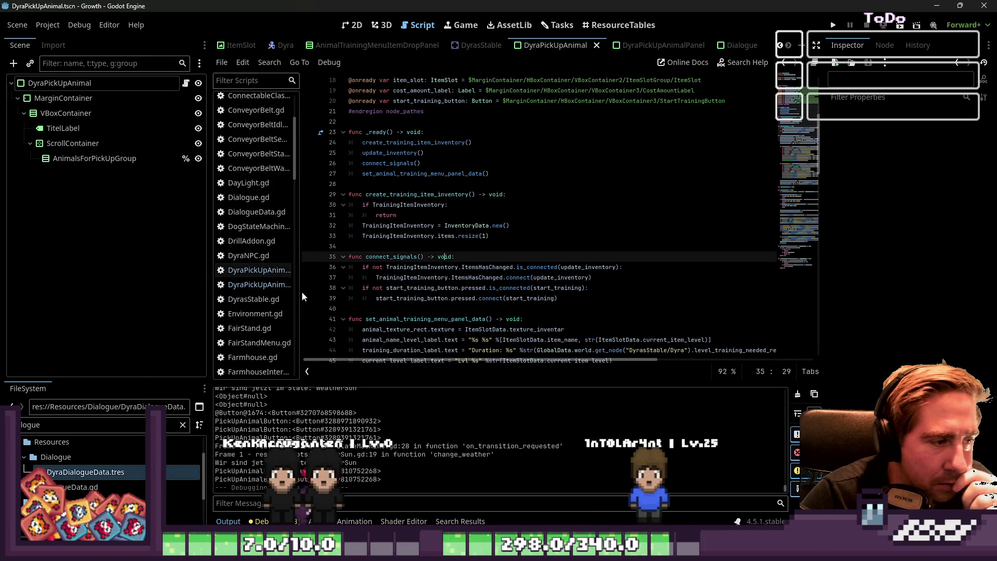
Step: Widen the script list and select the set_animal_training_menu_panel_data function name
left_click_drag(303, 296, 360, 295)
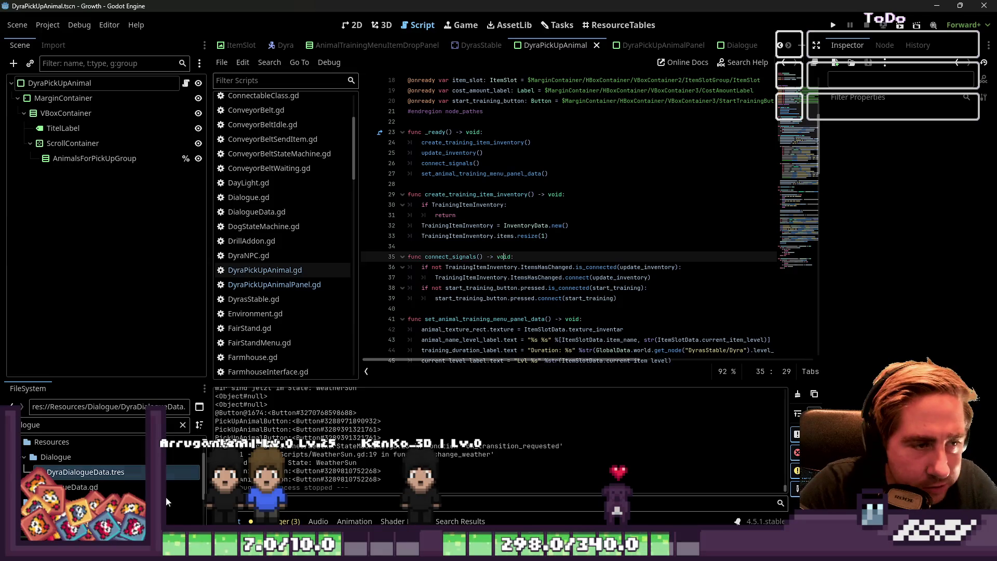
scroll(428, 344, "down", 2)
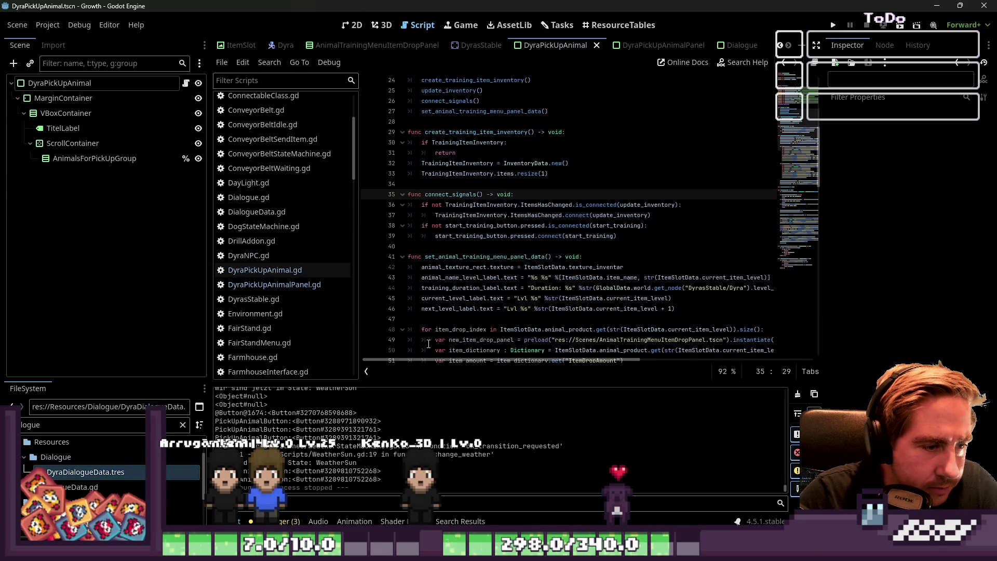
double_click(459, 257)
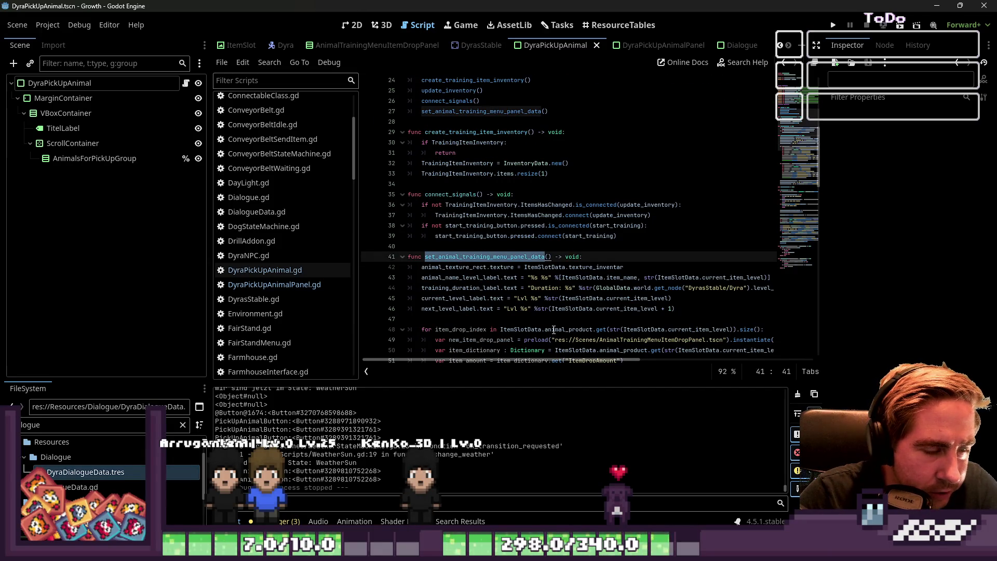
scroll(553, 329, "down", 2)
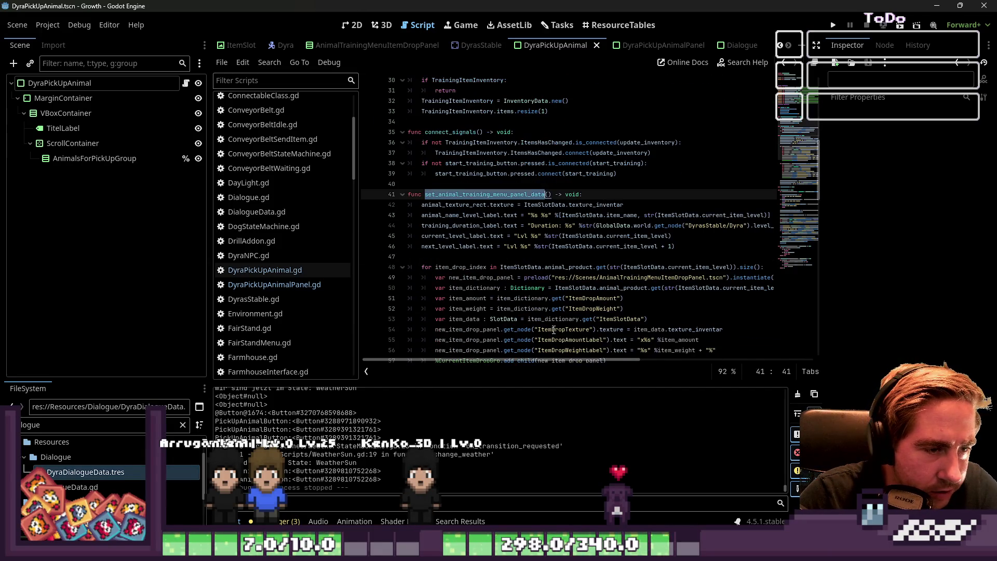
Step: Open DyraPickUpAnimalPanel.gd, examine the CanBePickedUp disabled line, and search the help for 'has'
left_click(304, 286)
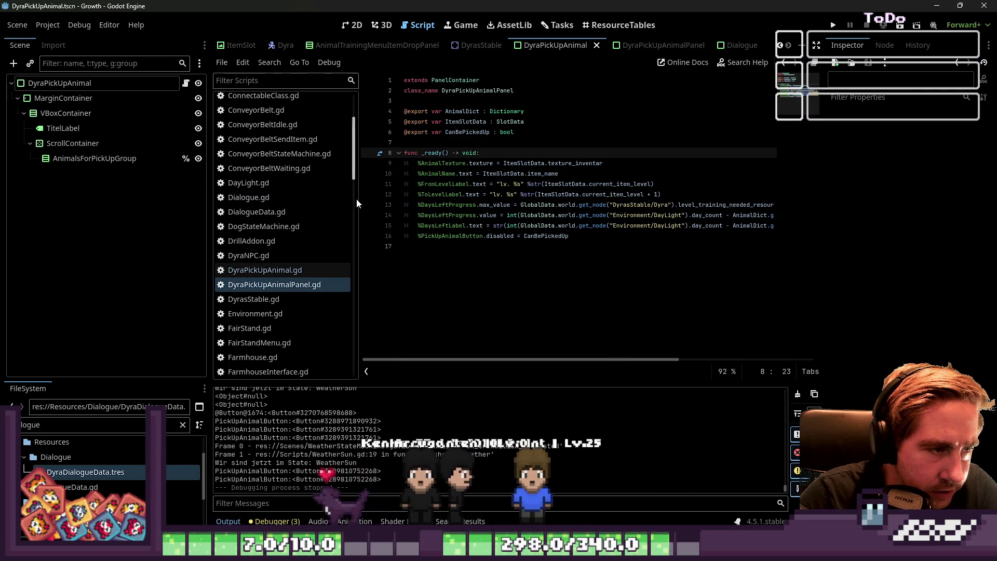
left_click_drag(359, 197, 285, 194)
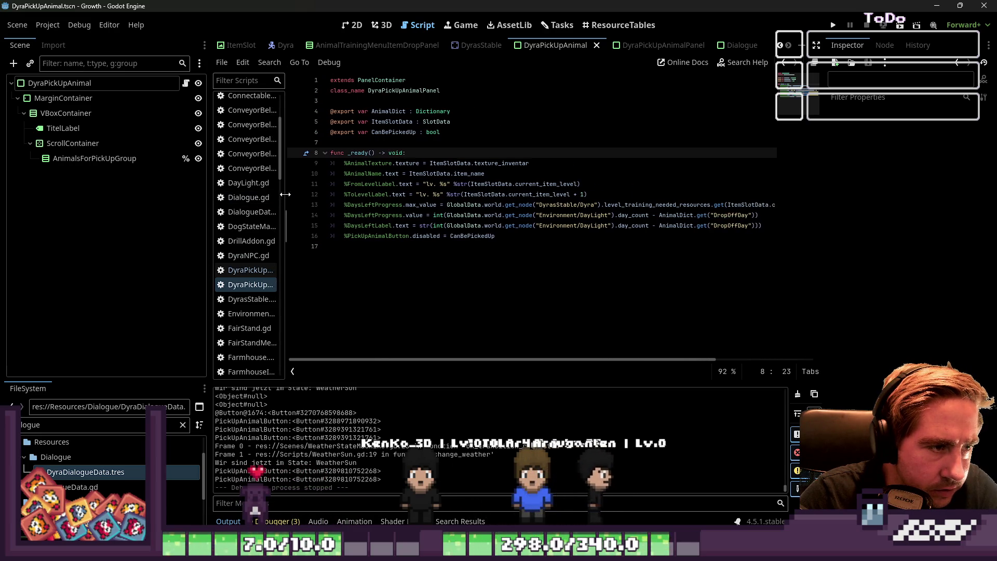
left_click(406, 204)
left_click(408, 235)
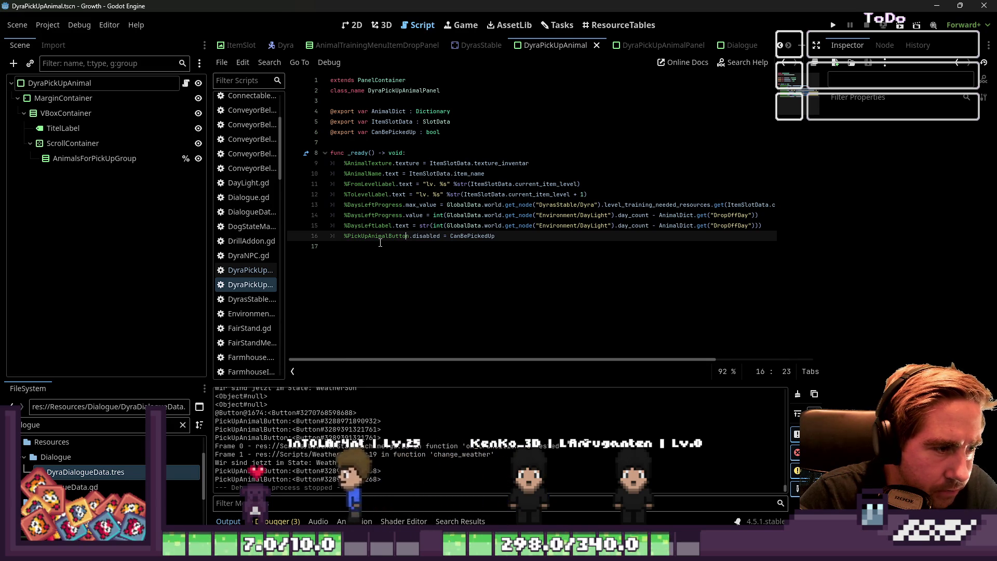
left_click(363, 246)
left_click(464, 225)
double_click(473, 236)
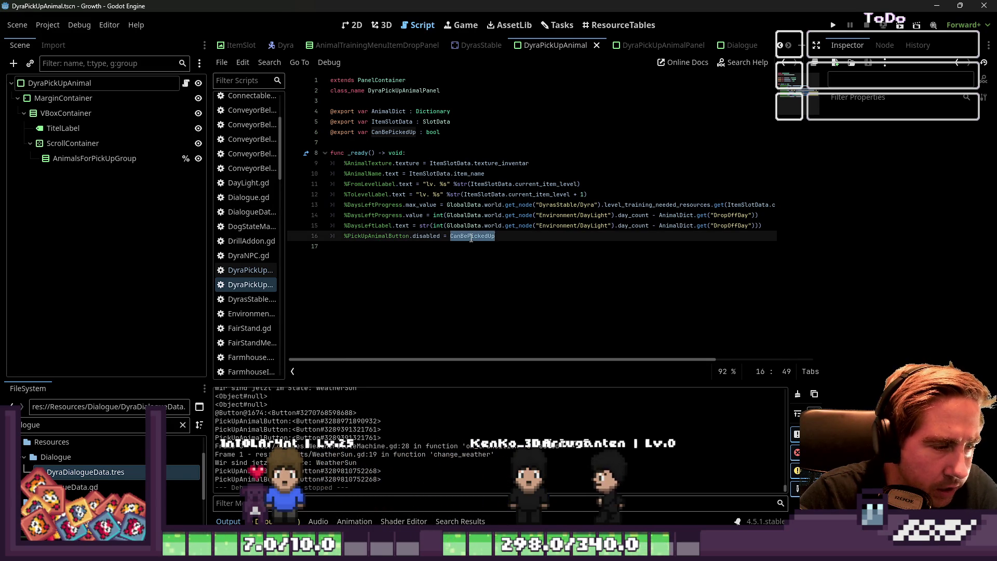
left_click(522, 223)
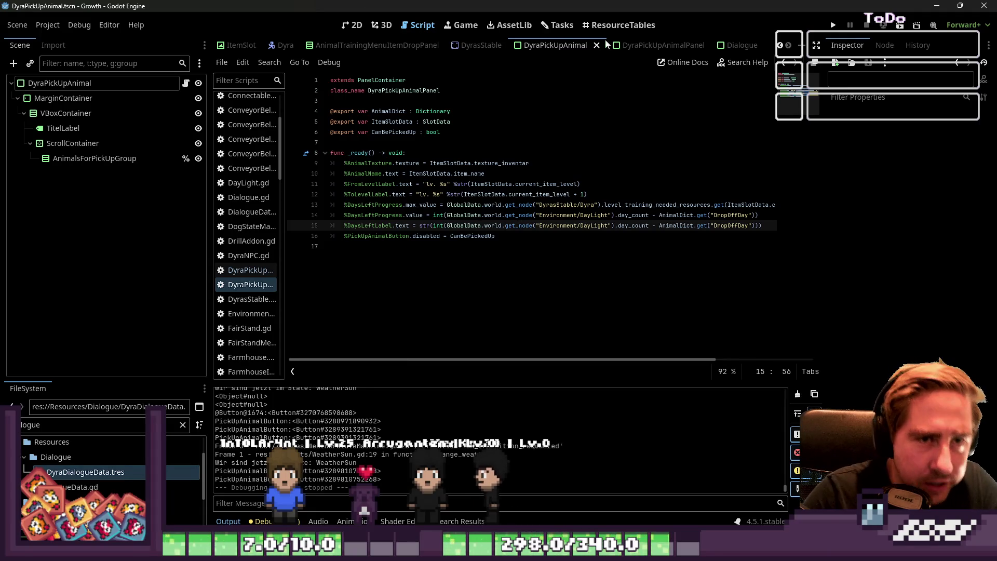
left_click(742, 62)
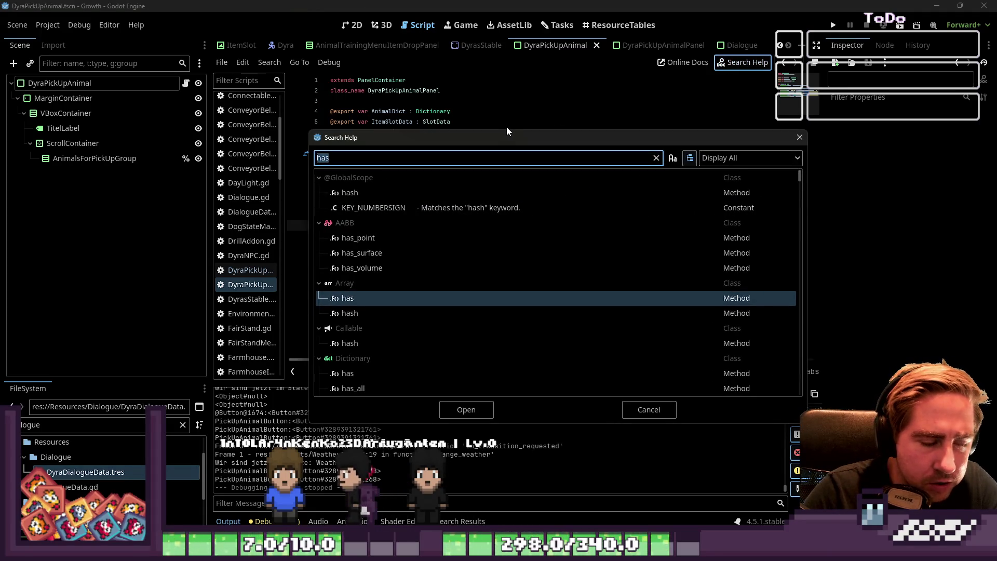
Step: Change line 16 so the pick-up button is disabled by !CanBePickedUp, then relaunch Growth
key("Escape")
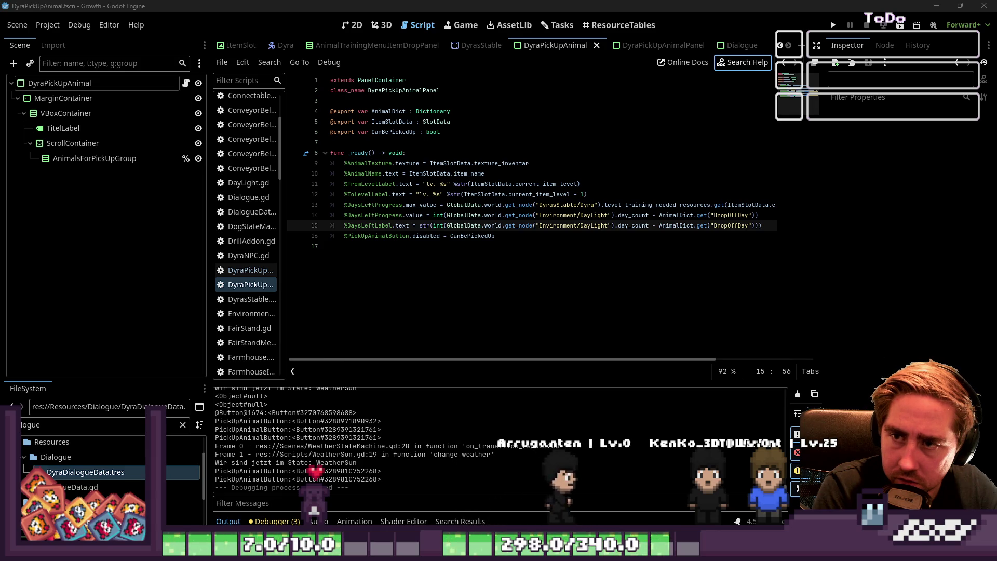
left_click(453, 238)
left_click(577, 273)
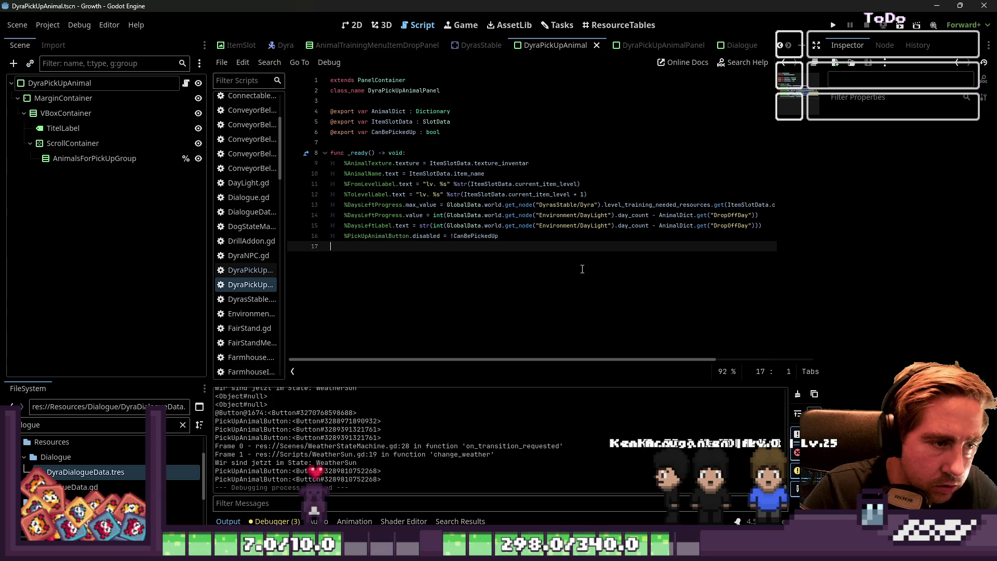
left_click(833, 25)
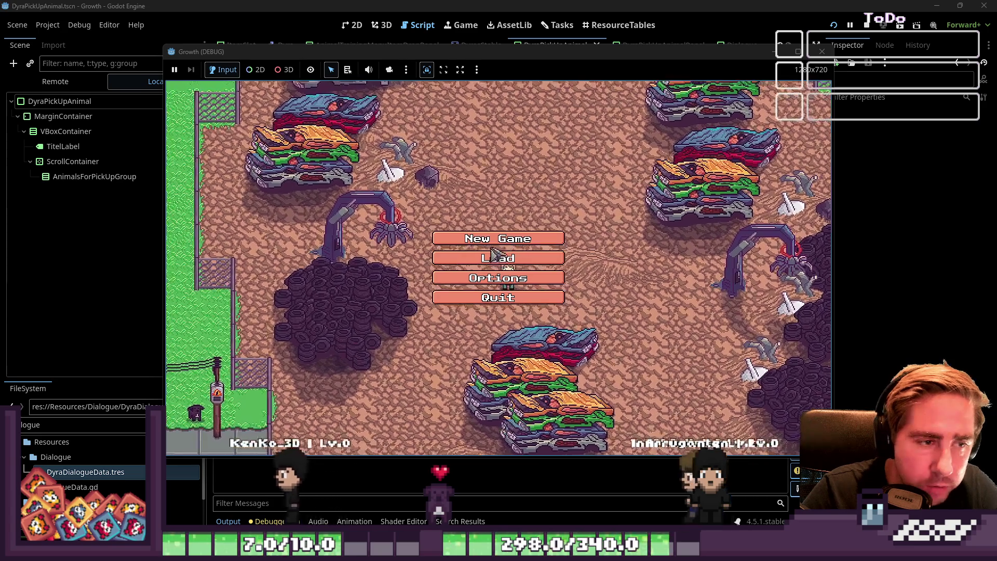
left_click(513, 240)
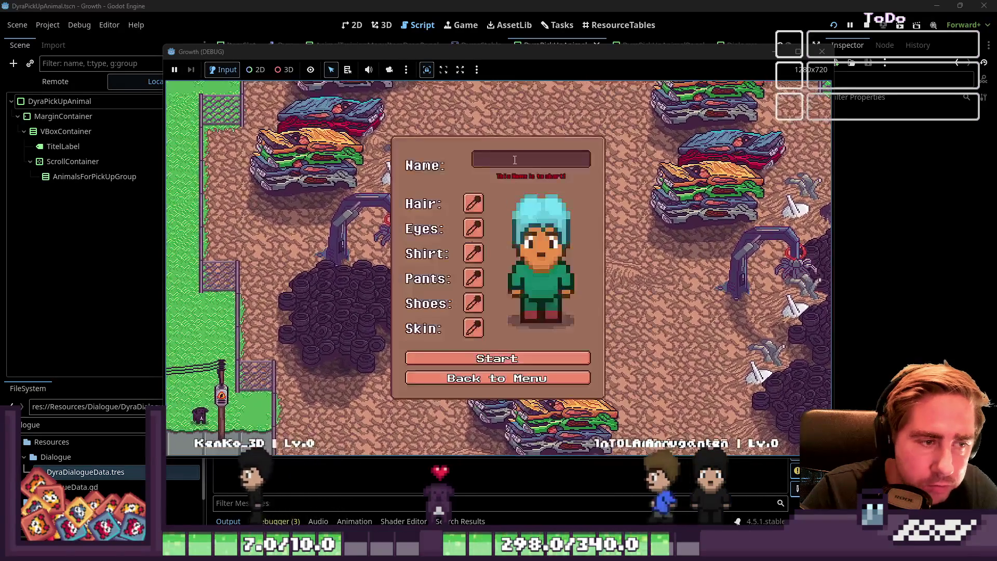
Step: Start a new game as 'asdcv' and move bee stacks from the inventory onto the hotbar
type("asdcv")
left_click(511, 352)
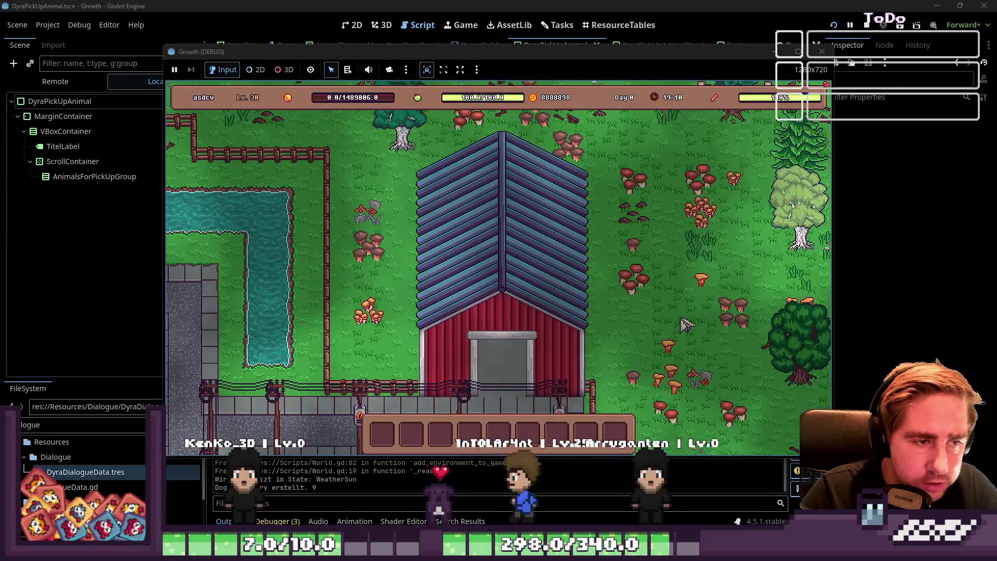
key("i")
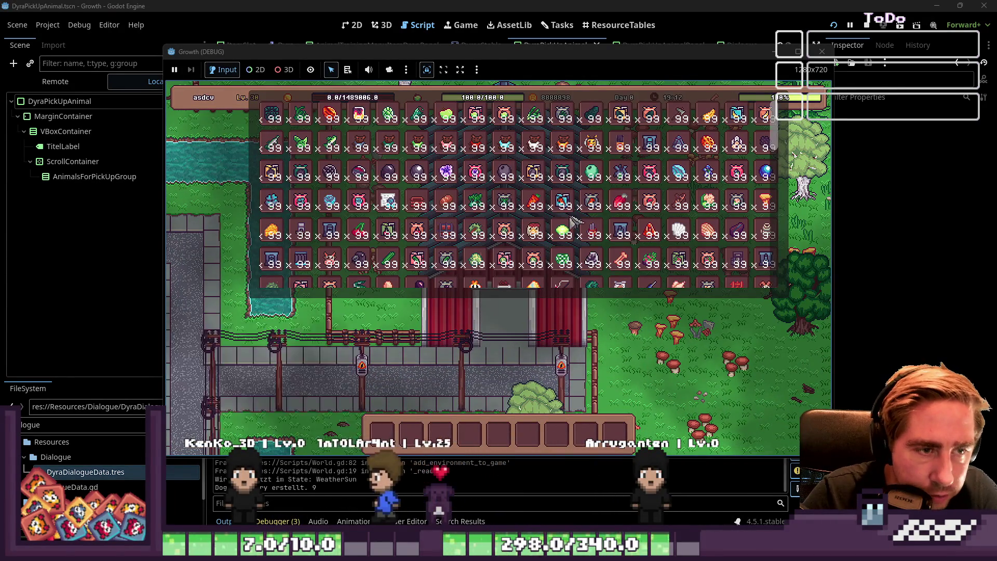
key("4")
scroll(354, 236, "down", 5)
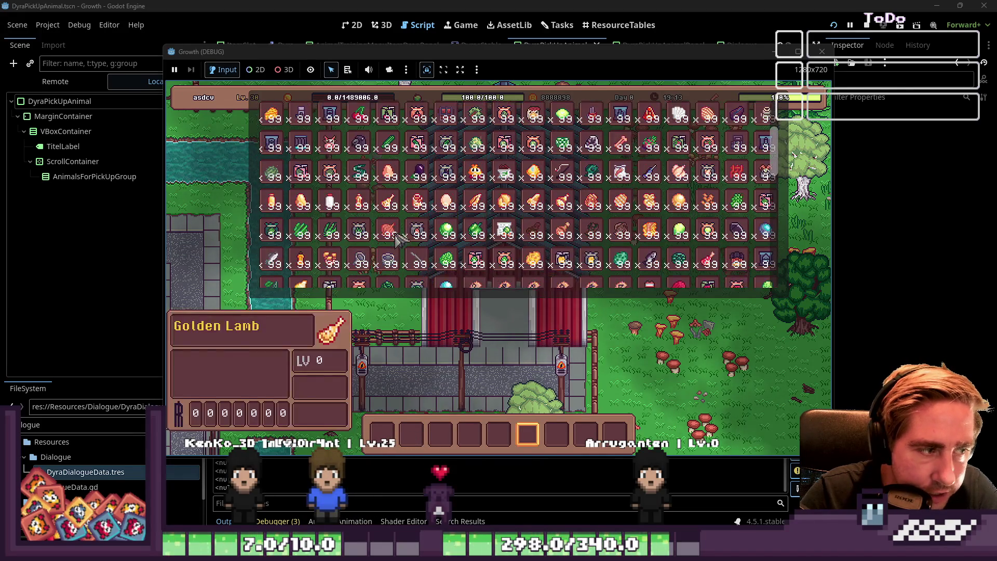
scroll(353, 234, "up", 8)
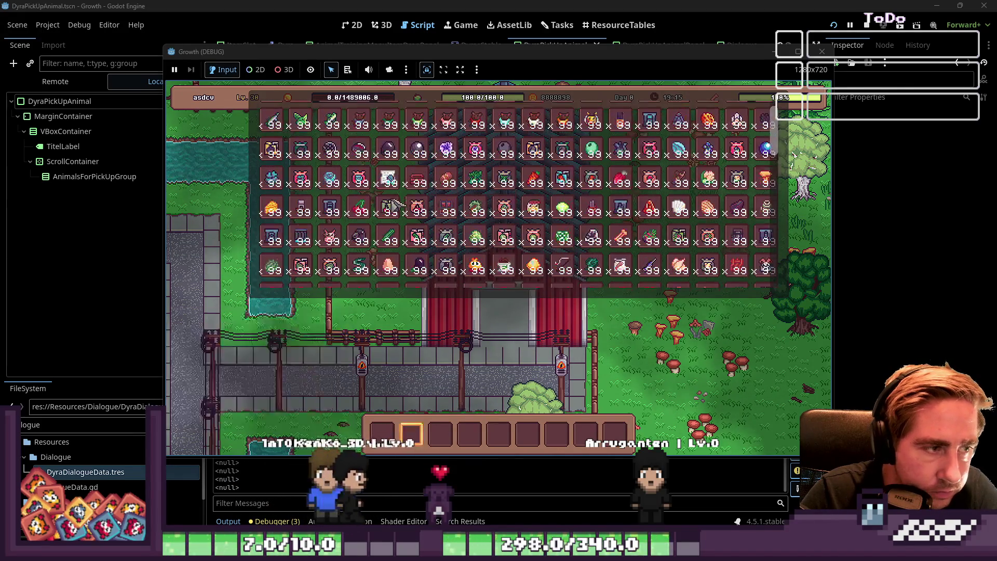
key("4")
scroll(519, 172, "down", 5)
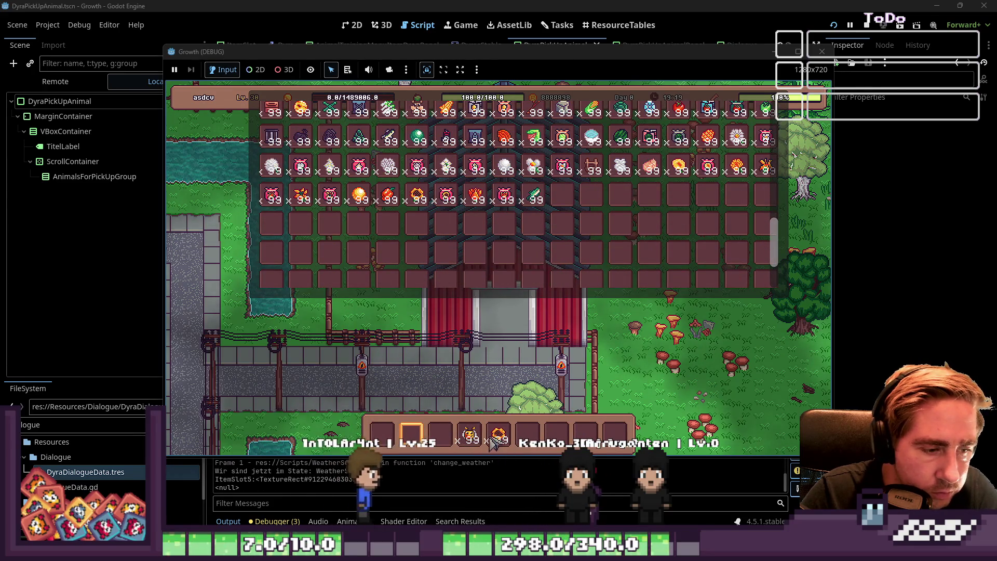
Step: Walk into the barn, check the keeper's still-empty Pick Up Animals panel, and talk again
key("i")
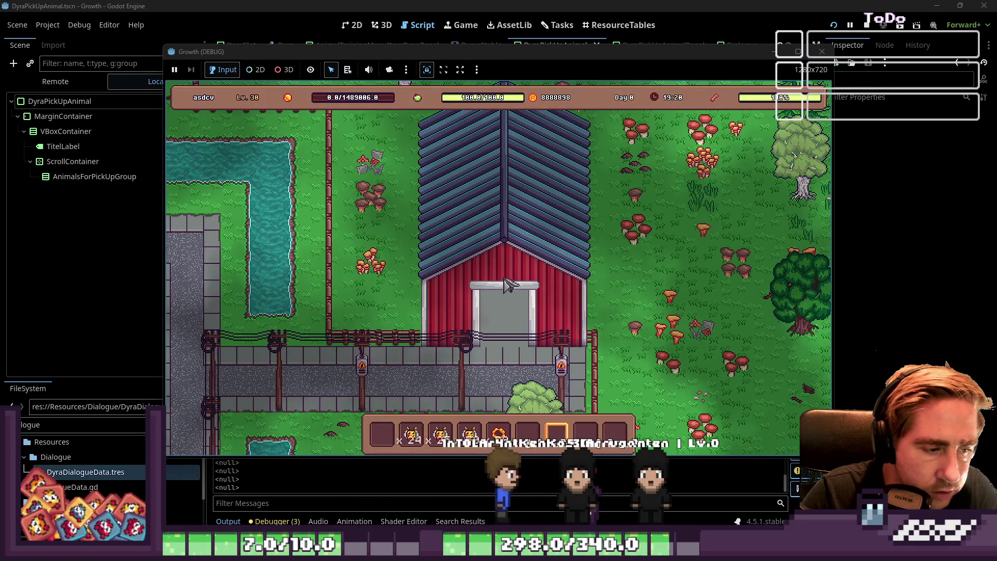
key("s")
key("1")
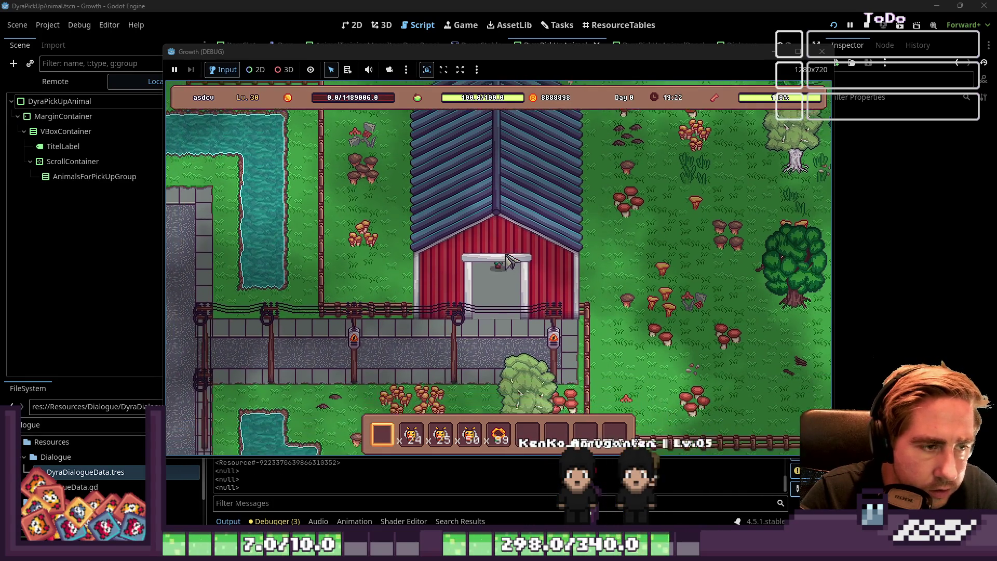
key("w")
key("e")
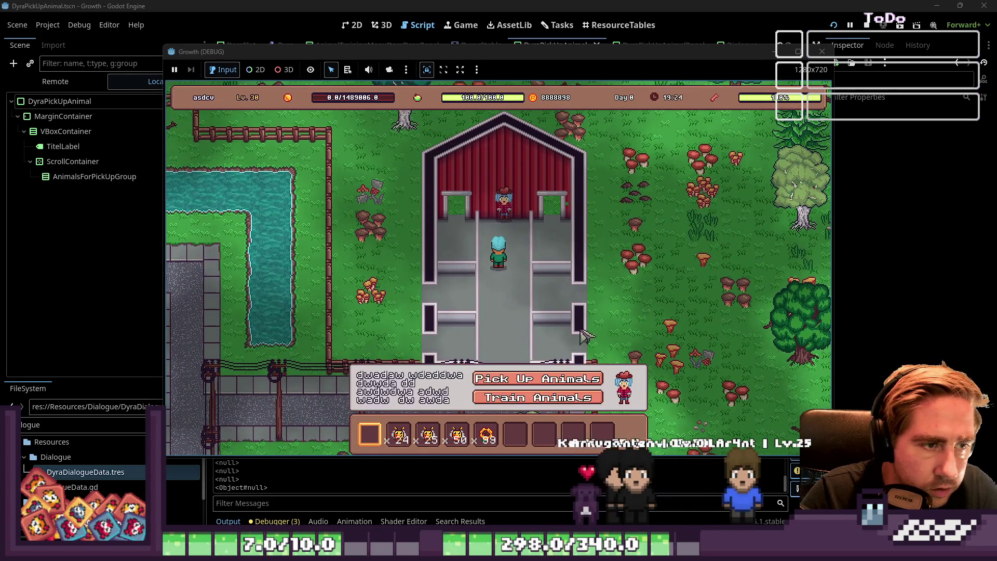
left_click(566, 379)
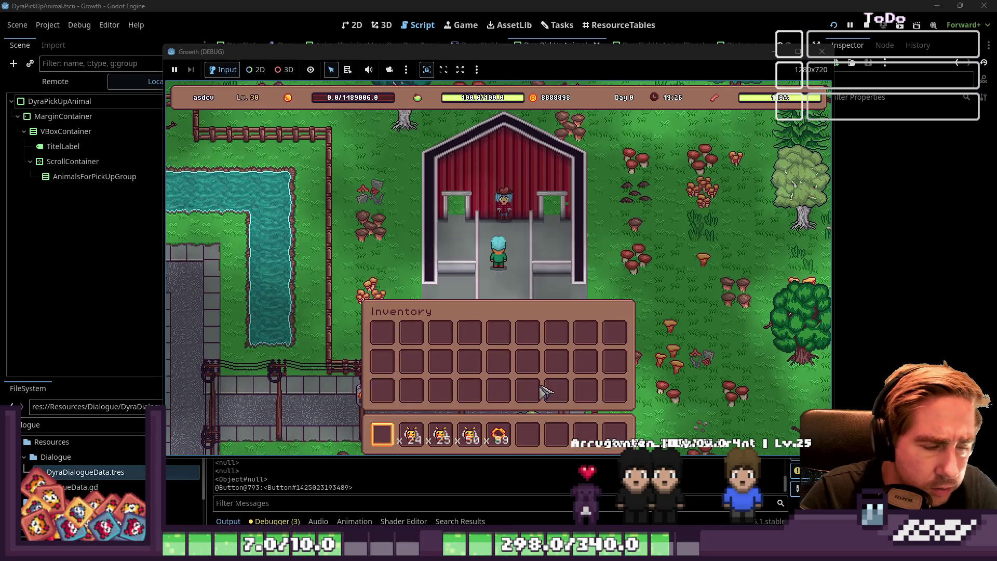
key("Escape")
key("e")
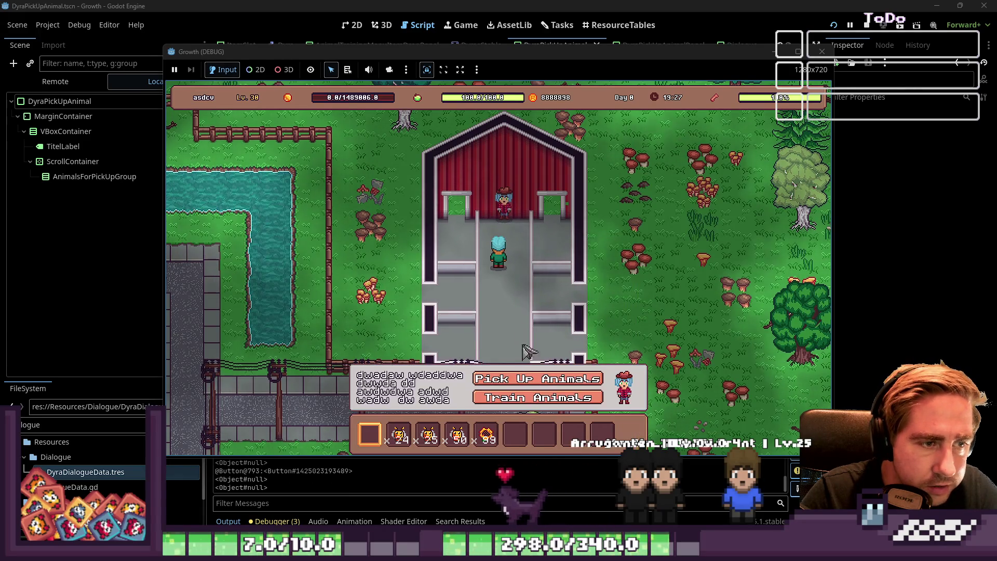
Step: Start training Bee 1 by loading a bee and sunflowers into its Training card
left_click(566, 397)
left_click_drag(441, 436, 517, 367)
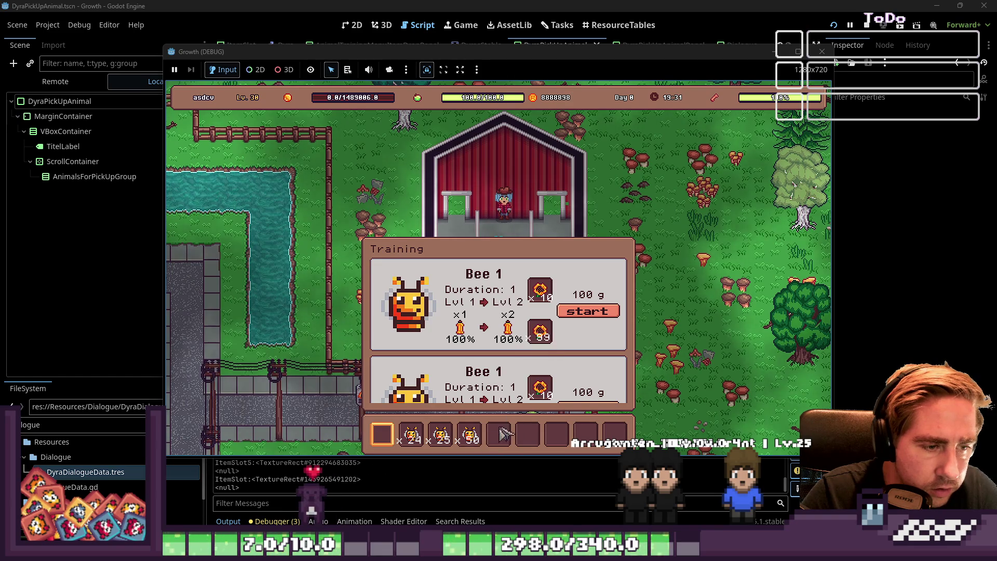
scroll(522, 405, "down", 1)
scroll(566, 348, "up", 1)
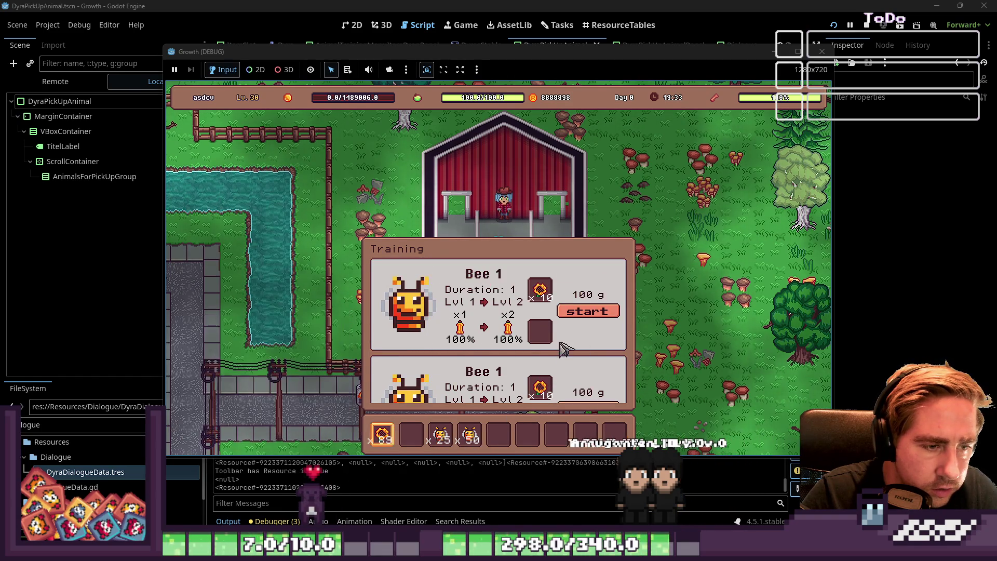
left_click_drag(382, 435, 561, 339)
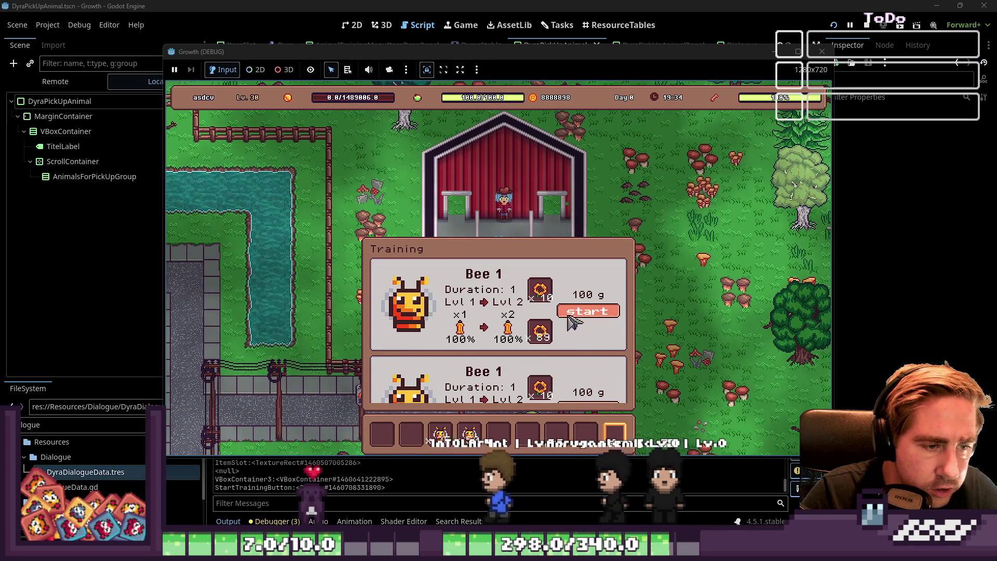
left_click(561, 316)
left_click(561, 317)
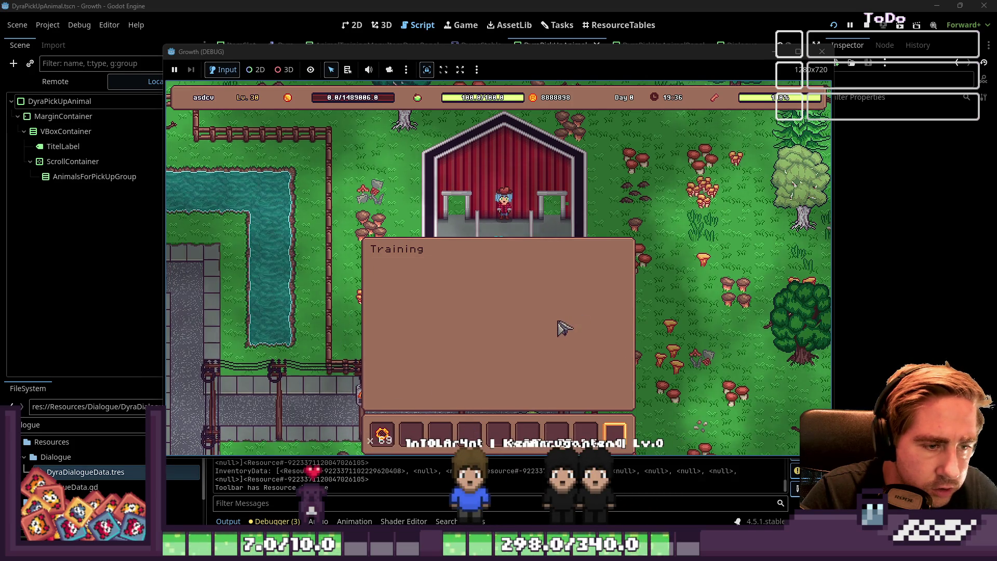
key("Escape")
Step: Reopen Pick Up Animals, try taking the second level-1 Bee, then return to the editor
key("i")
key("Escape")
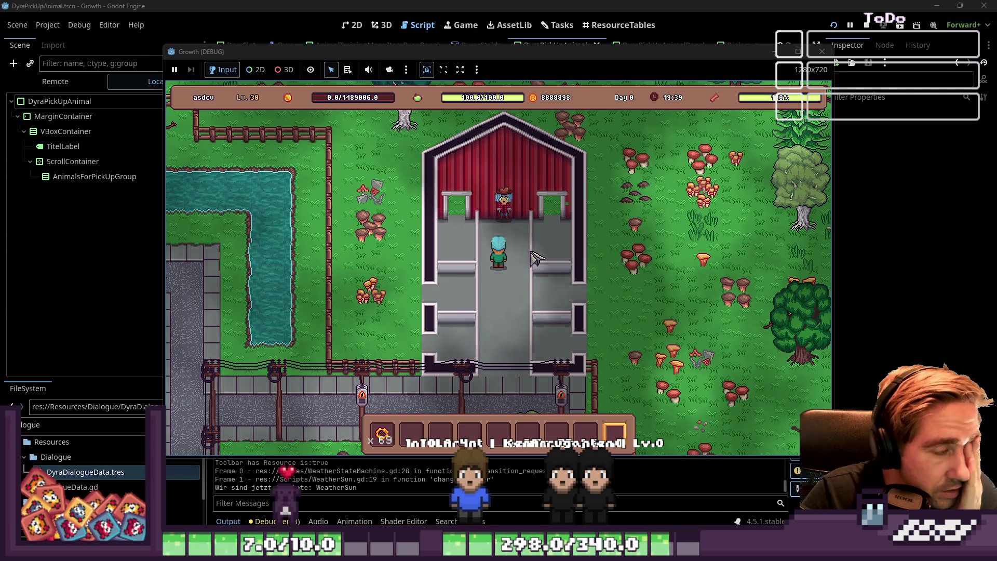
left_click(501, 208)
left_click(537, 377)
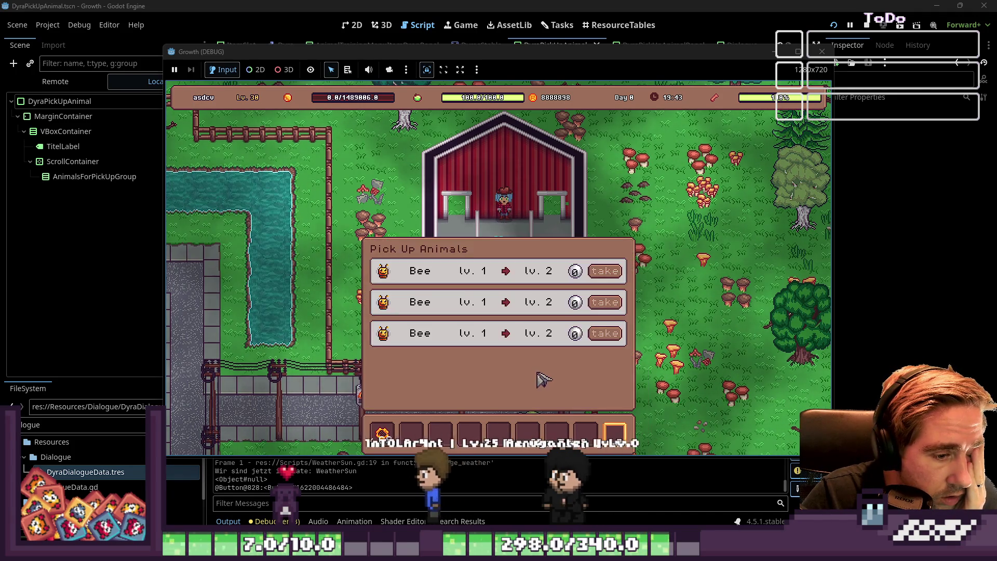
left_click(605, 303)
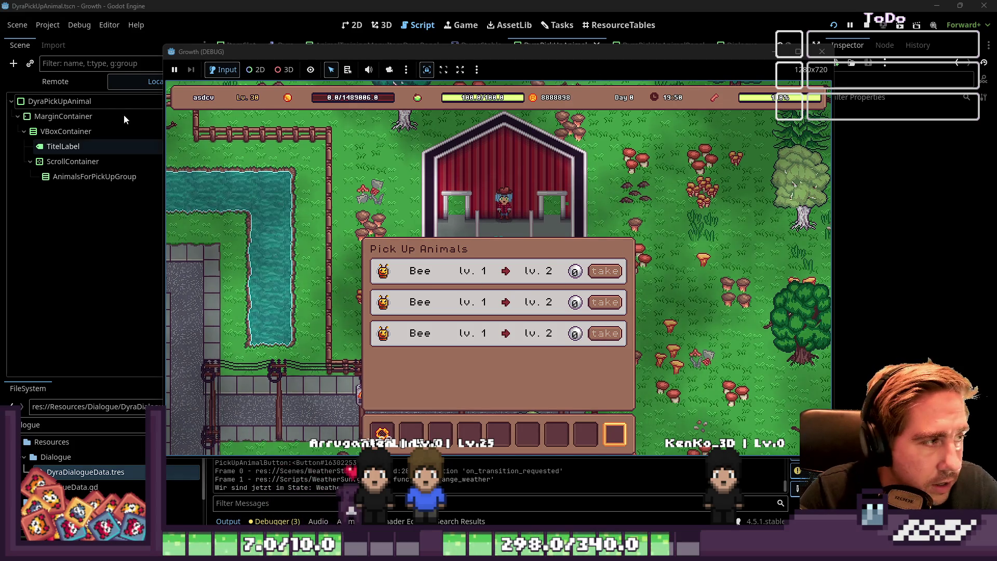
left_click(78, 82)
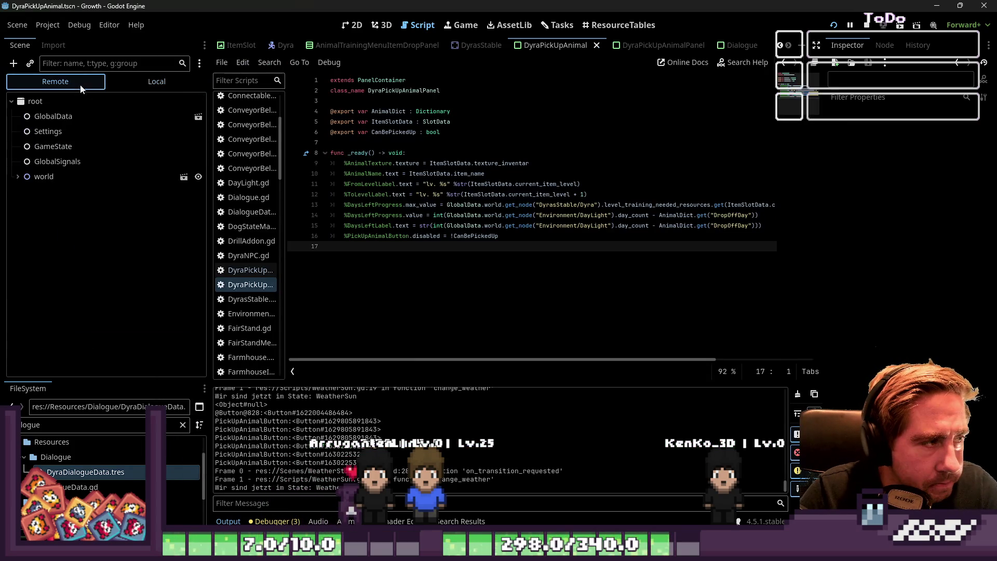
Step: Expand the live scene tree and review the DaysLeftLabel and ToLevelLabel lines in the pickup script
left_click(18, 176)
scroll(178, 257, "down", 5)
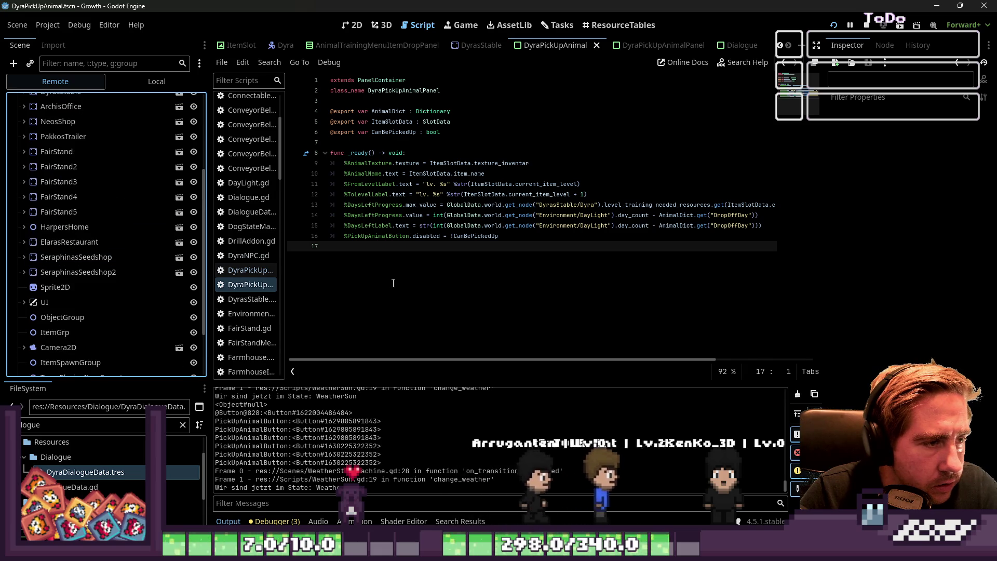
left_click(415, 247)
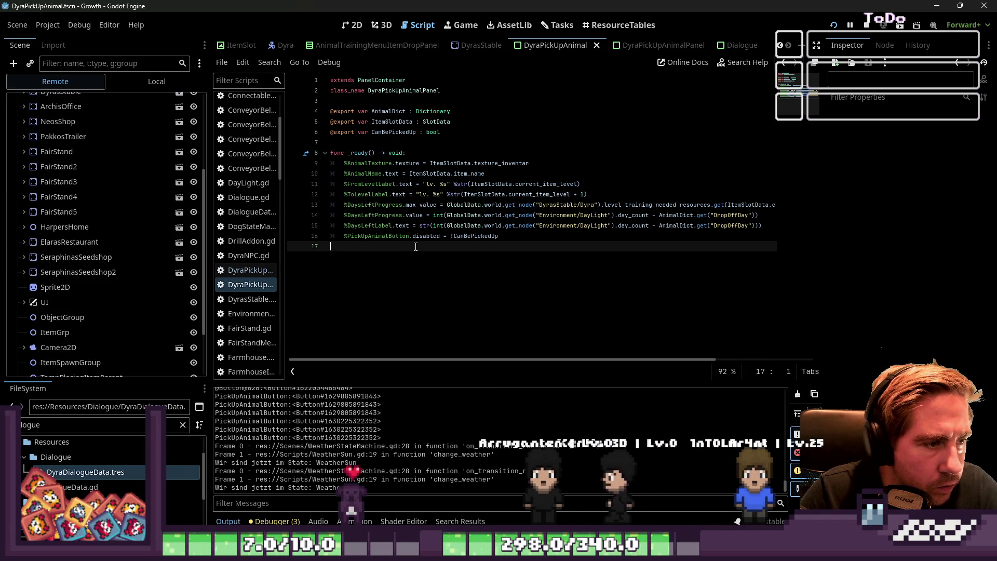
left_click(419, 227)
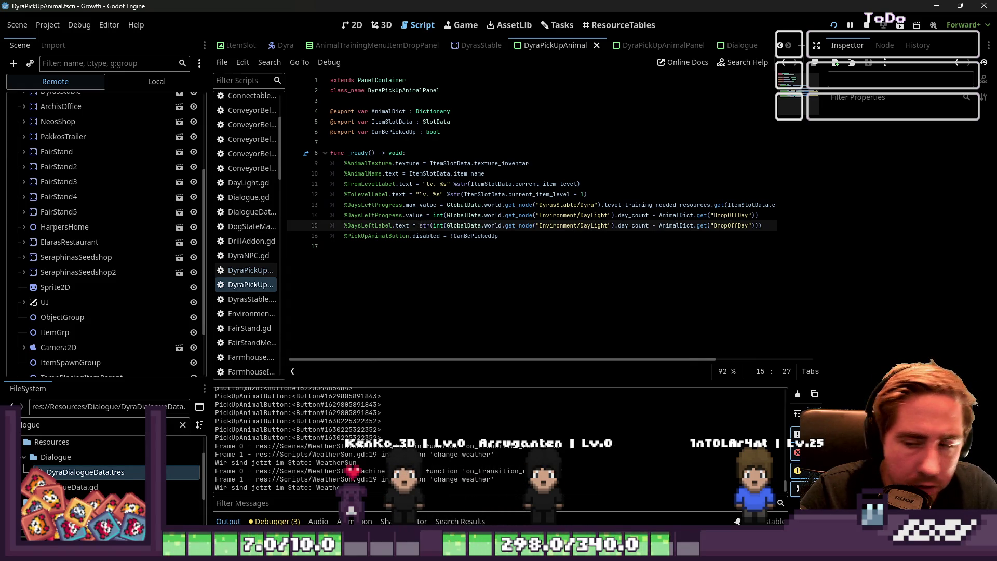
left_click(464, 195)
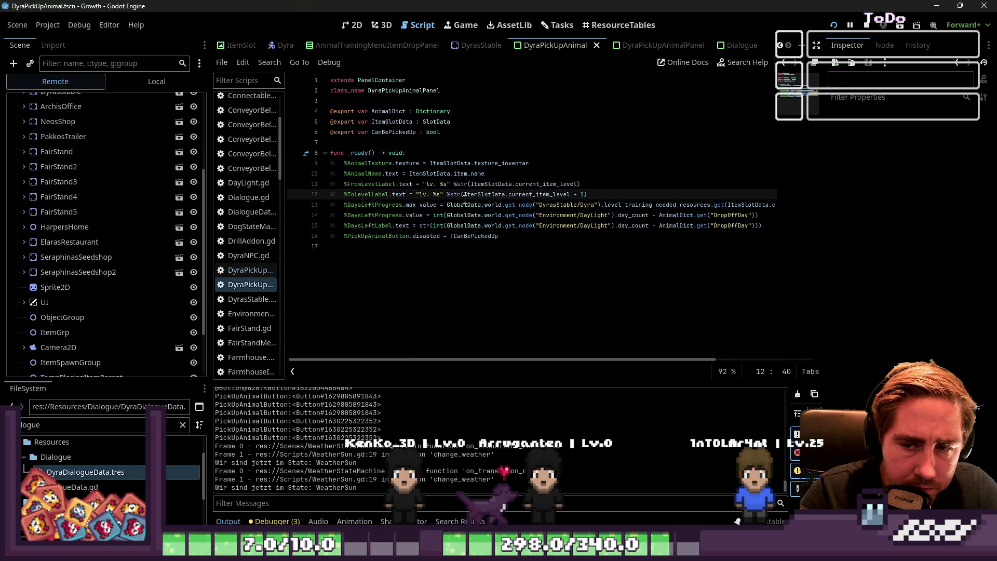
left_click(425, 280)
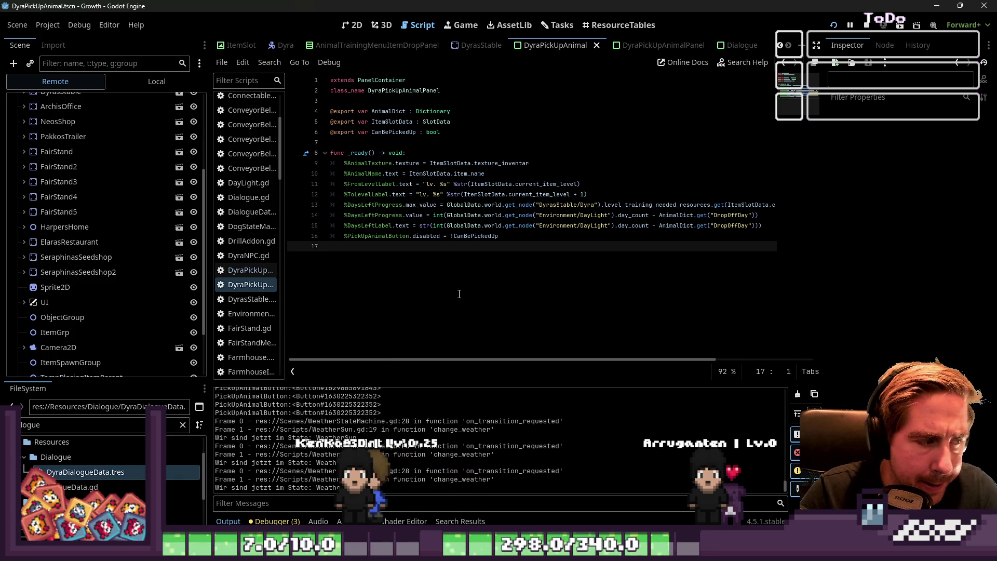
scroll(65, 144, "up", 5)
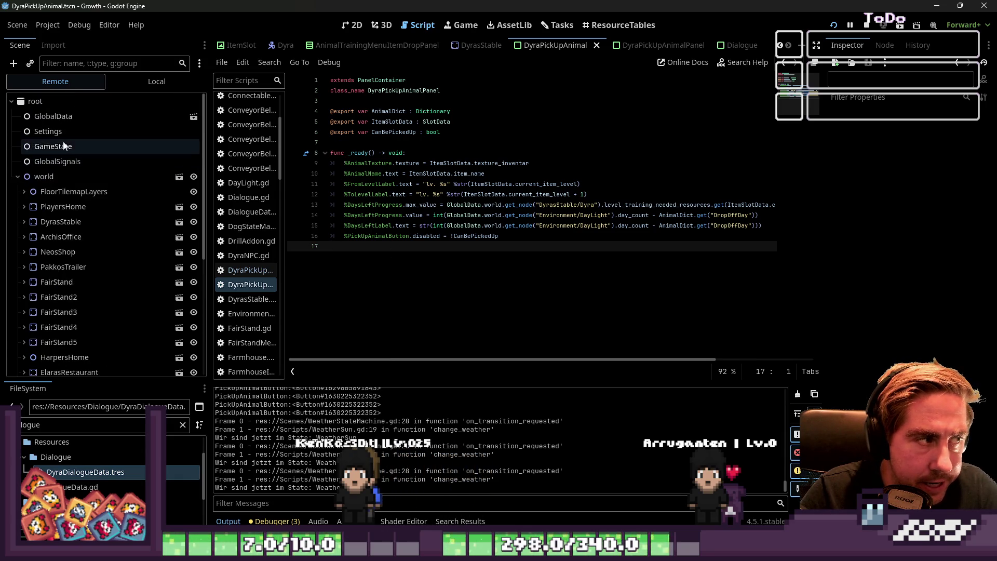
scroll(65, 146, "down", 5)
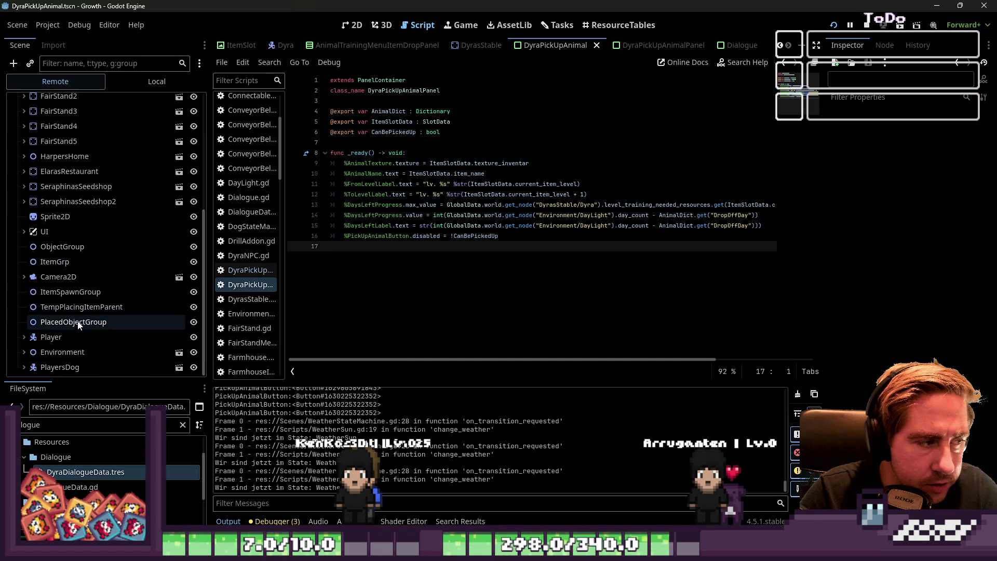
Step: Set the remote DayLight node's Day Count to 24 and bring the game window forward
double_click(68, 356)
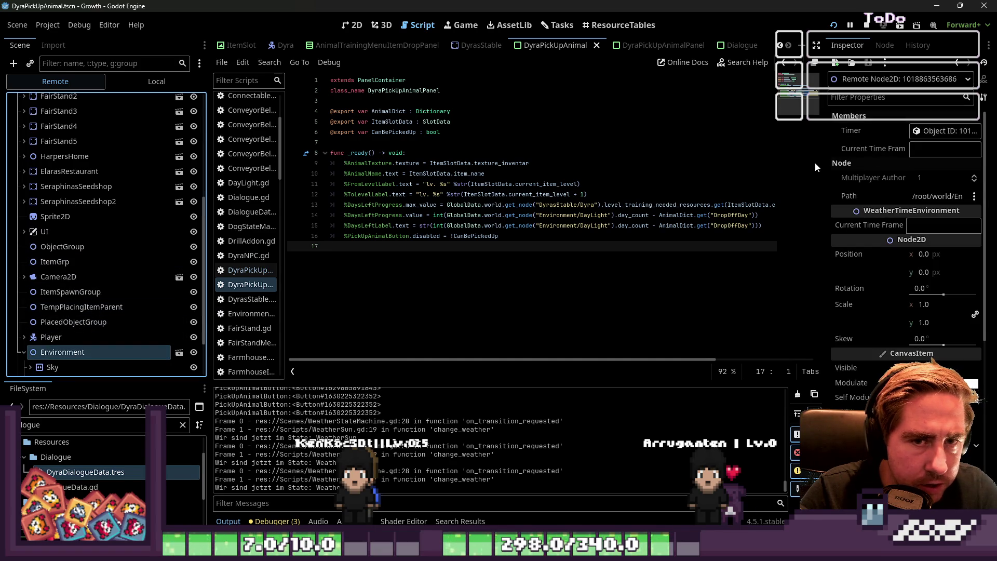
left_click_drag(827, 160, 704, 165)
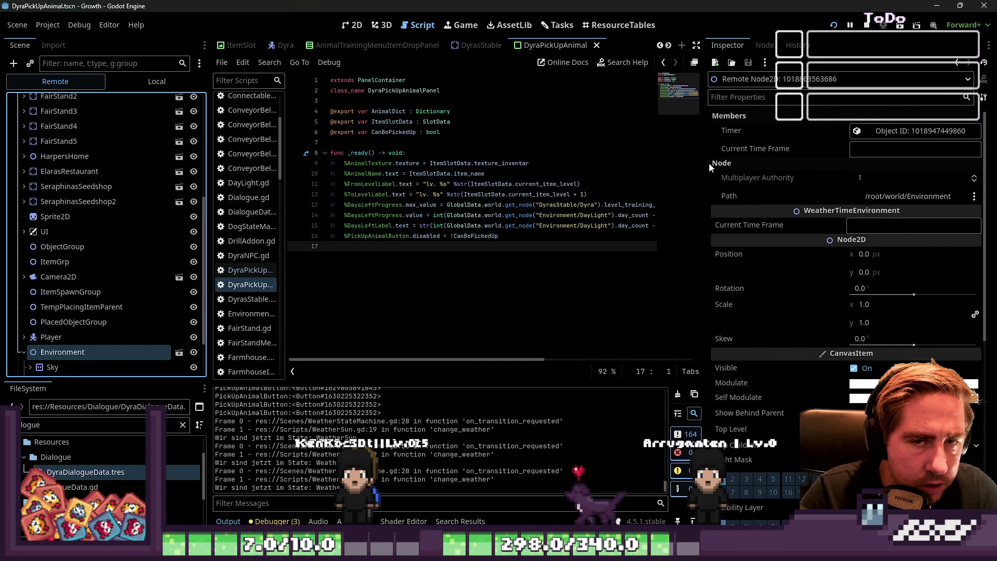
key("Down")
key("Down")
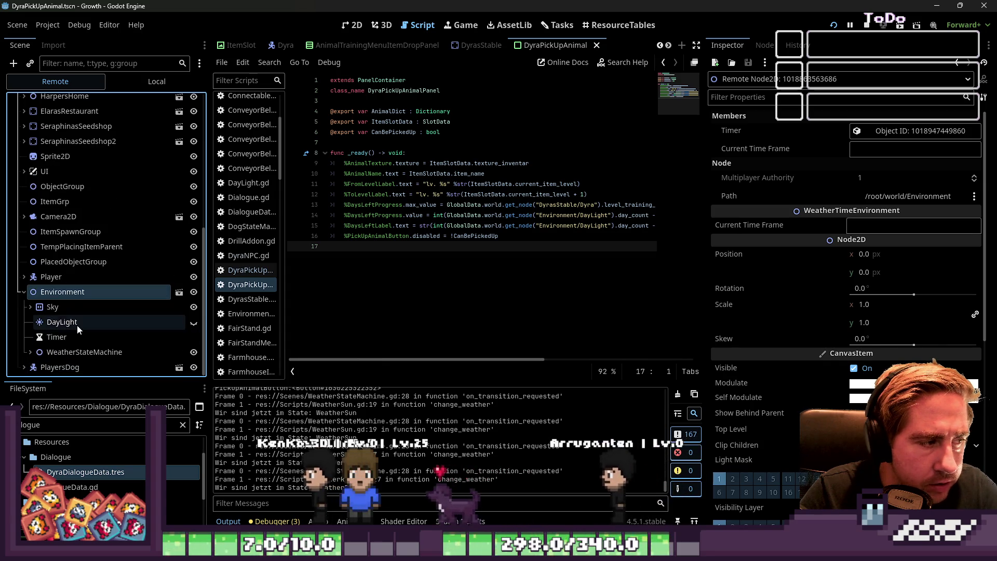
left_click(883, 148)
type("24")
key("Return")
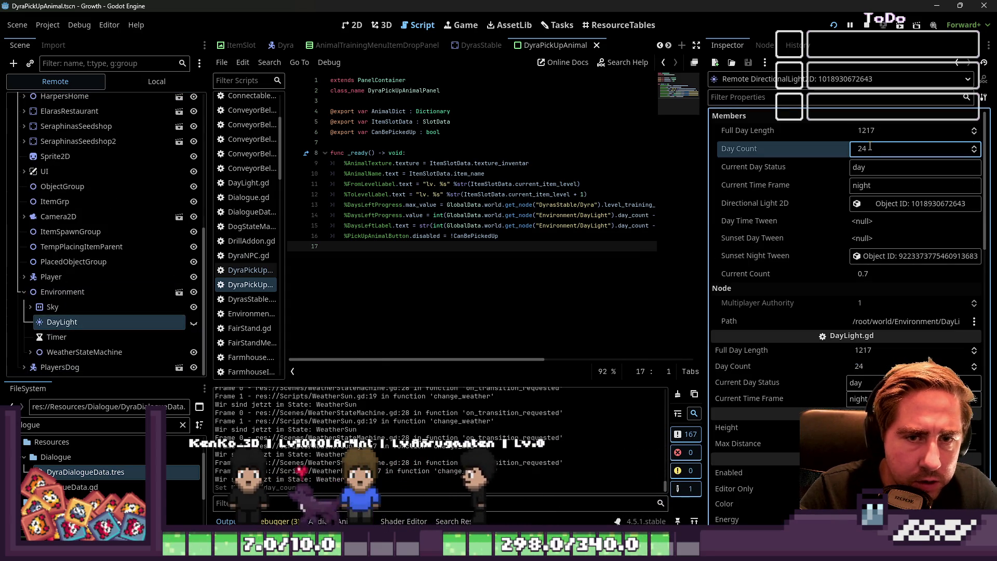
key("alt+Tab")
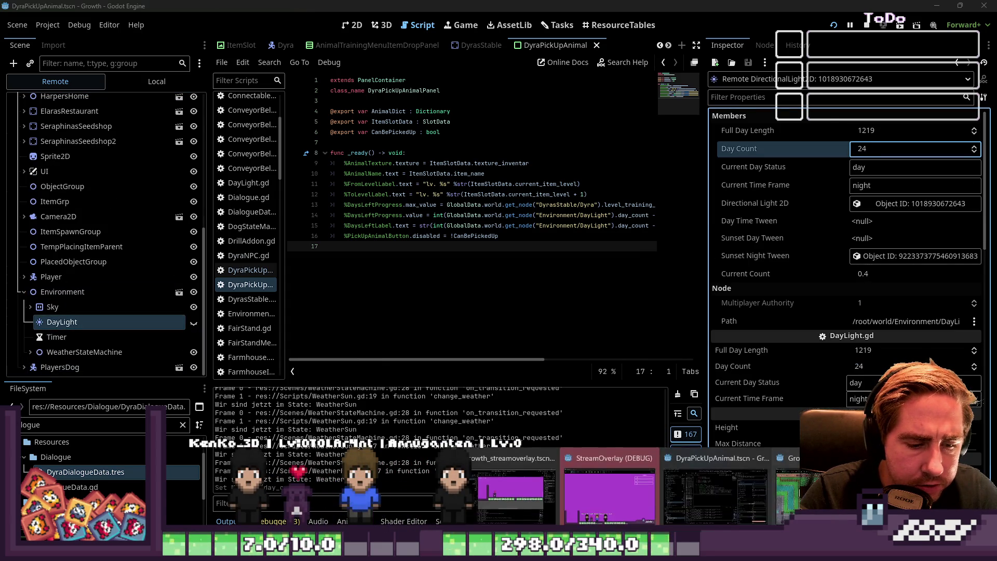
Step: Take the second Bee from the keeper's Pick Up Animals list, then stop the game with F8
key("e")
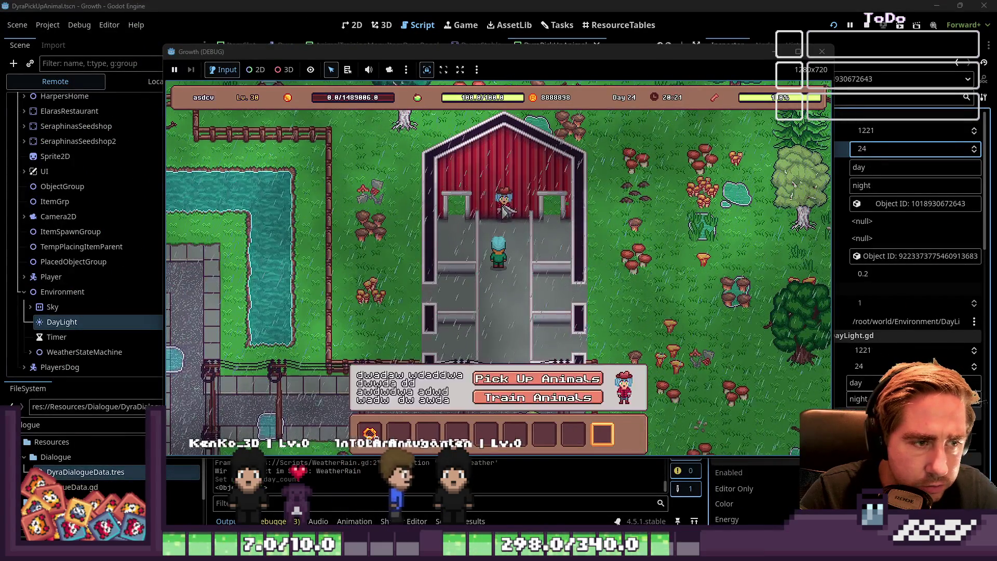
left_click(560, 382)
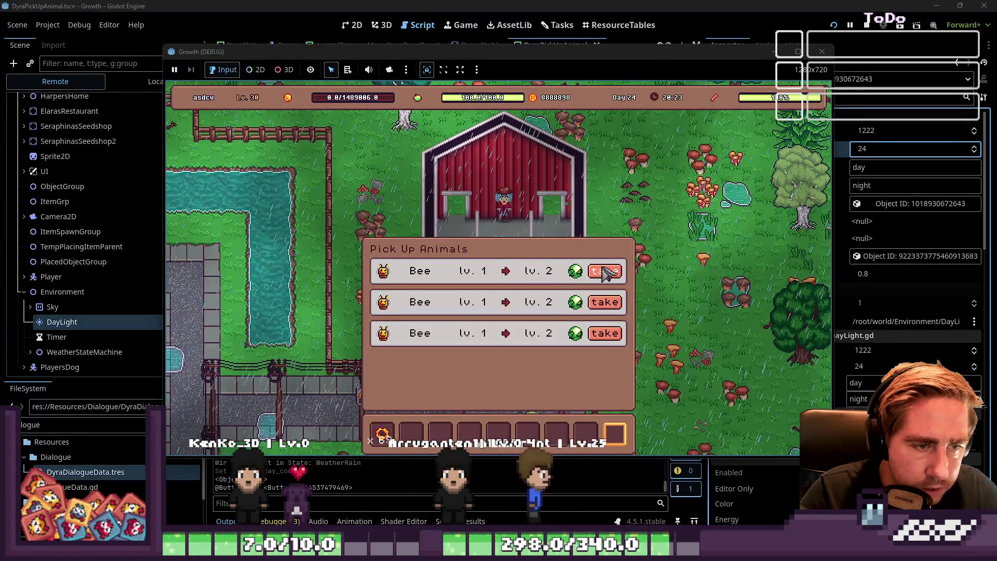
left_click(605, 302)
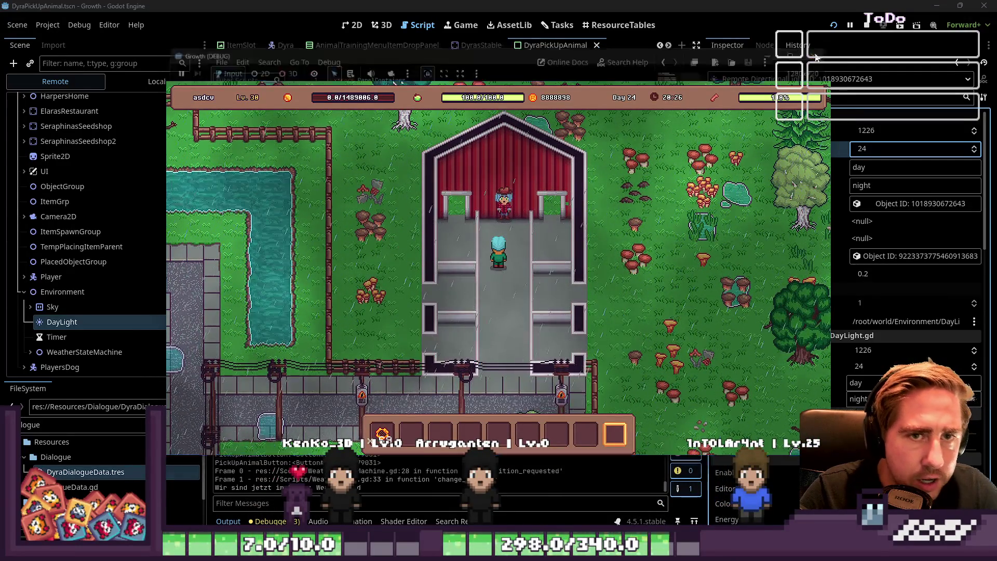
key("F8")
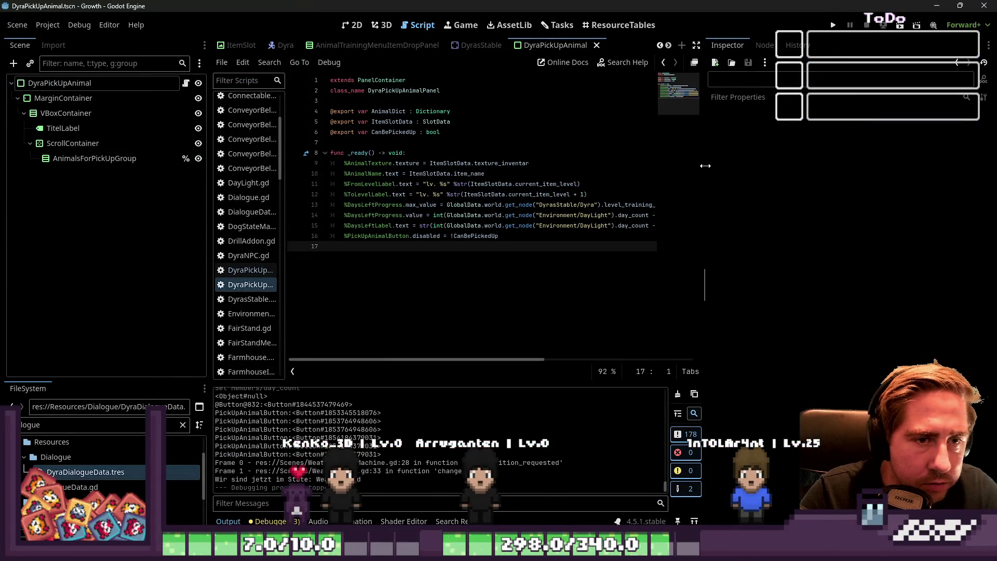
Step: Widen the script list and open TrainingMenuInterface.gd
left_click_drag(287, 265, 364, 264)
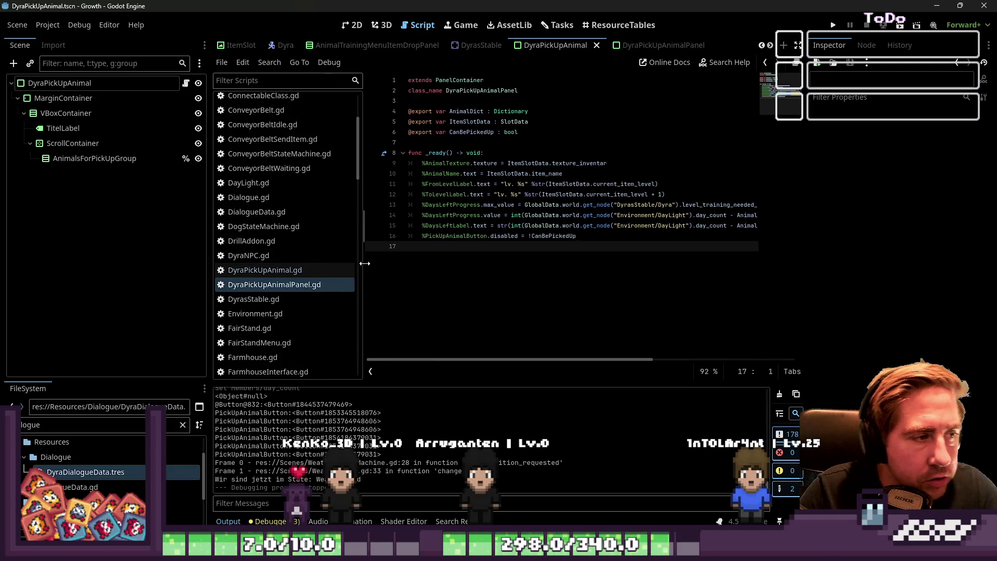
scroll(288, 291, "down", 3)
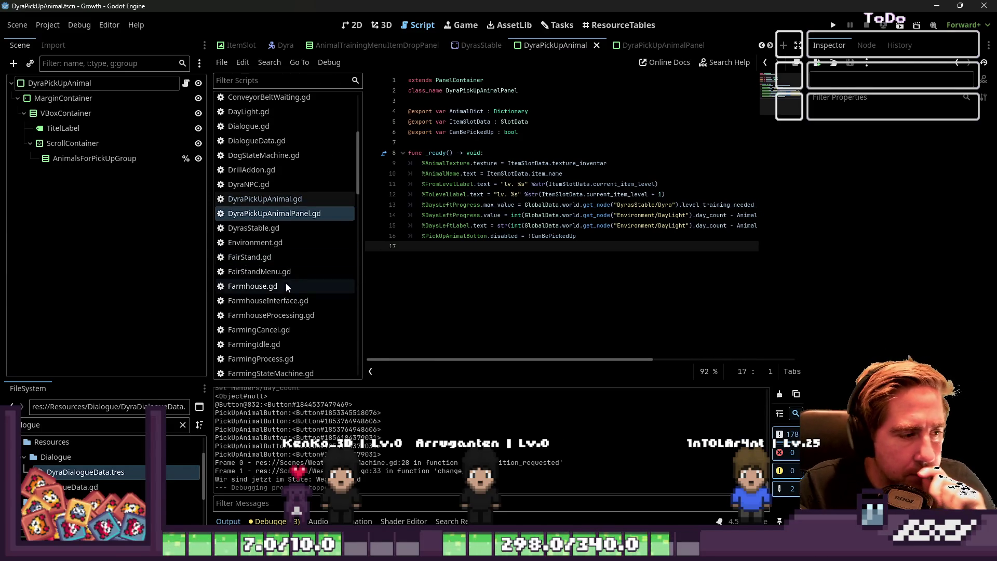
scroll(277, 240, "down", 15)
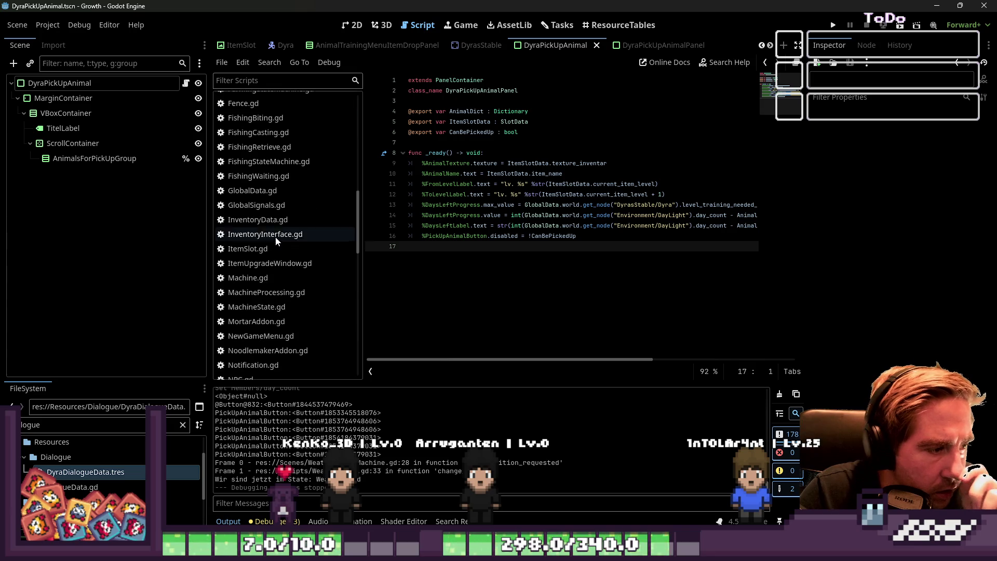
scroll(279, 263, "up", 4)
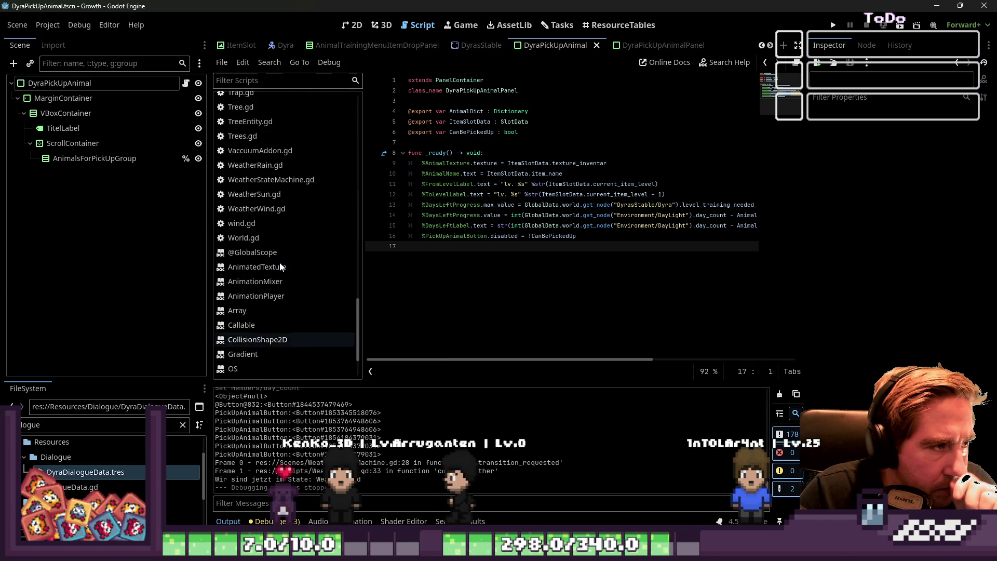
left_click(273, 149)
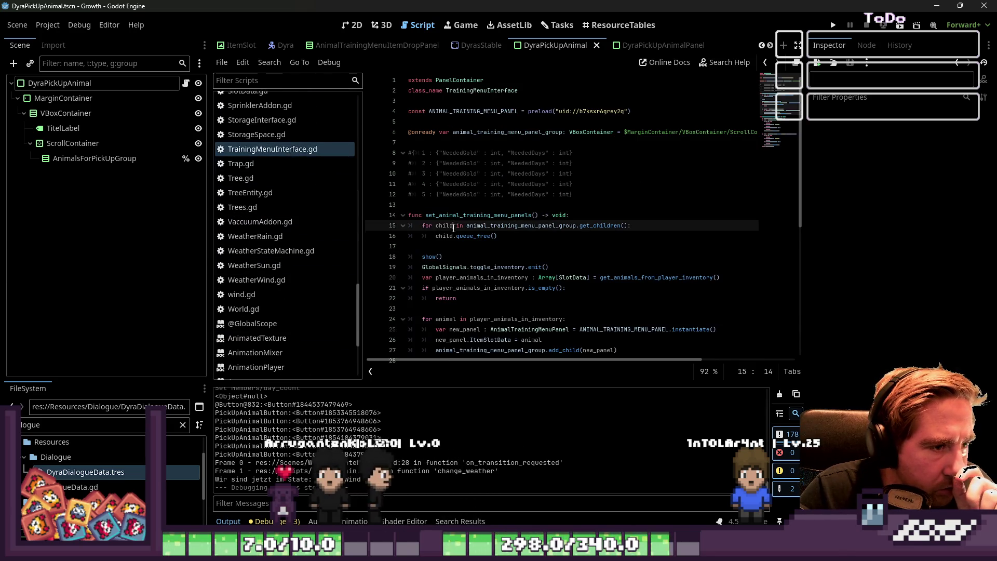
scroll(455, 228, "down", 5)
scroll(455, 229, "up", 2)
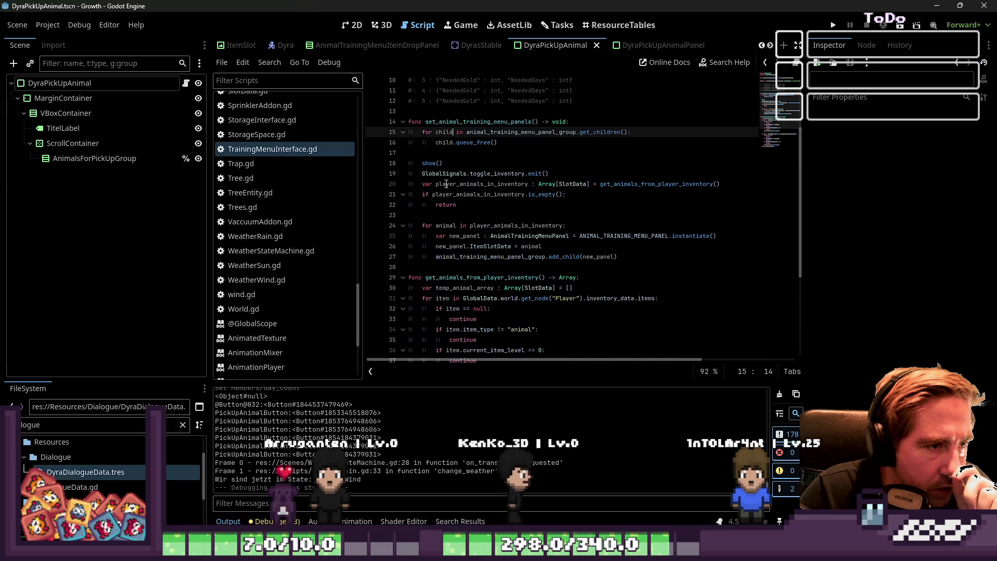
Step: Inspect the for-loop over player_animals_in_inventory and its add_child(new_panel) call on lines 24–27
double_click(458, 227)
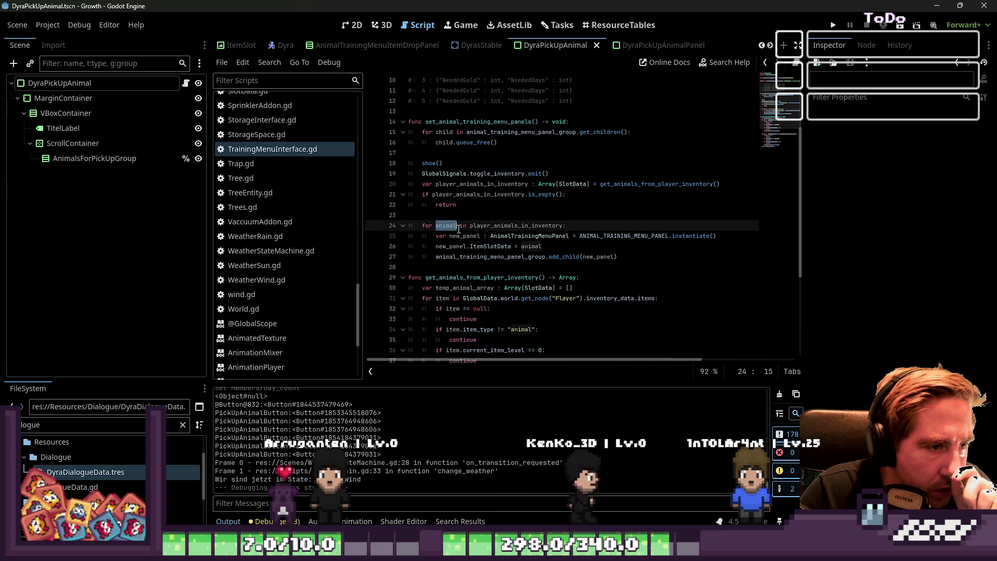
double_click(488, 225)
left_click(497, 247)
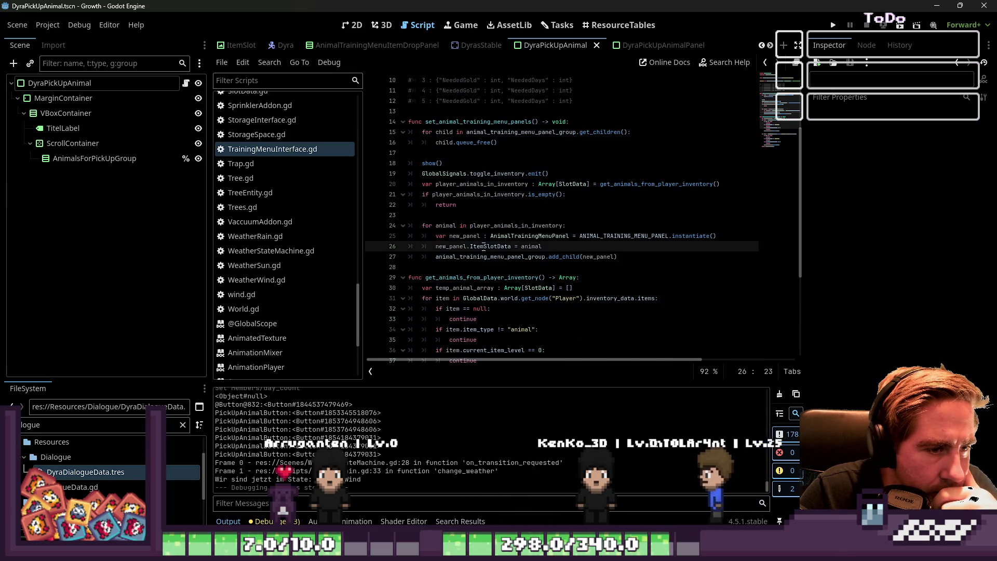
scroll(549, 203, "down", 2)
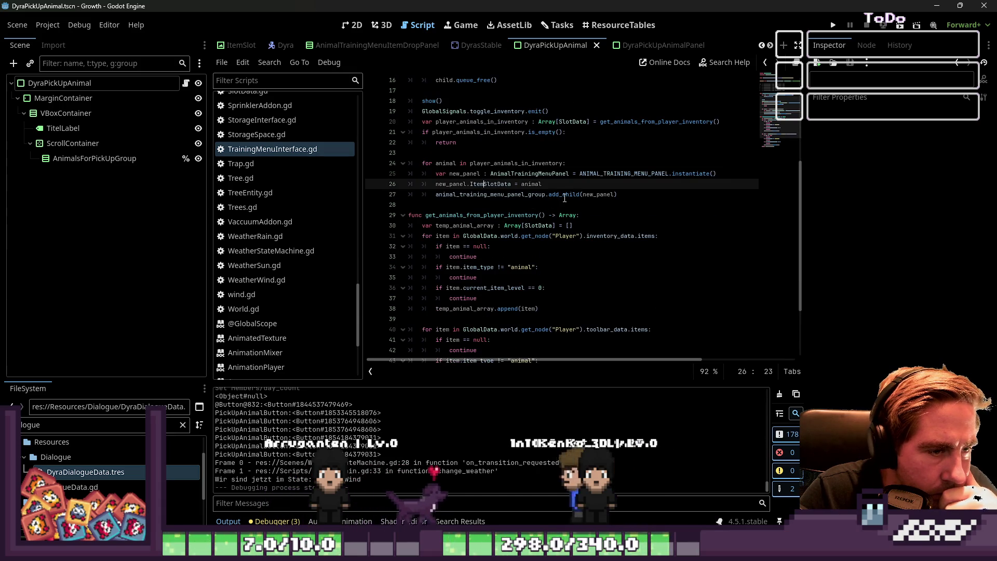
double_click(565, 195)
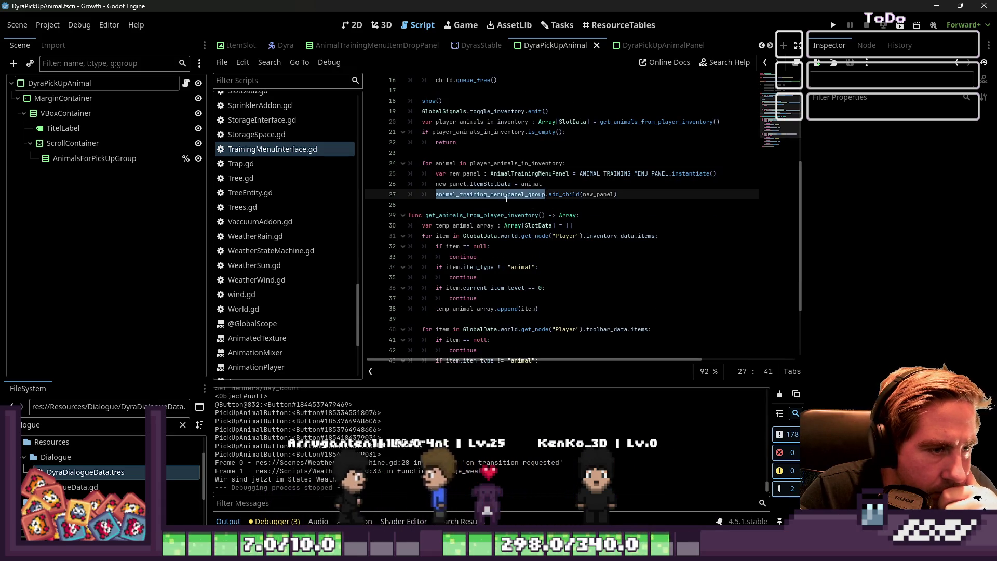
double_click(555, 194)
double_click(595, 195)
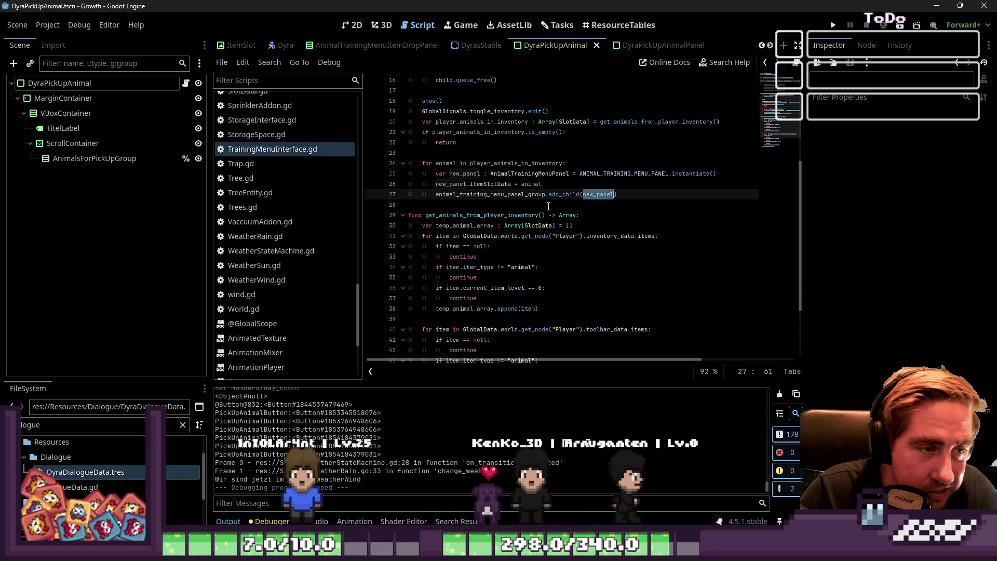
key("Up")
key("Up")
key("Up")
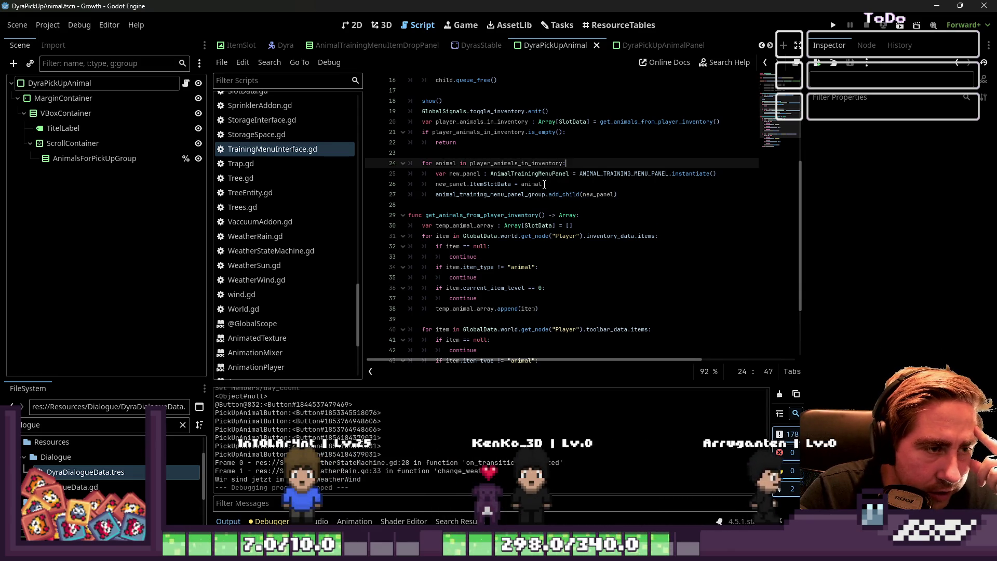
Step: Try and discard an 'if animal' check in the loop, then place the caret after continue on line 37
key("Return")
type("if ani")
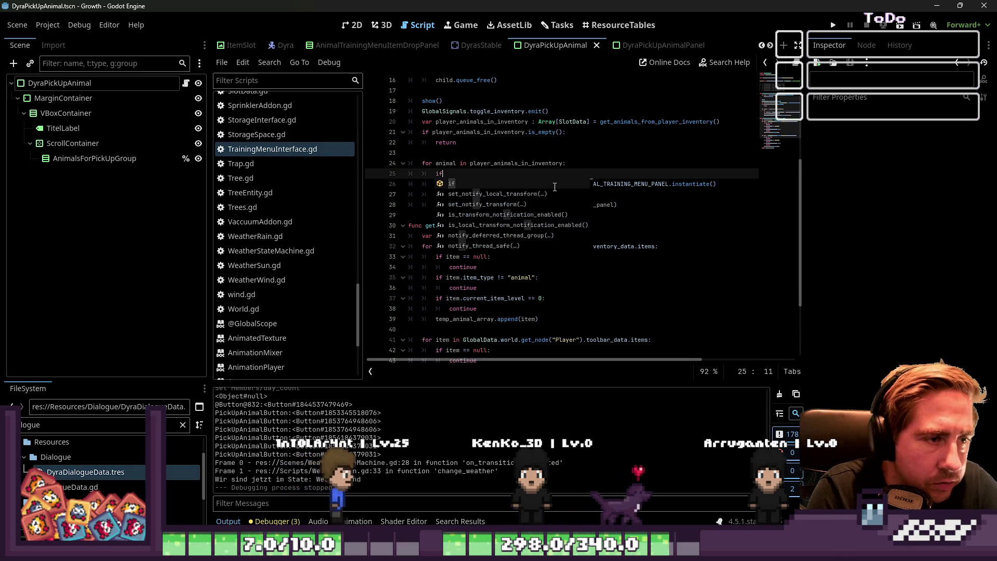
type("mal")
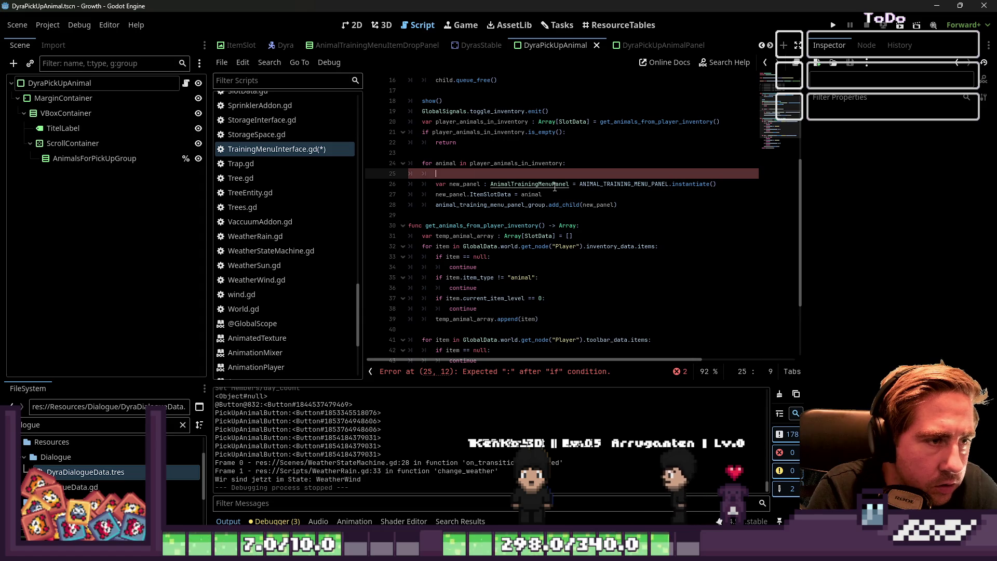
key("ctrl+z")
scroll(460, 152, "up", 5)
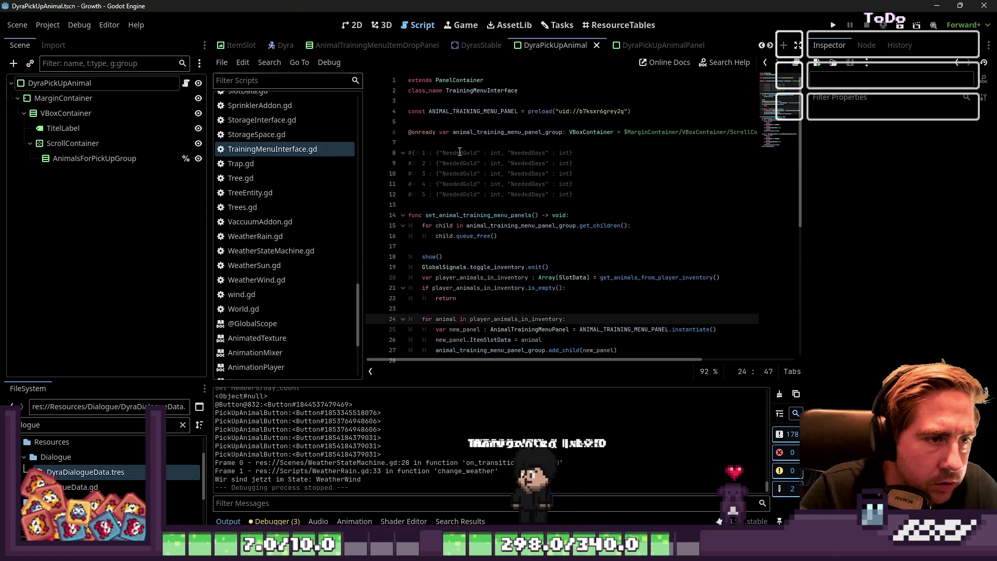
scroll(459, 152, "down", 2)
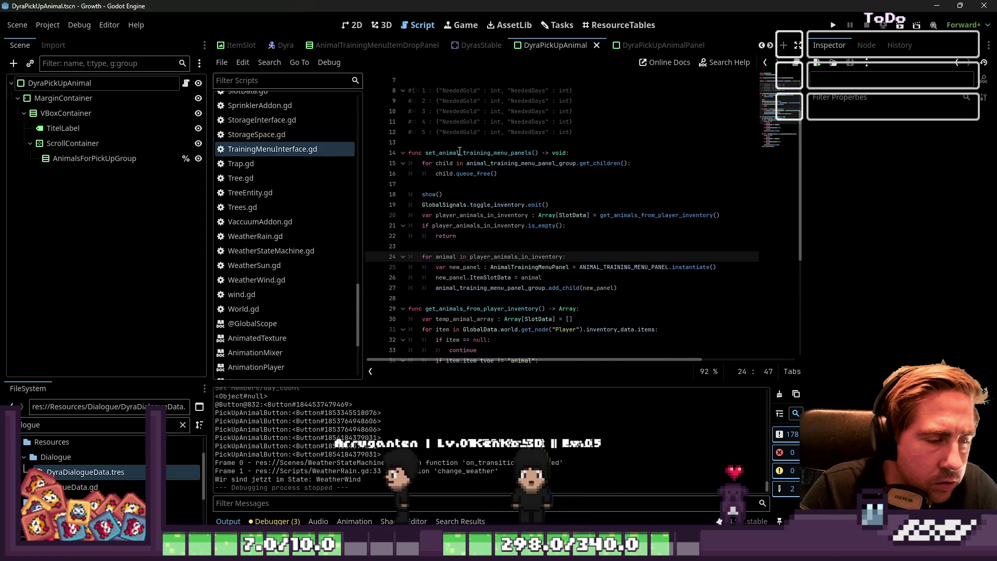
scroll(460, 152, "down", 3)
key("Return")
type("if ani")
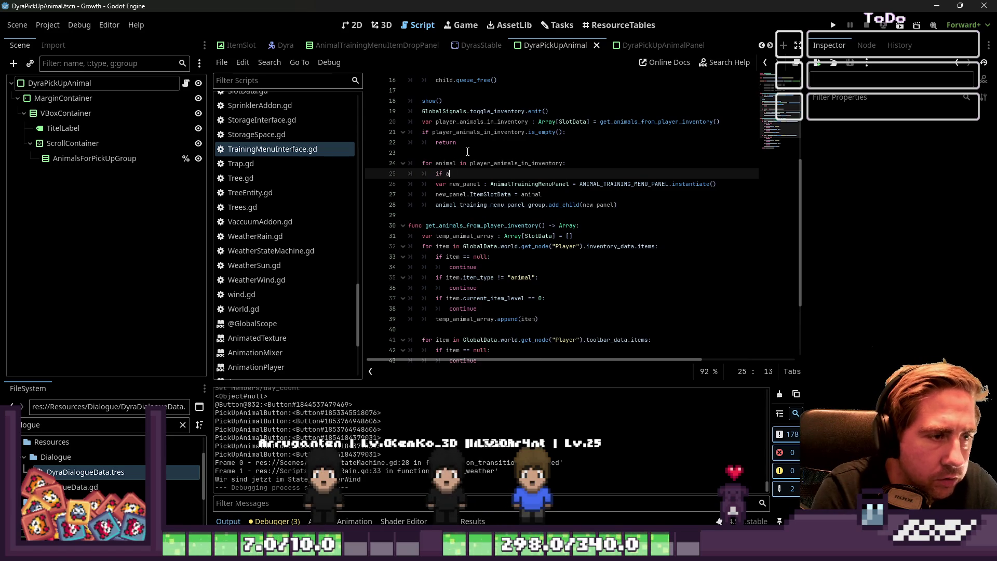
type("mal")
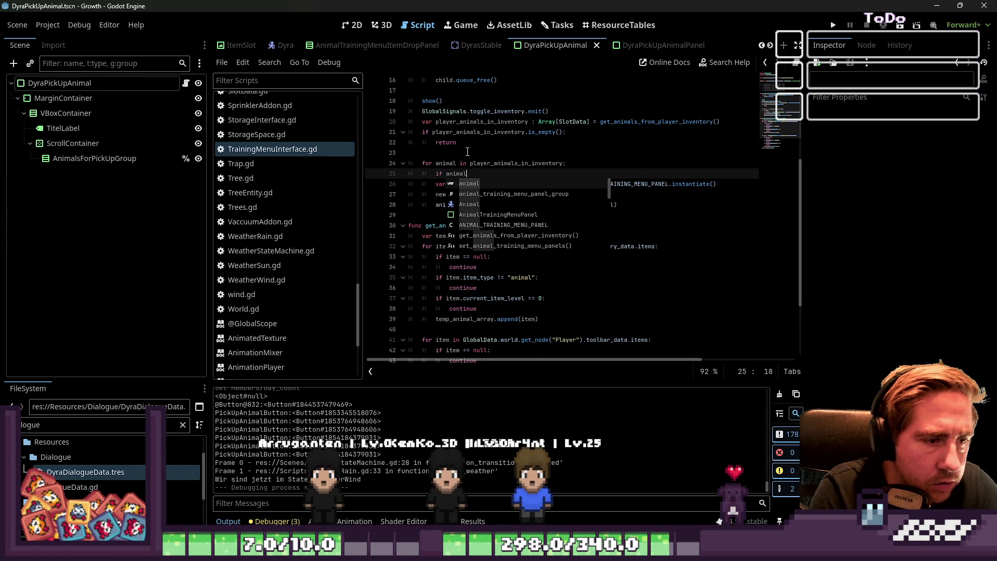
key("BackSpace")
key("BackSpace")
key("BackSpace")
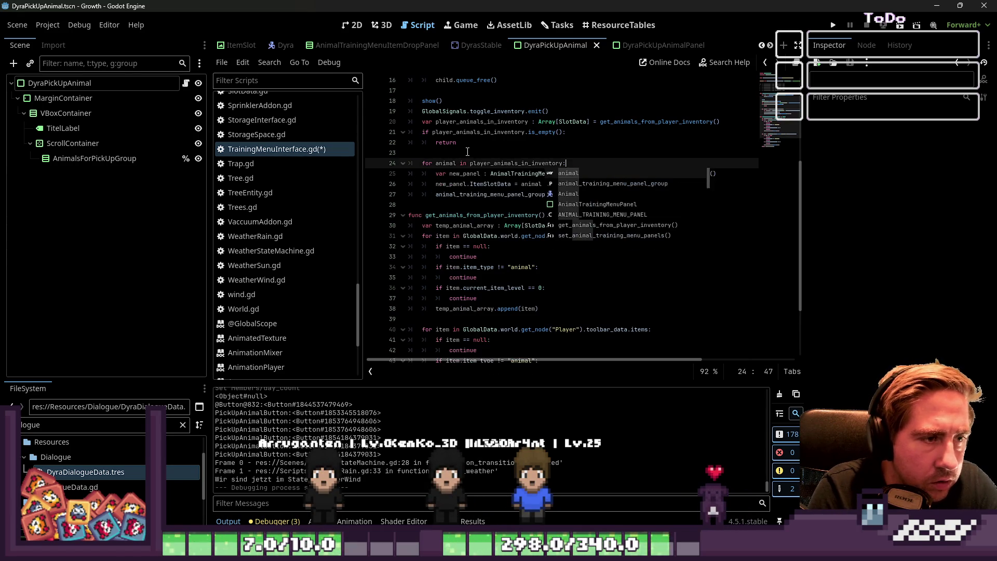
key("Escape")
scroll(470, 181, "down", 3)
left_click(477, 215)
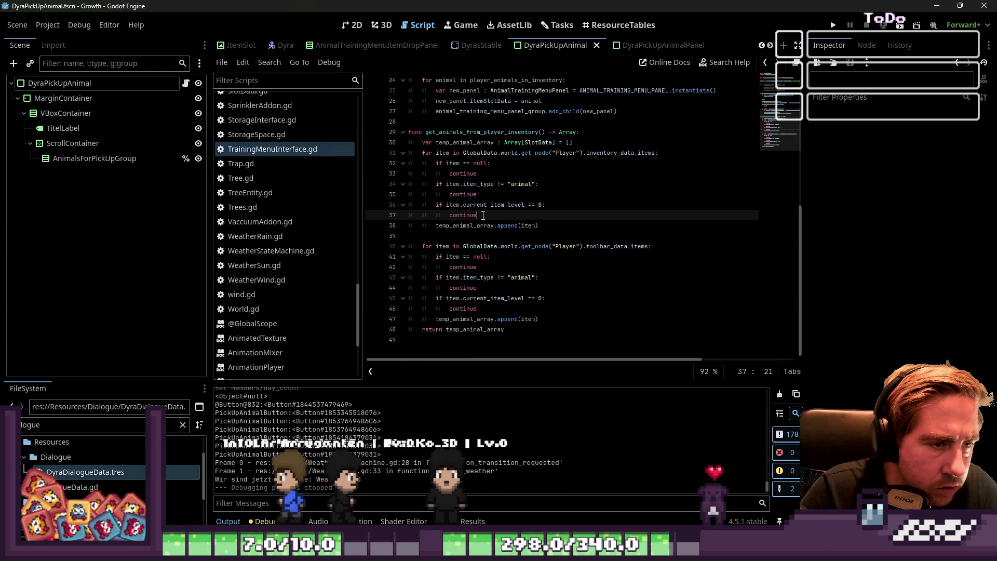
Step: Add 'if item.current_item_level == 10: continue' to the inventory loop
key("Return")
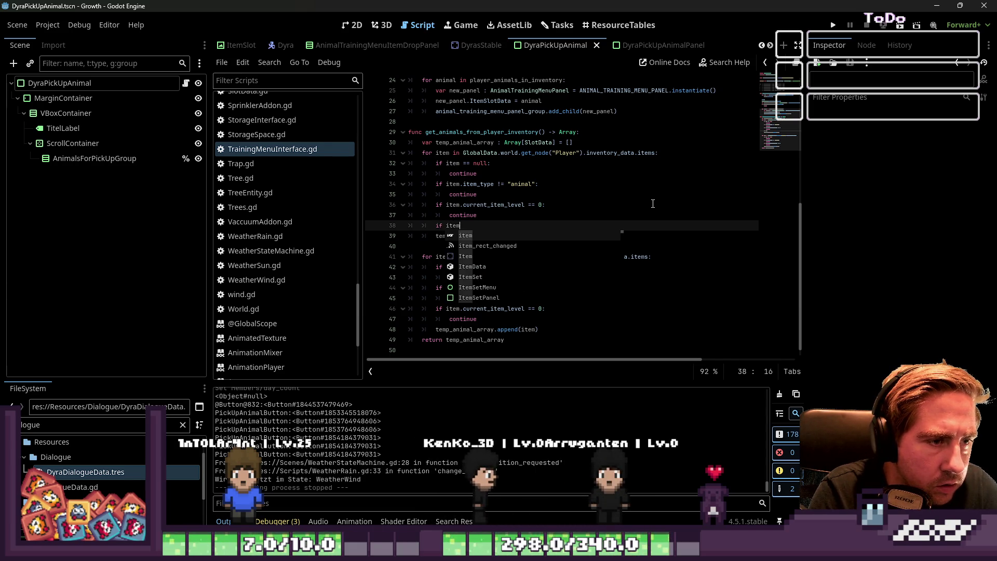
type(".cu")
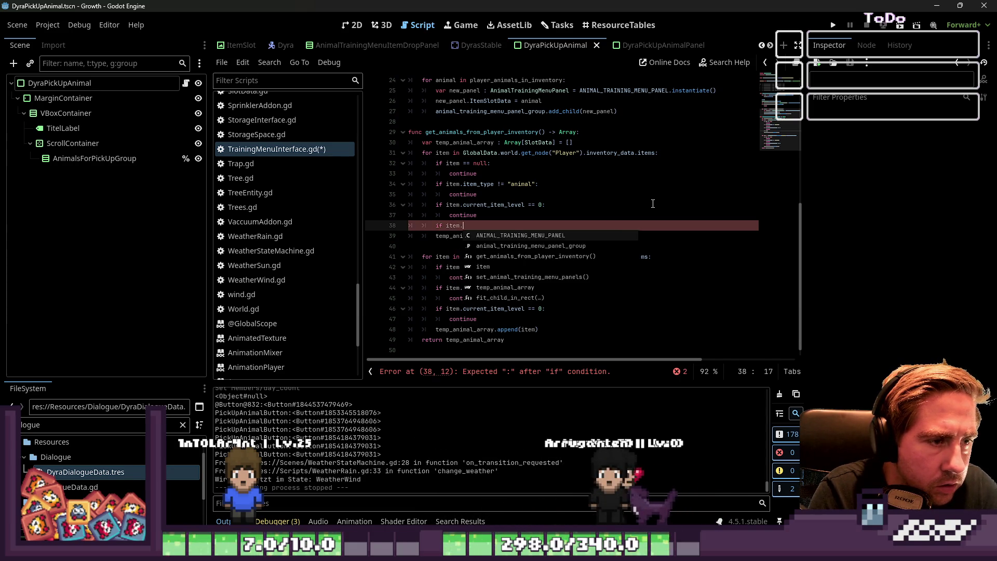
type("rrent")
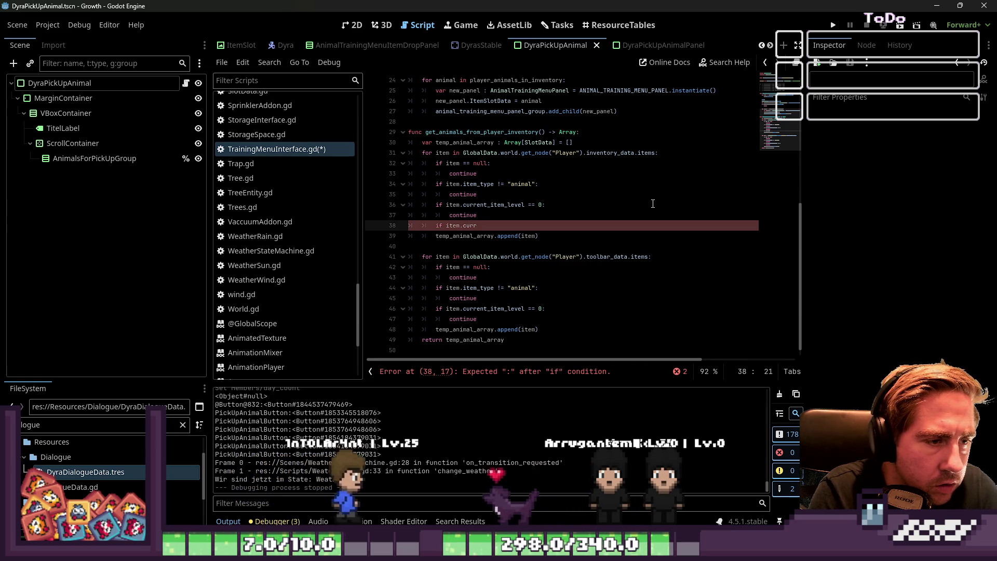
type("_item_level")
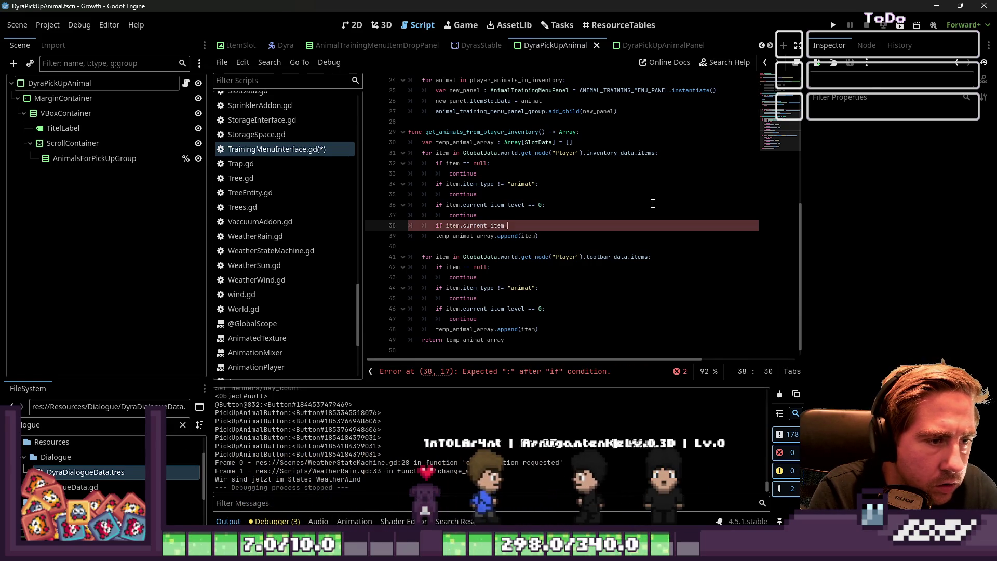
key("BackSpace")
key("BackSpace")
key("BackSpace")
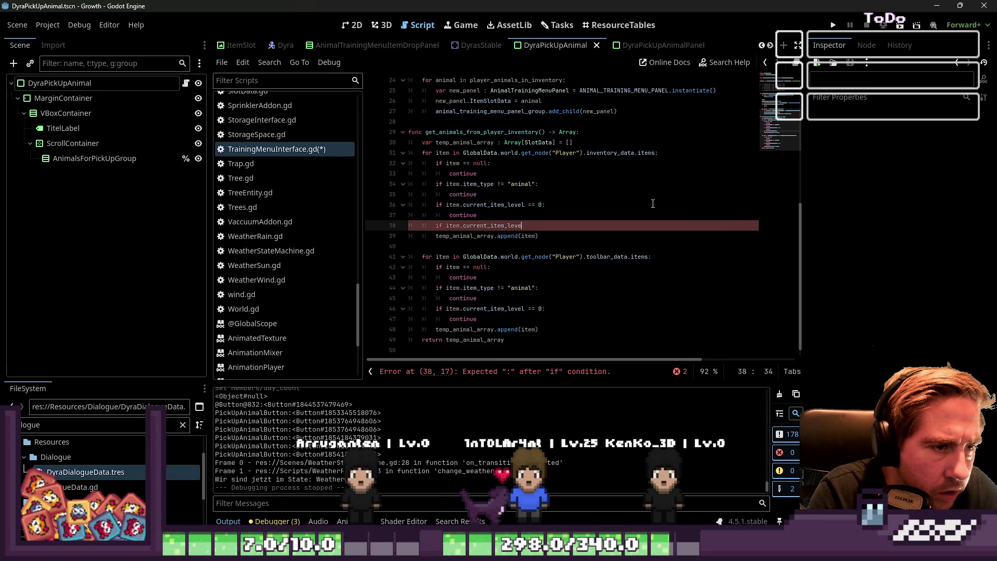
key("Return")
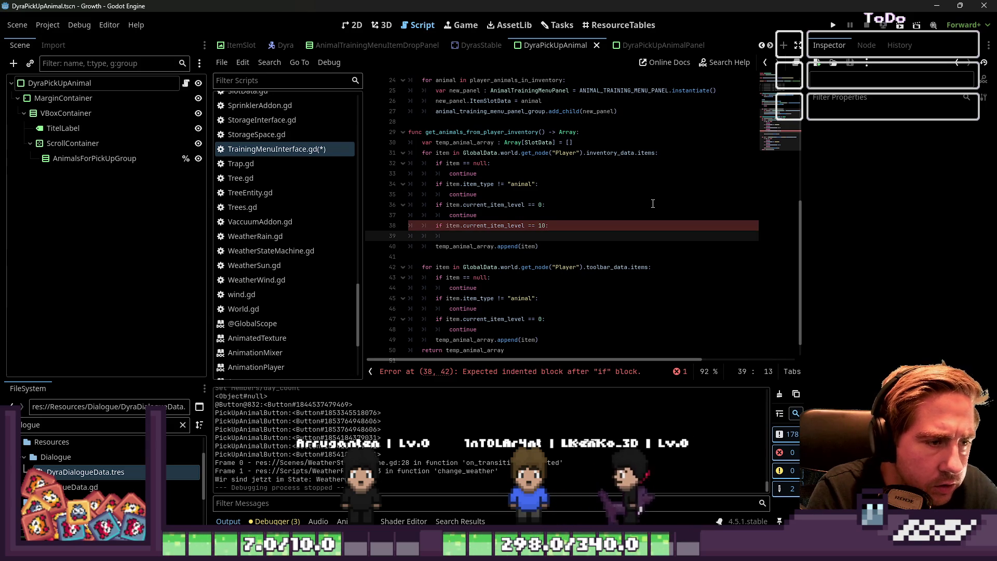
type("contin")
key("Return")
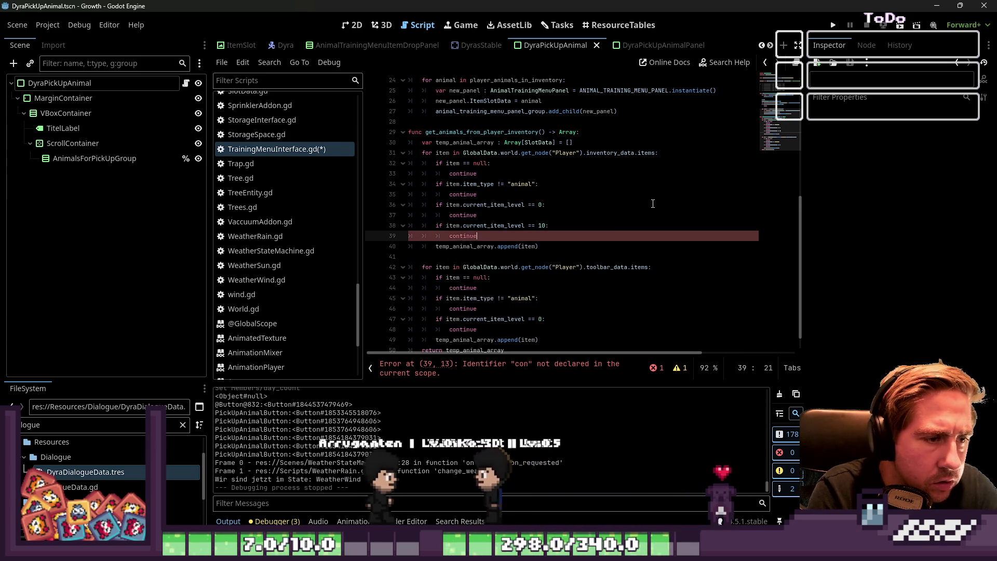
Step: Copy the level-10 check into the toolbar loop, save the script, and run with F5
key("shift+Up")
key("shift+Home")
key("shift+Home")
key("ctrl+c")
key("Down")
key("Down")
key("Down")
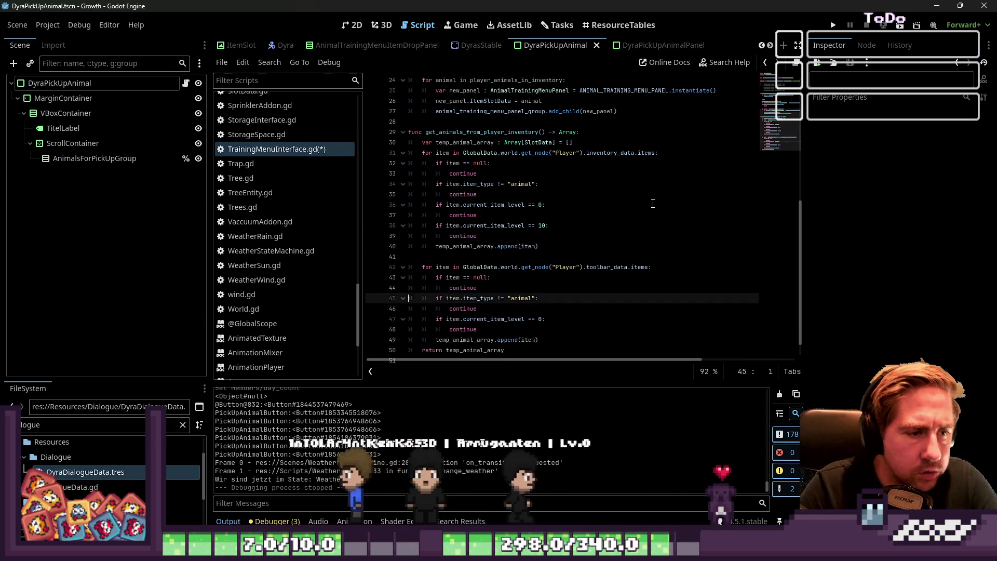
key("Return")
key("Up")
key("ctrl+v")
key("ctrl+s")
key("F5")
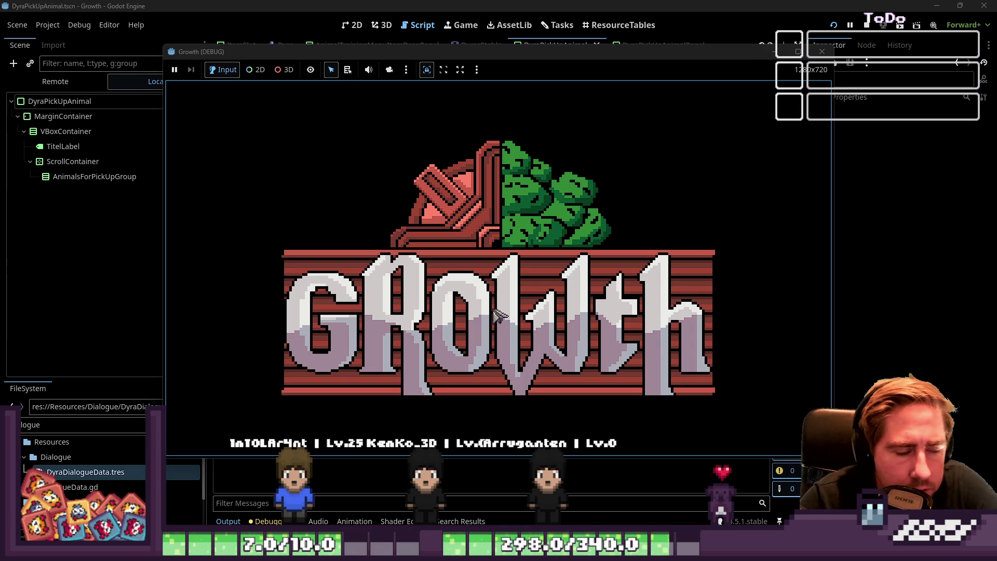
Step: Start a new game as '123' and drag items, including an orange one, into the hotbar
left_click(522, 236)
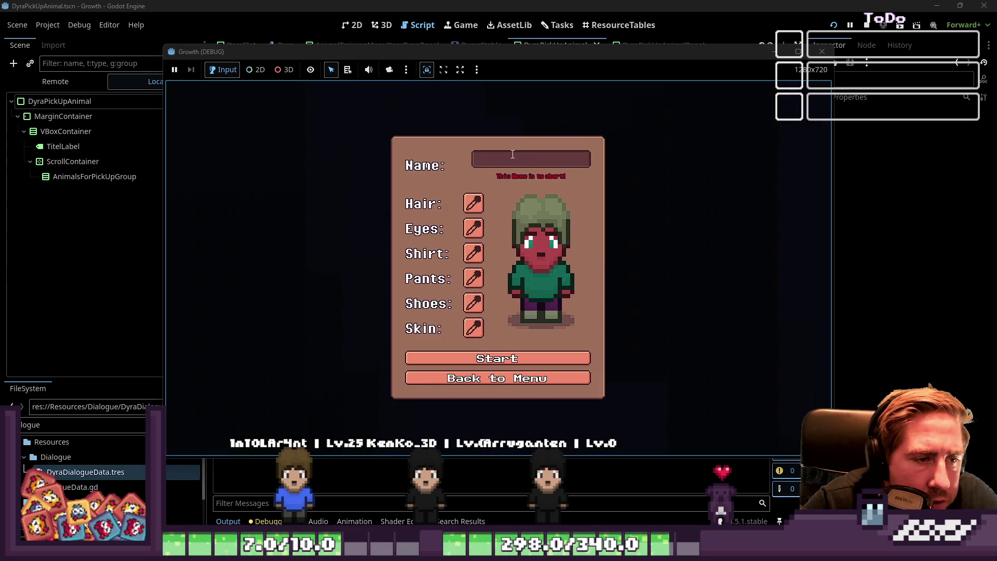
type("123")
left_click(489, 356)
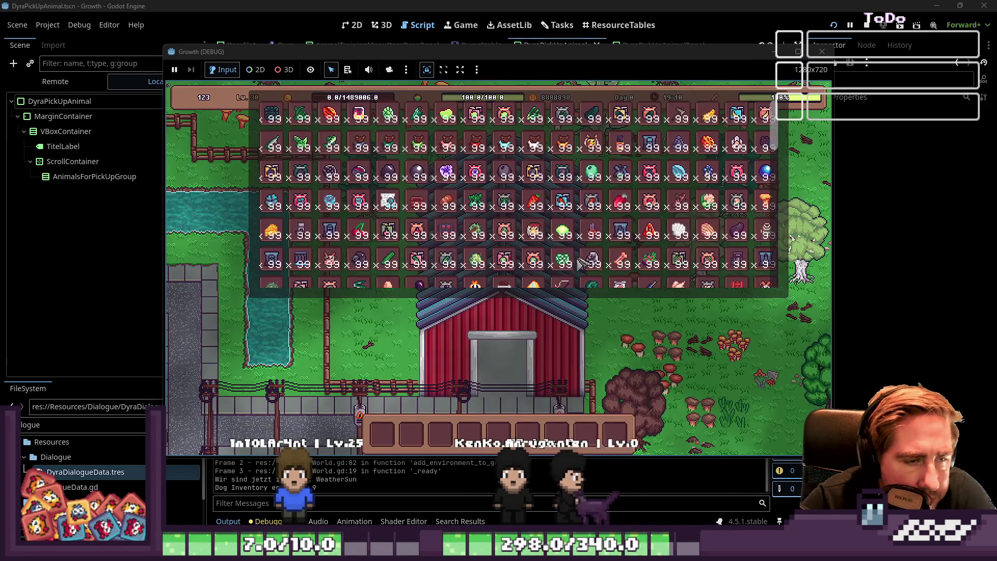
scroll(390, 255, "down", 1)
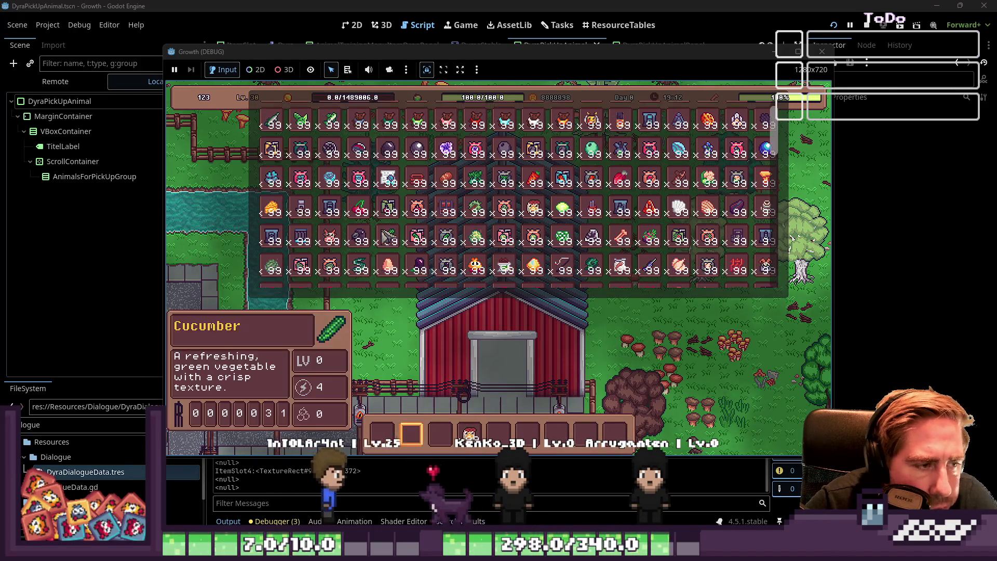
mouse_move(360, 236)
left_mouse_down()
mouse_move(410, 436)
mouse_move(440, 436)
left_mouse_up()
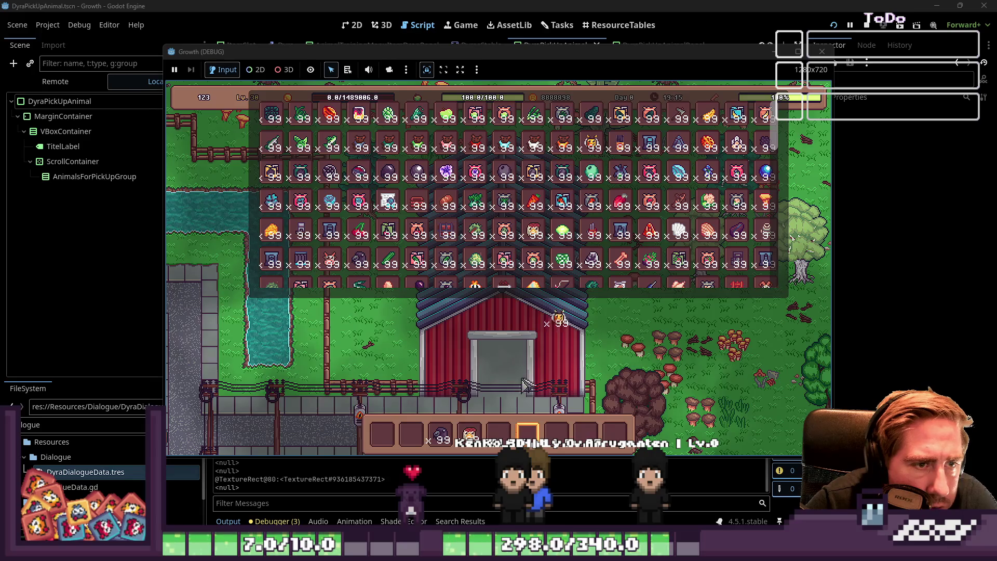
left_click_drag(592, 121, 498, 434)
Step: Talk to the stable keeper, check Pick Up Animals, then open Train Animals to see Bee 1's Lvl 1→Lvl 2 panel
key("e")
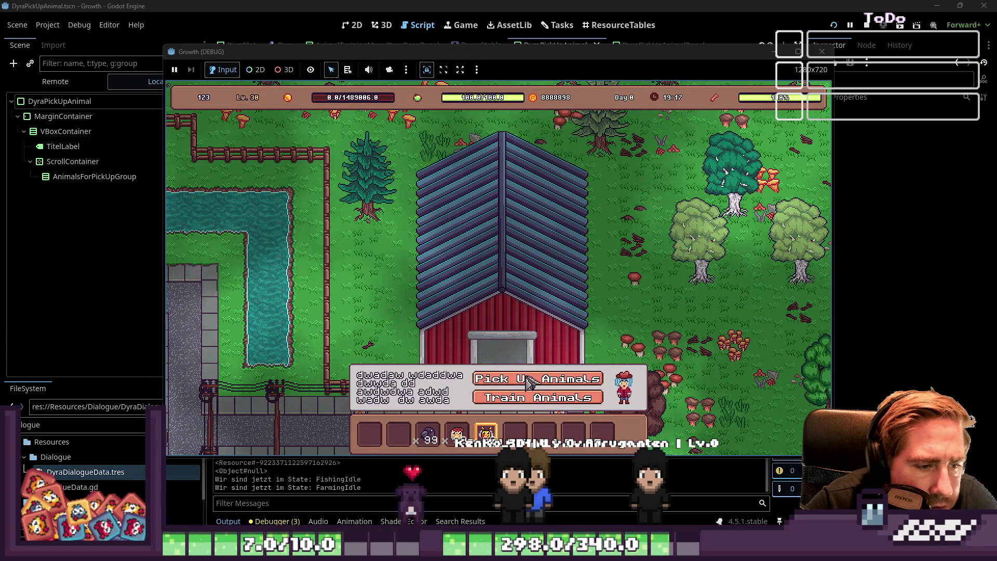
left_click(530, 383)
key("Escape")
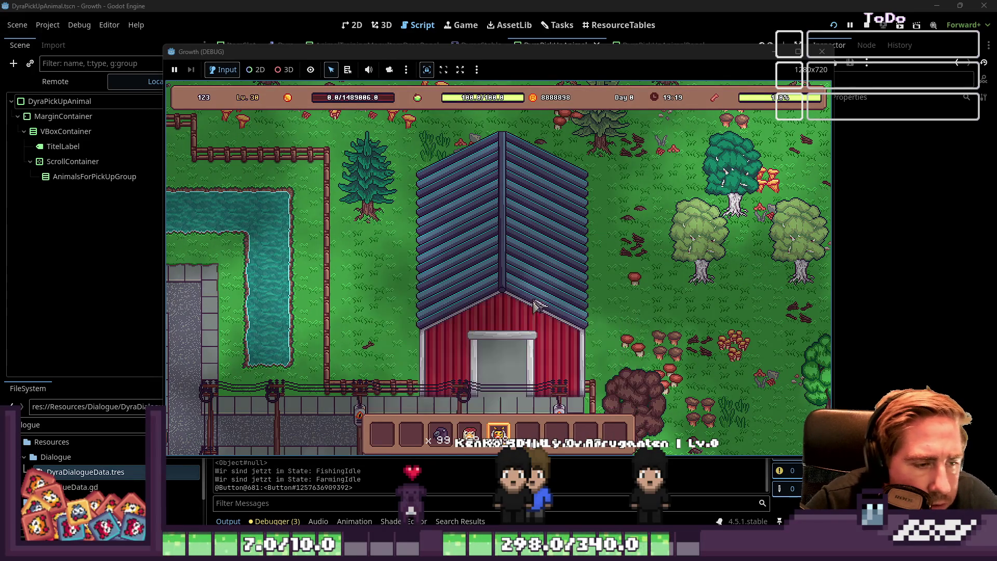
key("e")
left_click(519, 400)
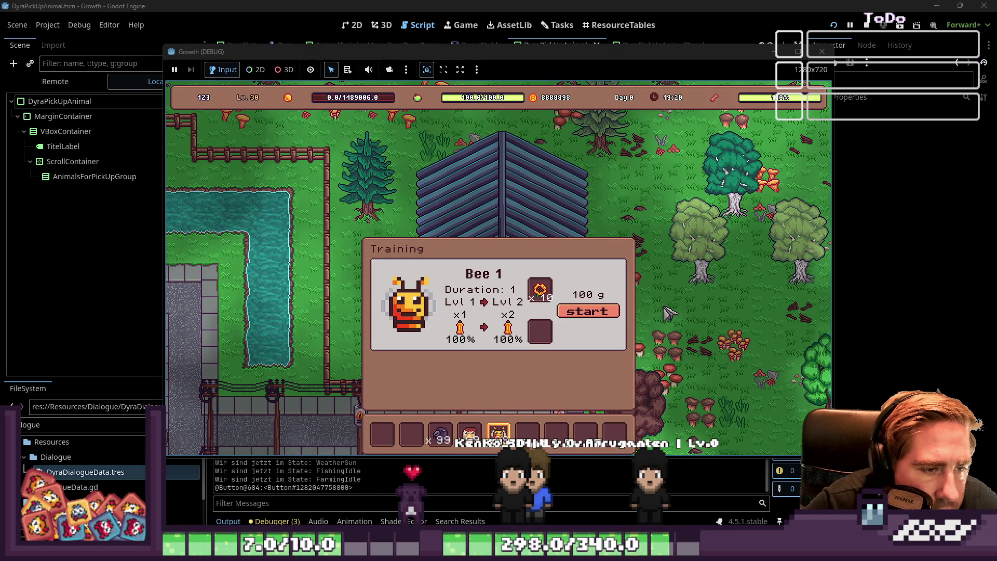
Step: Close the Training panel and place a 99-item stack into the last hotbar slot
key("i")
key("i")
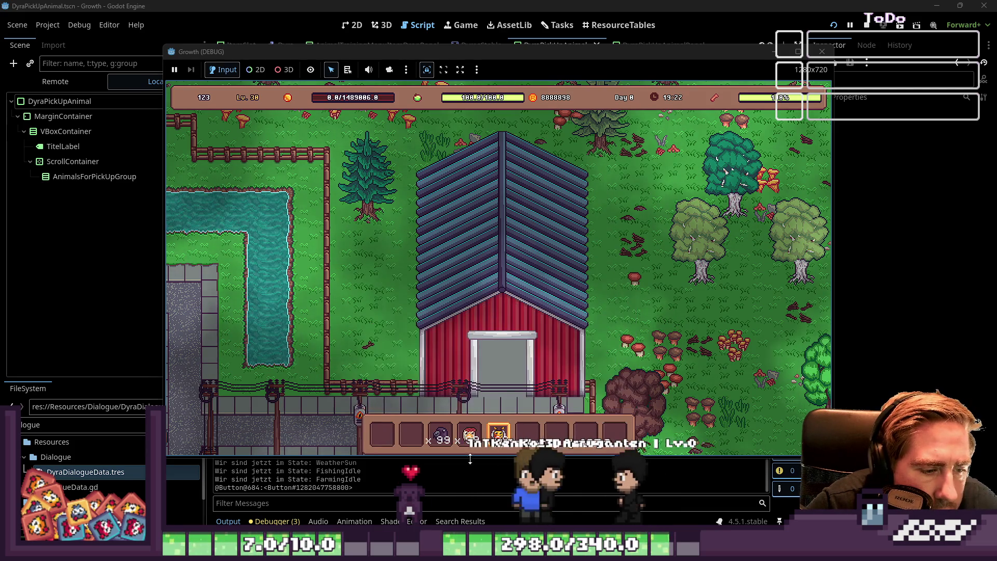
mouse_move(470, 439)
key("s")
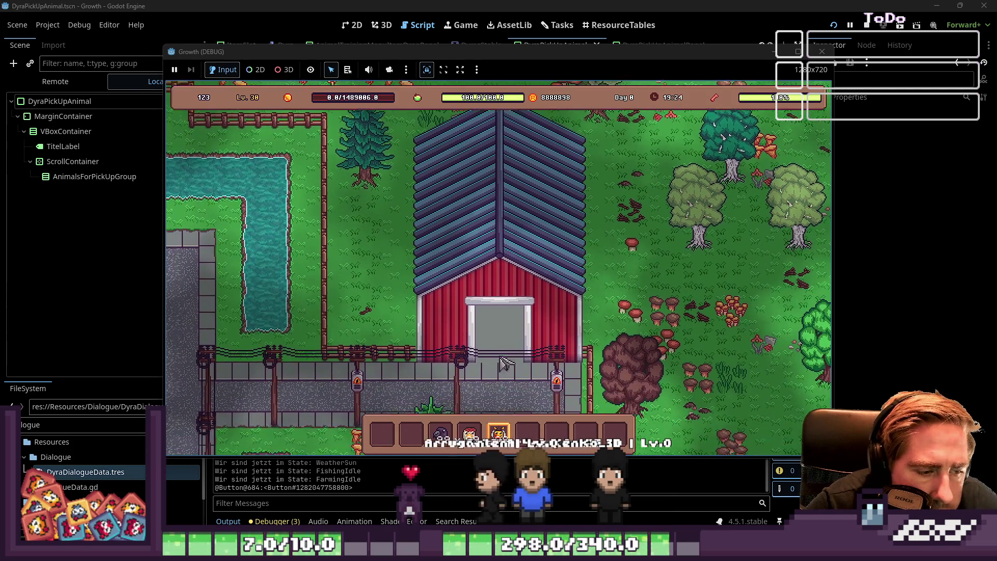
key("i")
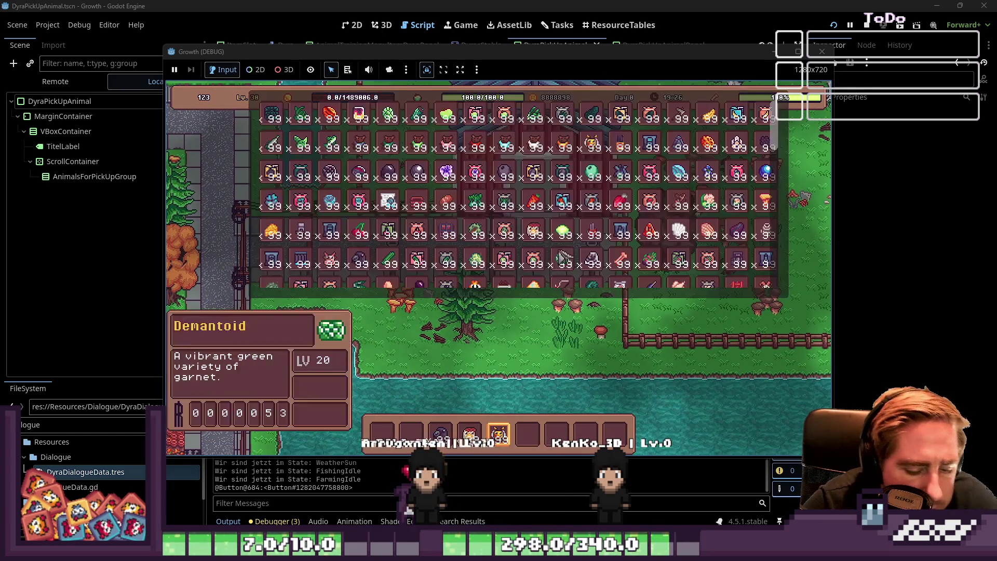
scroll(634, 165, "down", 7)
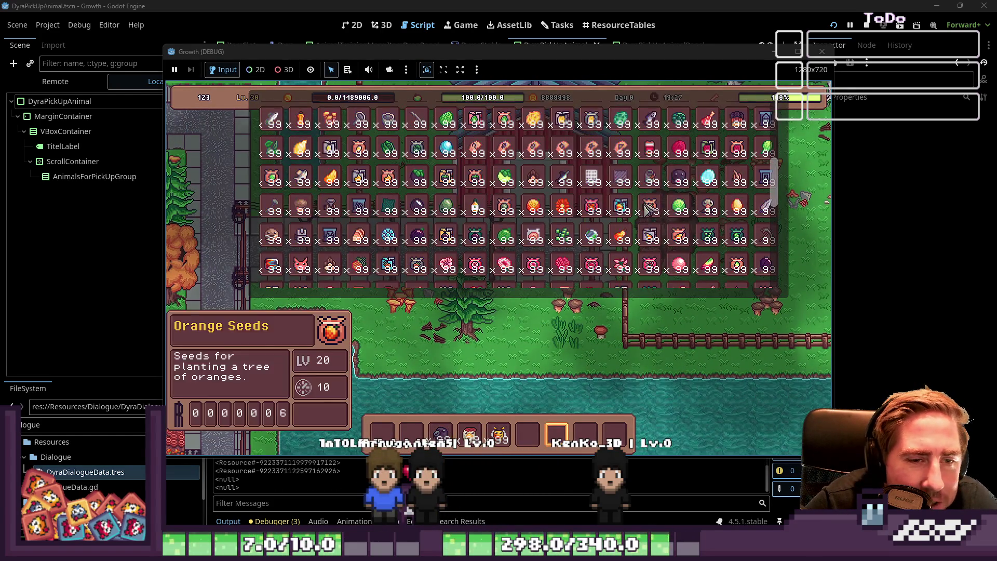
scroll(686, 211, "down", 2)
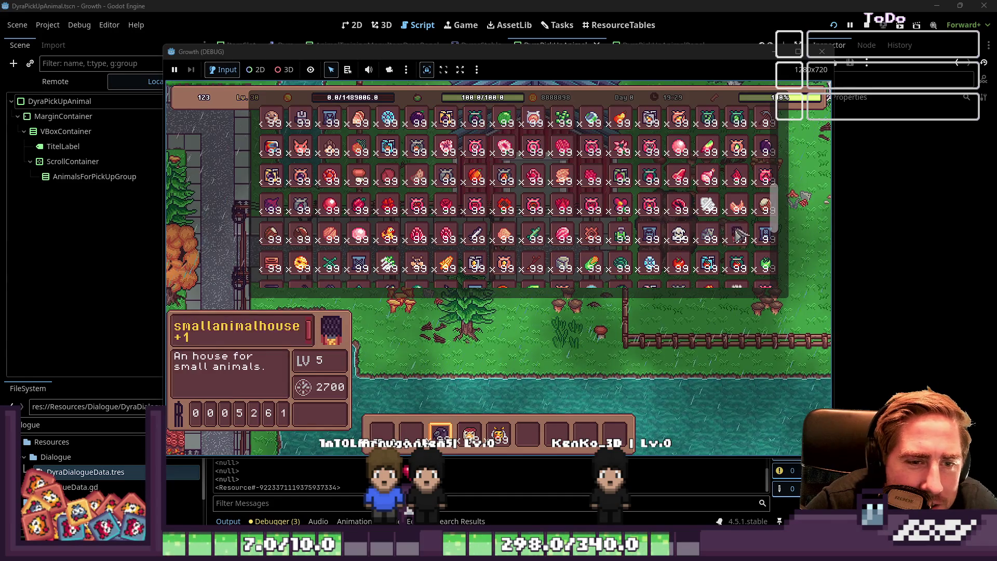
scroll(427, 216, "up", 6)
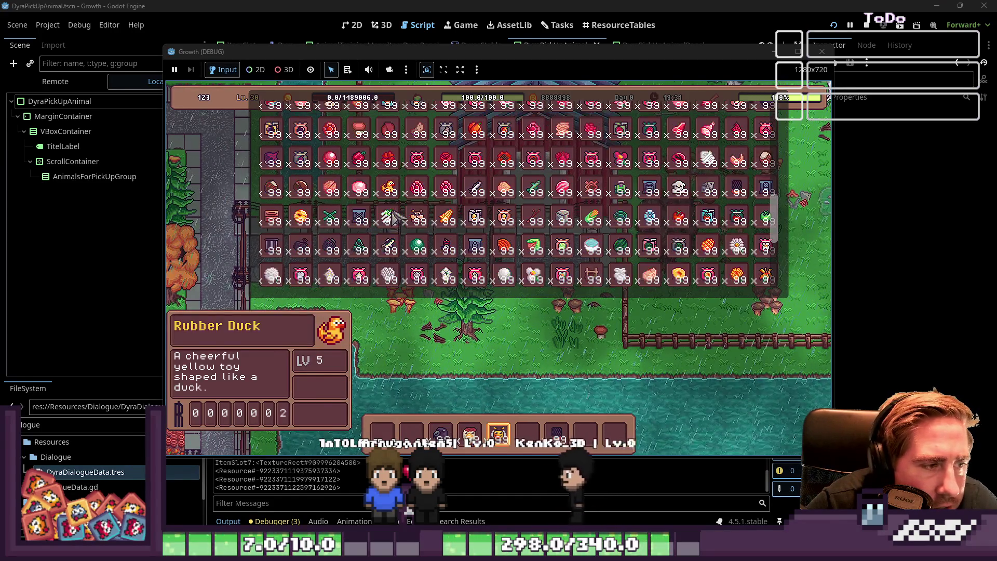
scroll(308, 215, "up", 2)
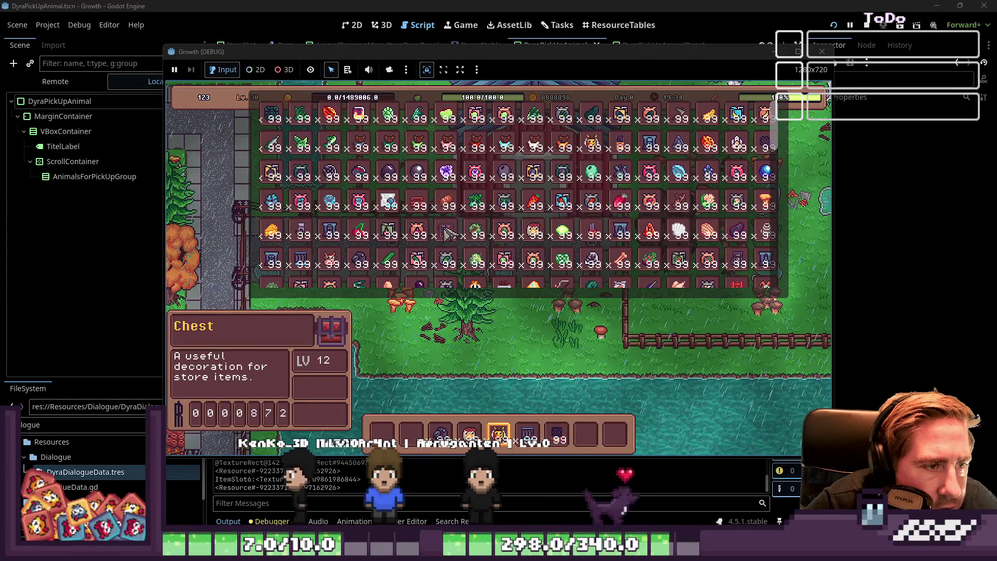
scroll(581, 242, "down", 3)
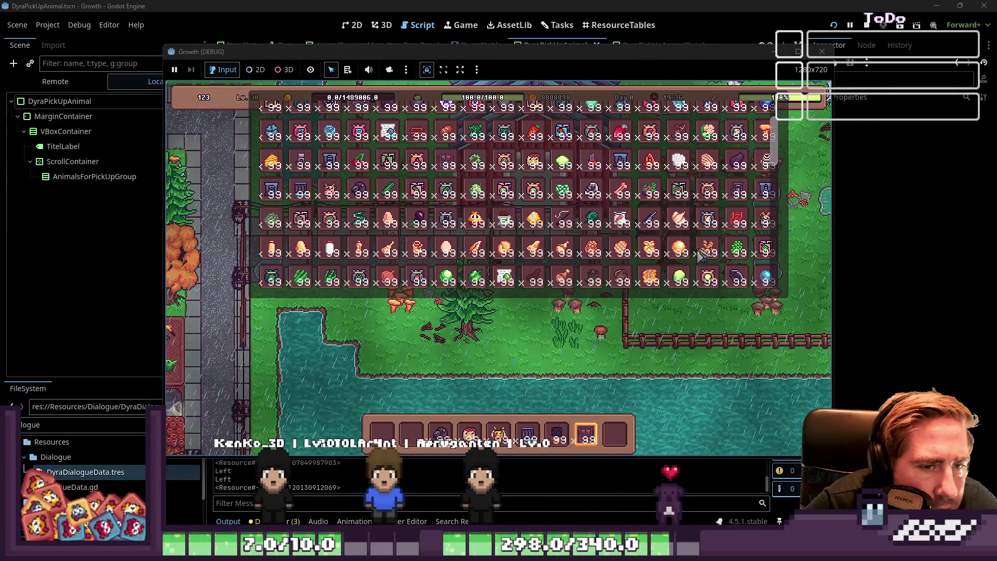
left_click_drag(622, 440, 617, 436)
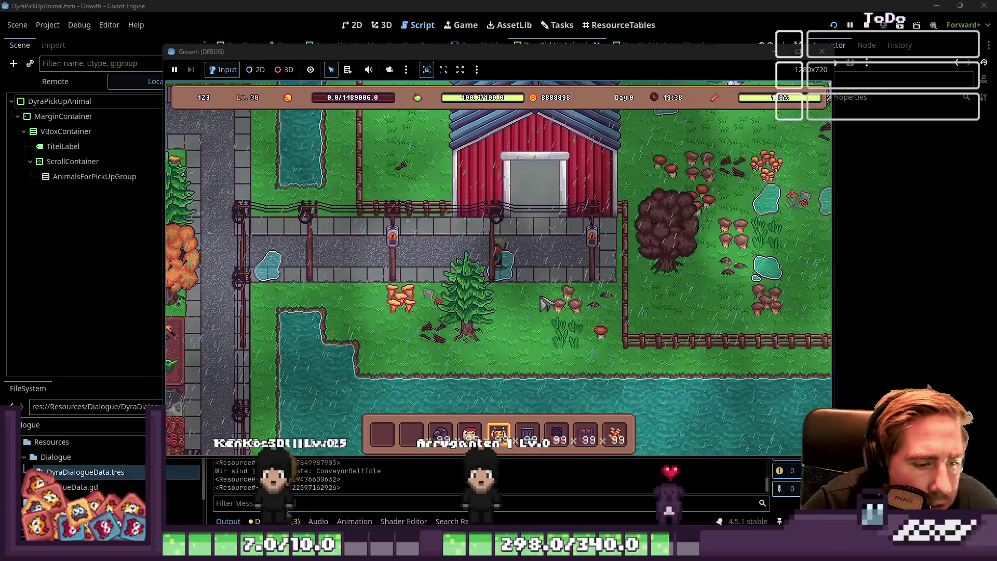
Step: Walk the character left and up onto the stone path
key("a")
scroll(400, 265, "down", 3)
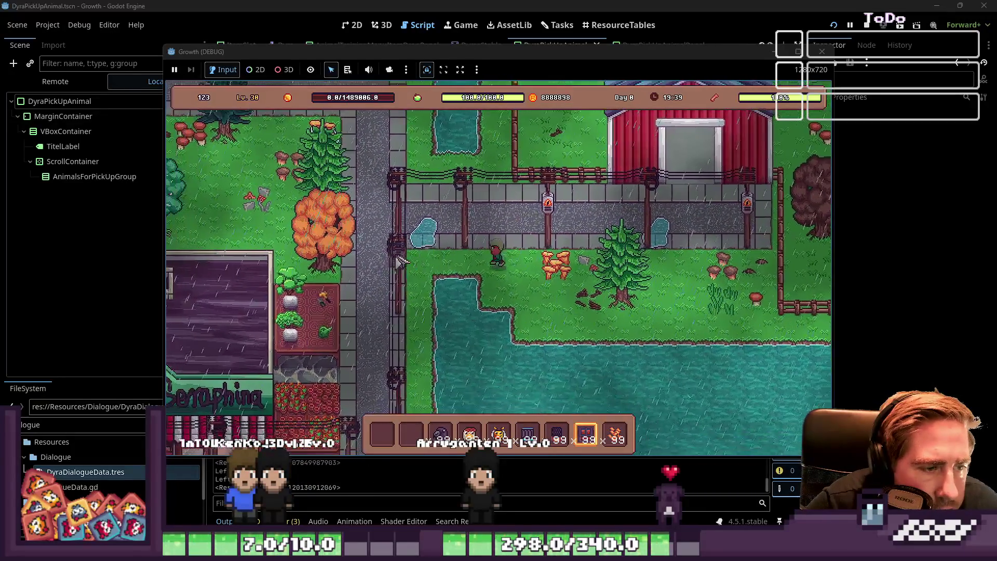
key("w")
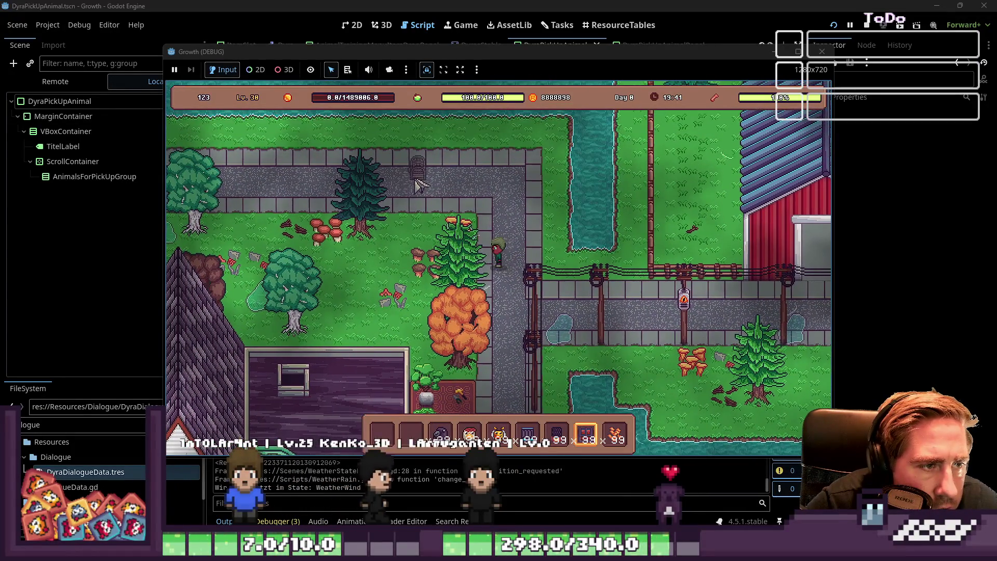